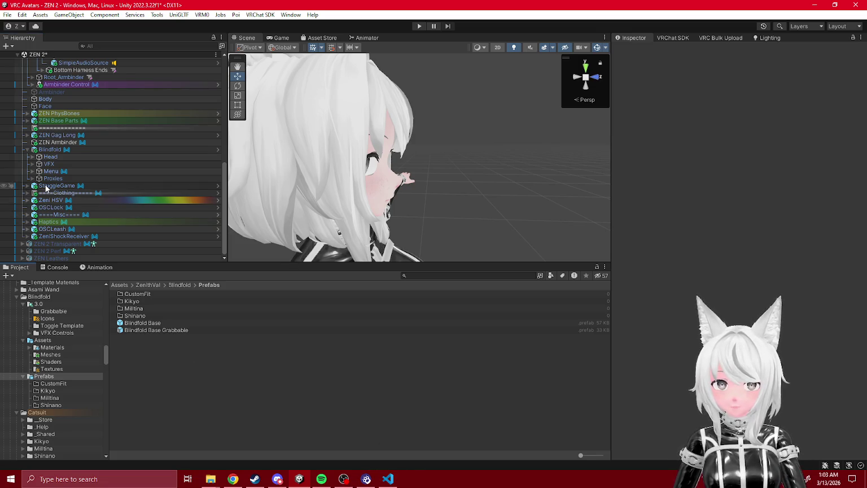
- Create a new folder named Airi inside the blindfold Prefabs folder
{"action": "left_click", "coordinate": [131, 301]}
{"action": "left_click", "coordinate": [210, 479]}
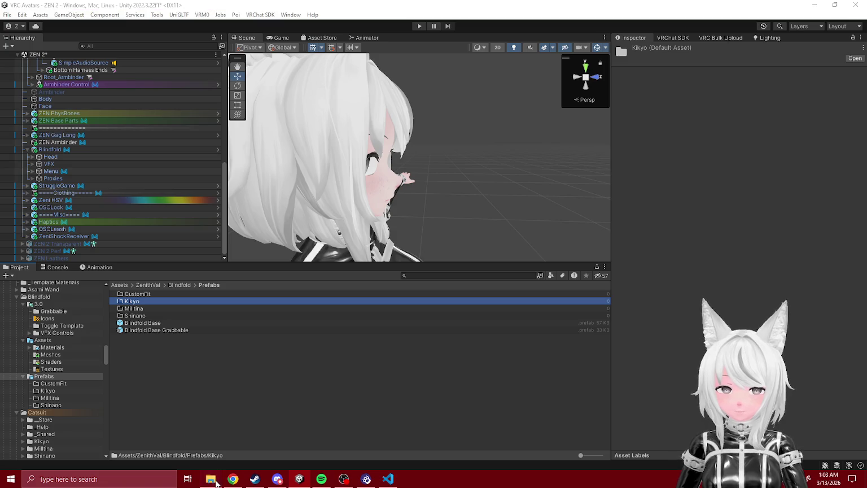
{"action": "right_click", "coordinate": [158, 339]}
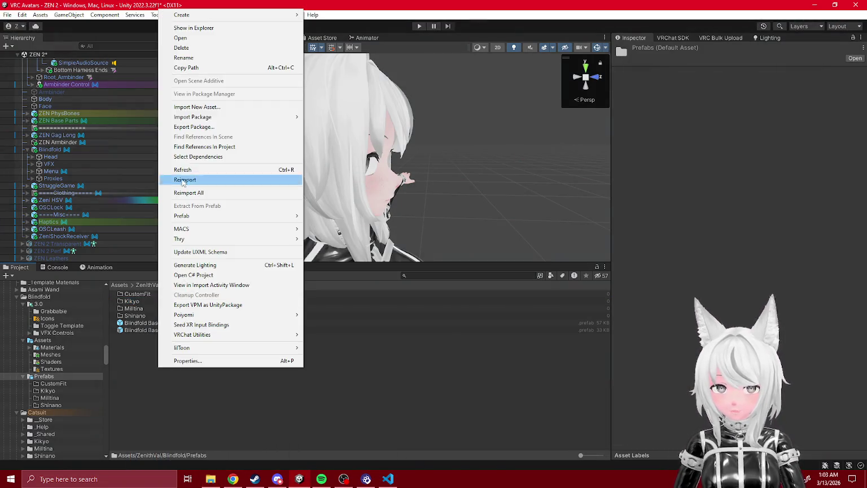
{"action": "mouse_move", "coordinate": [254, 16]}
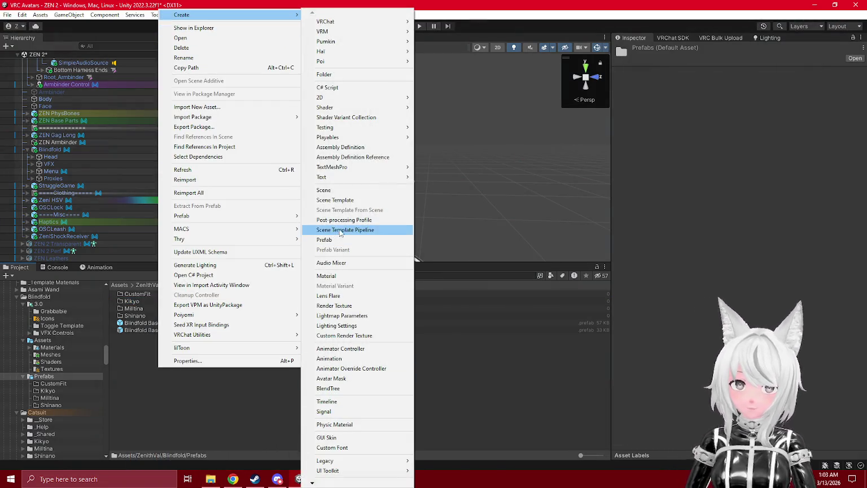
{"action": "left_click", "coordinate": [333, 77]}
{"action": "type", "text": "A"}
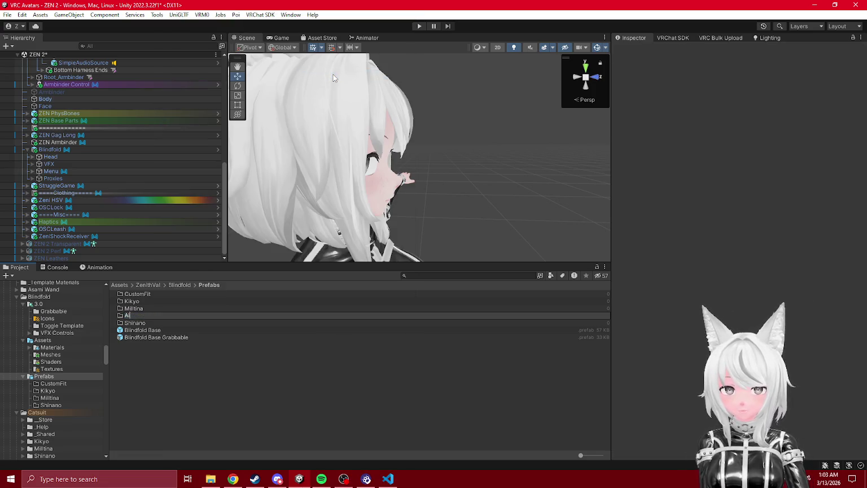
{"action": "type", "text": "ri"}
{"action": "key", "text": "Return"}
- Scroll through the project and expand the Latex Mizugi folder to view its subfolders
{"action": "scroll", "coordinate": [35, 389], "scroll_direction": "down", "scroll_amount": 5}
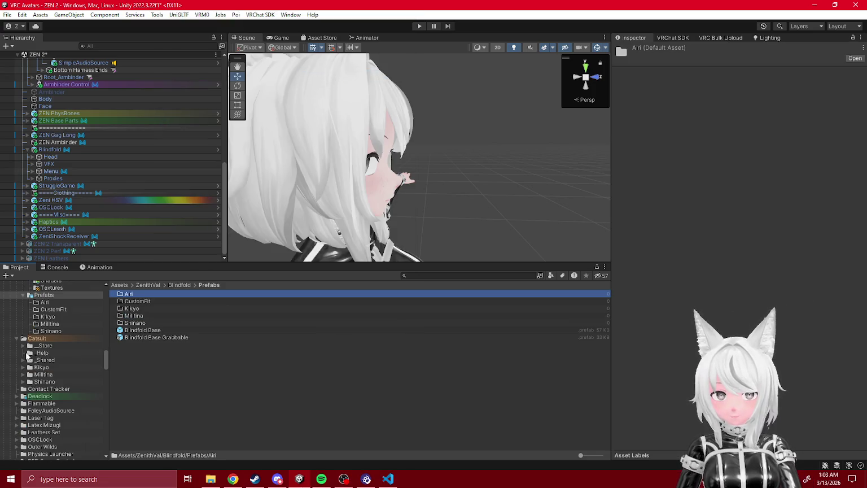
{"action": "scroll", "coordinate": [27, 355], "scroll_direction": "up", "scroll_amount": 5}
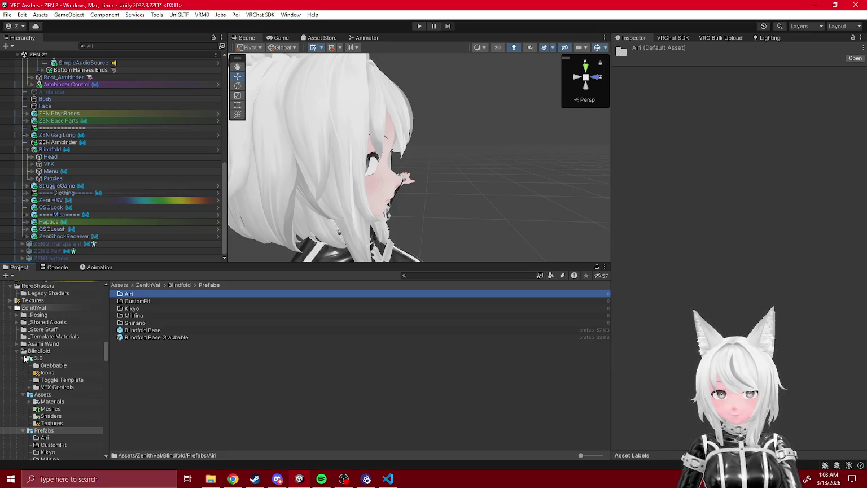
{"action": "scroll", "coordinate": [21, 349], "scroll_direction": "down", "scroll_amount": 5}
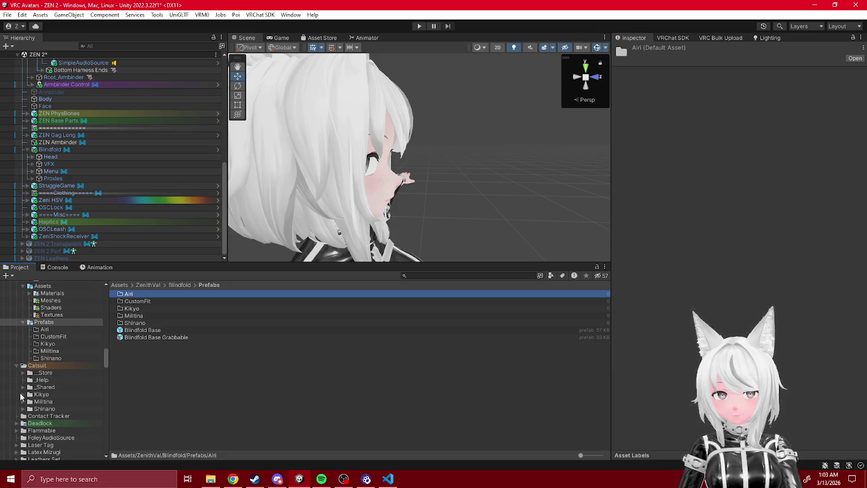
{"action": "scroll", "coordinate": [23, 397], "scroll_direction": "down", "scroll_amount": 3}
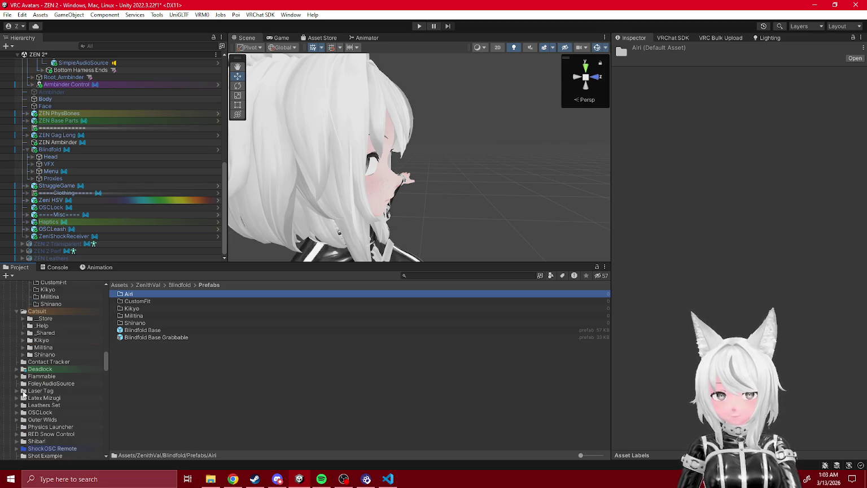
{"action": "scroll", "coordinate": [21, 436], "scroll_direction": "down", "scroll_amount": 1}
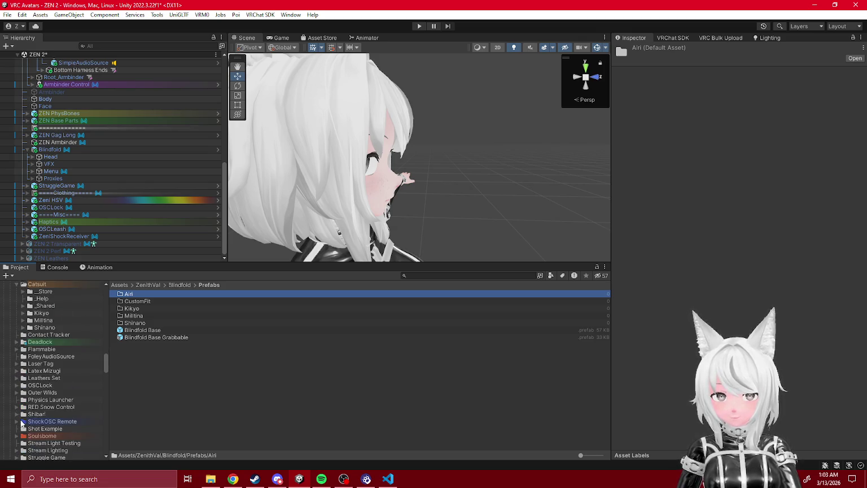
{"action": "scroll", "coordinate": [19, 429], "scroll_direction": "down", "scroll_amount": 1}
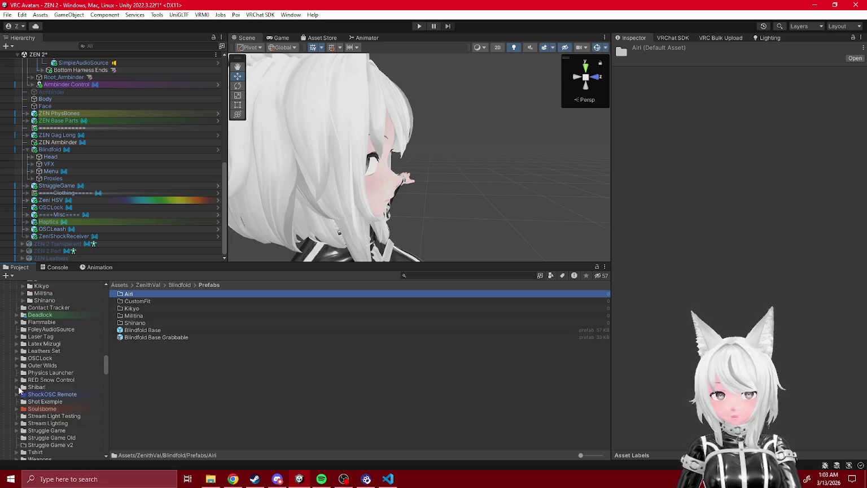
{"action": "scroll", "coordinate": [18, 382], "scroll_direction": "down", "scroll_amount": 2}
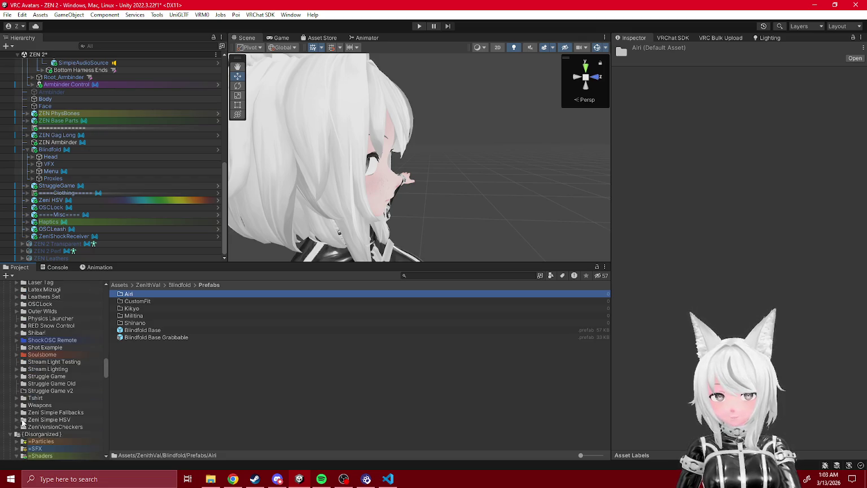
{"action": "scroll", "coordinate": [23, 422], "scroll_direction": "up", "scroll_amount": 3}
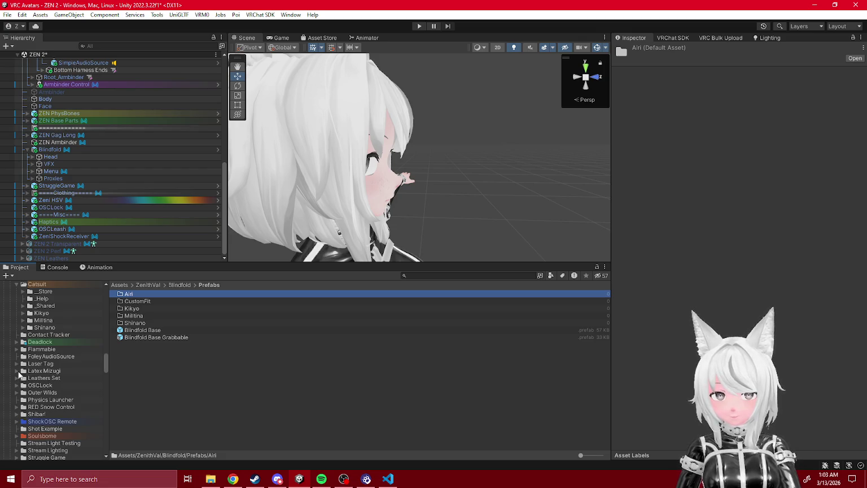
{"action": "left_click", "coordinate": [17, 371]}
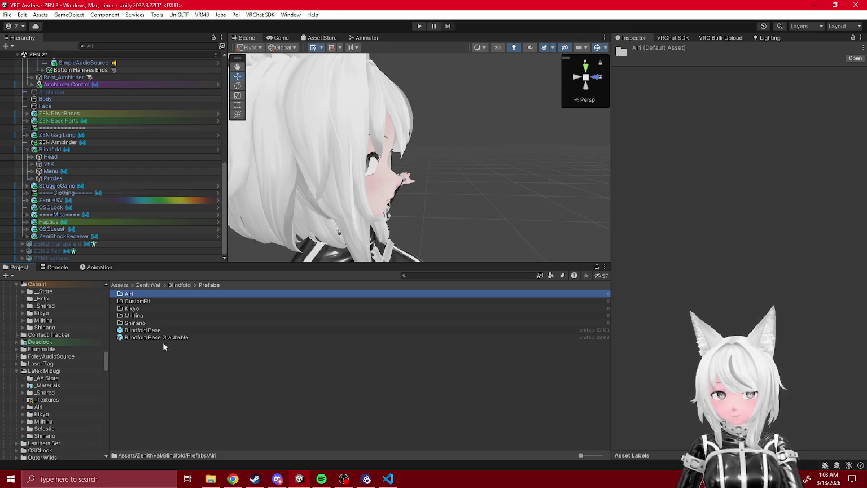
- Duplicate the Shinano folder and name the copy Selestia
{"action": "left_click", "coordinate": [143, 294]}
{"action": "left_click", "coordinate": [142, 297]}
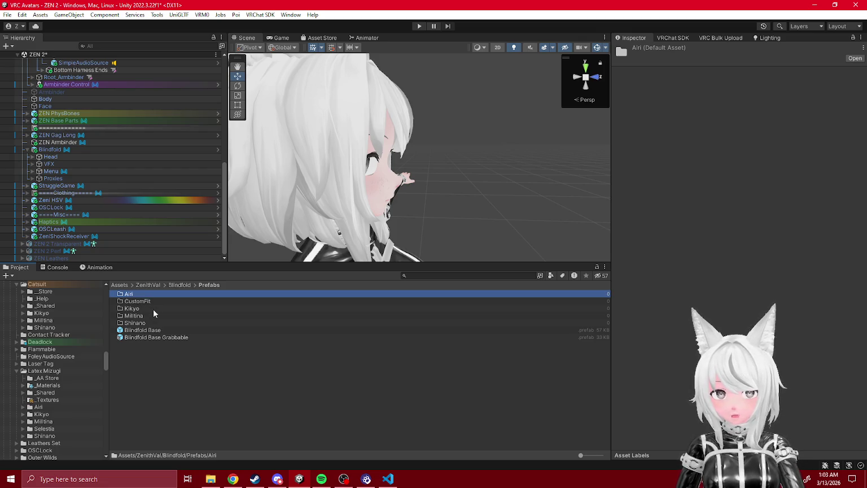
{"action": "left_click", "coordinate": [136, 323]}
{"action": "key", "text": "ctrl+d"}
{"action": "type", "text": "Selestia"}
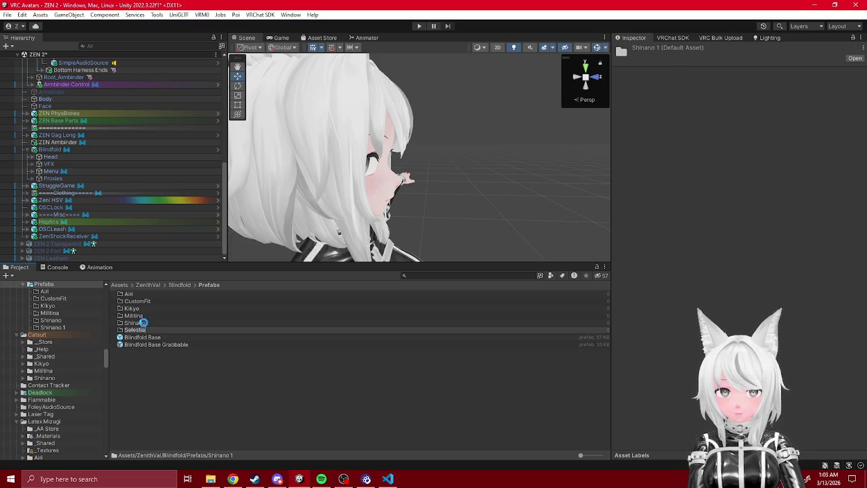
{"action": "key", "text": "Return"}
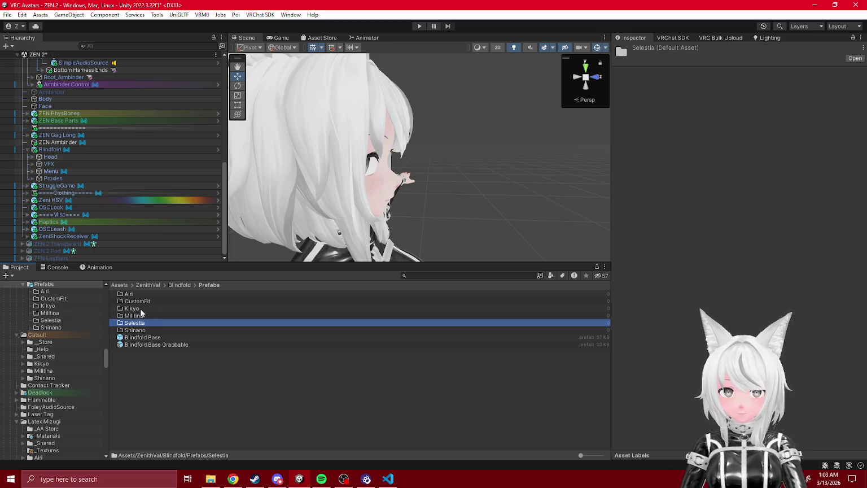
- Rename CustomFit to _CustomFit and check that the folder is empty
{"action": "left_click", "coordinate": [137, 301]}
{"action": "key", "text": "F2"}
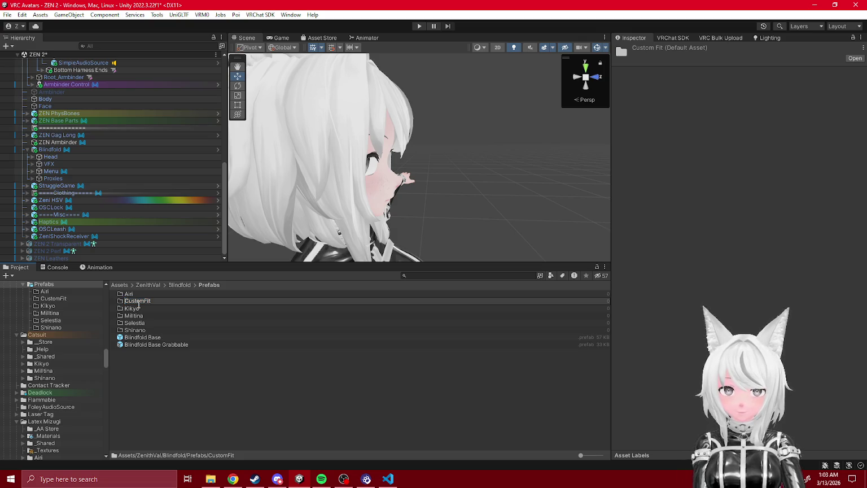
{"action": "type", "text": "_"}
{"action": "key", "text": "Return"}
{"action": "double_click", "coordinate": [137, 295]}
{"action": "right_click", "coordinate": [189, 356]}
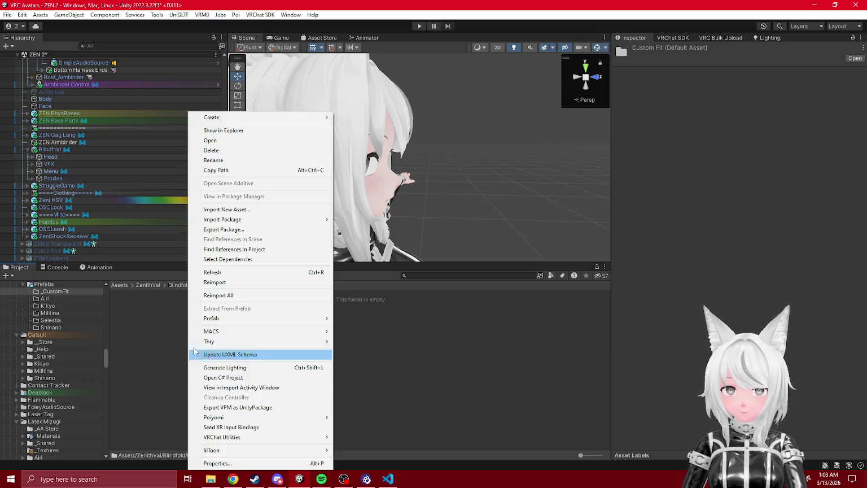
{"action": "left_click", "coordinate": [129, 337]}
{"action": "left_click", "coordinate": [50, 285]}
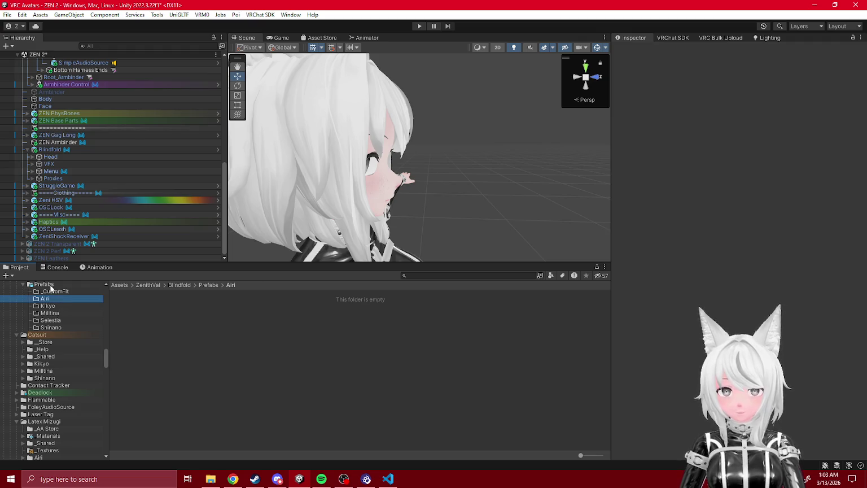
{"action": "scroll", "coordinate": [64, 340], "scroll_direction": "up", "scroll_amount": 5}
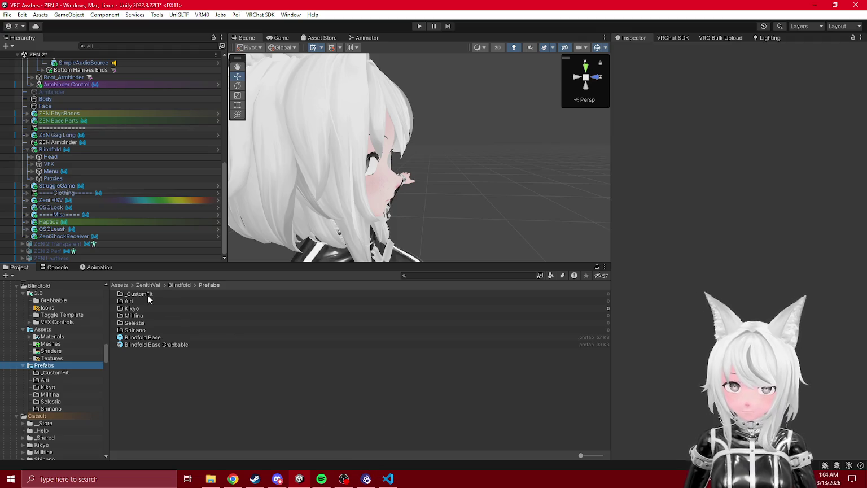
- Rename _CustomFit to '_Custom Fit' and open the empty Airi folder
{"action": "left_click", "coordinate": [138, 294]}
{"action": "left_click", "coordinate": [155, 295]}
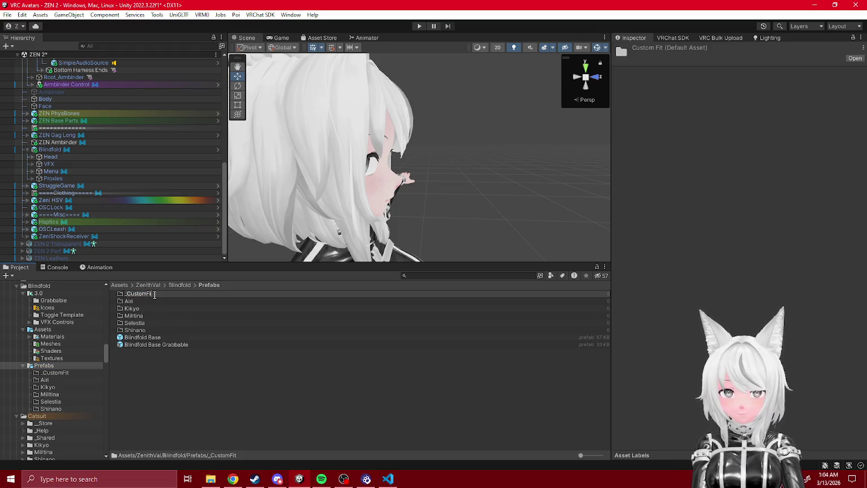
{"action": "type", "text": "ial"}
{"action": "key", "text": "Return"}
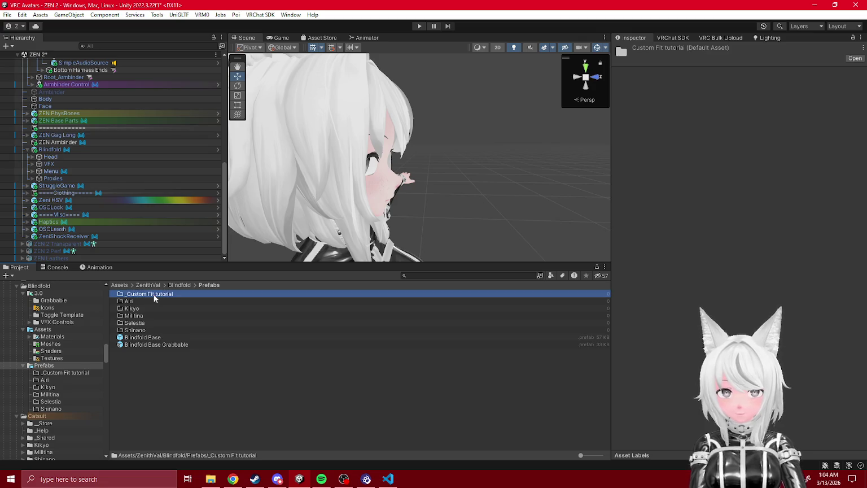
{"action": "left_click", "coordinate": [153, 294]}
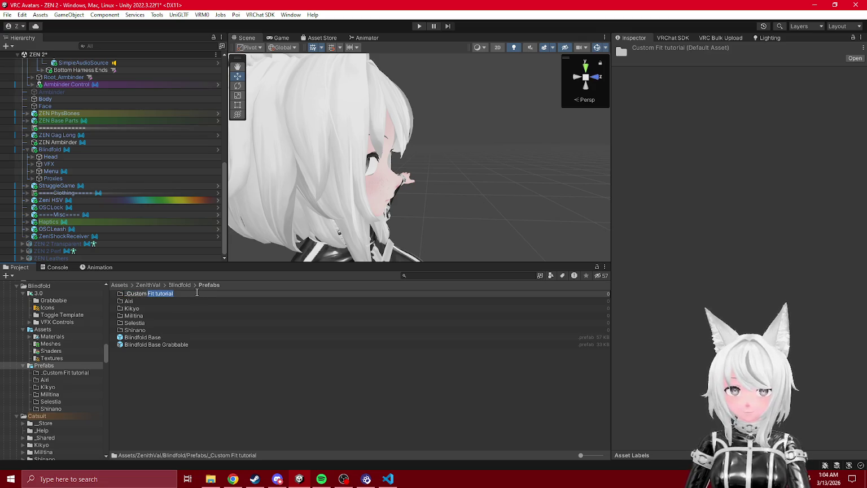
{"action": "type", "text": "t"}
{"action": "key", "text": "Return"}
{"action": "double_click", "coordinate": [150, 303]}
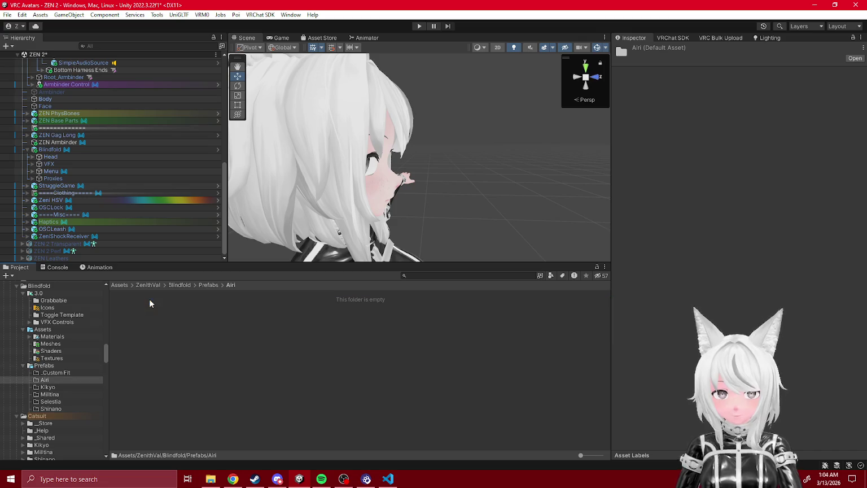
- In File Explorer, go to D: (1 TB SSD) > Blender > Avatars
{"action": "key", "text": "alt+Tab"}
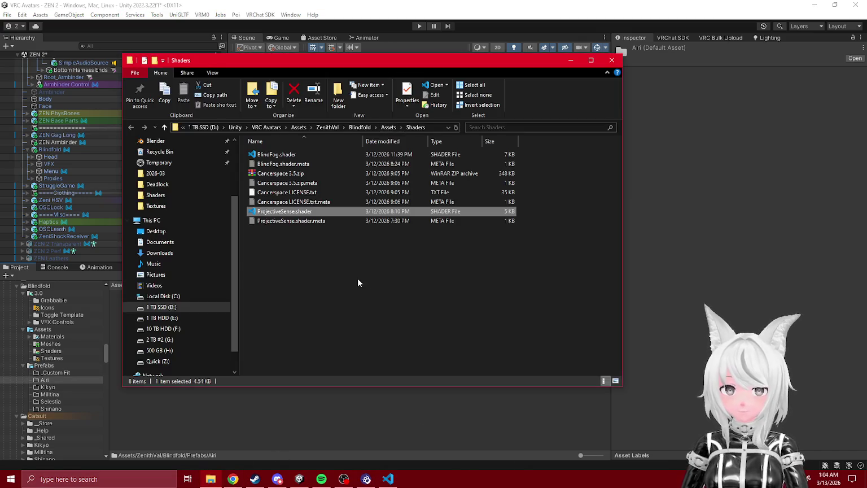
{"action": "left_click", "coordinate": [161, 307]}
{"action": "double_click", "coordinate": [268, 162]}
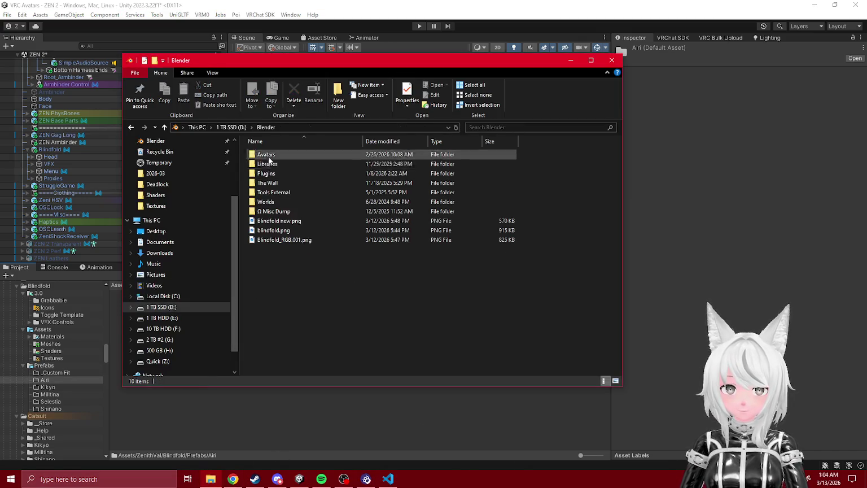
{"action": "double_click", "coordinate": [269, 159]}
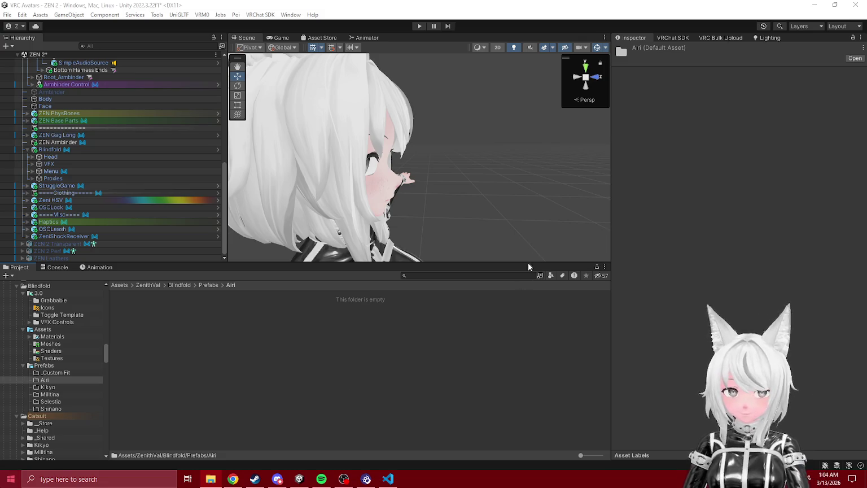
{"action": "key", "text": "super"}
- Launch Blender and open the Airi v1.01 Isolated blend from the Airi_Ver1.01 folder
{"action": "left_click", "coordinate": [169, 417]}
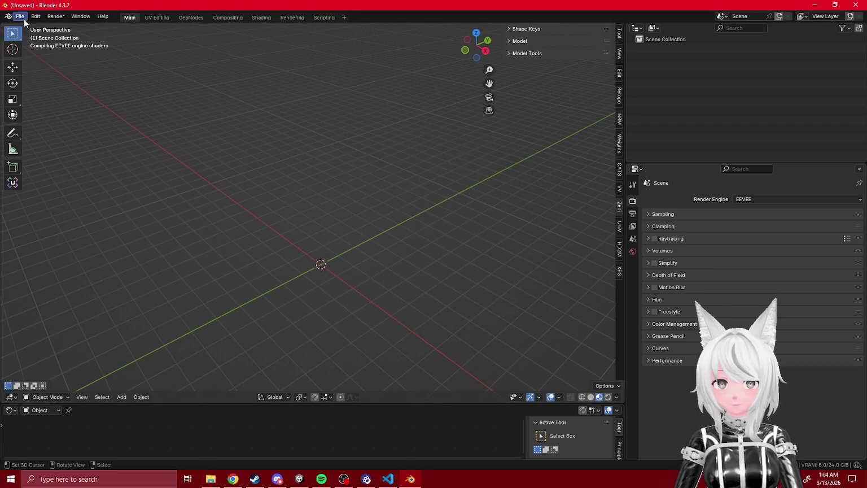
{"action": "left_click", "coordinate": [19, 16]}
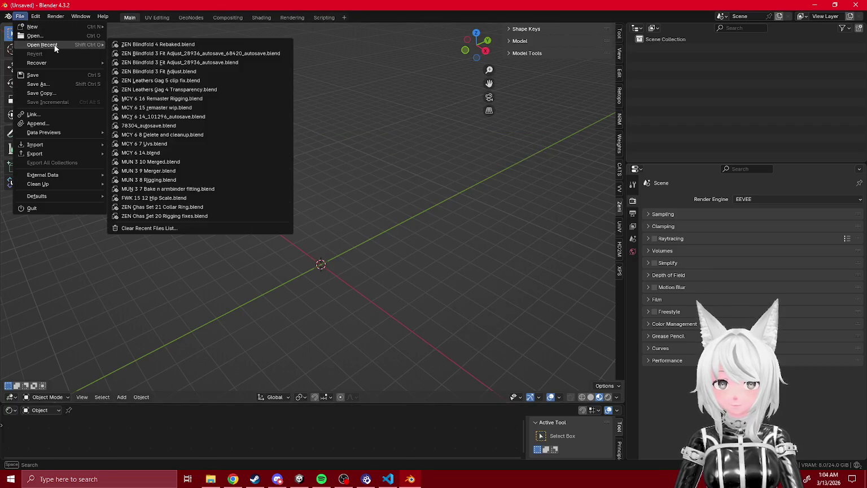
{"action": "left_click", "coordinate": [35, 36]}
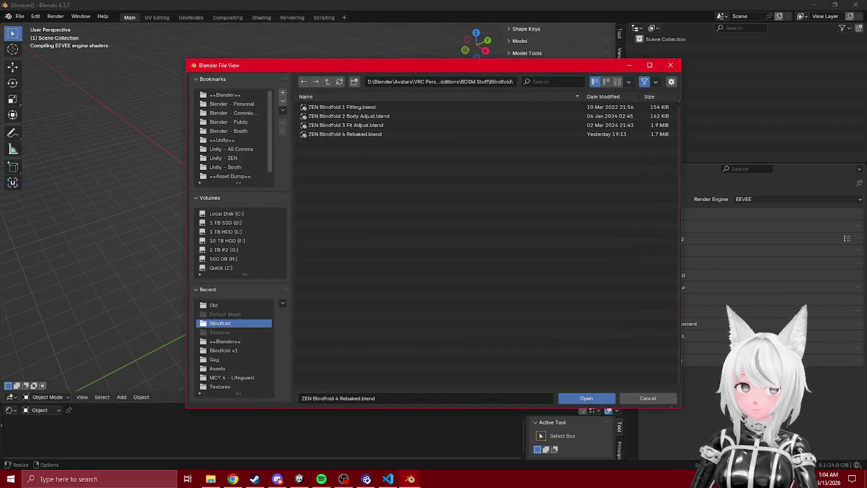
{"action": "left_click", "coordinate": [495, 82]}
{"action": "type", "text": "F:\\Model Assets Dump\\Booth Bases\\Airi_Ver1.01"}
{"action": "key", "text": "Return"}
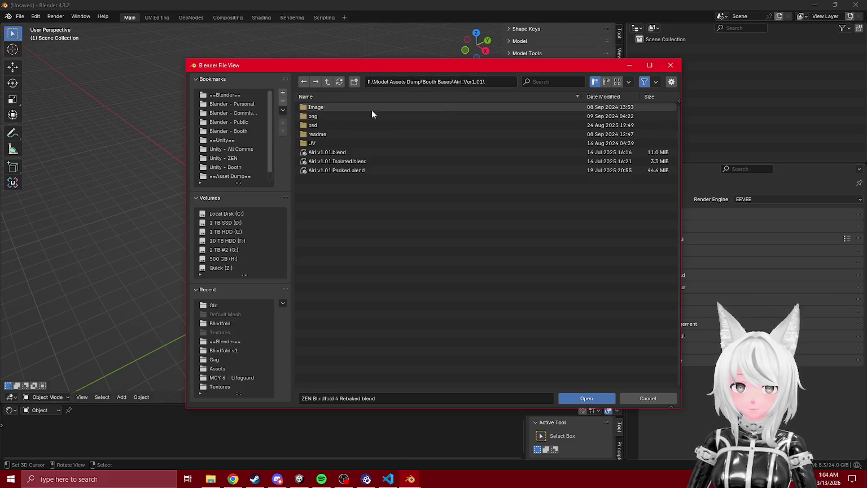
{"action": "double_click", "coordinate": [338, 170]}
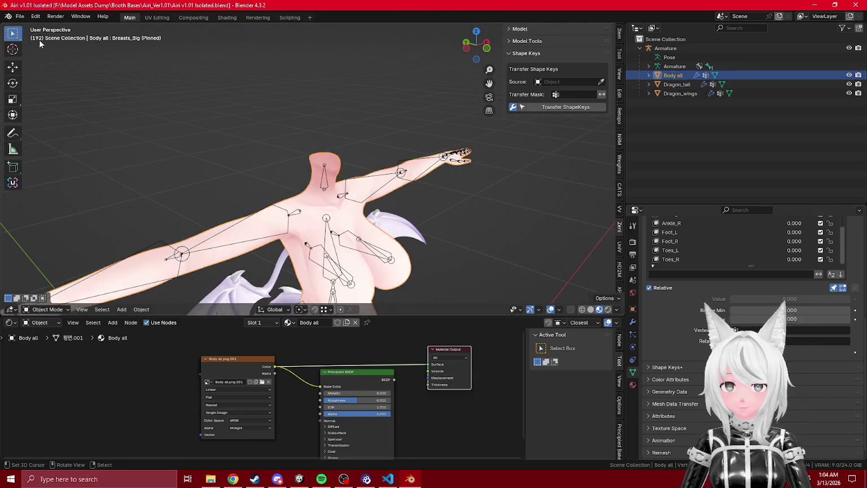
- Inspect the isolated body, then open the full Airi v1.01.blend instead
{"action": "mouse_move", "coordinate": [40, 39]}
{"action": "left_mouse_down"}
{"action": "mouse_move", "coordinate": [165, 120]}
{"action": "mouse_move", "coordinate": [233, 126]}
{"action": "mouse_move", "coordinate": [252, 141]}
{"action": "mouse_move", "coordinate": [294, 147]}
{"action": "mouse_move", "coordinate": [288, 208]}
{"action": "left_mouse_up"}
{"action": "scroll", "coordinate": [252, 141], "scroll_direction": "down", "scroll_amount": 5}
{"action": "scroll", "coordinate": [288, 212], "scroll_direction": "up", "scroll_amount": 3}
{"action": "left_click", "coordinate": [20, 17]}
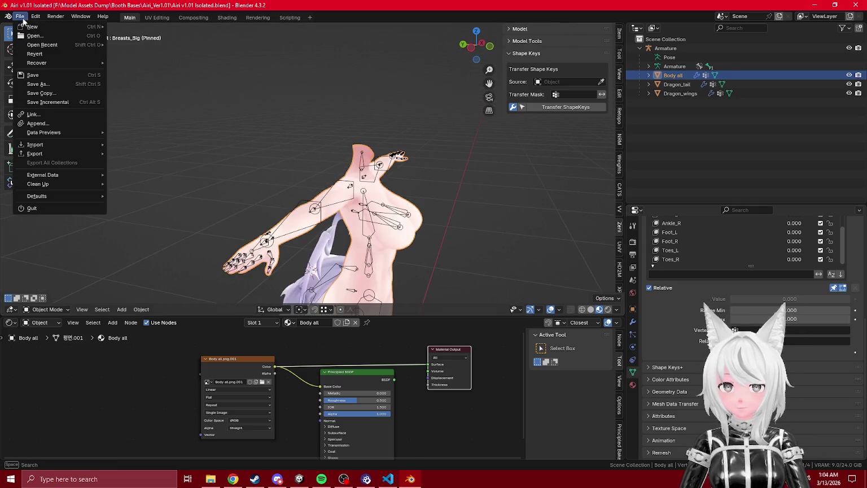
{"action": "mouse_move", "coordinate": [33, 26]}
{"action": "left_click", "coordinate": [124, 27]}
{"action": "left_click", "coordinate": [20, 16]}
{"action": "left_click", "coordinate": [36, 35]}
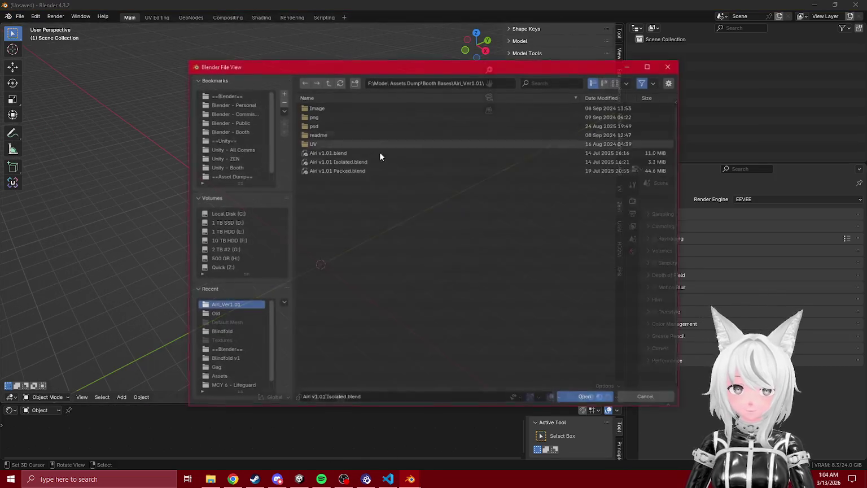
{"action": "double_click", "coordinate": [341, 150]}
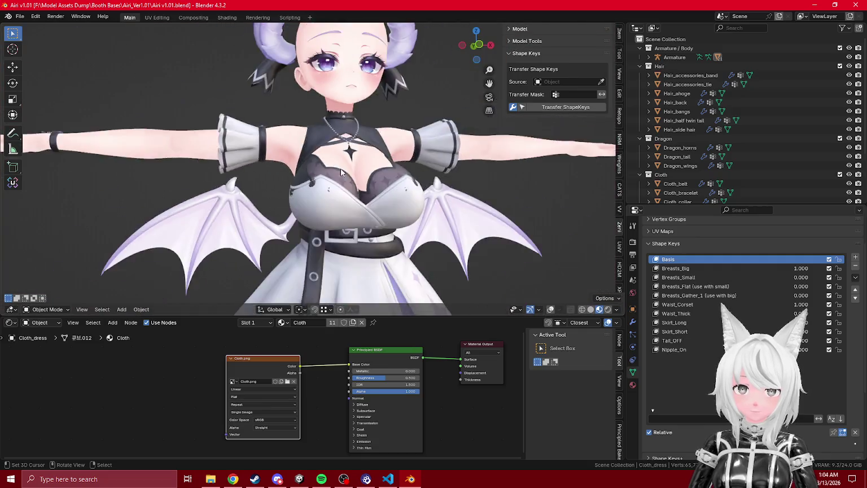
- Frame Airi in front view and begin appending from another blend file
{"action": "mouse_move", "coordinate": [335, 185]}
{"action": "left_mouse_down"}
{"action": "mouse_move", "coordinate": [407, 130]}
{"action": "mouse_move", "coordinate": [366, 147]}
{"action": "left_mouse_up"}
{"action": "key", "text": "KP_1"}
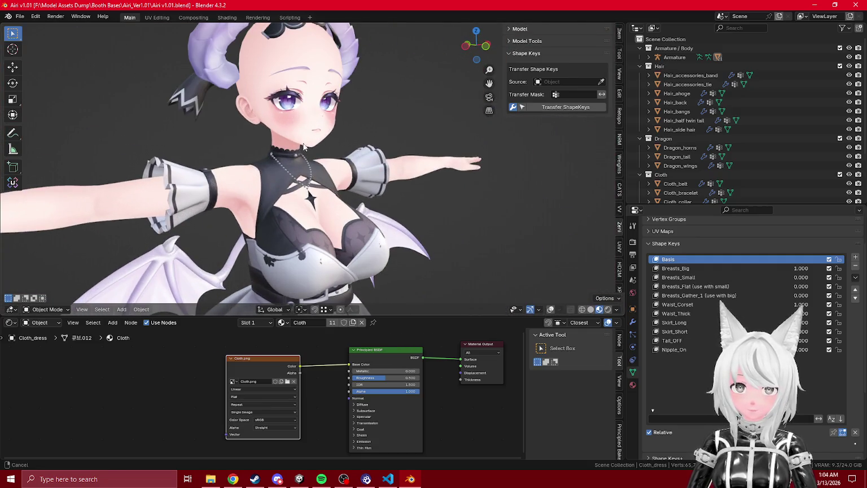
{"action": "scroll", "coordinate": [305, 166], "scroll_direction": "up", "scroll_amount": 4}
{"action": "scroll", "coordinate": [305, 166], "scroll_direction": "up", "scroll_amount": 2}
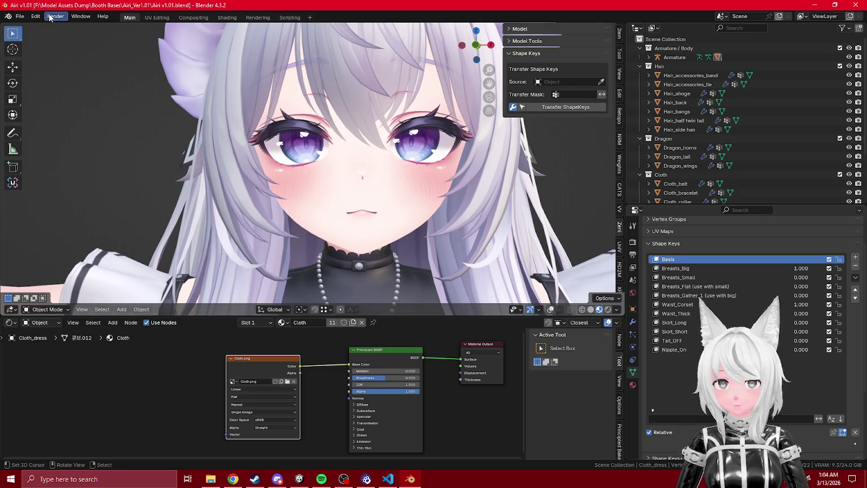
{"action": "left_click", "coordinate": [20, 16]}
{"action": "left_click", "coordinate": [60, 127]}
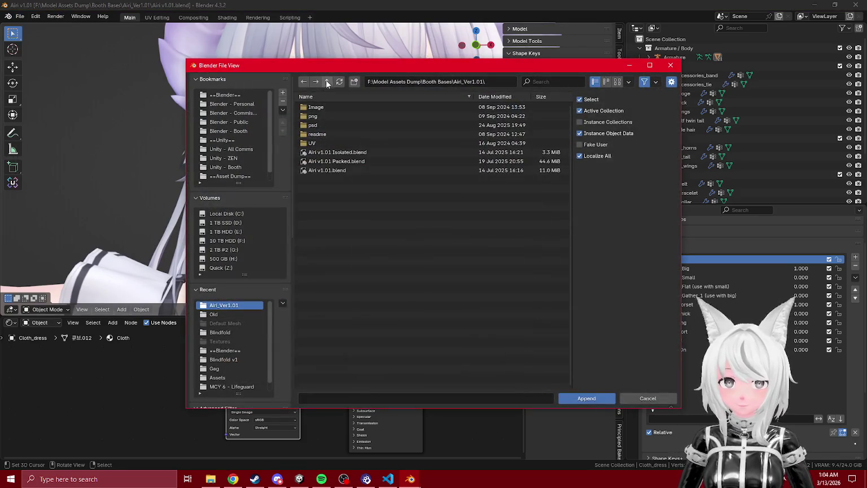
- Append the Blindfold object from ZEN Blindfold 4 Rebaked.blend's Object category
{"action": "left_click", "coordinate": [299, 479]}
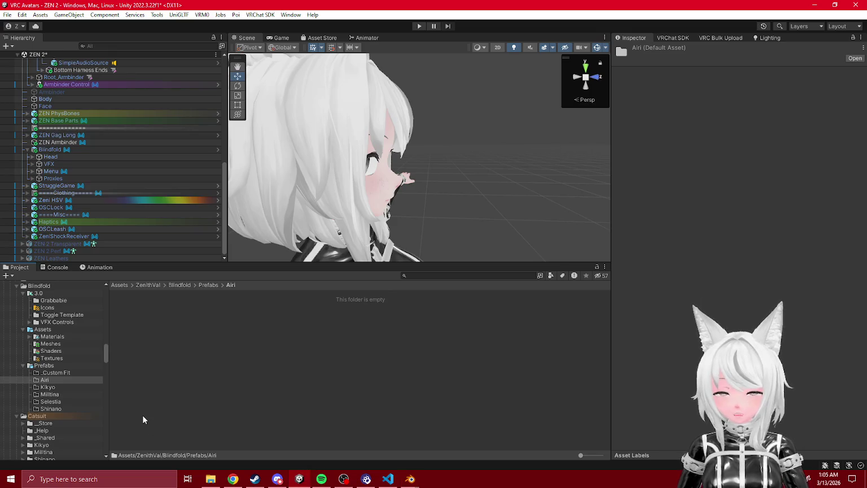
{"action": "left_click", "coordinate": [814, 6]}
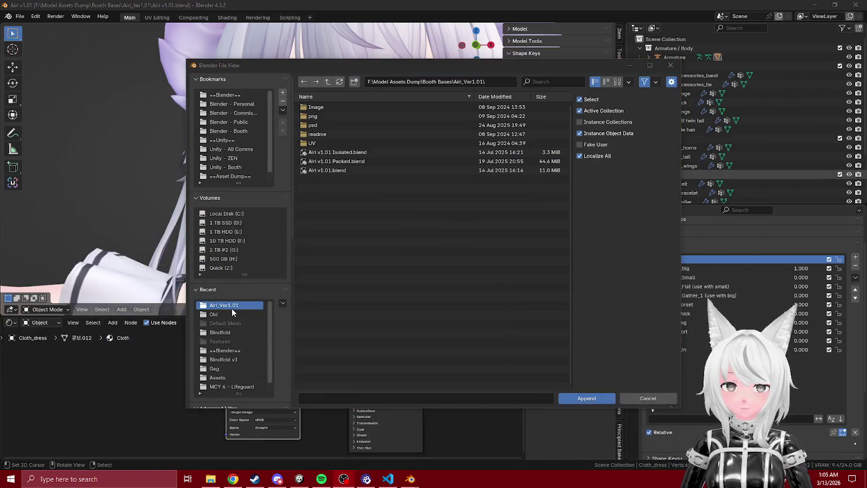
{"action": "left_click", "coordinate": [230, 333]}
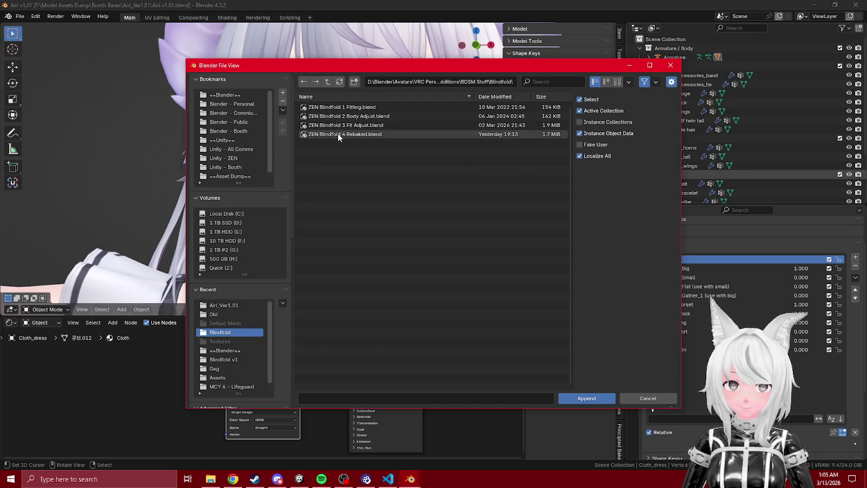
{"action": "double_click", "coordinate": [338, 134]}
{"action": "double_click", "coordinate": [325, 170]}
{"action": "double_click", "coordinate": [330, 108]}
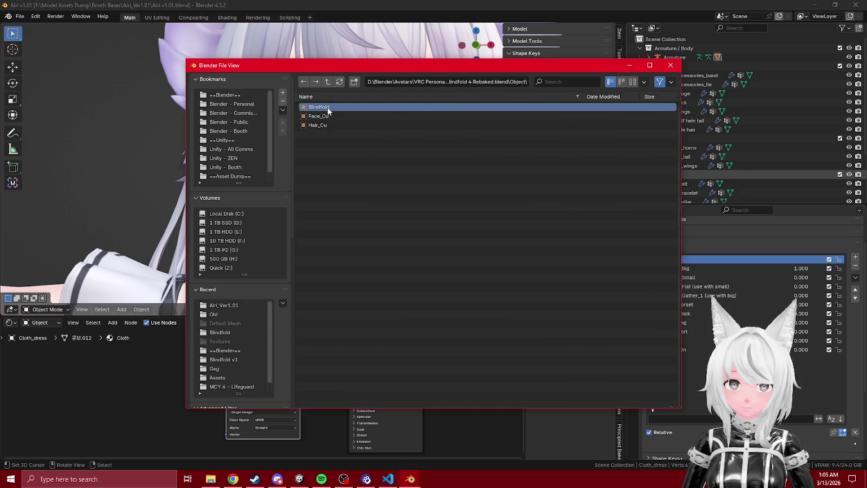
{"action": "scroll", "coordinate": [382, 189], "scroll_direction": "down", "scroll_amount": 3}
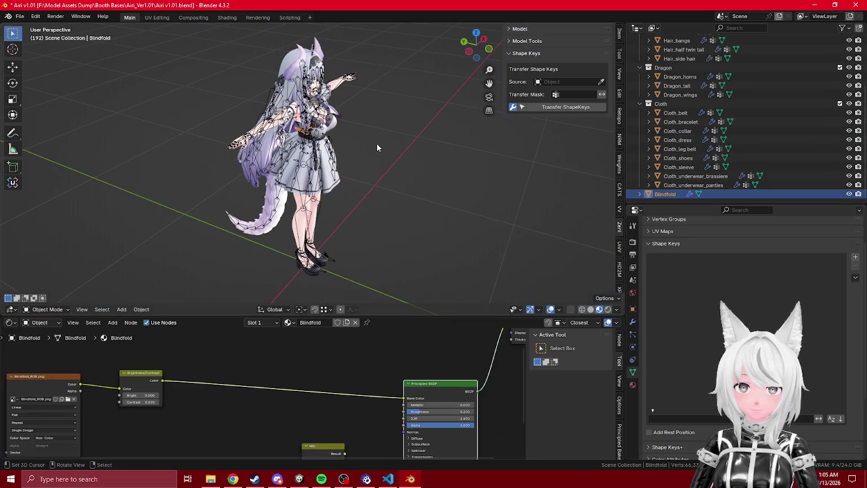
- Scale the blindfold down and move it over Airi's eyes
{"action": "key", "text": "s"}
{"action": "left_click", "coordinate": [392, 117]}
{"action": "key", "text": "KP_Decimal"}
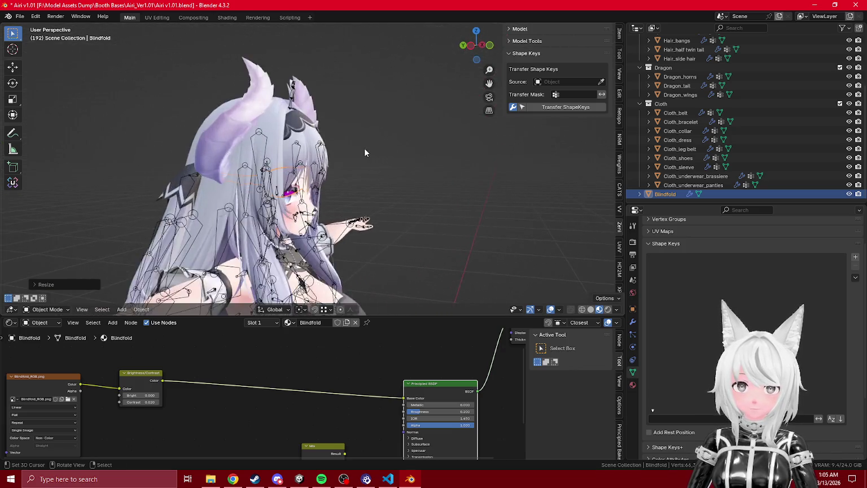
{"action": "key", "text": "Tab"}
{"action": "key", "text": "shift+z"}
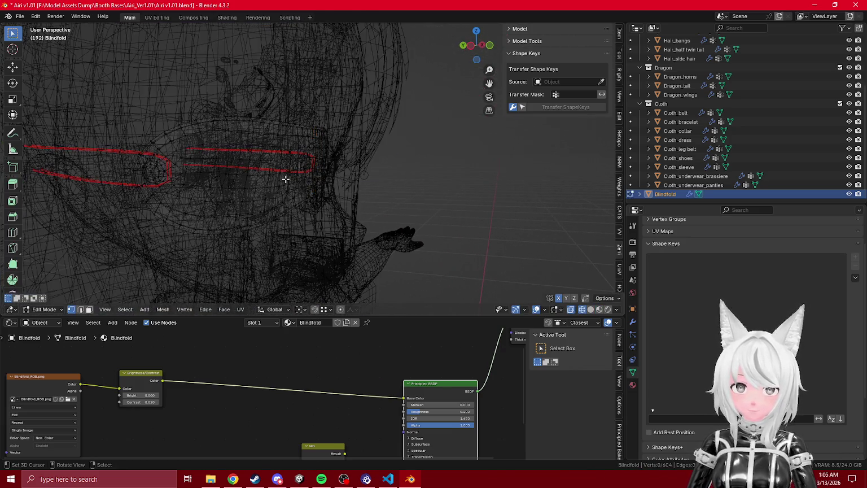
{"action": "key", "text": "Tab"}
{"action": "key", "text": "shift+z"}
{"action": "scroll", "coordinate": [285, 179], "scroll_direction": "down", "scroll_amount": 2}
{"action": "key", "text": "g"}
{"action": "key", "text": "Return"}
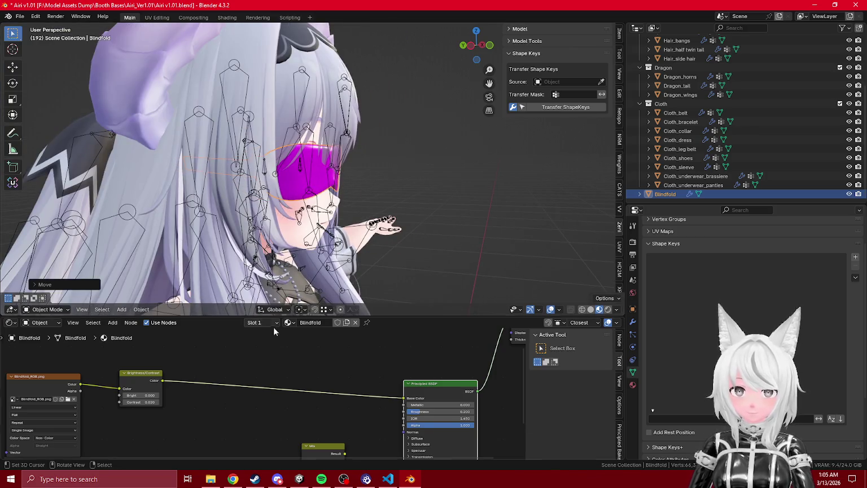
- Find the missing texture by revealing Unity's Blindfold Textures folder in File Explorer
{"action": "key", "text": "Home"}
{"action": "left_click", "coordinate": [323, 360]}
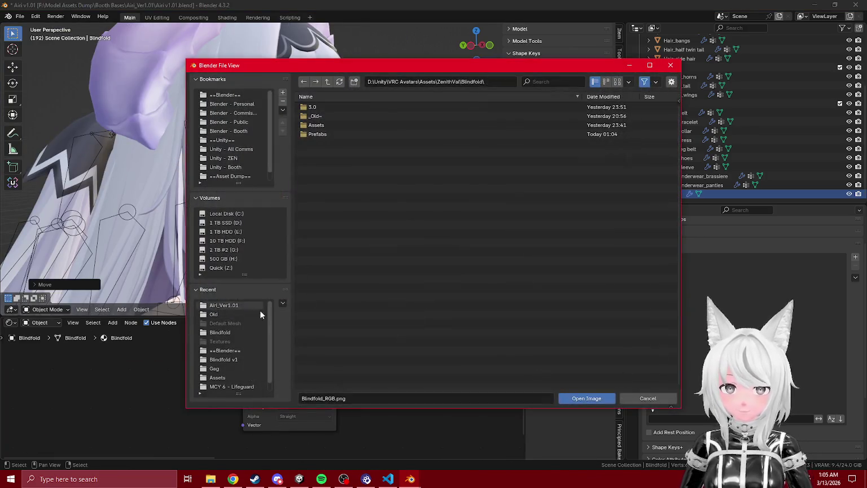
{"action": "left_click", "coordinate": [223, 333]}
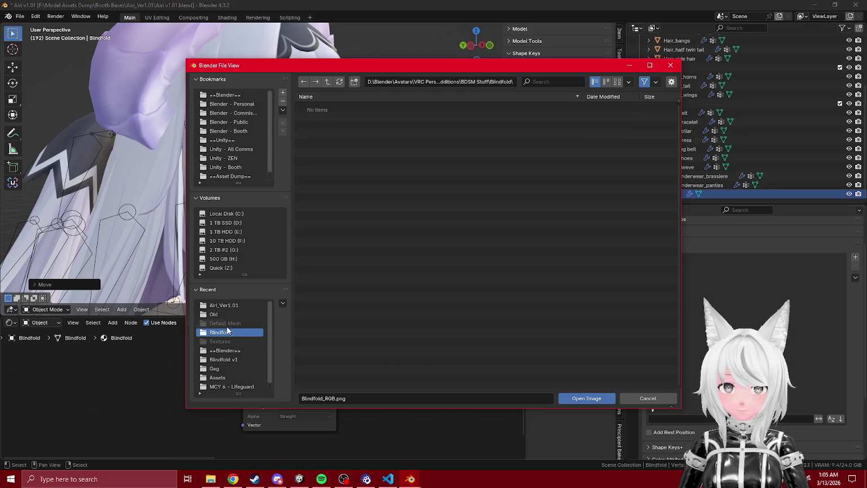
{"action": "left_click", "coordinate": [233, 479]}
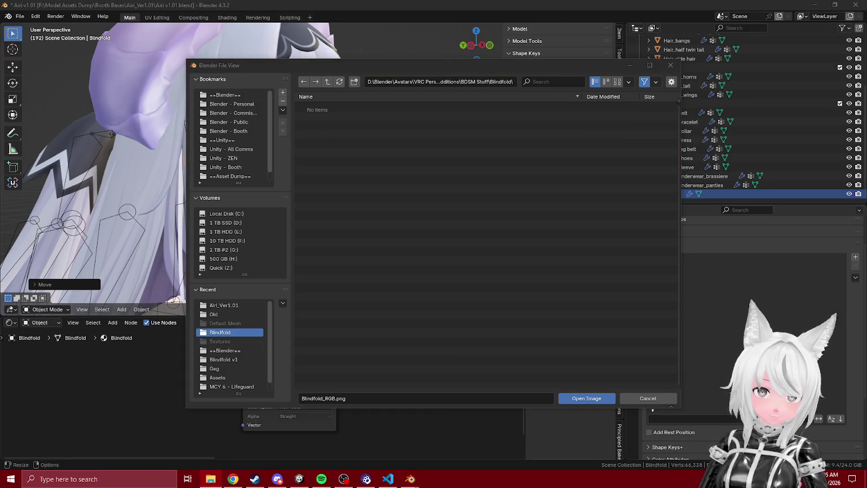
{"action": "key", "text": "alt+Tab"}
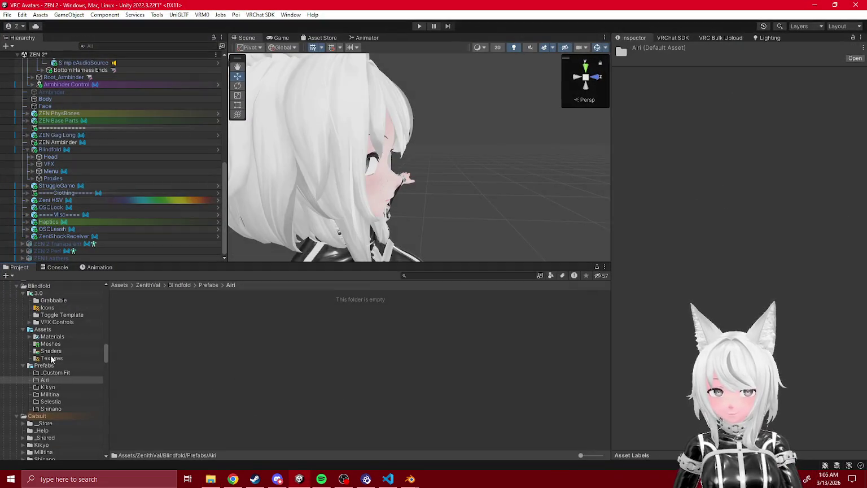
{"action": "right_click", "coordinate": [51, 358]}
{"action": "left_click", "coordinate": [113, 131]}
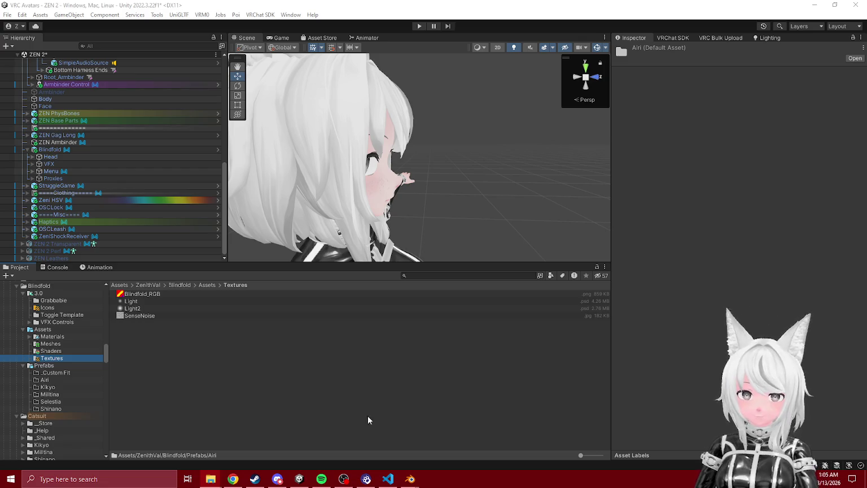
- Load Blindfold_RGB.png from the pasted Unity Textures path into the image node
{"action": "mouse_move", "coordinate": [426, 480]}
{"action": "left_click", "coordinate": [449, 452]}
{"action": "left_click", "coordinate": [439, 82]}
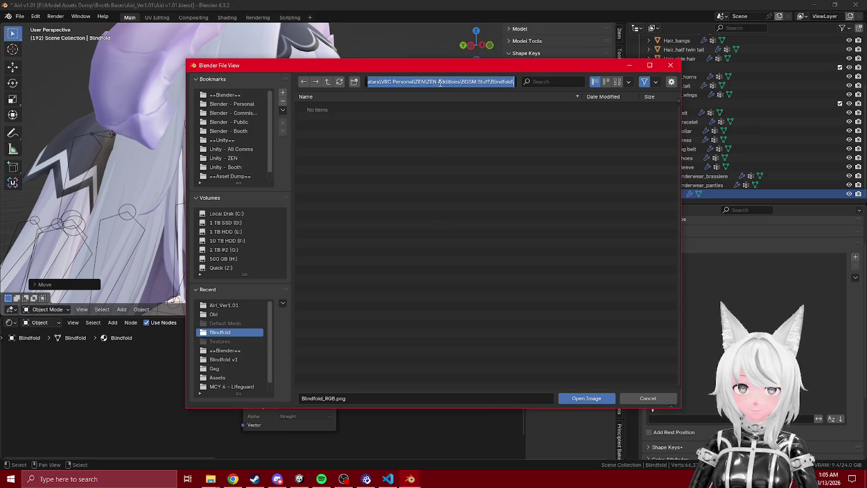
{"action": "type", "text": "D:\\Unity\\VRC Avatars\\Assets\\ZenithVal\\Blindfold\\Assets\\"}
{"action": "key", "text": "Return"}
{"action": "double_click", "coordinate": [328, 134]}
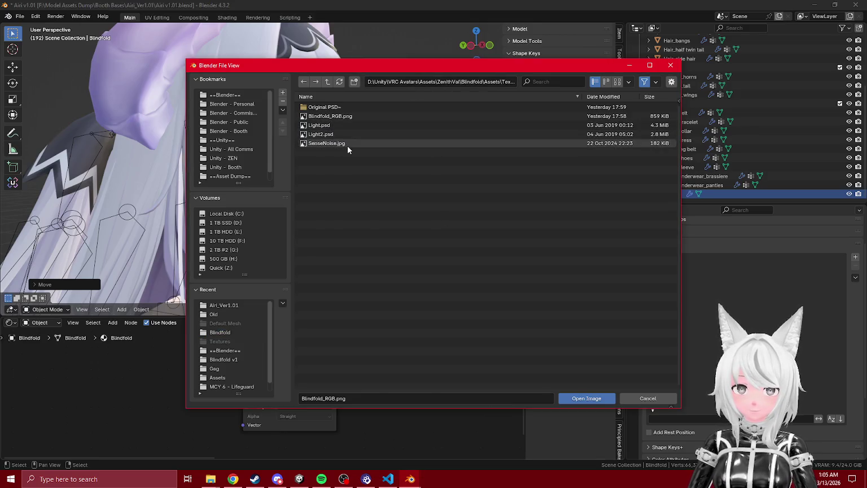
{"action": "double_click", "coordinate": [345, 118]}
{"action": "scroll", "coordinate": [367, 166], "scroll_direction": "up", "scroll_amount": 5}
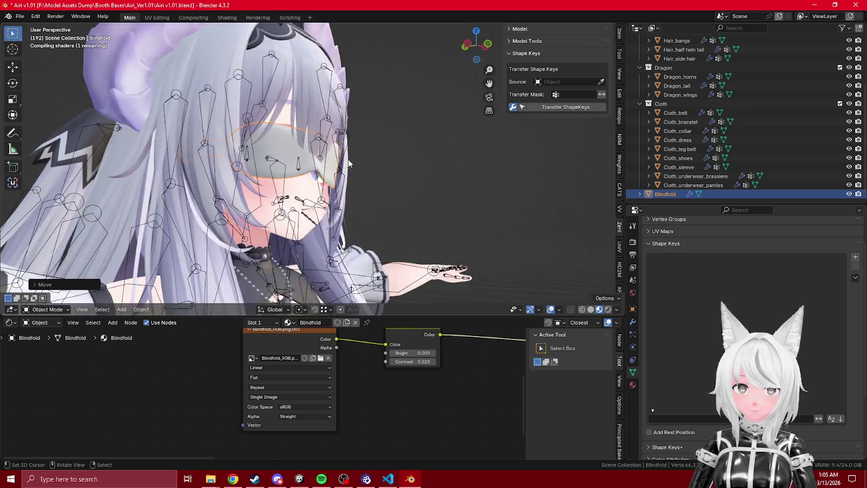
- Nudge the blindfold along the Y axis in several small moves
{"action": "key", "text": "Tab"}
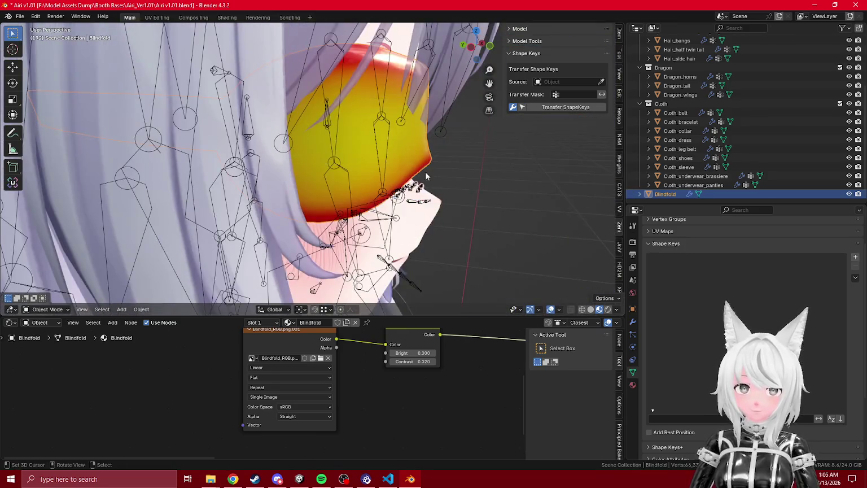
{"action": "key", "text": "Tab"}
{"action": "key", "text": "shift+z"}
{"action": "key", "text": "g"}
{"action": "key", "text": "y"}
{"action": "key", "text": "Return"}
{"action": "key", "text": "g"}
{"action": "key", "text": "y"}
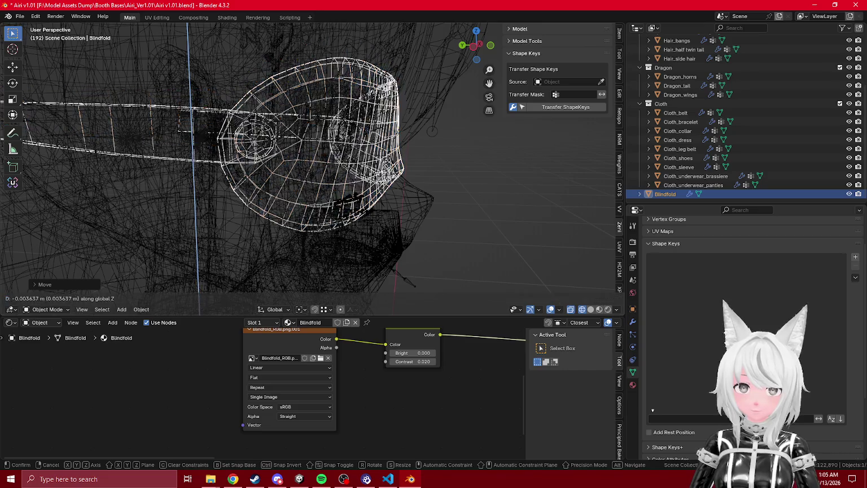
{"action": "key", "text": "Return"}
{"action": "key", "text": "shift+z"}
{"action": "key", "text": "g"}
{"action": "key", "text": "y"}
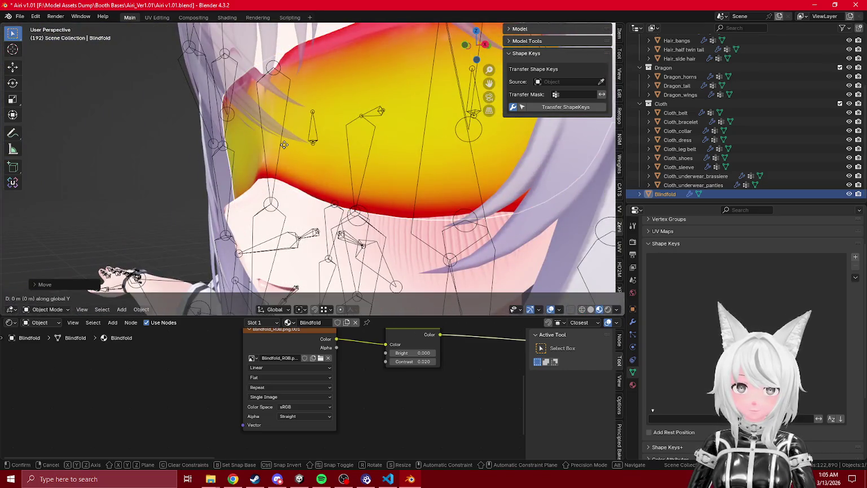
{"action": "key", "text": "Return"}
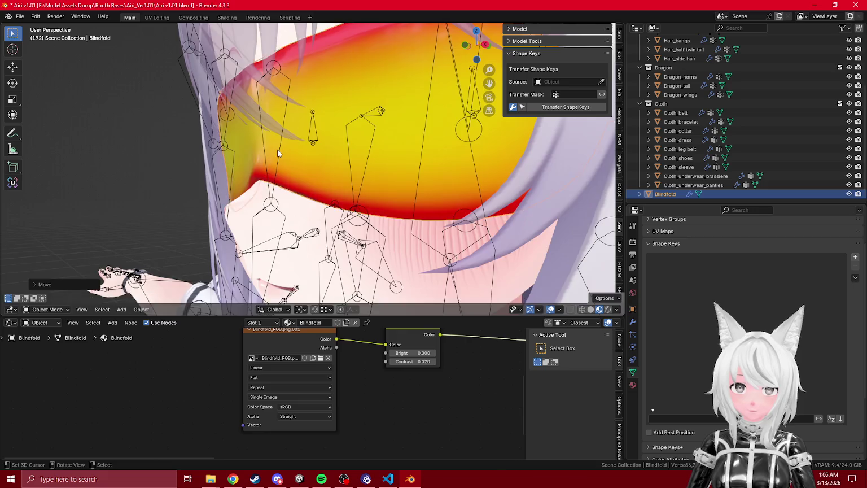
- Reselect the Blindfold object and switch it into Sculpt Mode
{"action": "mouse_move", "coordinate": [277, 150]}
{"action": "left_mouse_down"}
{"action": "mouse_move", "coordinate": [387, 135]}
{"action": "mouse_move", "coordinate": [413, 151]}
{"action": "left_mouse_up"}
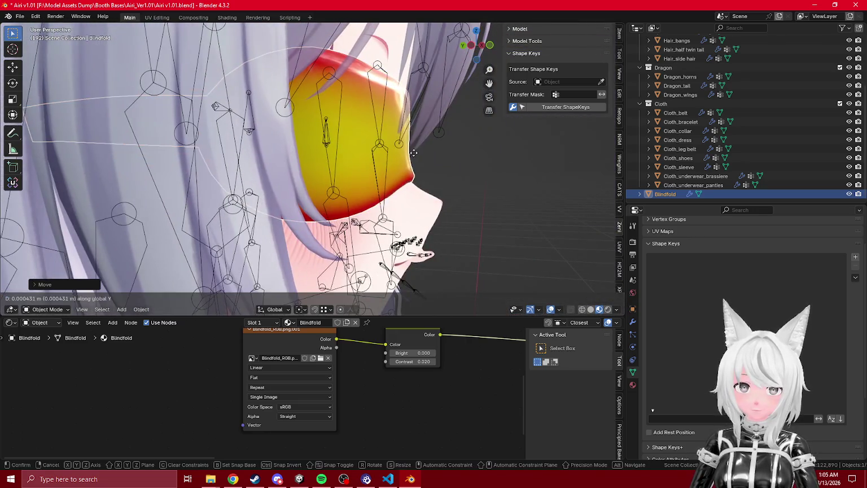
{"action": "left_click", "coordinate": [489, 160]}
{"action": "mouse_move", "coordinate": [490, 159]}
{"action": "left_mouse_down"}
{"action": "mouse_move", "coordinate": [358, 158]}
{"action": "mouse_move", "coordinate": [371, 106]}
{"action": "mouse_move", "coordinate": [333, 169]}
{"action": "mouse_move", "coordinate": [331, 153]}
{"action": "left_mouse_up"}
{"action": "left_click", "coordinate": [359, 159]}
{"action": "left_click", "coordinate": [333, 169]}
{"action": "left_click", "coordinate": [329, 135]}
{"action": "left_click", "coordinate": [355, 167]}
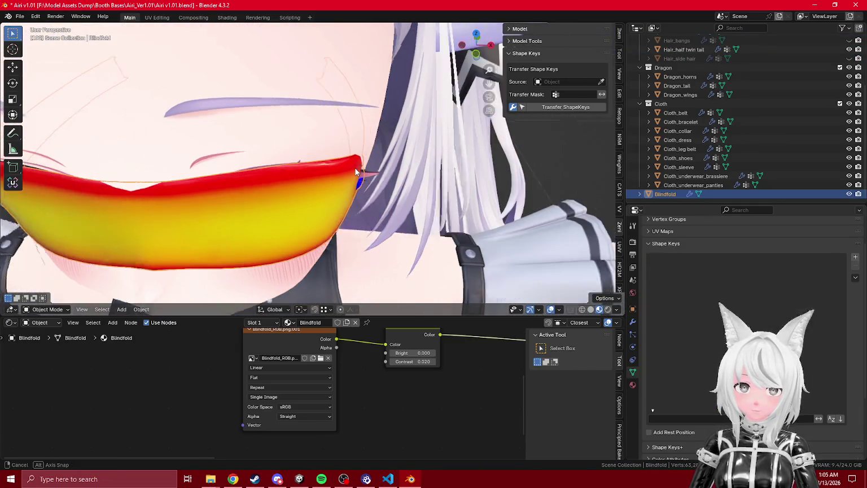
{"action": "left_click", "coordinate": [47, 309]}
{"action": "left_click", "coordinate": [49, 270]}
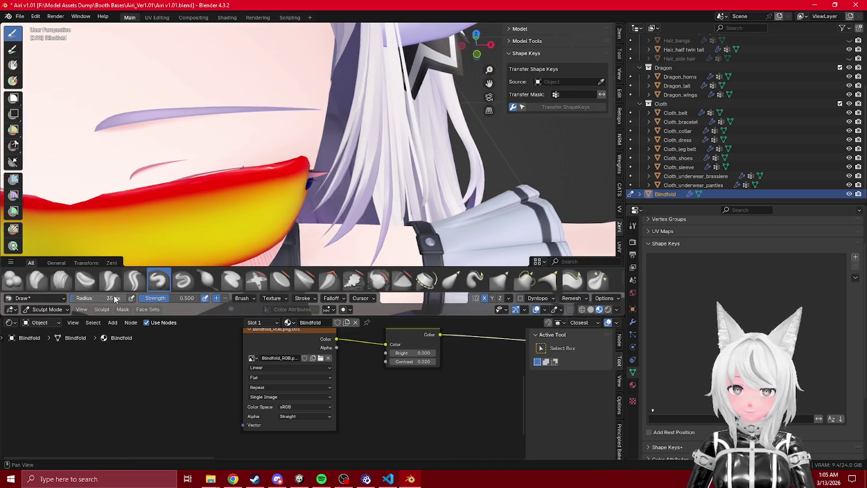
- Choose the Grab brush, enable Topology auto-masking, and return to material preview
{"action": "left_click", "coordinate": [499, 280]}
{"action": "mouse_move", "coordinate": [252, 125]}
{"action": "left_mouse_down"}
{"action": "mouse_move", "coordinate": [299, 181]}
{"action": "mouse_move", "coordinate": [313, 169]}
{"action": "mouse_move", "coordinate": [310, 150]}
{"action": "mouse_move", "coordinate": [316, 158]}
{"action": "mouse_move", "coordinate": [390, 129]}
{"action": "mouse_move", "coordinate": [245, 133]}
{"action": "mouse_move", "coordinate": [314, 163]}
{"action": "mouse_move", "coordinate": [292, 112]}
{"action": "mouse_move", "coordinate": [345, 249]}
{"action": "left_mouse_up"}
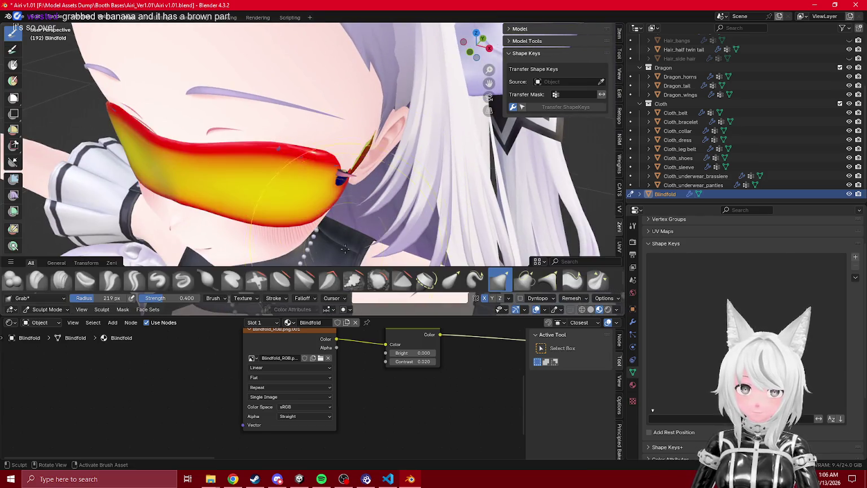
{"action": "left_click", "coordinate": [346, 309]}
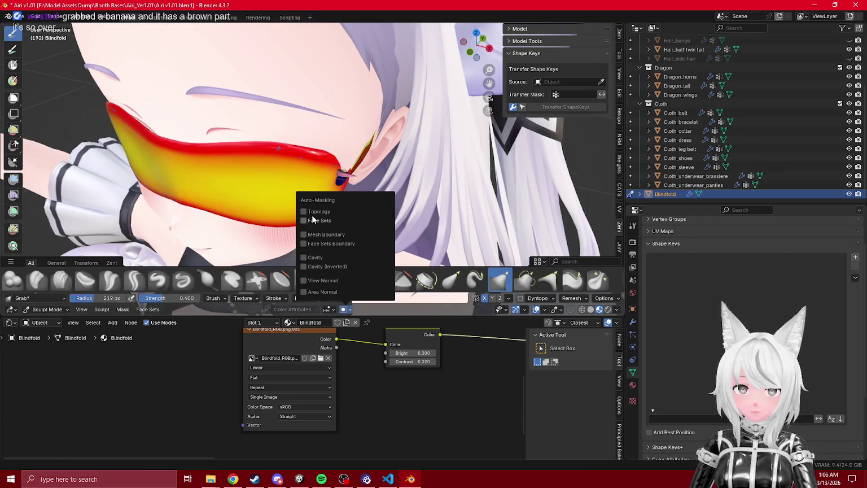
{"action": "key", "text": "shift+z"}
{"action": "key", "text": "z"}
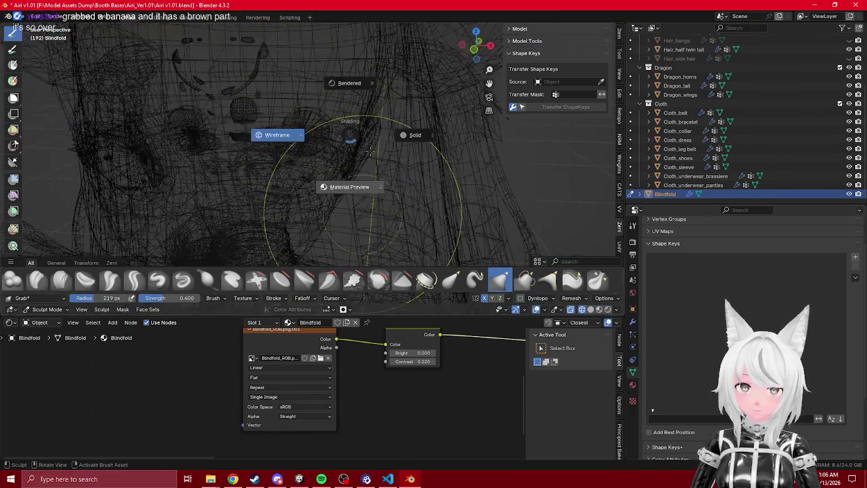
{"action": "left_click", "coordinate": [354, 141]}
- Pull the blindfold mesh toward the ears so it hugs Airi's face
{"action": "right_click", "coordinate": [355, 209]}
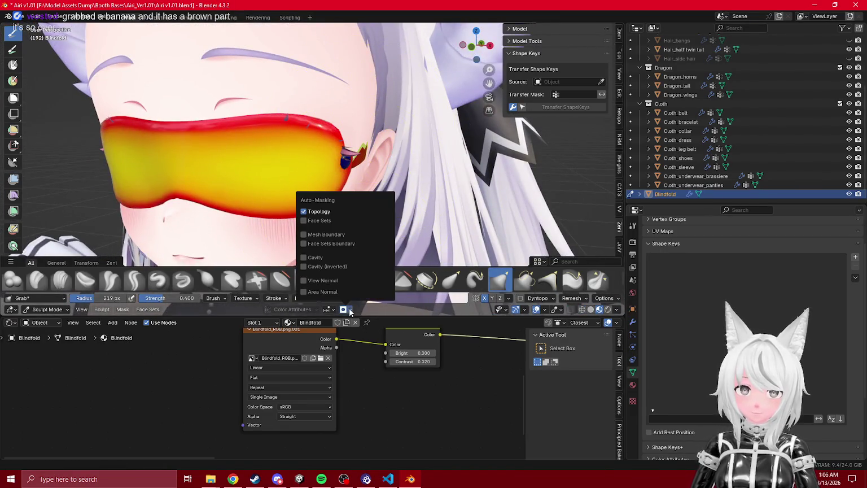
{"action": "mouse_move", "coordinate": [329, 97]}
{"action": "left_mouse_down"}
{"action": "mouse_move", "coordinate": [356, 157]}
{"action": "mouse_move", "coordinate": [329, 135]}
{"action": "mouse_move", "coordinate": [302, 149]}
{"action": "mouse_move", "coordinate": [260, 120]}
{"action": "mouse_move", "coordinate": [288, 165]}
{"action": "mouse_move", "coordinate": [328, 145]}
{"action": "mouse_move", "coordinate": [304, 157]}
{"action": "mouse_move", "coordinate": [242, 113]}
{"action": "mouse_move", "coordinate": [205, 113]}
{"action": "left_mouse_up"}
{"action": "scroll", "coordinate": [204, 109], "scroll_direction": "up", "scroll_amount": 3}
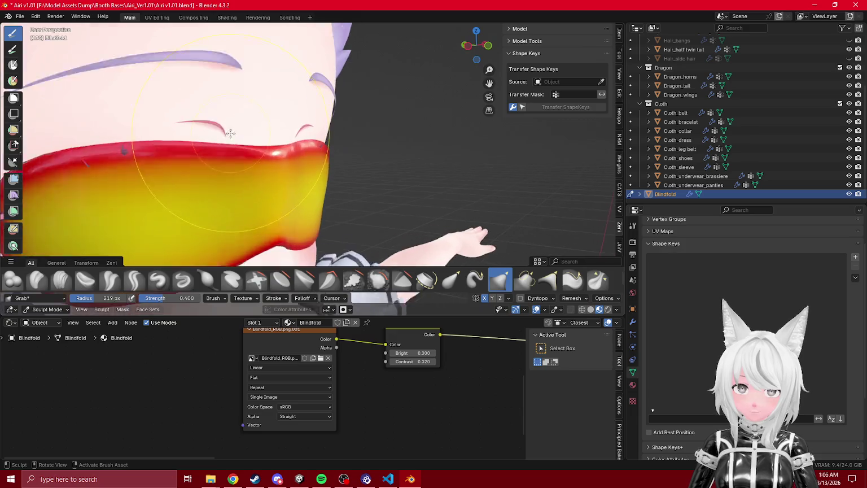
{"action": "left_click_drag", "start_coordinate": [250, 138], "coordinate": [302, 179]}
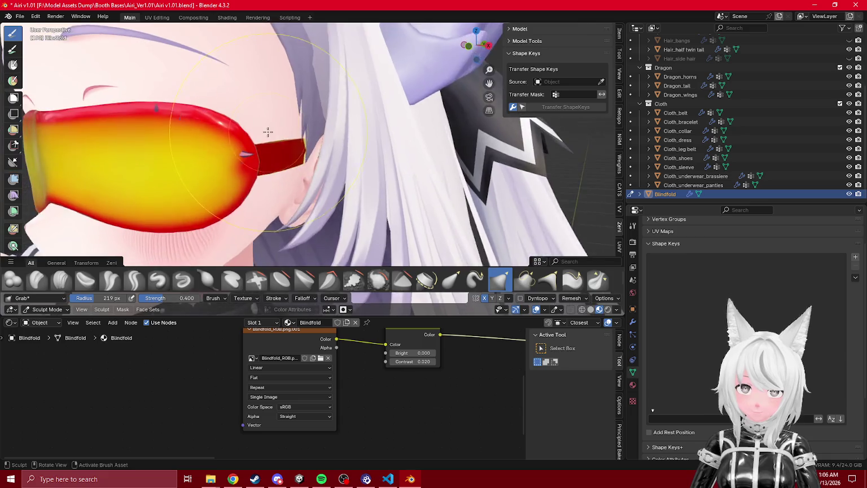
{"action": "key", "text": "Tab"}
{"action": "key", "text": "Tab"}
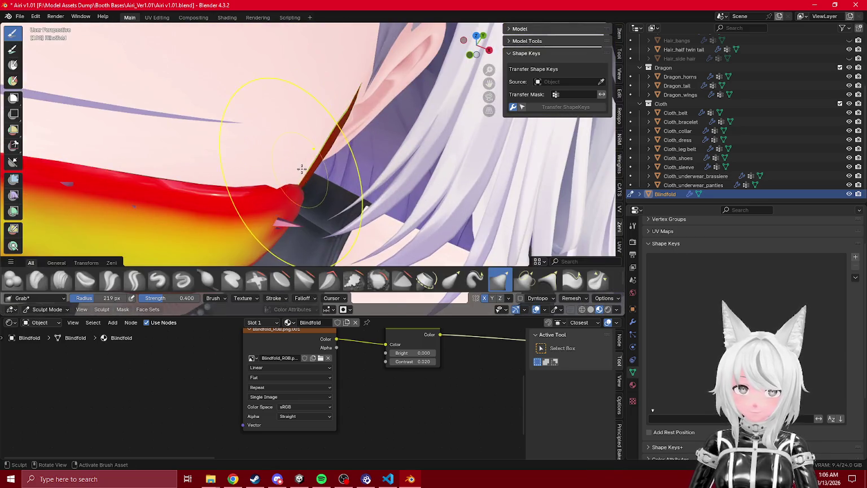
{"action": "mouse_move", "coordinate": [351, 133]}
{"action": "left_mouse_down"}
{"action": "mouse_move", "coordinate": [322, 148]}
{"action": "mouse_move", "coordinate": [333, 162]}
{"action": "mouse_move", "coordinate": [300, 176]}
{"action": "mouse_move", "coordinate": [207, 274]}
{"action": "left_mouse_up"}
{"action": "key", "text": "Tab"}
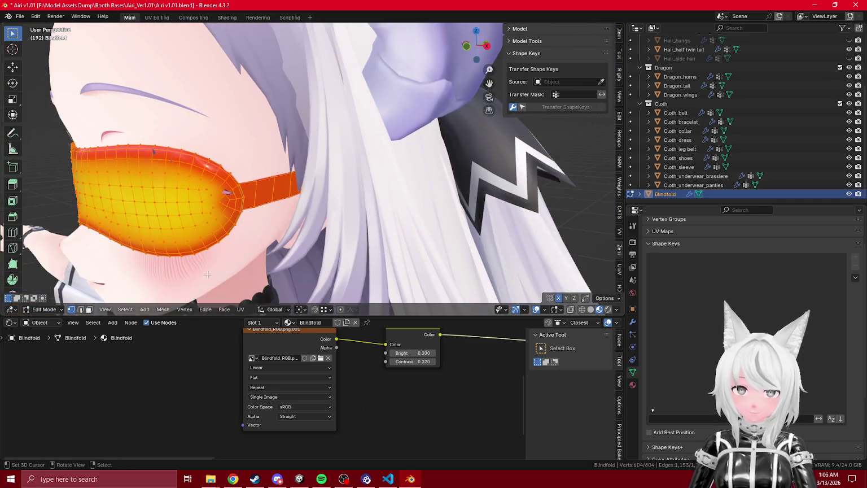
- Return to Object Mode, reselect the Blindfold and put it back into Sculpt Mode
{"action": "left_click", "coordinate": [56, 311]}
{"action": "left_click", "coordinate": [56, 253]}
{"action": "left_click", "coordinate": [340, 225]}
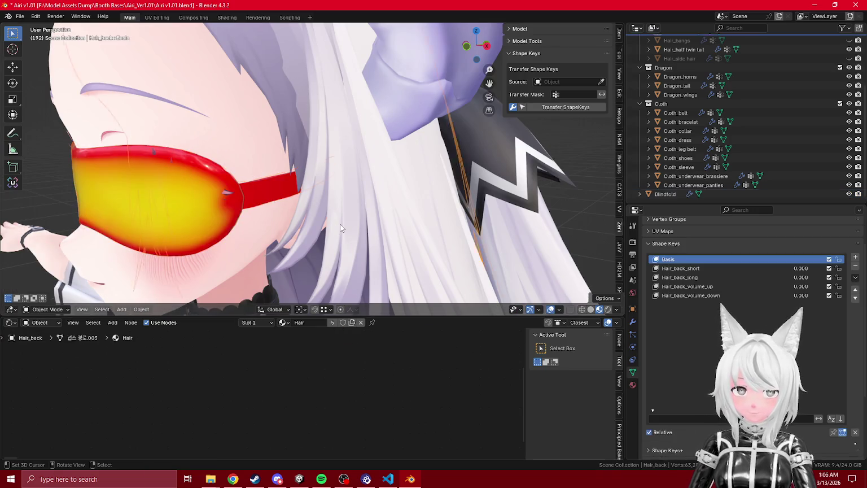
{"action": "mouse_move", "coordinate": [340, 225]}
{"action": "left_mouse_down"}
{"action": "mouse_move", "coordinate": [257, 180]}
{"action": "mouse_move", "coordinate": [334, 178]}
{"action": "mouse_move", "coordinate": [283, 238]}
{"action": "left_mouse_up"}
{"action": "left_click", "coordinate": [295, 214]}
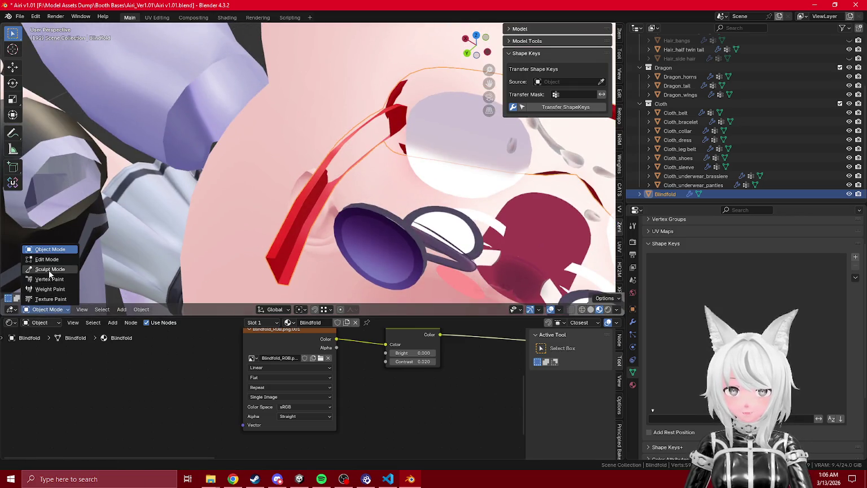
{"action": "left_click", "coordinate": [50, 269]}
- Use the 219 px Grab brush to tuck the strap's side edges past the ear against the temples
{"action": "mouse_move", "coordinate": [278, 184]}
{"action": "left_mouse_down"}
{"action": "mouse_move", "coordinate": [325, 162]}
{"action": "mouse_move", "coordinate": [311, 178]}
{"action": "mouse_move", "coordinate": [325, 154]}
{"action": "mouse_move", "coordinate": [306, 133]}
{"action": "mouse_move", "coordinate": [315, 126]}
{"action": "mouse_move", "coordinate": [214, 145]}
{"action": "left_mouse_up"}
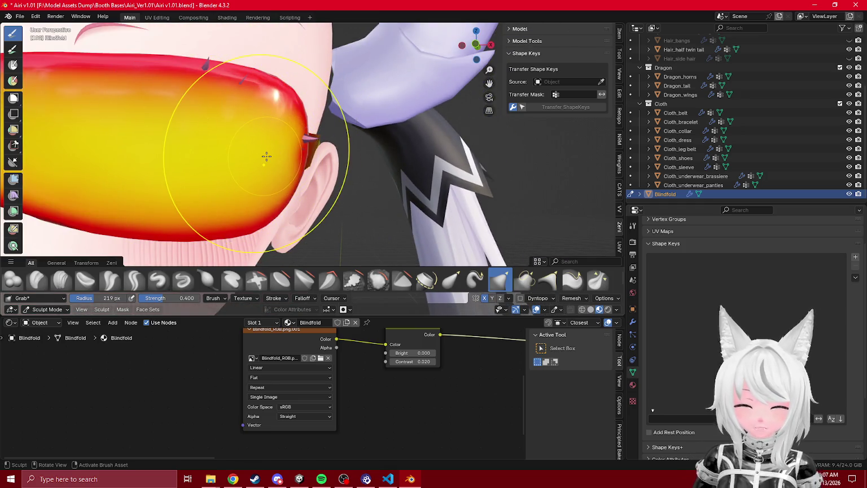
{"action": "mouse_move", "coordinate": [267, 157]}
{"action": "left_mouse_down"}
{"action": "mouse_move", "coordinate": [306, 132]}
{"action": "mouse_move", "coordinate": [319, 148]}
{"action": "mouse_move", "coordinate": [281, 145]}
{"action": "mouse_move", "coordinate": [290, 155]}
{"action": "mouse_move", "coordinate": [279, 161]}
{"action": "mouse_move", "coordinate": [317, 221]}
{"action": "left_mouse_up"}
{"action": "scroll", "coordinate": [276, 164], "scroll_direction": "up", "scroll_amount": 2}
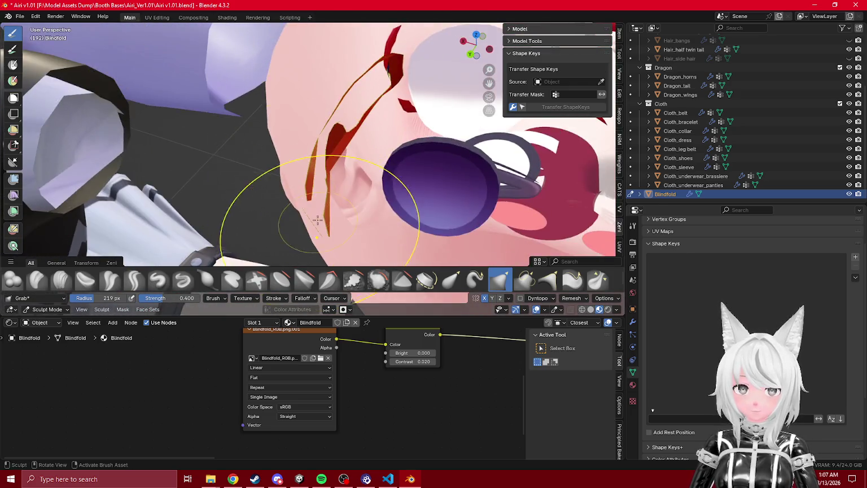
{"action": "scroll", "coordinate": [317, 220], "scroll_direction": "up", "scroll_amount": 3}
{"action": "mouse_move", "coordinate": [339, 164]}
{"action": "left_mouse_down"}
{"action": "mouse_move", "coordinate": [350, 147]}
{"action": "mouse_move", "coordinate": [329, 145]}
{"action": "mouse_move", "coordinate": [383, 157]}
{"action": "mouse_move", "coordinate": [361, 151]}
{"action": "mouse_move", "coordinate": [377, 135]}
{"action": "left_mouse_up"}
{"action": "left_click_drag", "start_coordinate": [366, 105], "coordinate": [375, 127]}
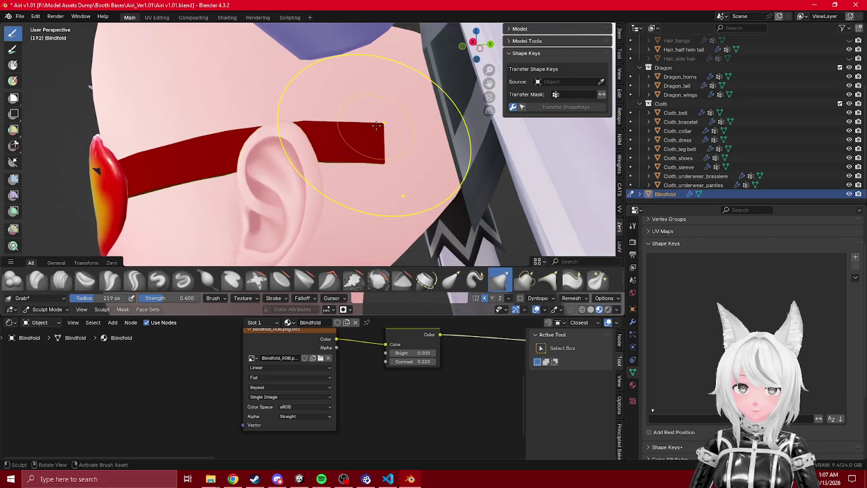
{"action": "left_click_drag", "start_coordinate": [359, 96], "coordinate": [374, 89]}
{"action": "mouse_move", "coordinate": [368, 134]}
{"action": "left_mouse_down"}
{"action": "mouse_move", "coordinate": [339, 148]}
{"action": "mouse_move", "coordinate": [343, 154]}
{"action": "mouse_move", "coordinate": [371, 112]}
{"action": "mouse_move", "coordinate": [290, 194]}
{"action": "mouse_move", "coordinate": [193, 116]}
{"action": "mouse_move", "coordinate": [279, 169]}
{"action": "mouse_move", "coordinate": [284, 150]}
{"action": "mouse_move", "coordinate": [287, 159]}
{"action": "mouse_move", "coordinate": [222, 151]}
{"action": "mouse_move", "coordinate": [342, 141]}
{"action": "mouse_move", "coordinate": [269, 146]}
{"action": "mouse_move", "coordinate": [290, 119]}
{"action": "mouse_move", "coordinate": [300, 132]}
{"action": "mouse_move", "coordinate": [374, 158]}
{"action": "mouse_move", "coordinate": [384, 181]}
{"action": "left_mouse_up"}
{"action": "scroll", "coordinate": [329, 156], "scroll_direction": "up", "scroll_amount": 4}
{"action": "scroll", "coordinate": [339, 162], "scroll_direction": "down", "scroll_amount": 5}
{"action": "scroll", "coordinate": [371, 111], "scroll_direction": "up", "scroll_amount": 2}
{"action": "scroll", "coordinate": [317, 158], "scroll_direction": "down", "scroll_amount": 4}
{"action": "scroll", "coordinate": [237, 137], "scroll_direction": "up", "scroll_amount": 3}
{"action": "scroll", "coordinate": [278, 168], "scroll_direction": "up", "scroll_amount": 2}
{"action": "scroll", "coordinate": [259, 131], "scroll_direction": "up", "scroll_amount": 1}
{"action": "scroll", "coordinate": [269, 146], "scroll_direction": "up", "scroll_amount": 2}
{"action": "scroll", "coordinate": [290, 119], "scroll_direction": "up", "scroll_amount": 2}
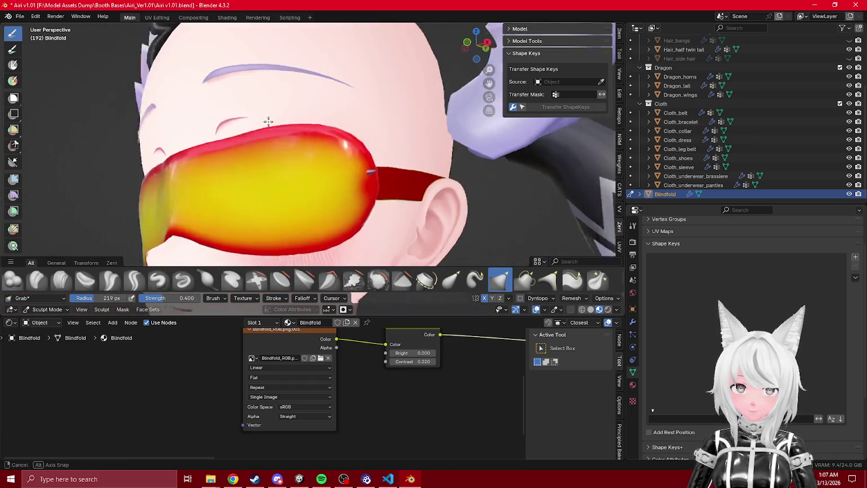
{"action": "scroll", "coordinate": [384, 181], "scroll_direction": "up", "scroll_amount": 5}
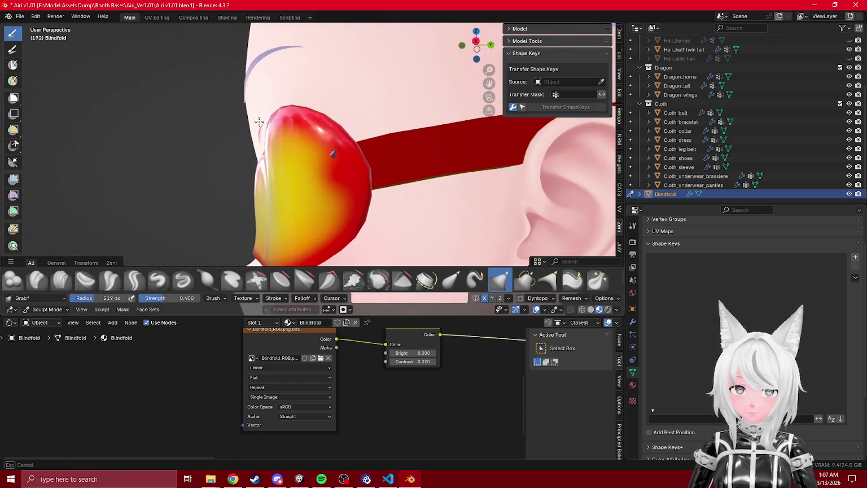
{"action": "mouse_move", "coordinate": [259, 121]}
{"action": "left_mouse_down"}
{"action": "mouse_move", "coordinate": [391, 143]}
{"action": "mouse_move", "coordinate": [351, 90]}
{"action": "mouse_move", "coordinate": [283, 220]}
{"action": "mouse_move", "coordinate": [292, 161]}
{"action": "mouse_move", "coordinate": [261, 209]}
{"action": "mouse_move", "coordinate": [339, 194]}
{"action": "mouse_move", "coordinate": [202, 176]}
{"action": "mouse_move", "coordinate": [293, 169]}
{"action": "mouse_move", "coordinate": [355, 142]}
{"action": "mouse_move", "coordinate": [170, 260]}
{"action": "left_mouse_up"}
{"action": "left_click", "coordinate": [51, 309]}
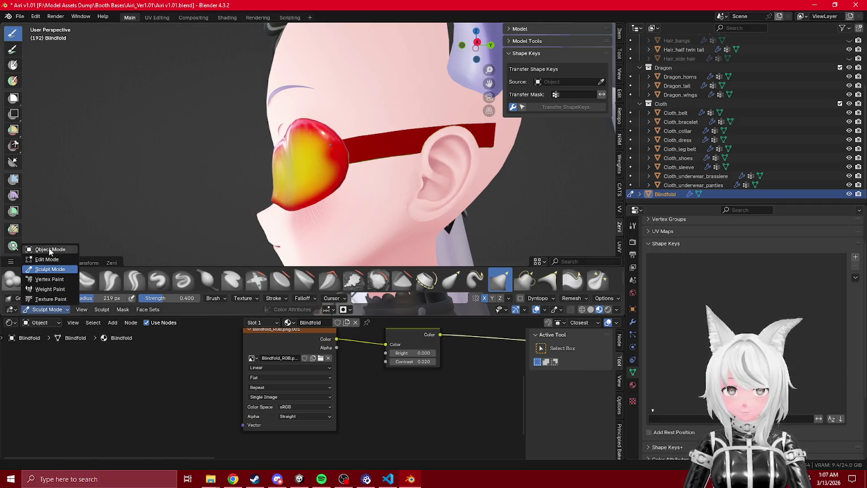
- Hide the blindfold, select the Body and filter its enlarged shape key list by 'lash'
{"action": "left_click", "coordinate": [50, 249]}
{"action": "key", "text": "h"}
{"action": "left_click", "coordinate": [366, 147]}
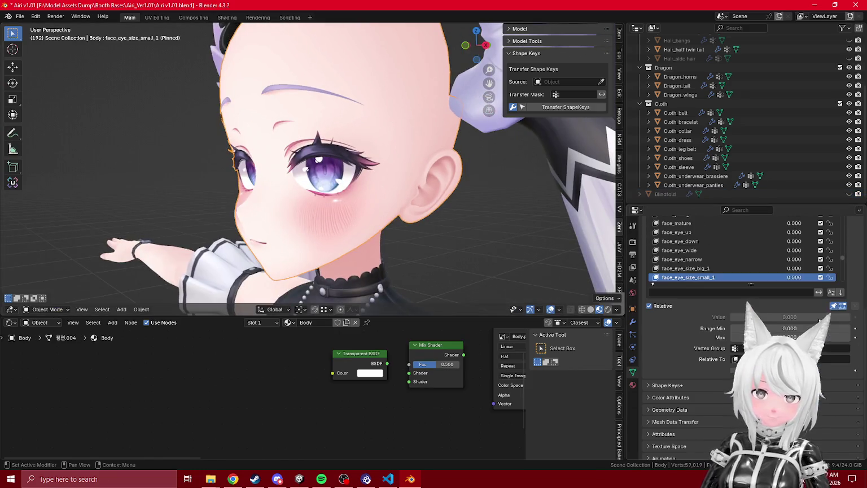
{"action": "left_click_drag", "start_coordinate": [750, 284], "coordinate": [750, 374]}
{"action": "scroll", "coordinate": [765, 287], "scroll_direction": "down", "scroll_amount": 5}
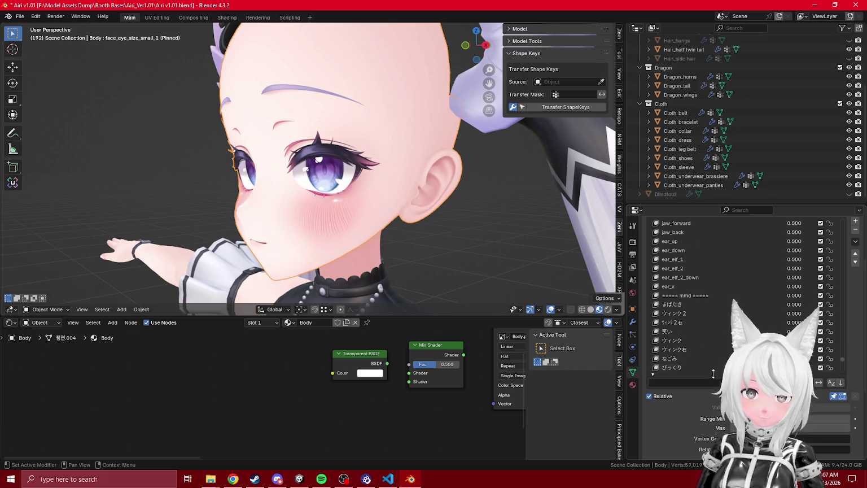
{"action": "type", "text": "lash"}
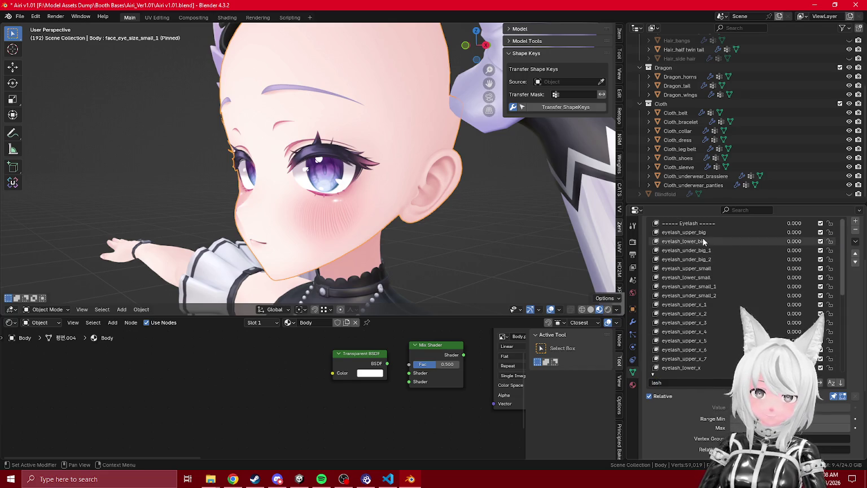
- Step through the eyelash shape keys, then unhide the blindfold and select Hair_side hair
{"action": "left_click", "coordinate": [704, 241]}
{"action": "key", "text": "Down"}
{"action": "key", "text": "Down"}
{"action": "key", "text": "Down"}
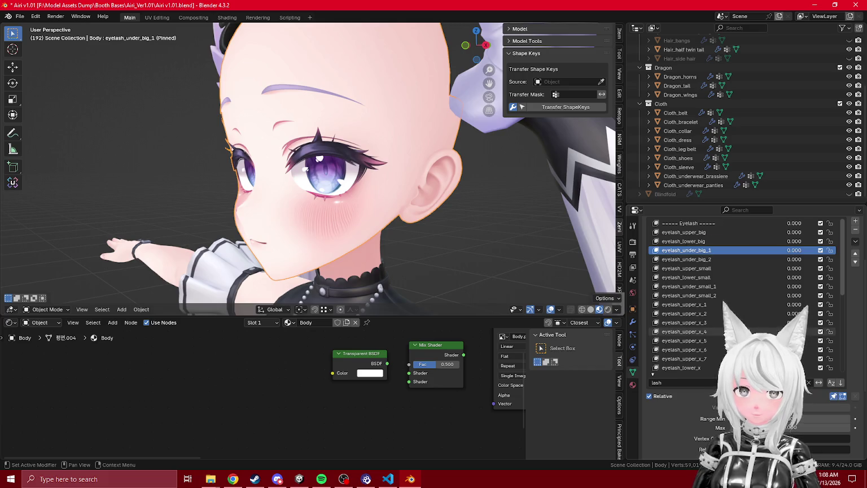
{"action": "key", "text": "Up"}
{"action": "key", "text": "Up"}
{"action": "key", "text": "Up"}
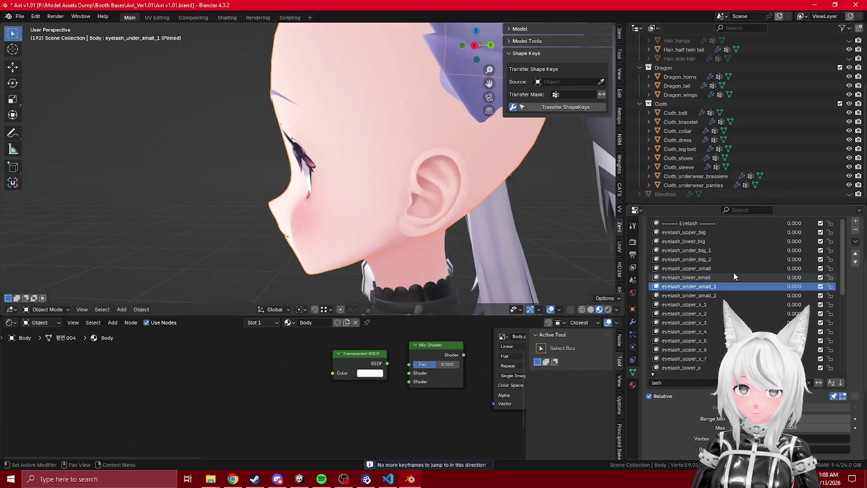
{"action": "key", "text": "Down"}
{"action": "key", "text": "Down"}
{"action": "key", "text": "Down"}
{"action": "key", "text": "Down"}
{"action": "key", "text": "Down"}
{"action": "key", "text": "Down"}
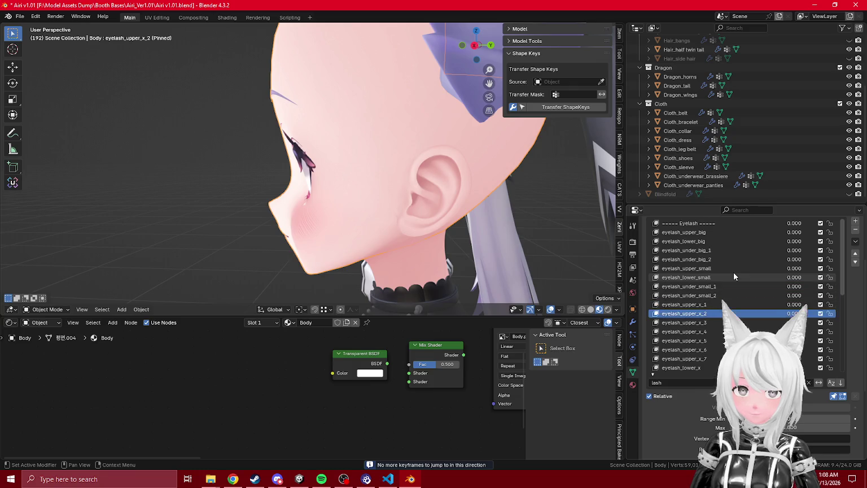
{"action": "key", "text": "Up"}
{"action": "key", "text": "Up"}
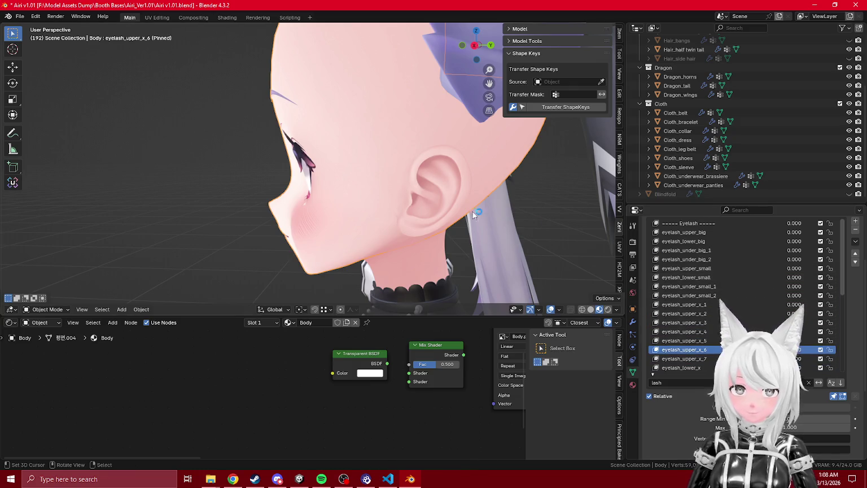
{"action": "scroll", "coordinate": [723, 321], "scroll_direction": "down", "scroll_amount": 4}
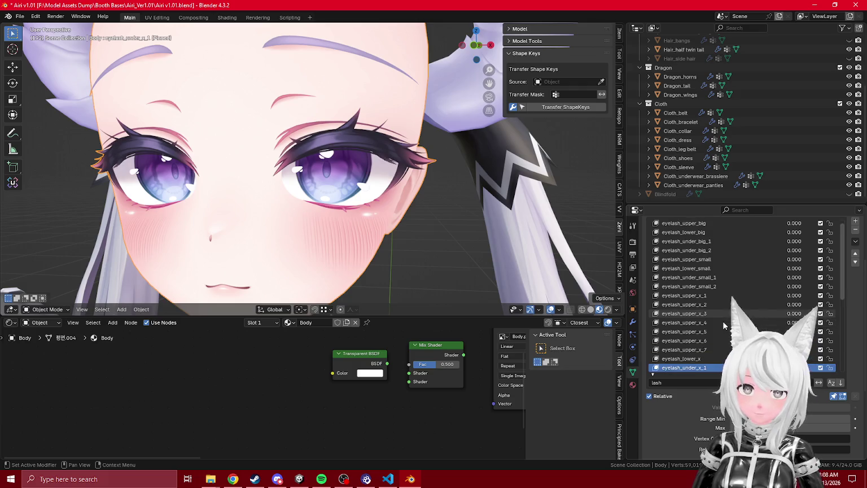
{"action": "key", "text": "Up"}
{"action": "key", "text": "Up"}
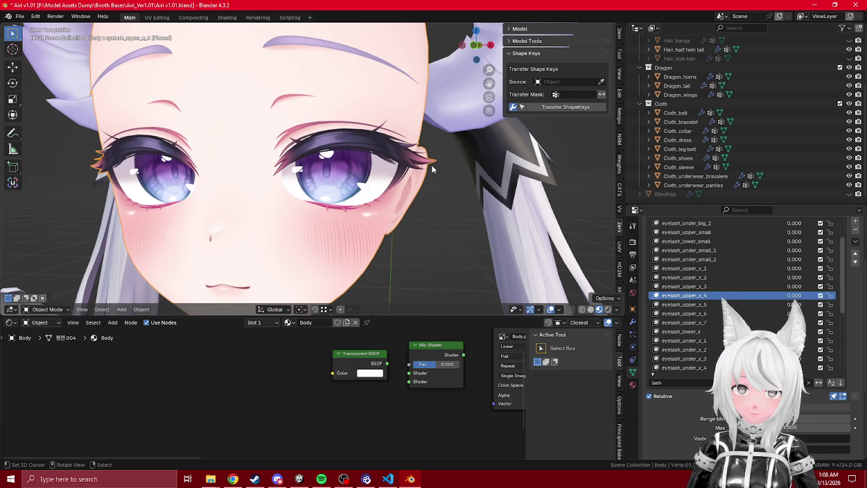
{"action": "key", "text": "Up"}
{"action": "key", "text": "Up"}
{"action": "key", "text": "Up"}
{"action": "key", "text": "Up"}
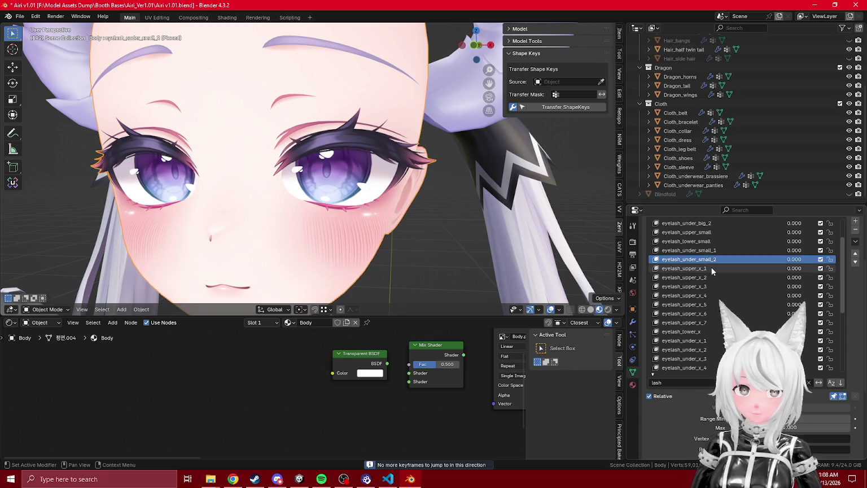
{"action": "key", "text": "Down"}
{"action": "key", "text": "Down"}
{"action": "key", "text": "Down"}
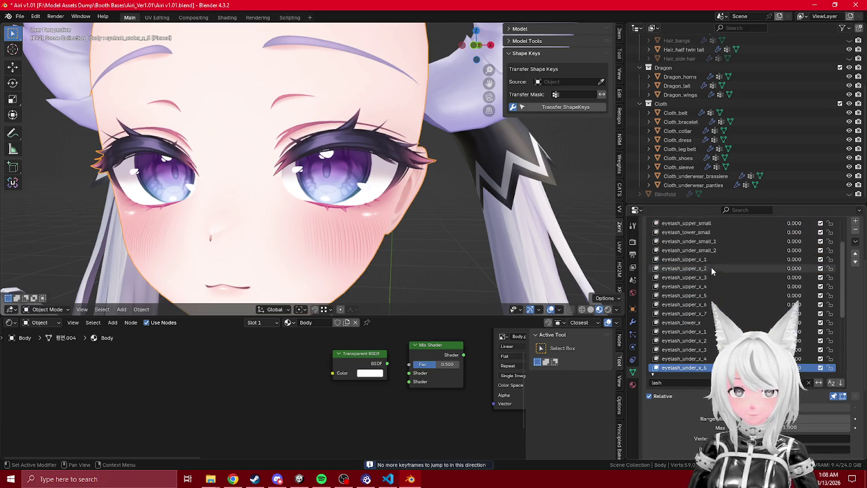
{"action": "key", "text": "Up"}
{"action": "key", "text": "Up"}
{"action": "key", "text": "Up"}
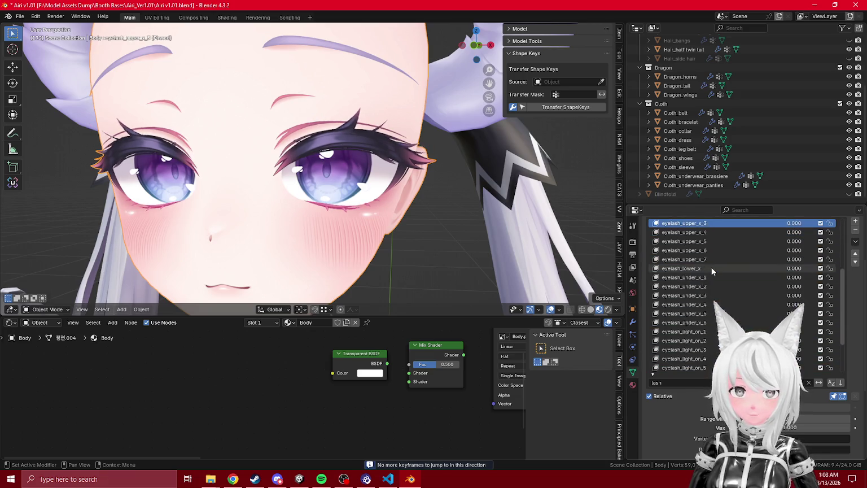
{"action": "key", "text": "alt+h"}
{"action": "left_click", "coordinate": [446, 167]}
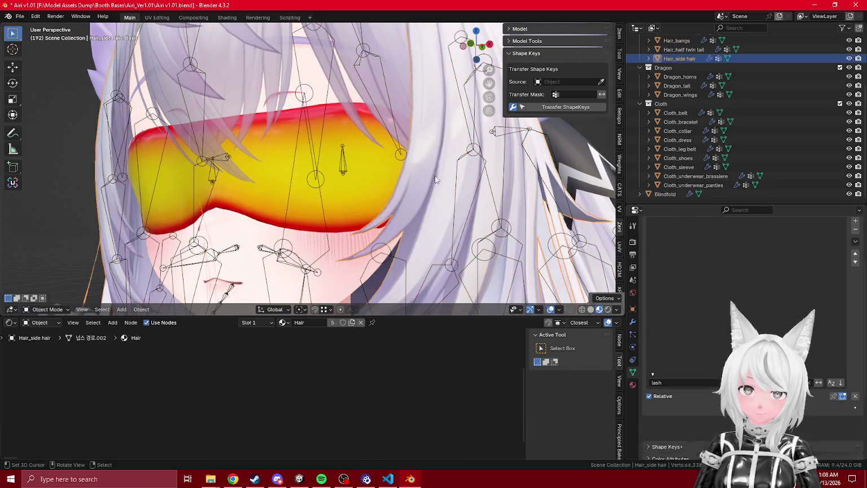
- Select the Blindfold object in the viewport past the surrounding hair objects
{"action": "mouse_move", "coordinate": [429, 148]}
{"action": "left_mouse_down"}
{"action": "mouse_move", "coordinate": [399, 142]}
{"action": "mouse_move", "coordinate": [436, 181]}
{"action": "left_mouse_up"}
{"action": "left_click", "coordinate": [426, 147]}
{"action": "mouse_move", "coordinate": [427, 147]}
{"action": "left_mouse_down"}
{"action": "mouse_move", "coordinate": [344, 131]}
{"action": "mouse_move", "coordinate": [339, 148]}
{"action": "mouse_move", "coordinate": [240, 82]}
{"action": "mouse_move", "coordinate": [316, 129]}
{"action": "left_mouse_up"}
{"action": "left_click", "coordinate": [314, 142]}
{"action": "left_click", "coordinate": [241, 81]}
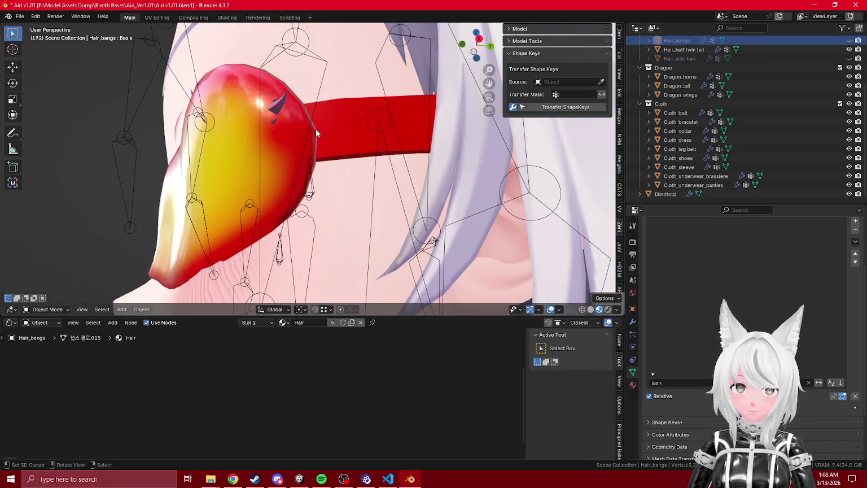
{"action": "left_click", "coordinate": [640, 193]}
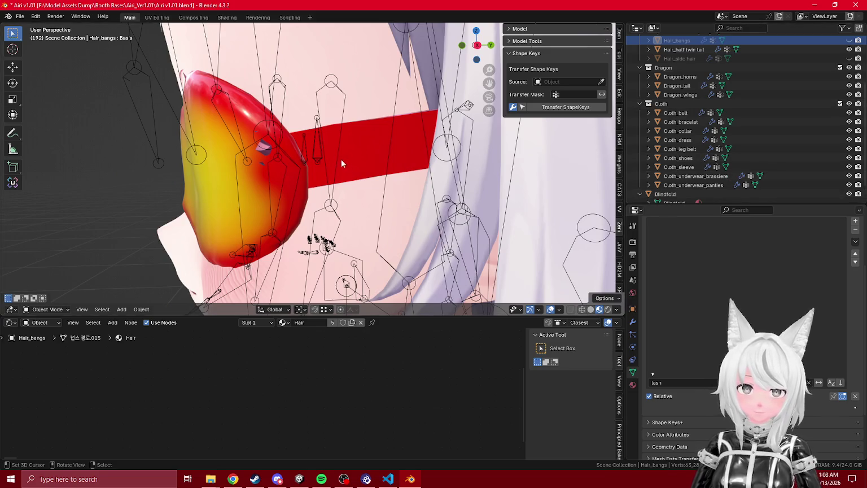
{"action": "mouse_move", "coordinate": [339, 170]}
{"action": "left_mouse_down"}
{"action": "mouse_move", "coordinate": [284, 192]}
{"action": "mouse_move", "coordinate": [304, 133]}
{"action": "mouse_move", "coordinate": [302, 191]}
{"action": "left_mouse_up"}
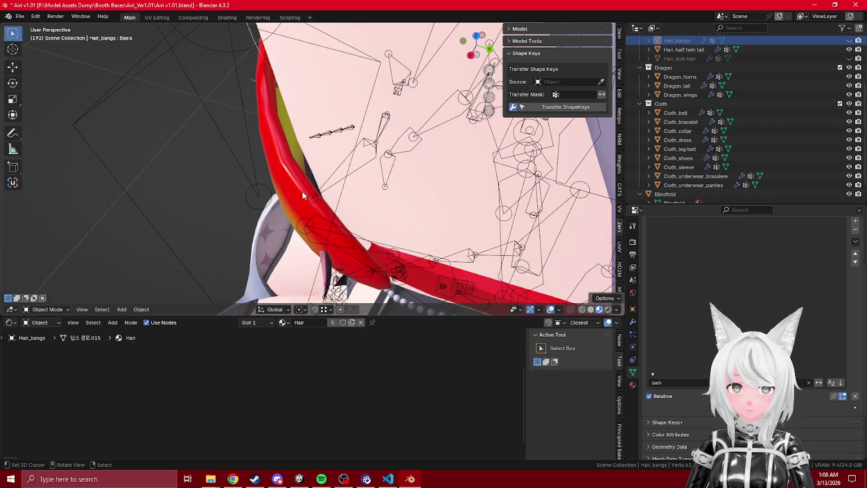
{"action": "left_click", "coordinate": [302, 191]}
- Shrink the Blindfold surface inward by about -0.0024 m in Edit Mode, then return to Sculpt Mode
{"action": "left_click", "coordinate": [58, 310]}
{"action": "left_click", "coordinate": [50, 269]}
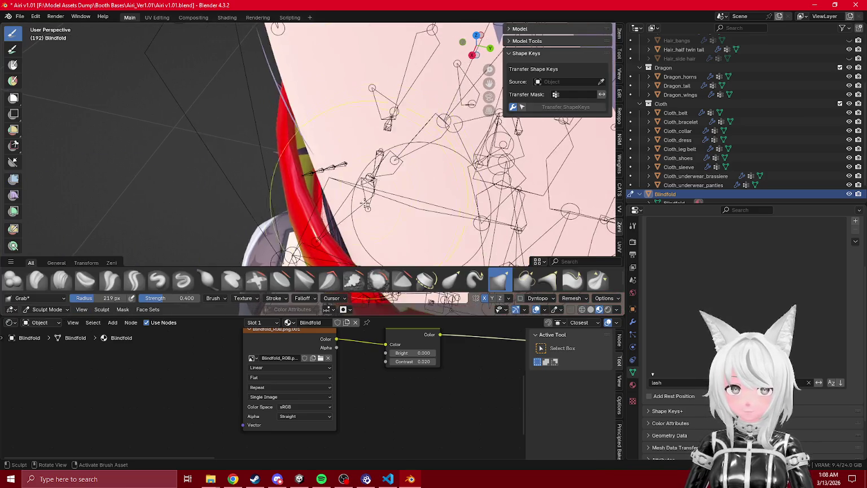
{"action": "key", "text": "Tab"}
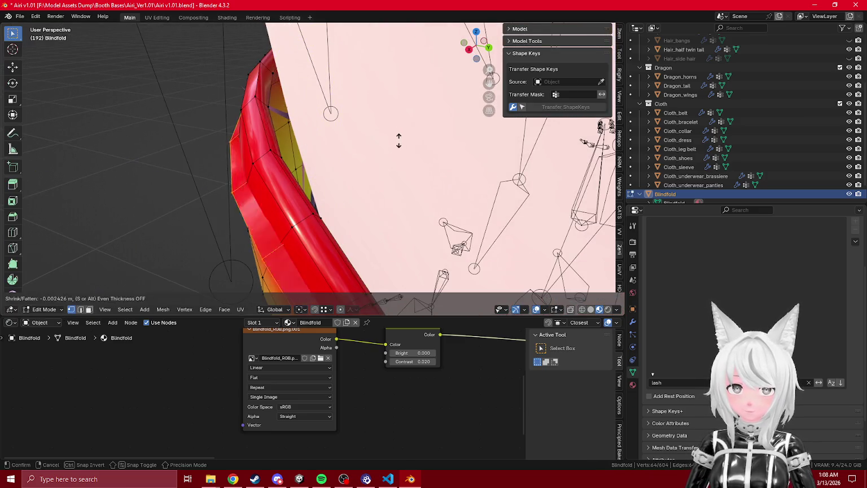
{"action": "left_click", "coordinate": [396, 130]}
{"action": "mouse_move", "coordinate": [397, 129]}
{"action": "left_mouse_down"}
{"action": "mouse_move", "coordinate": [422, 219]}
{"action": "mouse_move", "coordinate": [327, 158]}
{"action": "mouse_move", "coordinate": [320, 169]}
{"action": "mouse_move", "coordinate": [371, 153]}
{"action": "mouse_move", "coordinate": [284, 161]}
{"action": "mouse_move", "coordinate": [293, 140]}
{"action": "mouse_move", "coordinate": [318, 138]}
{"action": "left_mouse_up"}
{"action": "key", "text": "Tab"}
{"action": "key", "text": "Tab"}
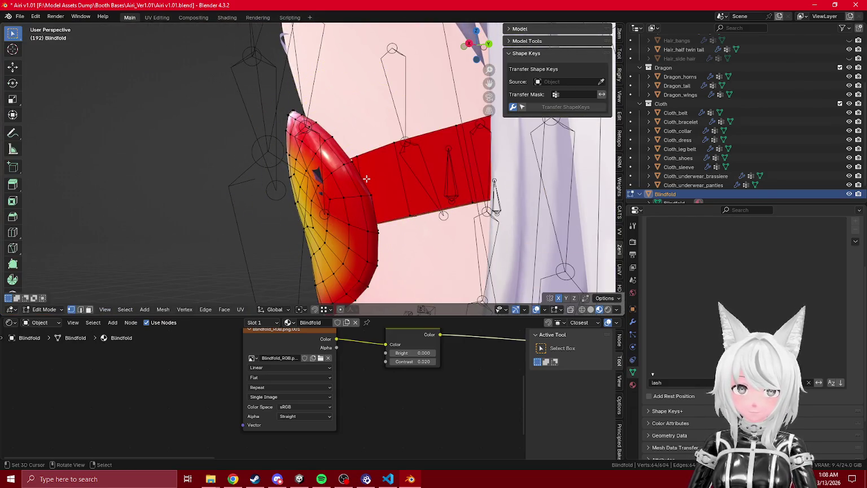
{"action": "left_click_drag", "start_coordinate": [345, 185], "coordinate": [361, 130]}
- Reveal the hidden dome piece in X-ray, then move and rotate it to a new spot against the face
{"action": "scroll", "coordinate": [362, 130], "scroll_direction": "up", "scroll_amount": 3}
{"action": "key", "text": "alt+z"}
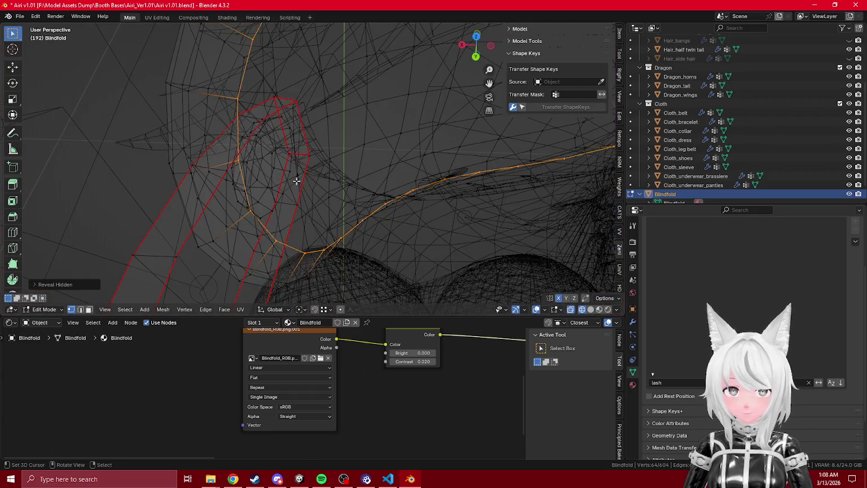
{"action": "key", "text": "a"}
{"action": "key", "text": "alt+a"}
{"action": "scroll", "coordinate": [281, 192], "scroll_direction": "up", "scroll_amount": 5}
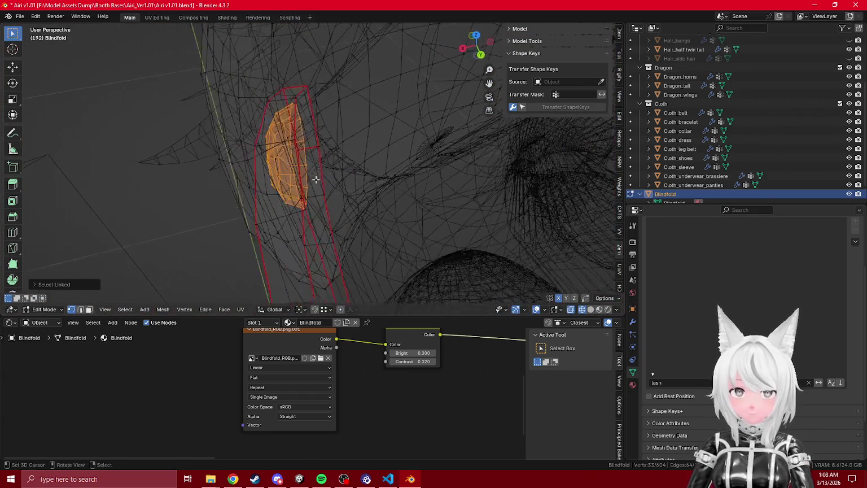
{"action": "key", "text": "alt+z"}
{"action": "key", "text": "g"}
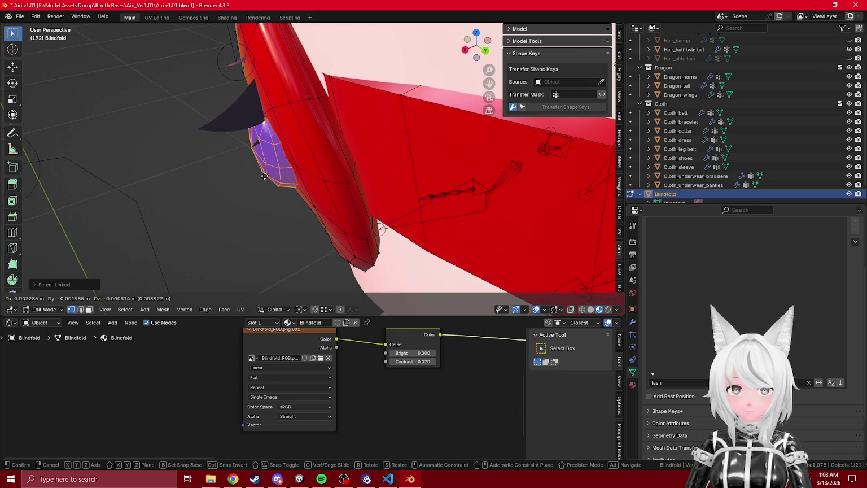
{"action": "key", "text": "Escape"}
{"action": "key", "text": "KP_Decimal"}
{"action": "key", "text": "r"}
{"action": "key", "text": "r"}
{"action": "key", "text": "Return"}
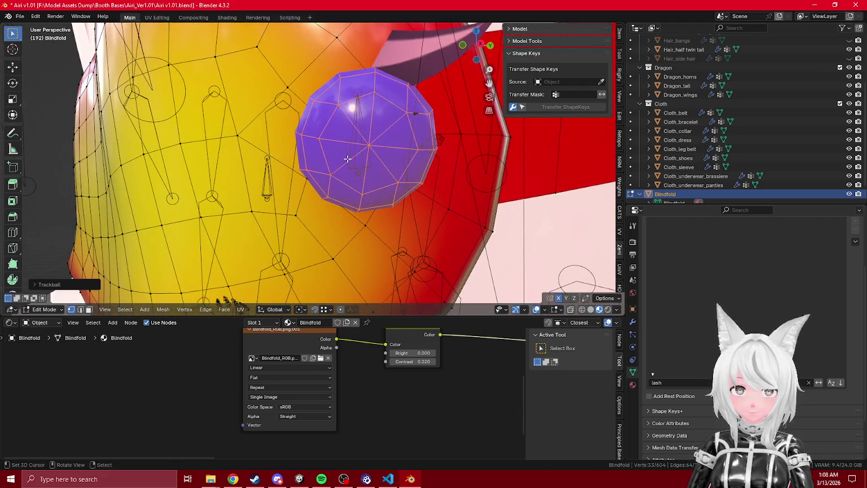
{"action": "mouse_move", "coordinate": [348, 159]}
{"action": "left_mouse_down"}
{"action": "mouse_move", "coordinate": [380, 194]}
{"action": "mouse_move", "coordinate": [334, 187]}
{"action": "mouse_move", "coordinate": [363, 192]}
{"action": "mouse_move", "coordinate": [254, 236]}
{"action": "left_mouse_up"}
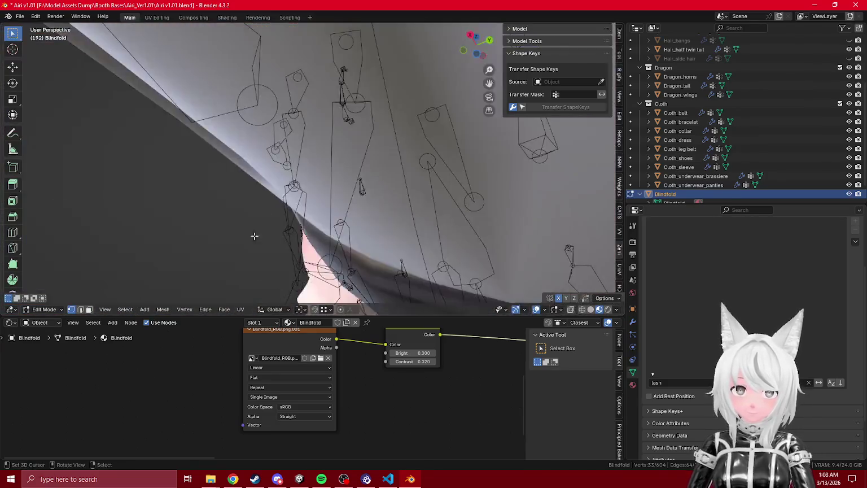
- Grab-sculpt the blindfold edges closer to the face
{"action": "key", "text": "ctrl+Tab"}
{"action": "scroll", "coordinate": [254, 236], "scroll_direction": "down", "scroll_amount": 3}
{"action": "scroll", "coordinate": [279, 137], "scroll_direction": "up", "scroll_amount": 6}
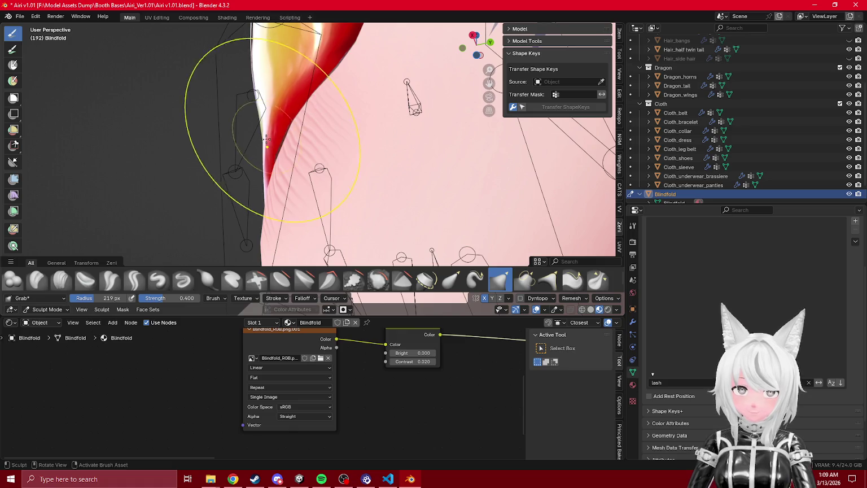
{"action": "mouse_move", "coordinate": [291, 127]}
{"action": "left_mouse_down"}
{"action": "mouse_move", "coordinate": [293, 159]}
{"action": "mouse_move", "coordinate": [274, 99]}
{"action": "mouse_move", "coordinate": [286, 170]}
{"action": "mouse_move", "coordinate": [281, 159]}
{"action": "mouse_move", "coordinate": [357, 191]}
{"action": "left_mouse_up"}
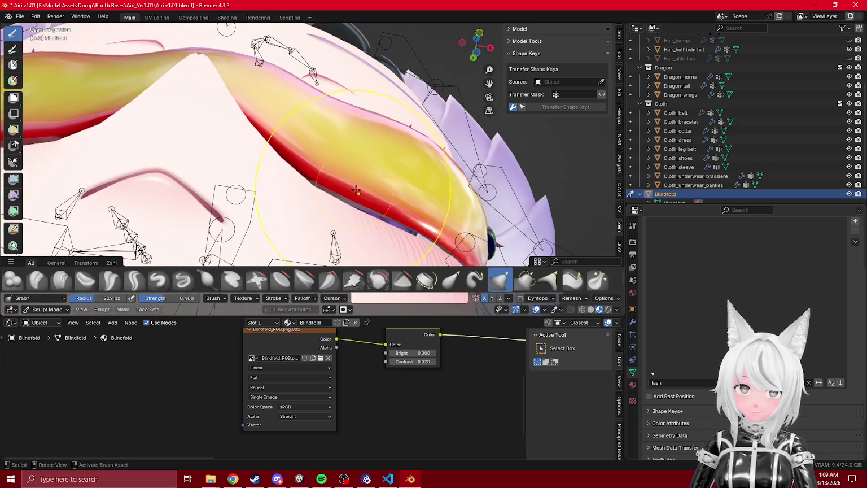
- Select a rim edge loop and pull it inward with Shrink/Fatten, then resume sculpting
{"action": "key", "text": "Tab"}
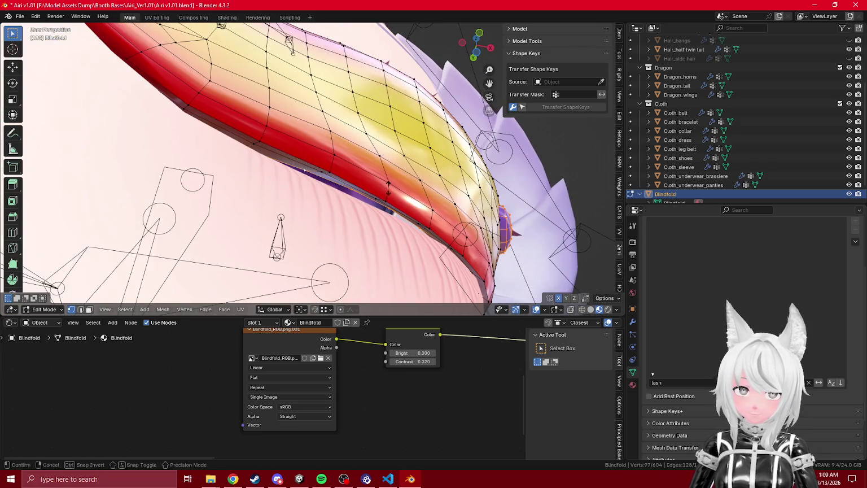
{"action": "left_click", "coordinate": [389, 186]}
{"action": "left_click", "coordinate": [316, 178]}
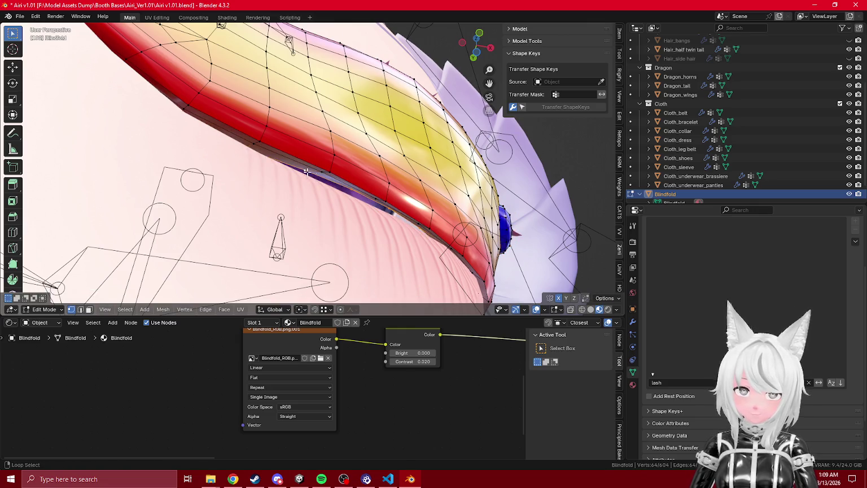
{"action": "left_click", "coordinate": [347, 188]}
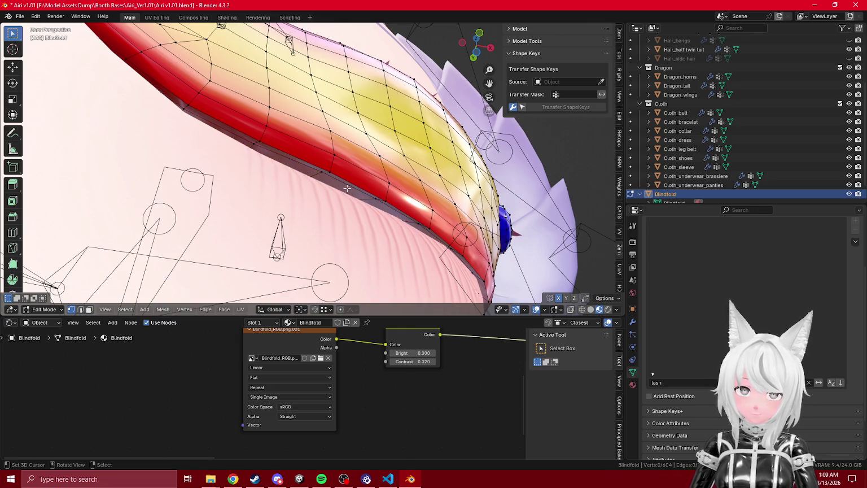
{"action": "left_click", "coordinate": [473, 208]}
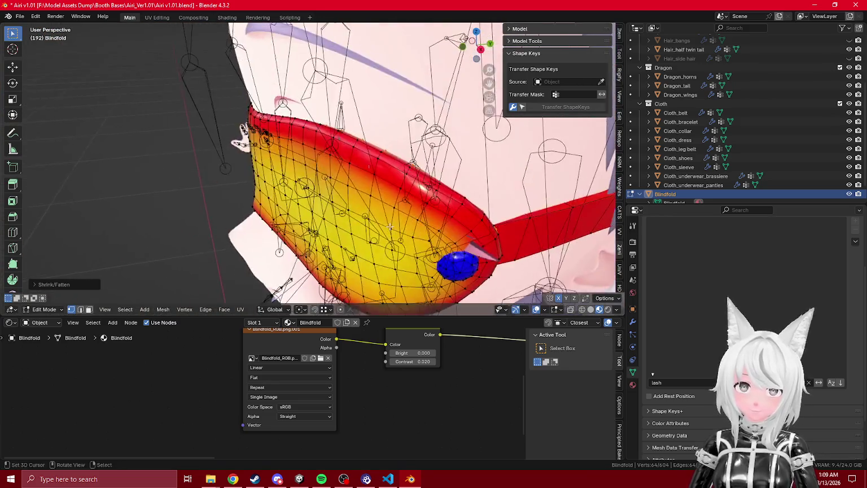
{"action": "key", "text": "ctrl+Tab"}
{"action": "mouse_move", "coordinate": [367, 179]}
{"action": "left_mouse_down"}
{"action": "mouse_move", "coordinate": [292, 129]}
{"action": "mouse_move", "coordinate": [326, 165]}
{"action": "left_mouse_up"}
{"action": "left_click", "coordinate": [47, 310]}
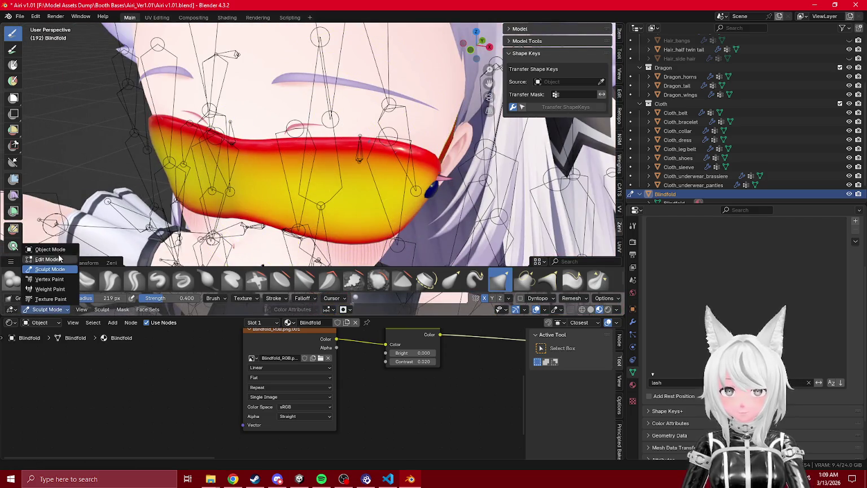
- Delete the character collection's hierarchy so only the Blindfold remains
{"action": "left_click", "coordinate": [44, 249]}
{"action": "scroll", "coordinate": [355, 159], "scroll_direction": "down", "scroll_amount": 5}
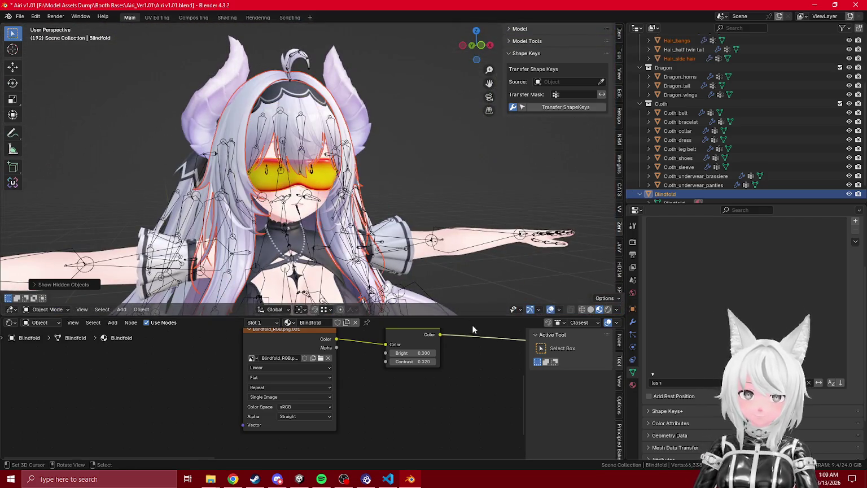
{"action": "left_click_drag", "start_coordinate": [469, 316], "coordinate": [468, 435]}
{"action": "scroll", "coordinate": [689, 169], "scroll_direction": "down", "scroll_amount": 2}
{"action": "left_click", "coordinate": [689, 169]}
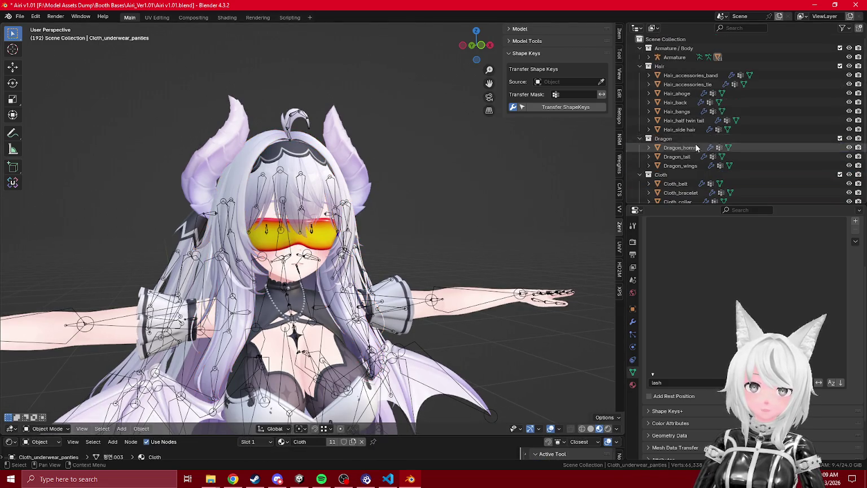
{"action": "scroll", "coordinate": [681, 113], "scroll_direction": "up", "scroll_amount": 5}
{"action": "right_click", "coordinate": [677, 49]}
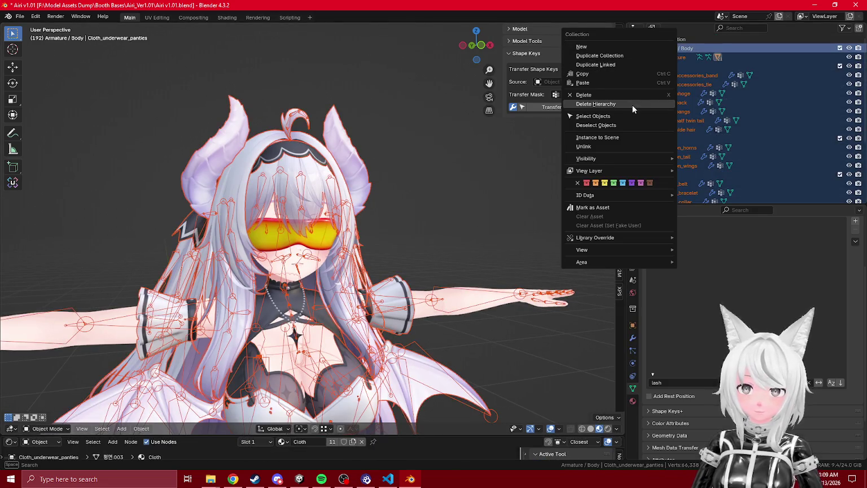
{"action": "left_click", "coordinate": [632, 105]}
- Apply all transforms to the Blindfold
{"action": "left_click", "coordinate": [276, 240]}
{"action": "key", "text": "F3"}
{"action": "type", "text": "app"}
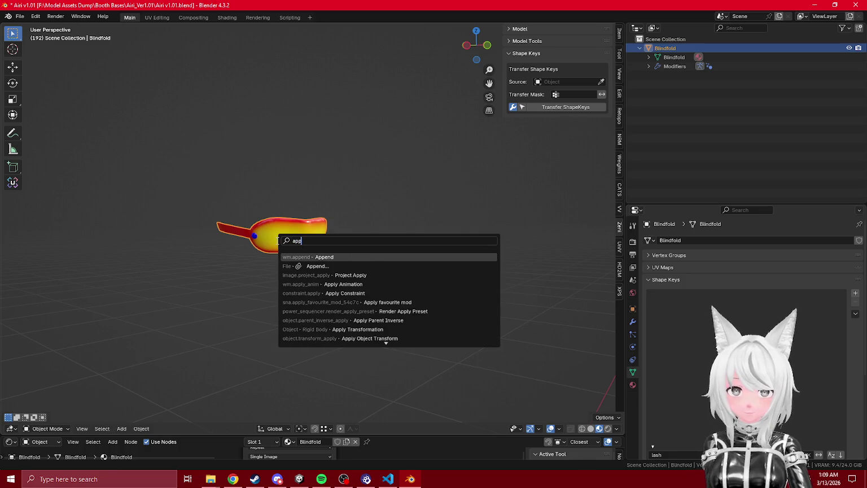
{"action": "type", "text": "y all tr"}
{"action": "key", "text": "Return"}
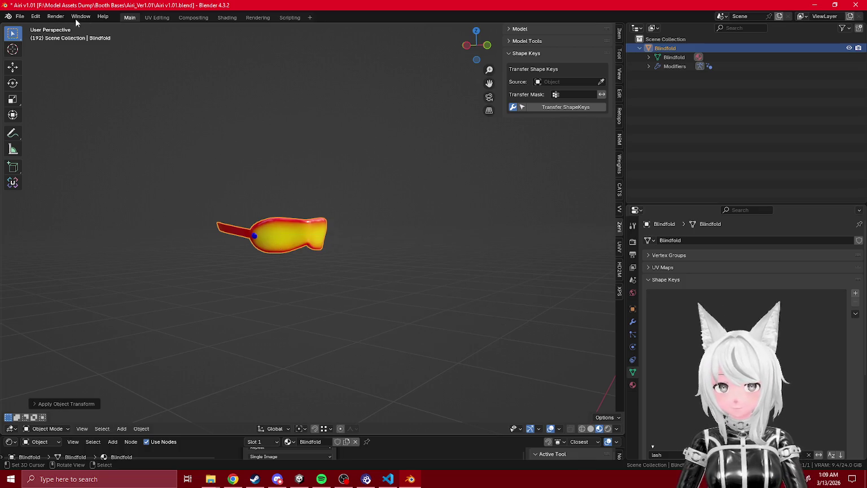
- Bring up the FBX export for the Blindfold and switch to Unity
{"action": "left_click", "coordinate": [20, 16]}
{"action": "mouse_move", "coordinate": [85, 153]}
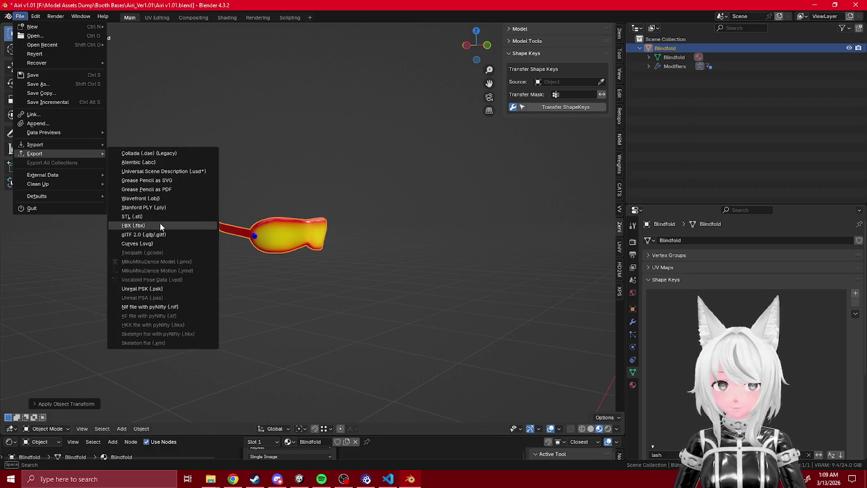
{"action": "left_click", "coordinate": [160, 226]}
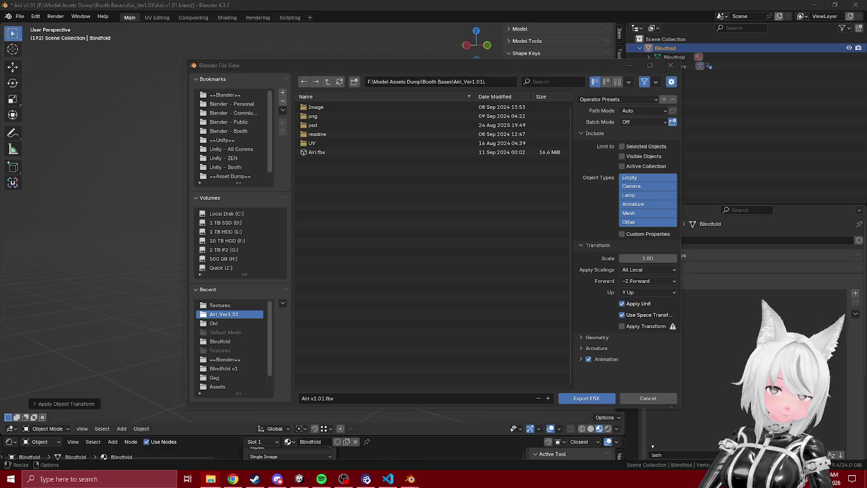
{"action": "key", "text": "alt+Tab"}
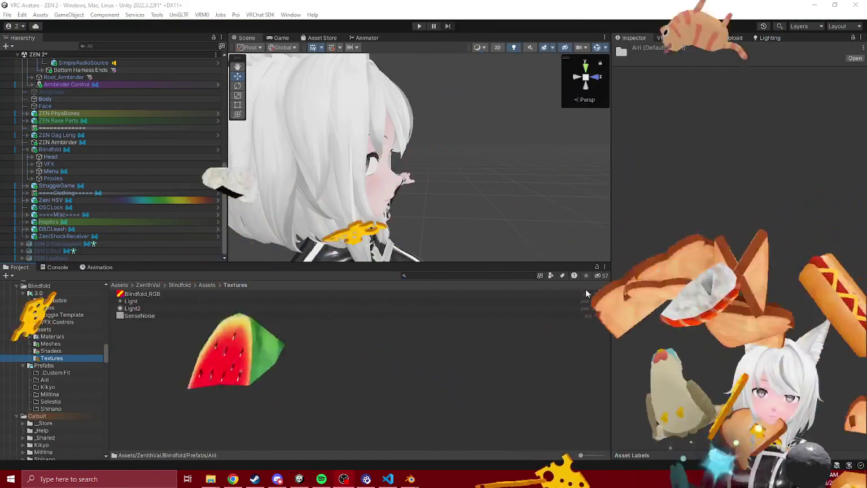
- Put Blindfold mesh copies named Airi Blindfold and Kikyo Blindfold into their prefab folders
{"action": "left_click", "coordinate": [50, 343]}
{"action": "left_click", "coordinate": [133, 296]}
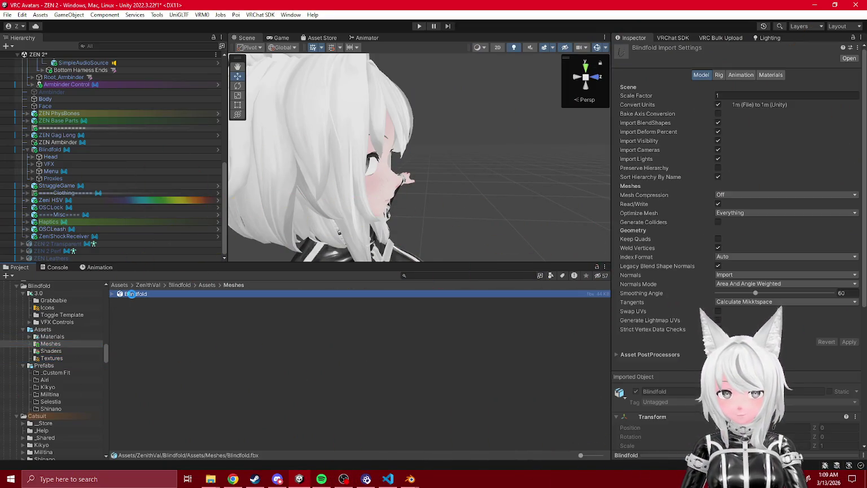
{"action": "key", "text": "ctrl+d"}
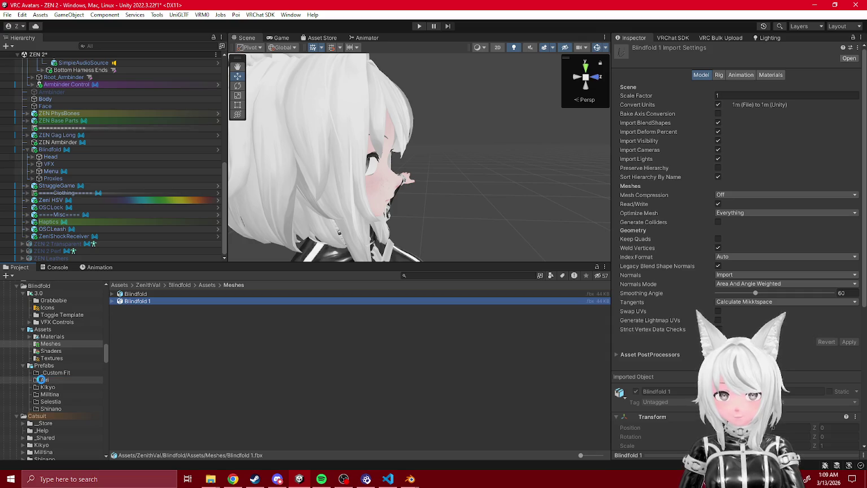
{"action": "left_click_drag", "start_coordinate": [137, 301], "coordinate": [41, 380]}
{"action": "left_click", "coordinate": [138, 295]}
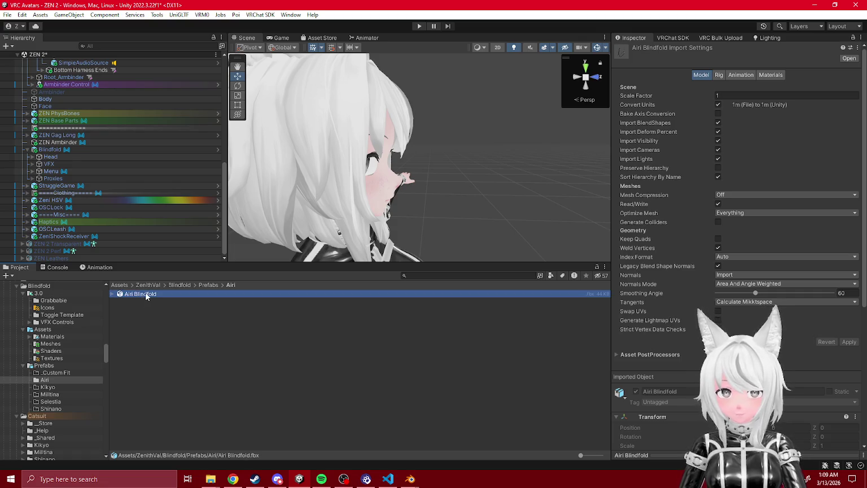
{"action": "key", "text": "ctrl+d"}
{"action": "left_click_drag", "start_coordinate": [48, 389], "coordinate": [47, 387]}
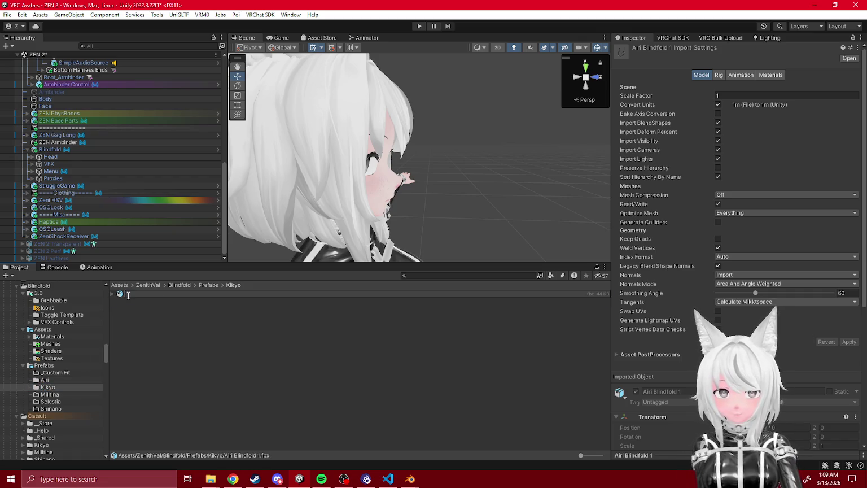
{"action": "type", "text": "Kikyo Blindfold"}
{"action": "key", "text": "Return"}
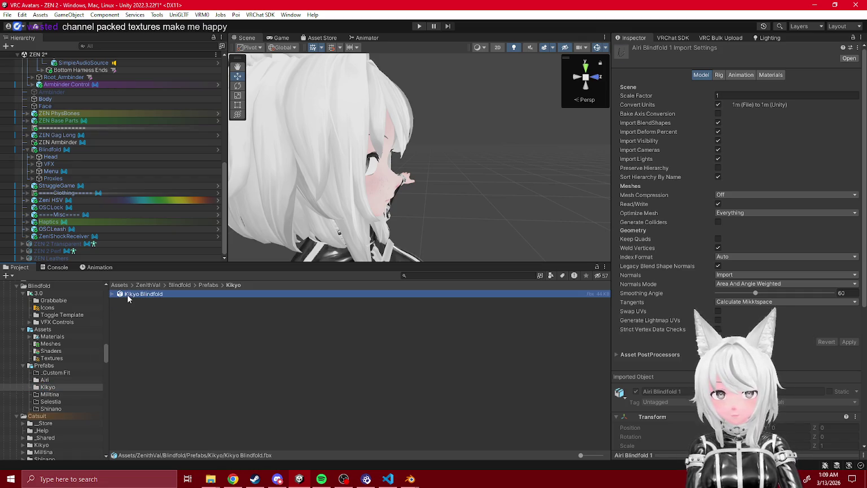
- Rename the original Blindfold mesh in the Meshes folder to Default Blindfold
{"action": "left_click", "coordinate": [51, 344]}
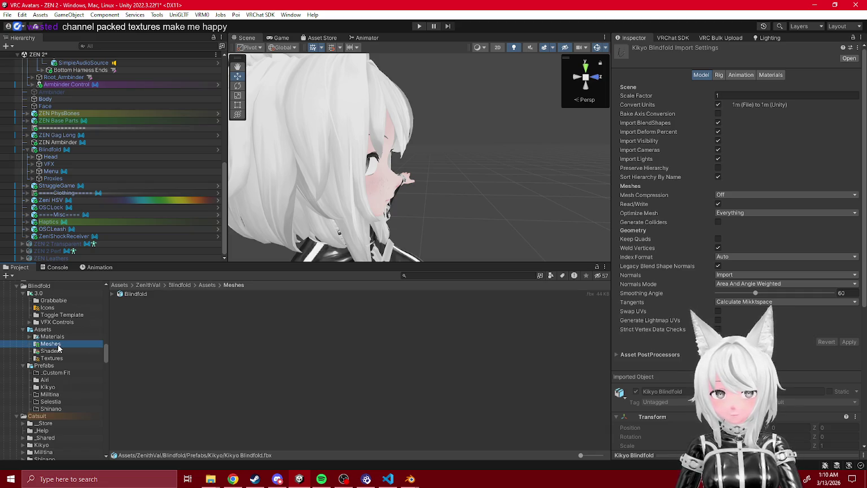
{"action": "left_click", "coordinate": [136, 294]}
{"action": "key", "text": "F2"}
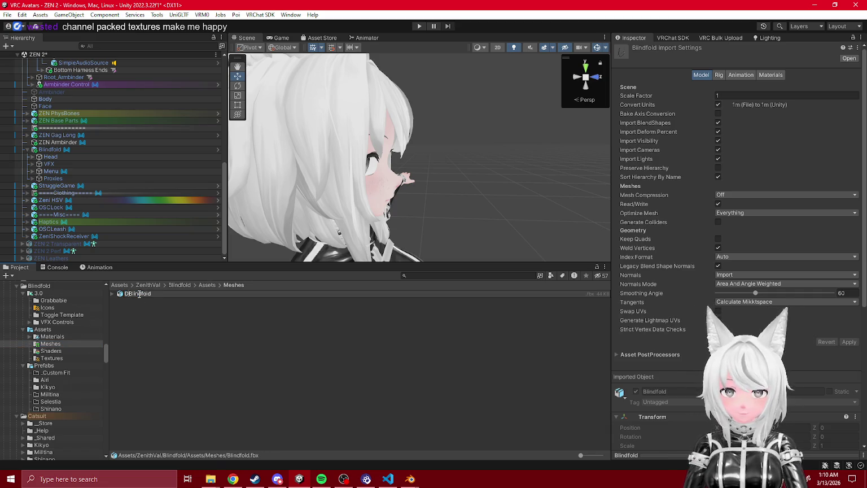
{"action": "type", "text": "ult"}
{"action": "key", "text": "Return"}
- Copy the Kikyo Blindfold into the Milltina folder as Milltina Blindfold
{"action": "left_click", "coordinate": [54, 389]}
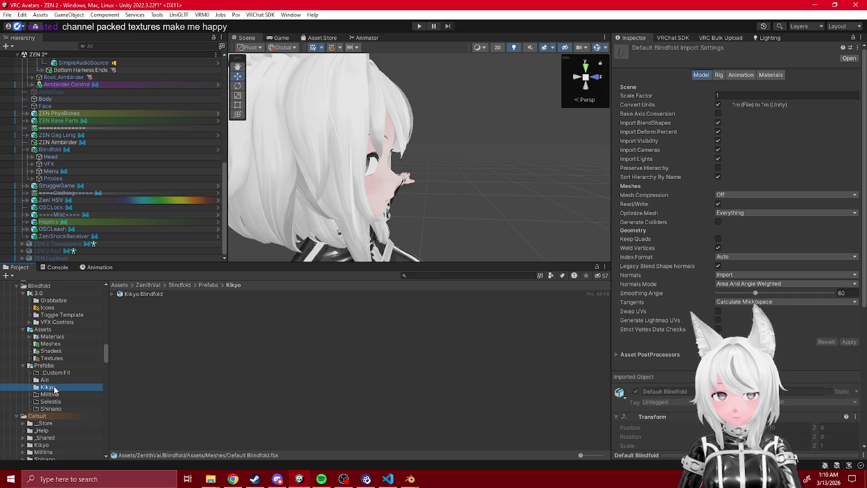
{"action": "left_click", "coordinate": [139, 294]}
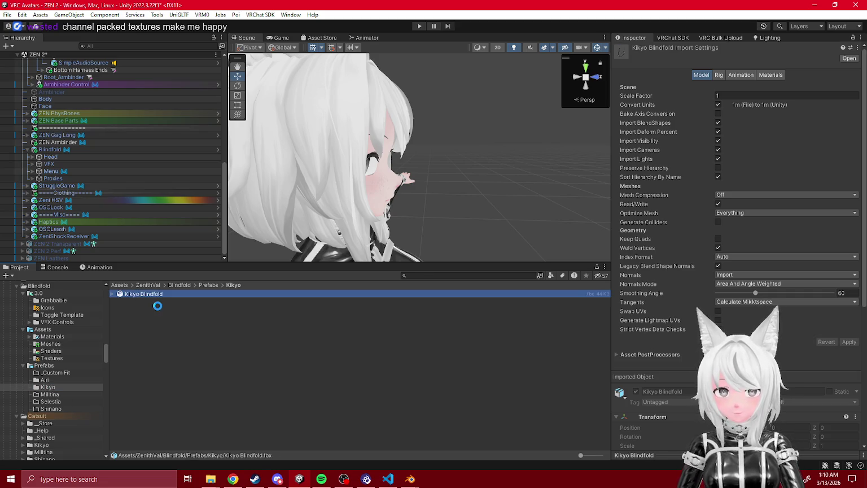
{"action": "key", "text": "ctrl+d"}
{"action": "left_click_drag", "start_coordinate": [63, 387], "coordinate": [51, 394]}
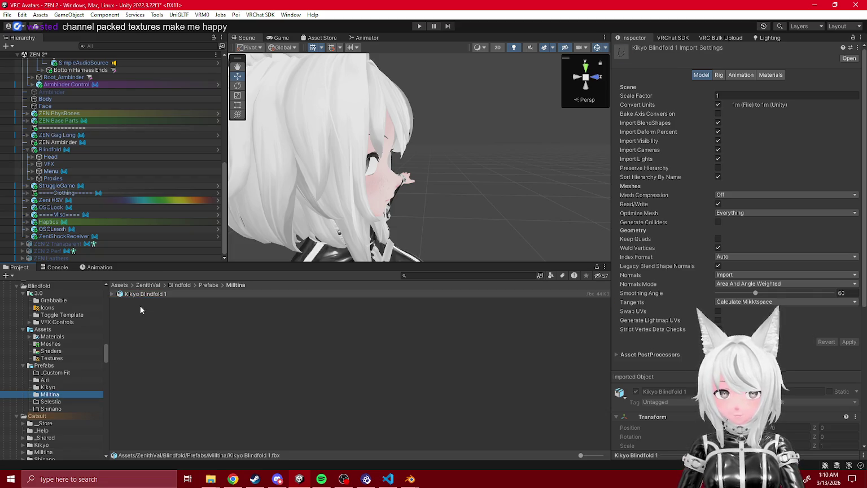
{"action": "left_click", "coordinate": [144, 294]}
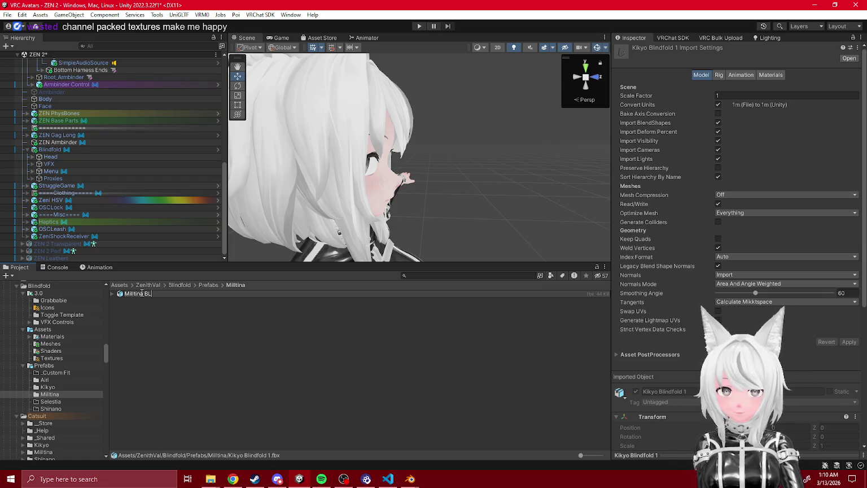
{"action": "type", "text": "indfold"}
{"action": "key", "text": "Return"}
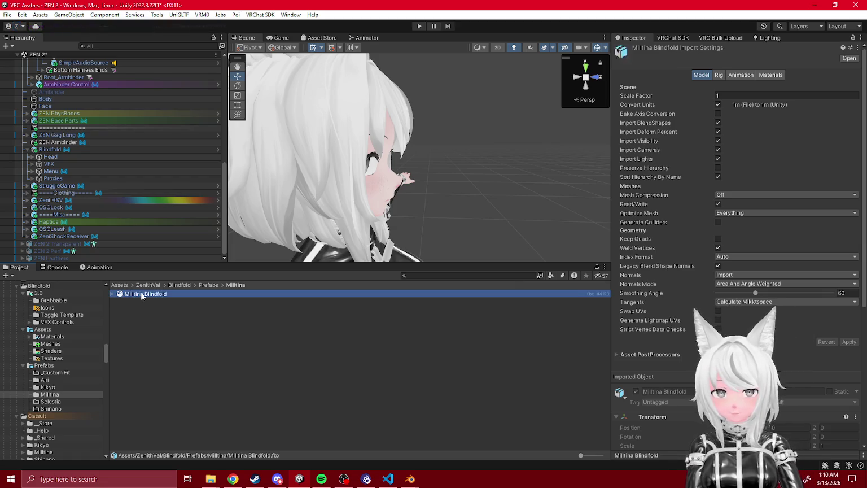
- Create Selestia Blindfold and Shinano Blindfold copies in their respective prefab folders
{"action": "key", "text": "ctrl+d"}
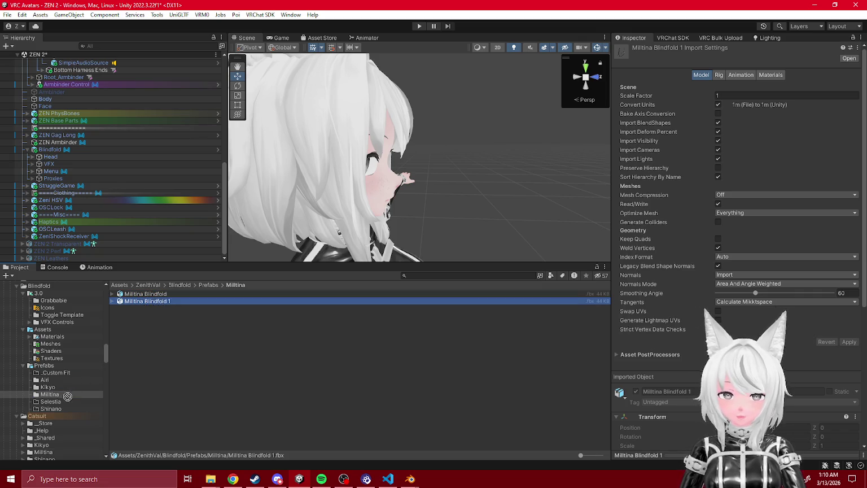
{"action": "left_click_drag", "start_coordinate": [67, 396], "coordinate": [68, 401]}
{"action": "type", "text": "Selestia Blindfold"}
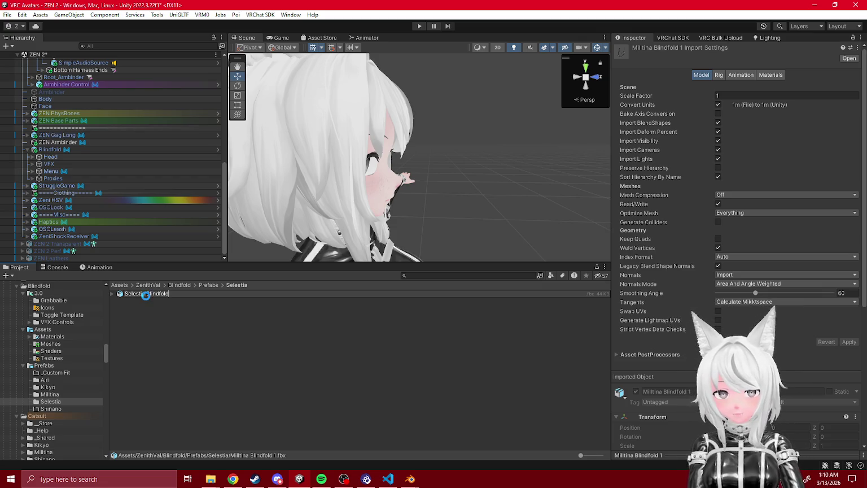
{"action": "key", "text": "Return"}
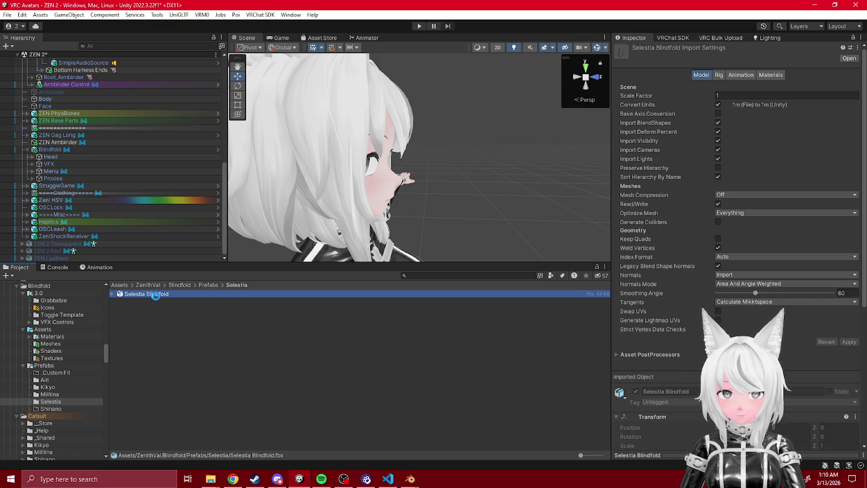
{"action": "key", "text": "ctrl+d"}
{"action": "left_click_drag", "start_coordinate": [48, 415], "coordinate": [49, 408]}
{"action": "left_click", "coordinate": [51, 408]}
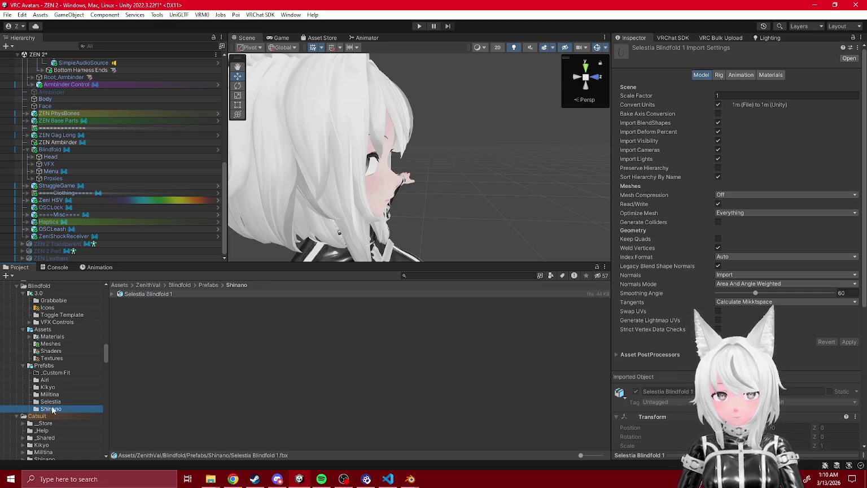
{"action": "left_click", "coordinate": [148, 295]}
{"action": "key", "text": "F2"}
{"action": "type", "text": "Shinano Bl"}
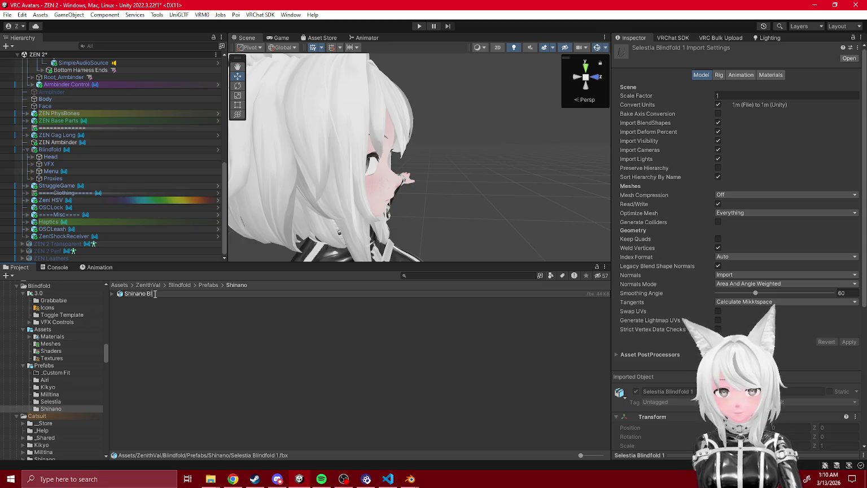
{"action": "key", "text": "Return"}
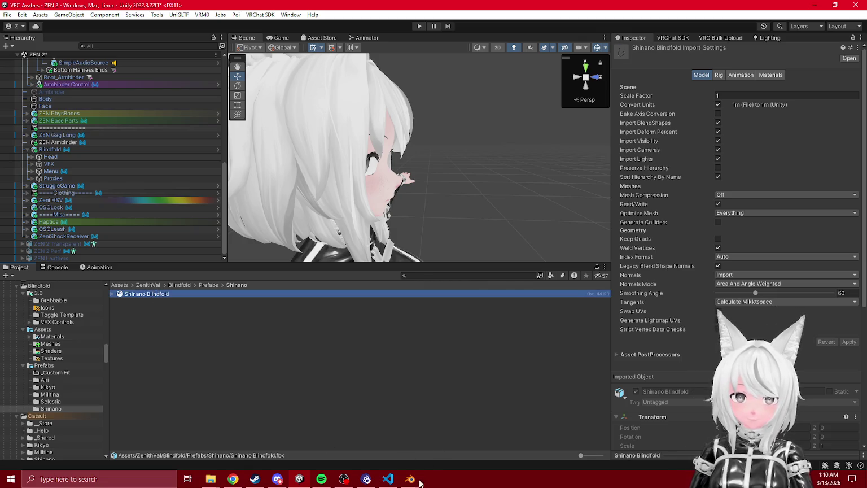
- Export the blindfold with the cats preset, overwriting Blindfold/Prefabs/Airi/Airi Blindfold.fbx
{"action": "mouse_move", "coordinate": [413, 479]}
{"action": "left_click", "coordinate": [456, 449]}
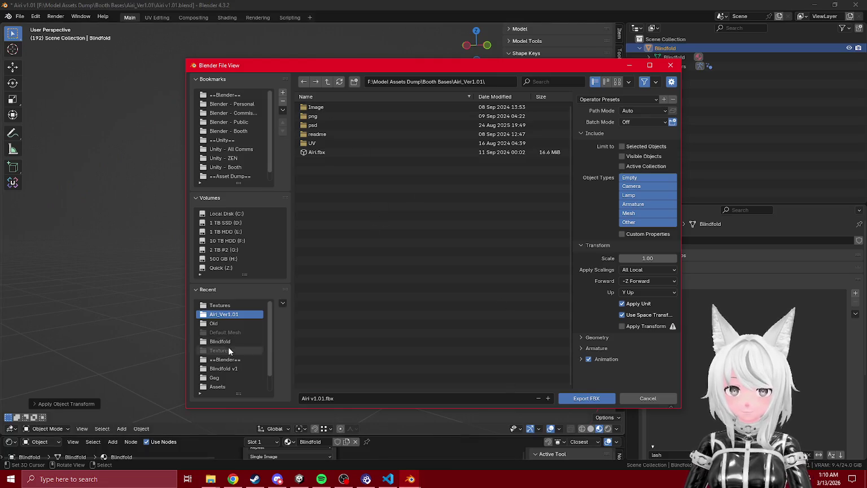
{"action": "left_click", "coordinate": [222, 305]}
{"action": "left_click", "coordinate": [327, 81]}
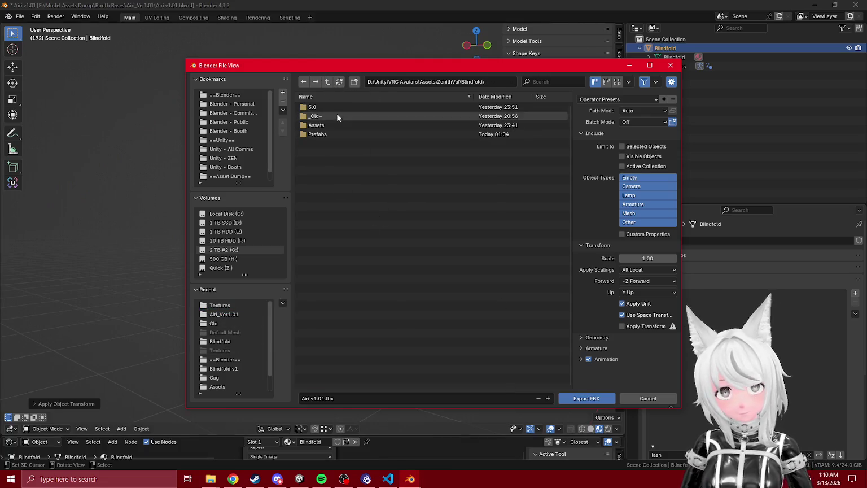
{"action": "left_click", "coordinate": [331, 132]}
{"action": "left_click", "coordinate": [324, 117]}
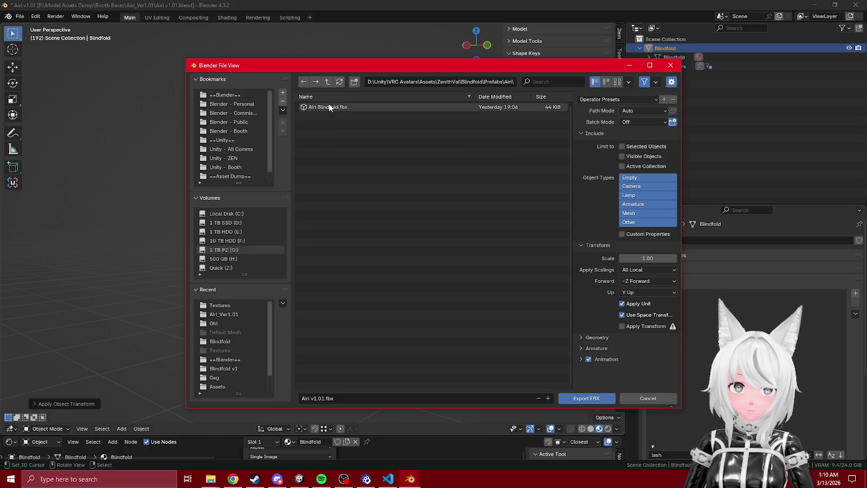
{"action": "left_click", "coordinate": [333, 107]}
{"action": "left_click", "coordinate": [601, 100]}
{"action": "left_click", "coordinate": [599, 122]}
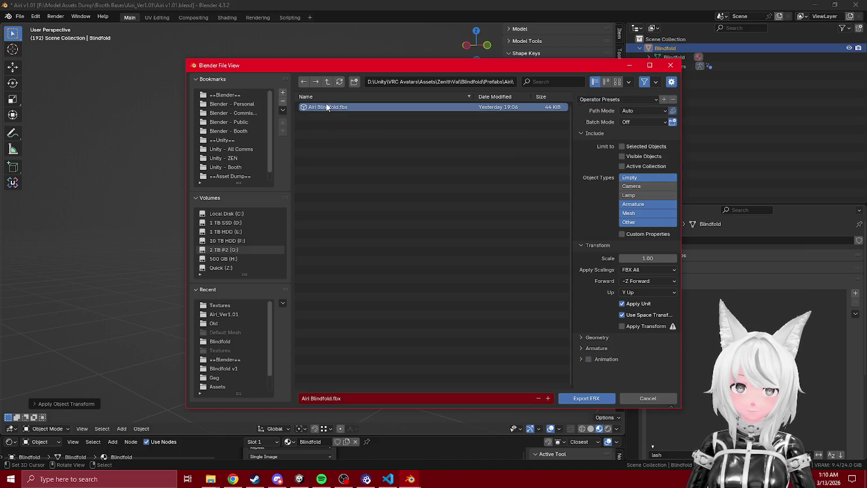
{"action": "left_click", "coordinate": [586, 398]}
{"action": "left_click", "coordinate": [299, 479]}
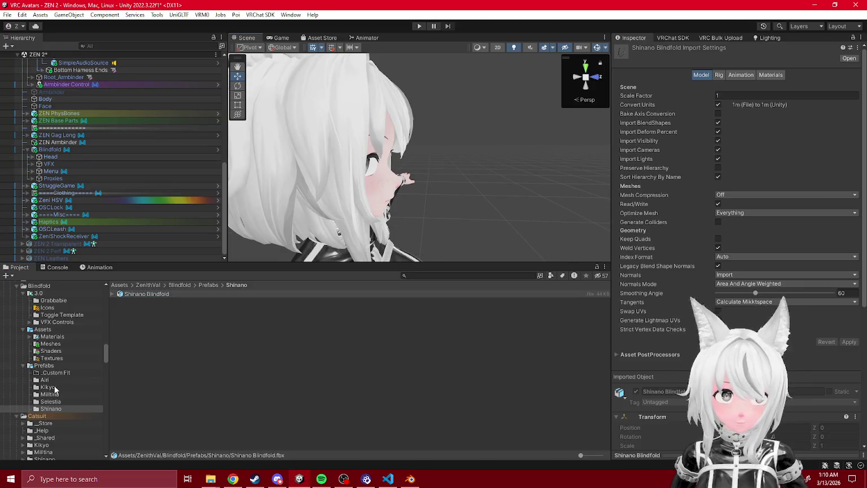
- Collapse ZEN 2 and ZenithVal, then browse to Avatars > (Booth Models) > Airi
{"action": "left_click", "coordinate": [44, 380]}
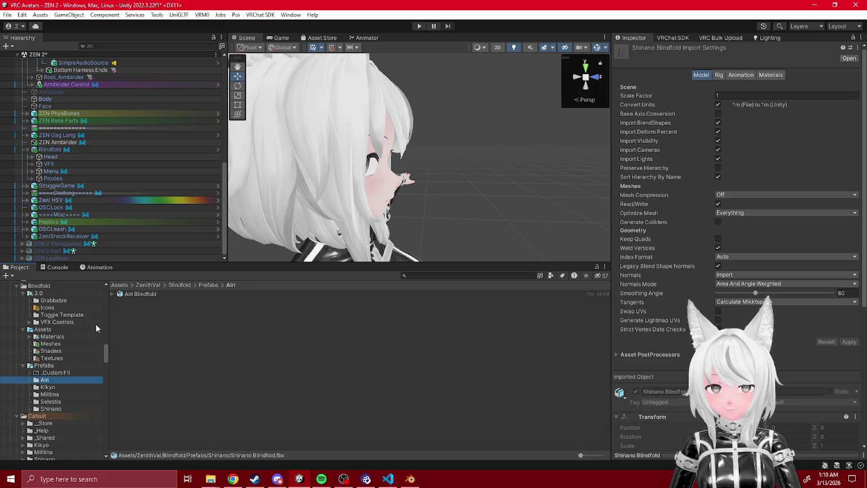
{"action": "scroll", "coordinate": [72, 351], "scroll_direction": "up", "scroll_amount": 2}
{"action": "scroll", "coordinate": [89, 164], "scroll_direction": "up", "scroll_amount": 5}
{"action": "scroll", "coordinate": [63, 157], "scroll_direction": "up", "scroll_amount": 10}
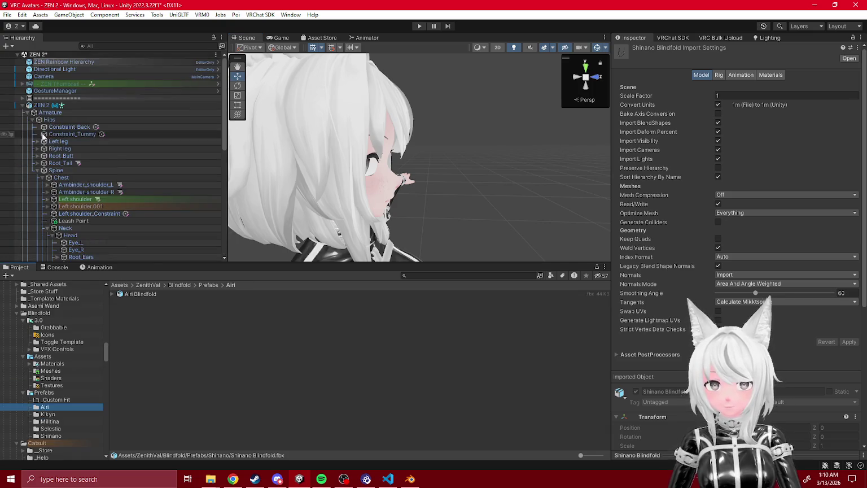
{"action": "left_click", "coordinate": [22, 105]}
{"action": "scroll", "coordinate": [34, 361], "scroll_direction": "up", "scroll_amount": 5}
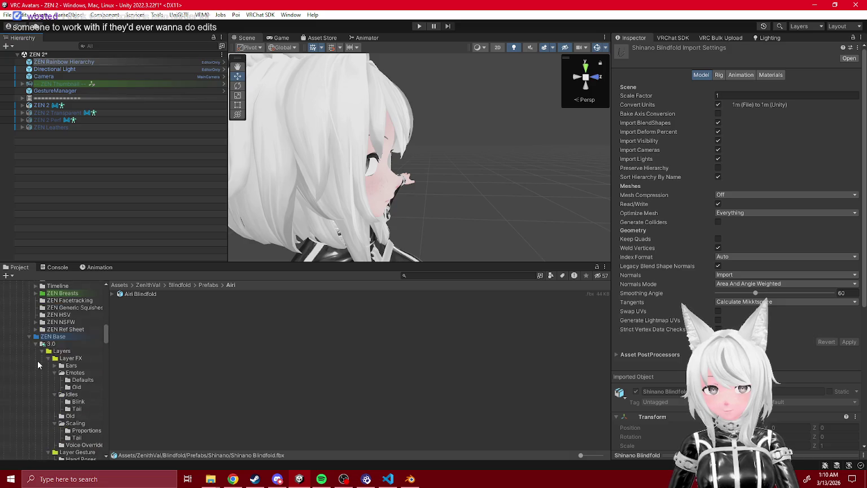
{"action": "scroll", "coordinate": [35, 357], "scroll_direction": "up", "scroll_amount": 10}
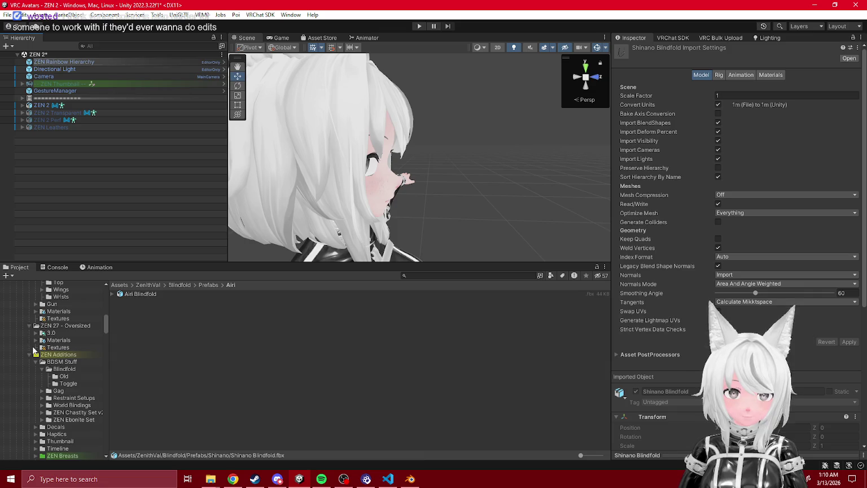
{"action": "scroll", "coordinate": [32, 350], "scroll_direction": "up", "scroll_amount": 15}
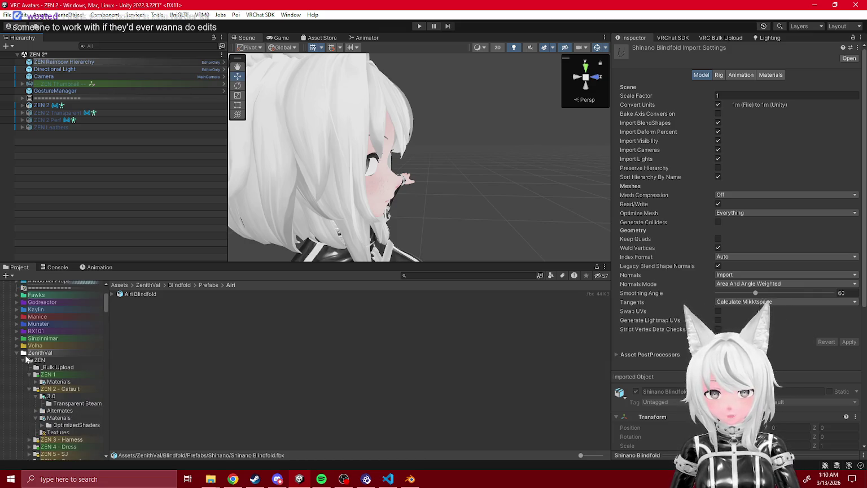
{"action": "left_click", "coordinate": [17, 353]}
{"action": "scroll", "coordinate": [18, 350], "scroll_direction": "down", "scroll_amount": 2}
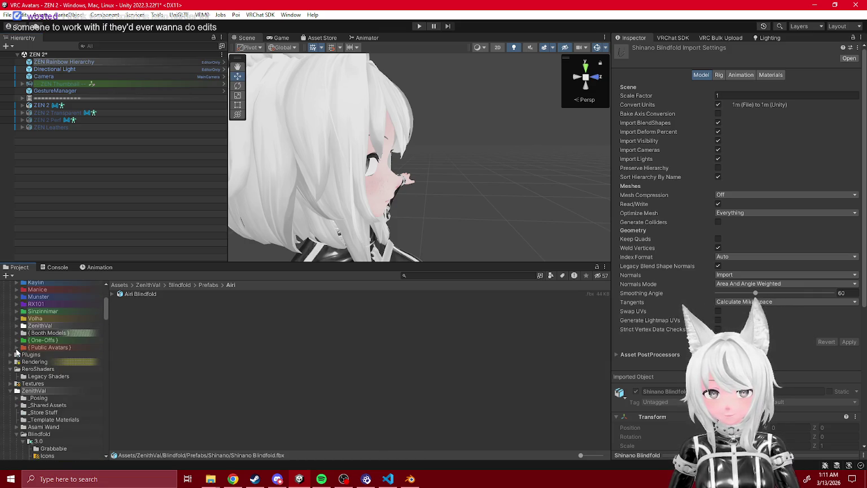
{"action": "left_click", "coordinate": [17, 333]}
{"action": "scroll", "coordinate": [16, 337], "scroll_direction": "down", "scroll_amount": 4}
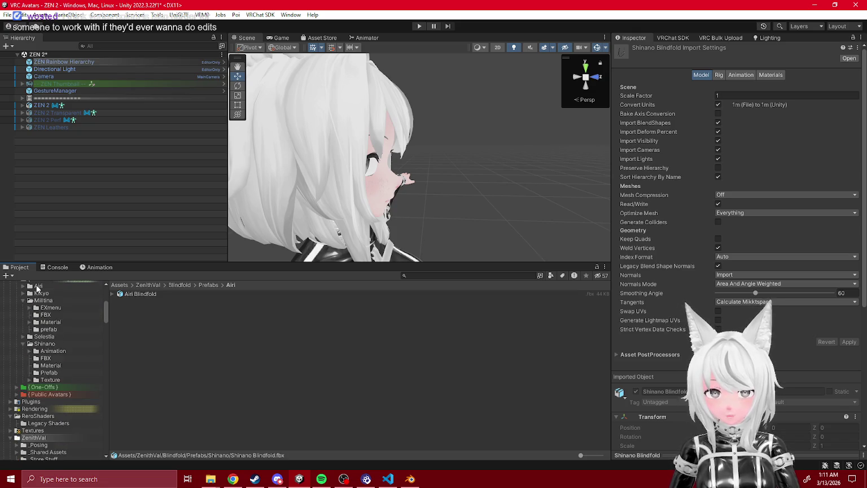
{"action": "left_click", "coordinate": [38, 287]}
- Load the Airi scene with Don't Save for the ZEN 2 changes, viewing Airi's head
{"action": "double_click", "coordinate": [132, 323]}
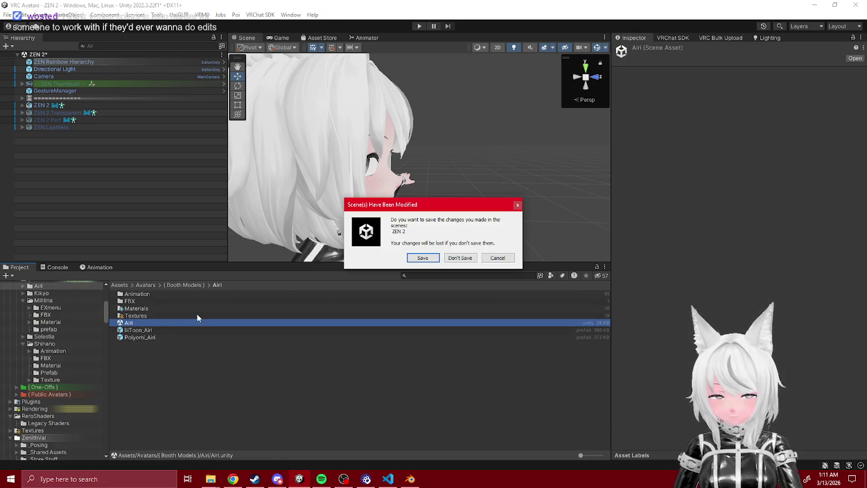
{"action": "left_click", "coordinate": [459, 259]}
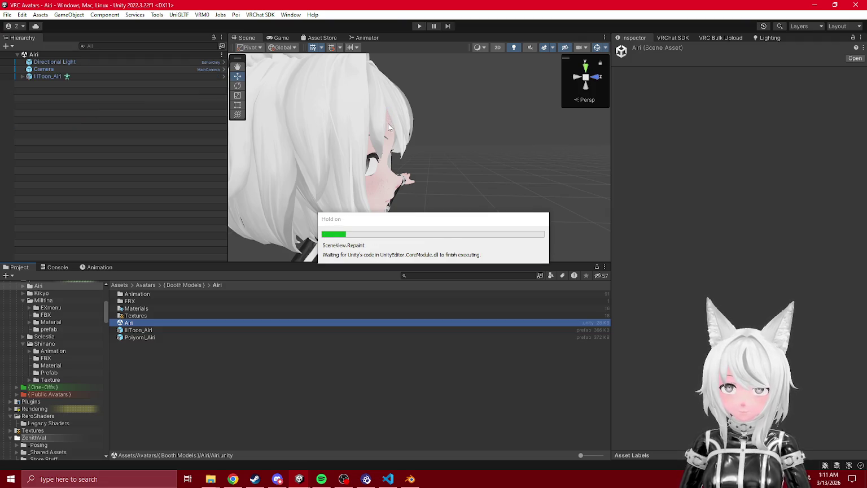
{"action": "mouse_move", "coordinate": [388, 128]}
{"action": "left_mouse_down"}
{"action": "mouse_move", "coordinate": [508, 182]}
{"action": "mouse_move", "coordinate": [405, 223]}
{"action": "mouse_move", "coordinate": [394, 193]}
{"action": "left_mouse_up"}
{"action": "scroll", "coordinate": [52, 383], "scroll_direction": "down", "scroll_amount": 2}
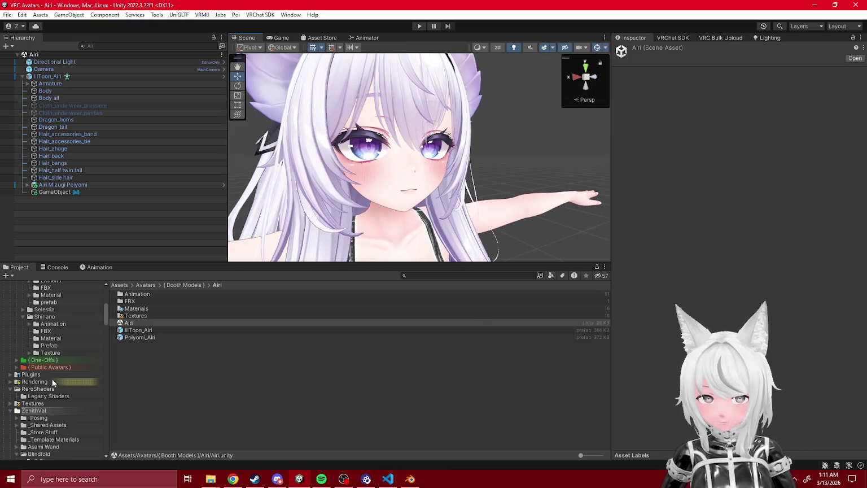
- Browse the blindfold package's Assets, shader and Milltina folders to the Airi prefab folder
{"action": "scroll", "coordinate": [51, 400], "scroll_direction": "down", "scroll_amount": 2}
{"action": "scroll", "coordinate": [53, 387], "scroll_direction": "down", "scroll_amount": 3}
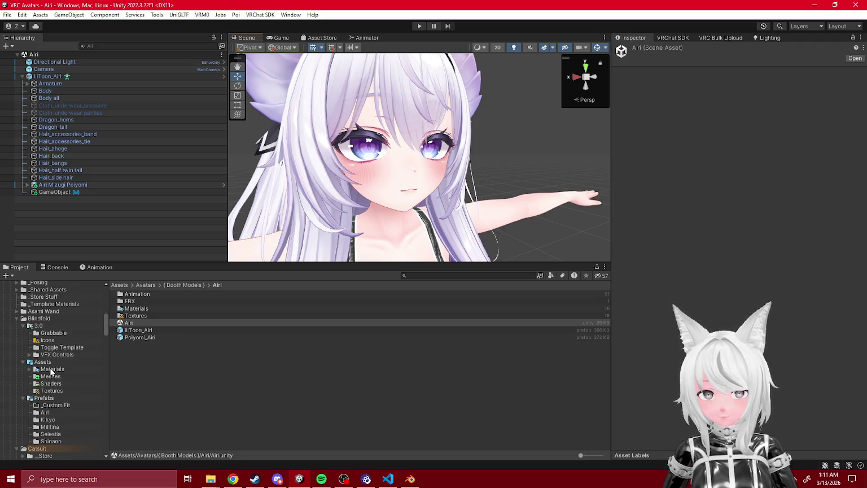
{"action": "left_click", "coordinate": [50, 364]}
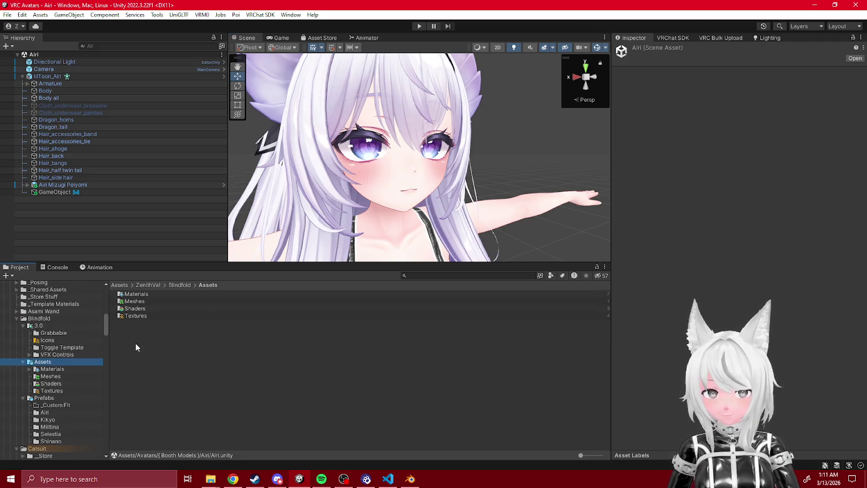
{"action": "left_click", "coordinate": [50, 384]}
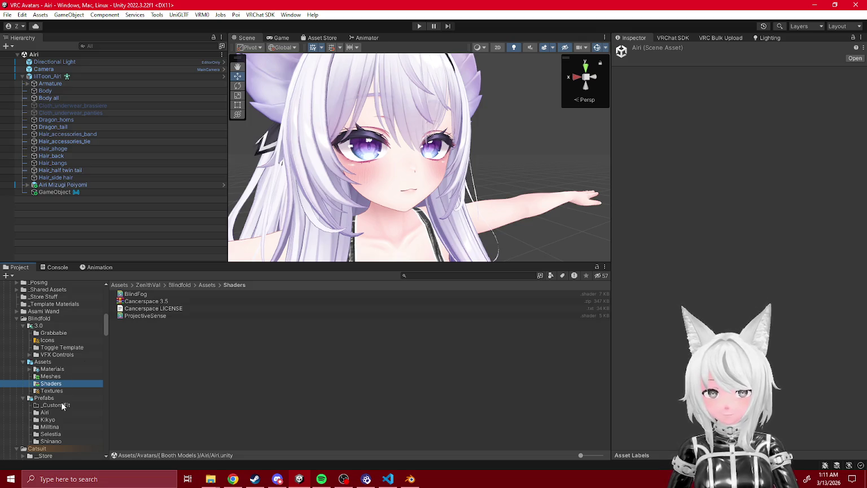
{"action": "left_click", "coordinate": [51, 428]}
{"action": "left_click", "coordinate": [51, 413]}
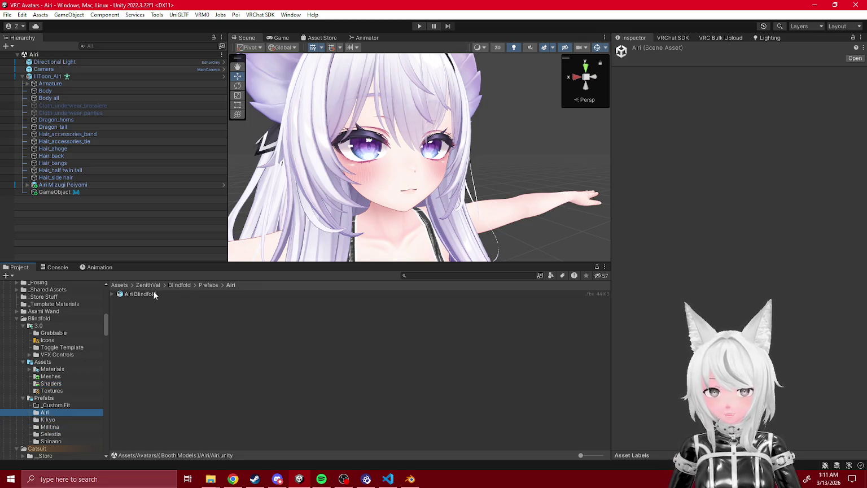
- Place a trial Airi Blindfold in the scene, delete it, and show the Prefabs folder
{"action": "left_click_drag", "start_coordinate": [139, 295], "coordinate": [57, 79]}
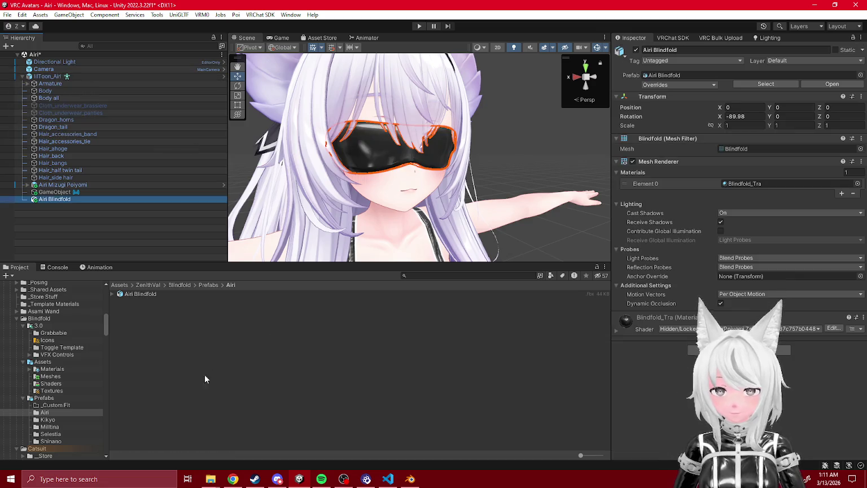
{"action": "left_click", "coordinate": [51, 377]}
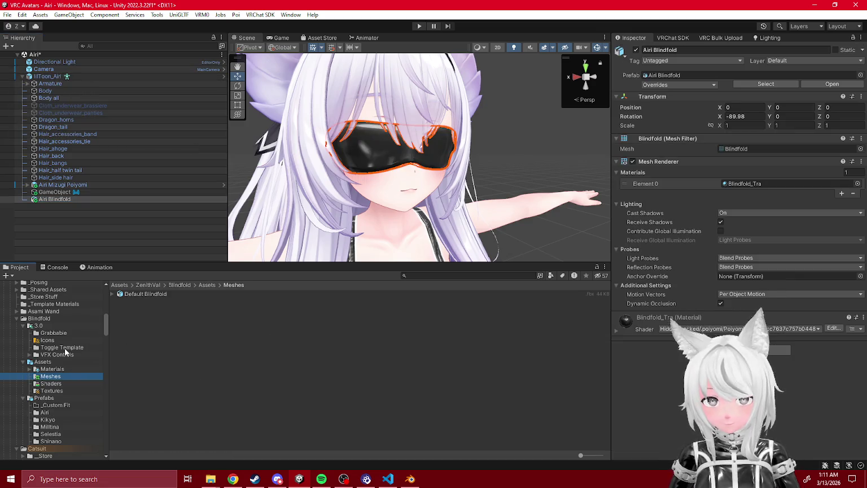
{"action": "left_click", "coordinate": [53, 199]}
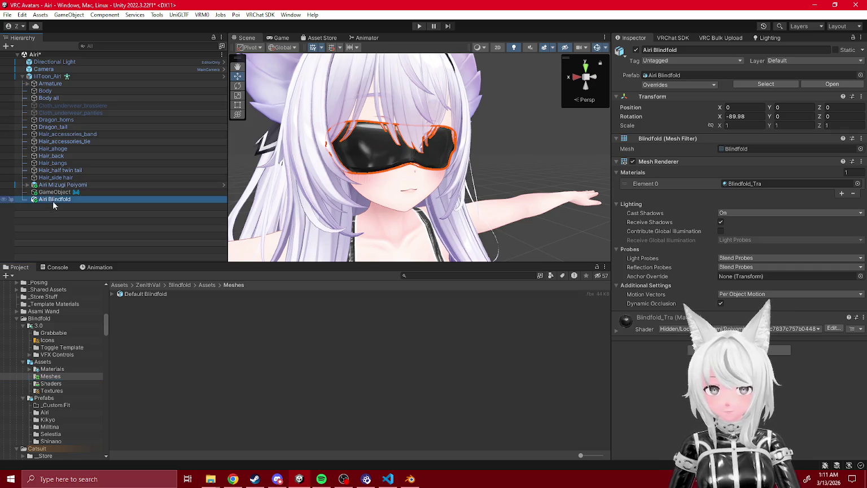
{"action": "key", "text": "Delete"}
{"action": "left_click", "coordinate": [47, 399]}
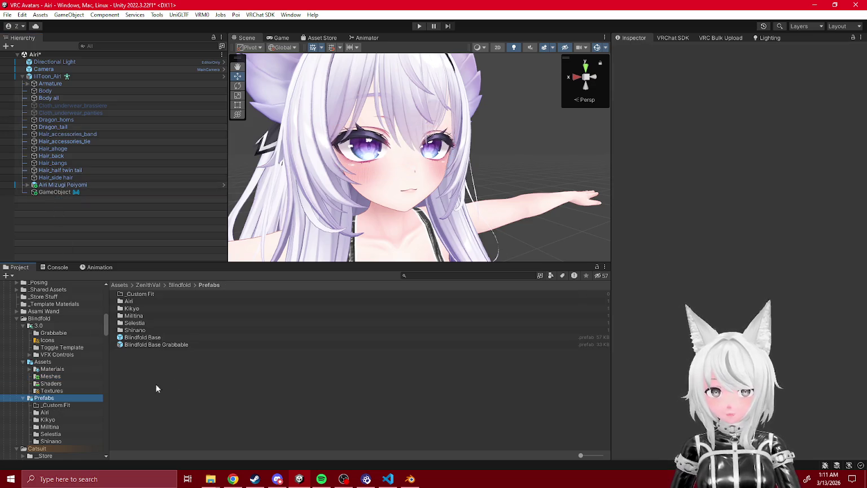
- Add Blindfold Base to the Airi scene and frame the blindfold object under its Head
{"action": "mouse_move", "coordinate": [155, 345]}
{"action": "left_mouse_down"}
{"action": "mouse_move", "coordinate": [68, 134]}
{"action": "mouse_move", "coordinate": [68, 180]}
{"action": "mouse_move", "coordinate": [74, 189]}
{"action": "mouse_move", "coordinate": [63, 99]}
{"action": "mouse_move", "coordinate": [85, 223]}
{"action": "left_mouse_up"}
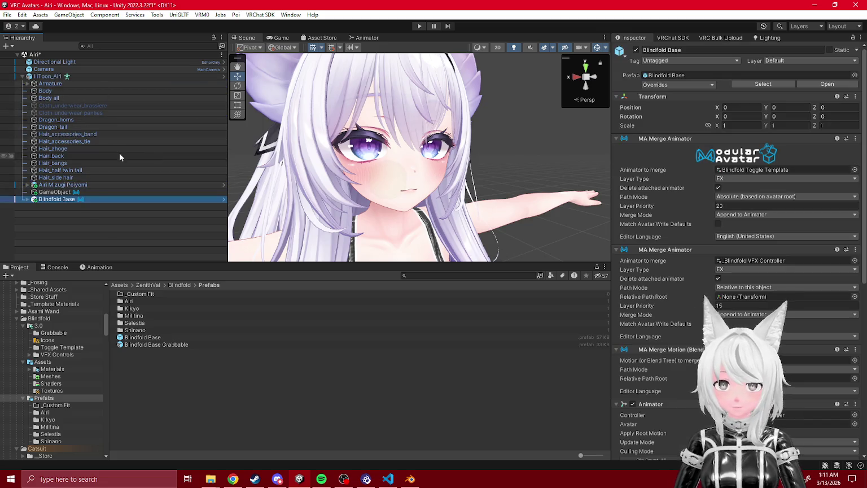
{"action": "left_click", "coordinate": [27, 200]}
{"action": "left_click", "coordinate": [47, 207]}
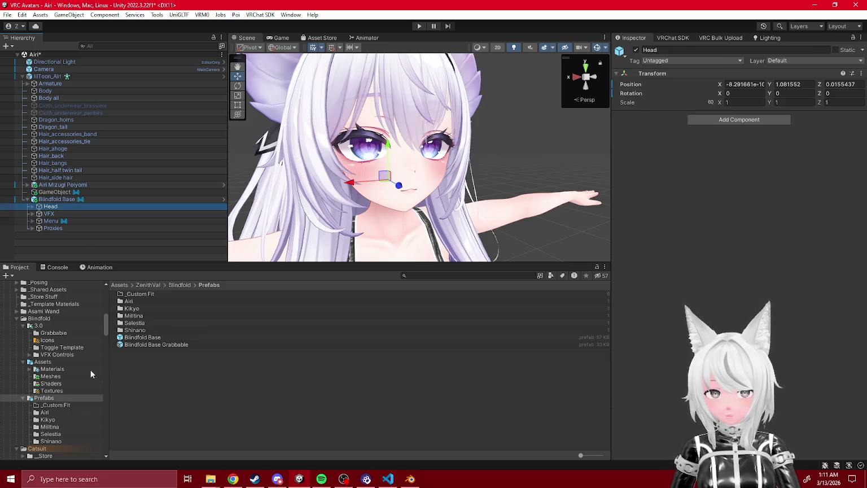
{"action": "left_click", "coordinate": [45, 413]}
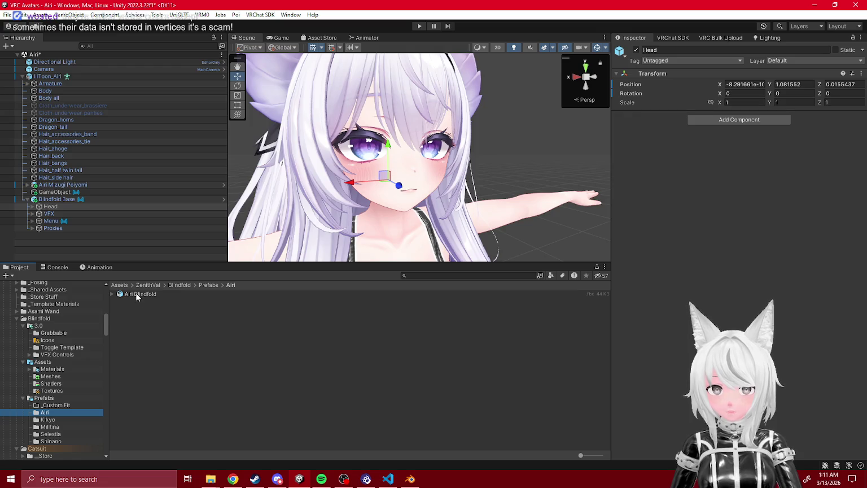
{"action": "left_click", "coordinate": [116, 295]}
{"action": "left_click_drag", "start_coordinate": [141, 301], "coordinate": [51, 206]}
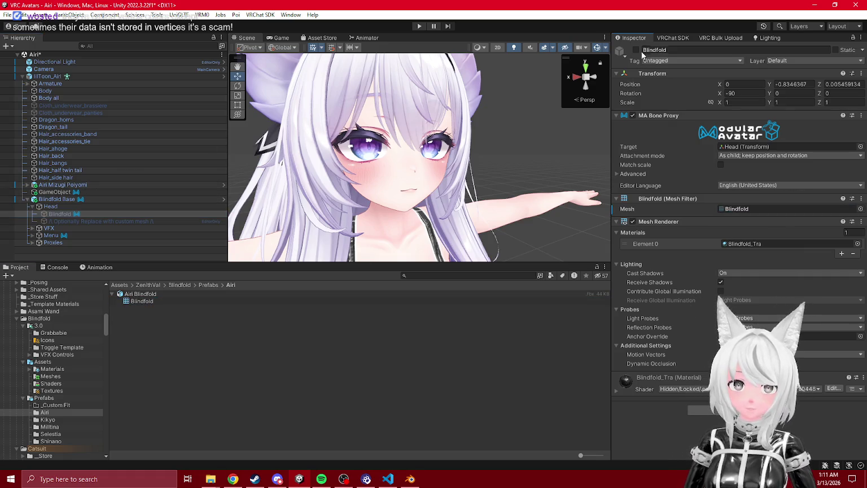
{"action": "key", "text": "f"}
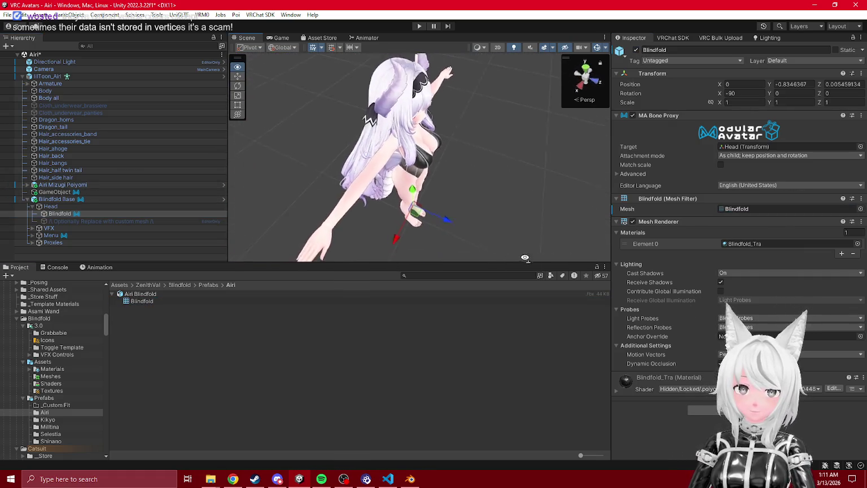
{"action": "left_click", "coordinate": [51, 206]}
{"action": "left_click", "coordinate": [57, 213]}
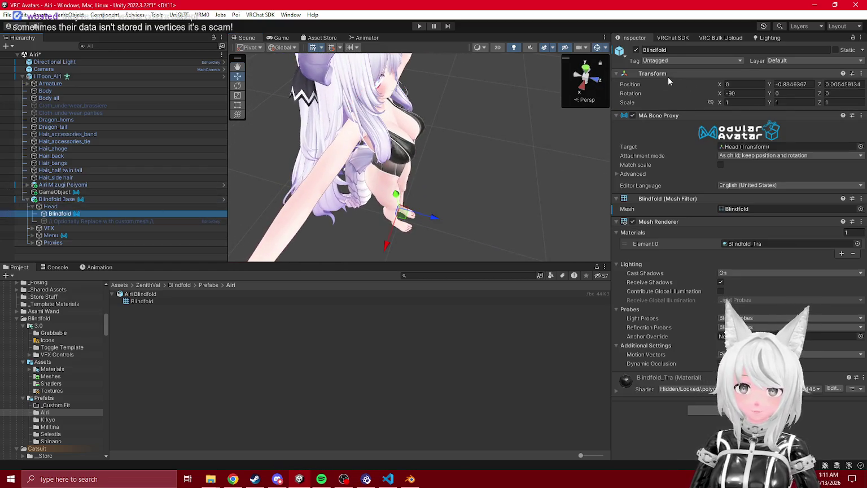
- Copy the world transform from a temporary Airi Blindfold instance, then delete that instance
{"action": "left_click_drag", "start_coordinate": [140, 295], "coordinate": [53, 54]}
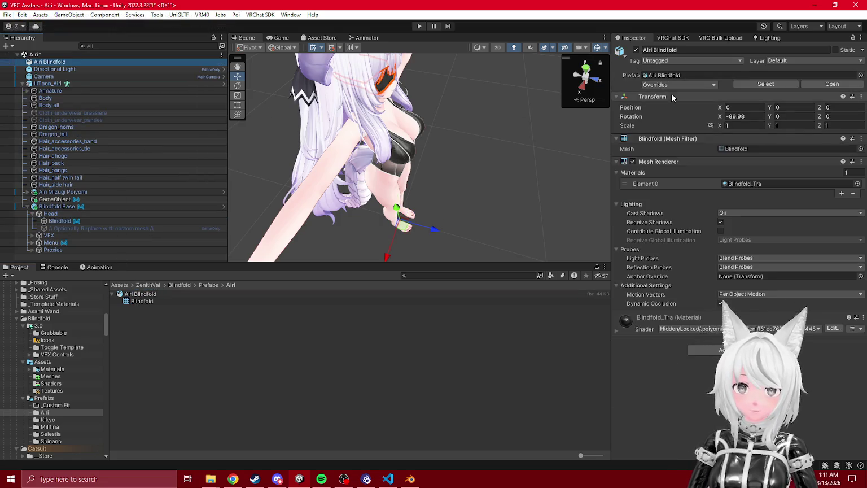
{"action": "right_click", "coordinate": [668, 95]}
{"action": "mouse_move", "coordinate": [739, 231]}
{"action": "left_click", "coordinate": [800, 259]}
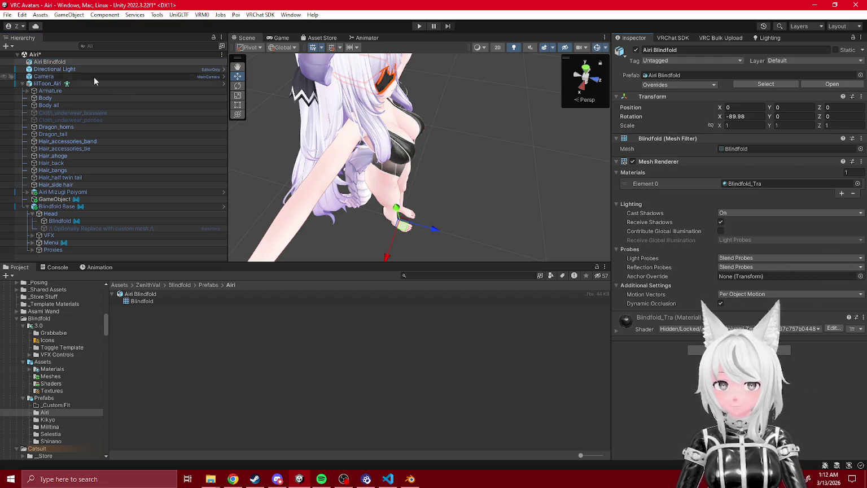
{"action": "key", "text": "Delete"}
- Paste the world transform onto Head/Blindfold, placing it at Y -1.081552, rotation X -89.98
{"action": "left_click", "coordinate": [59, 214]}
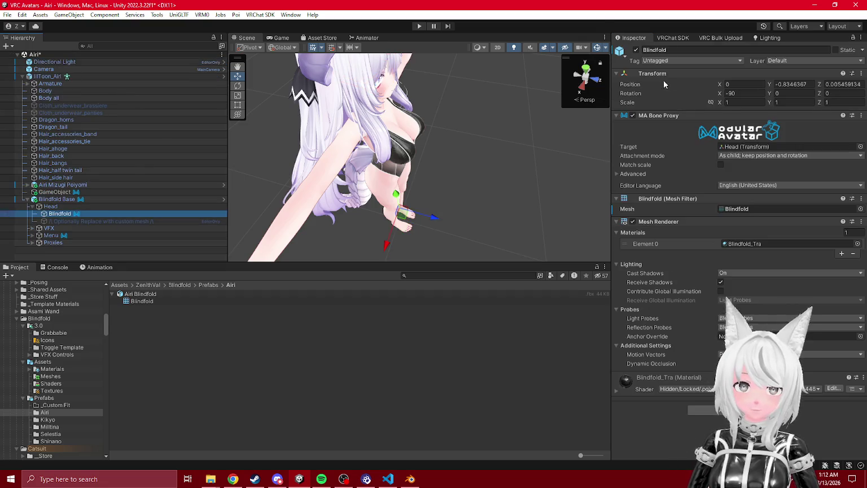
{"action": "right_click", "coordinate": [664, 80]}
{"action": "mouse_move", "coordinate": [714, 217]}
{"action": "left_click", "coordinate": [794, 250]}
{"action": "scroll", "coordinate": [459, 160], "scroll_direction": "up", "scroll_amount": 5}
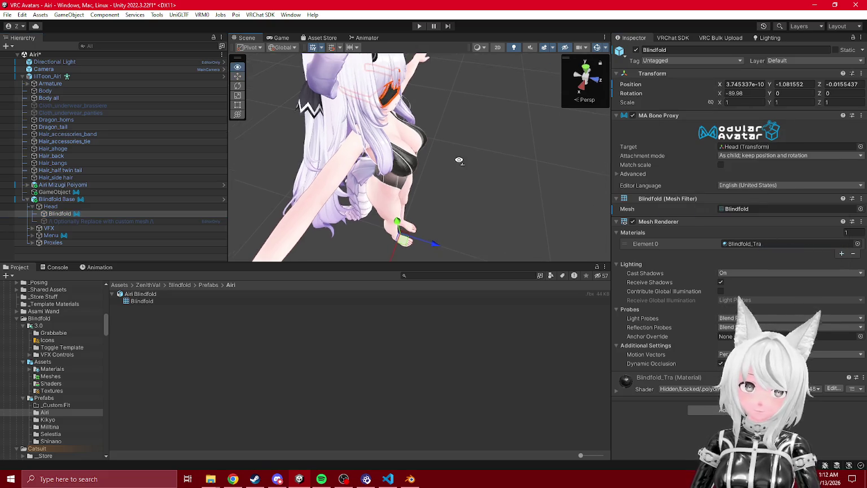
{"action": "scroll", "coordinate": [501, 216], "scroll_direction": "down", "scroll_amount": 5}
{"action": "scroll", "coordinate": [501, 216], "scroll_direction": "up", "scroll_amount": 3}
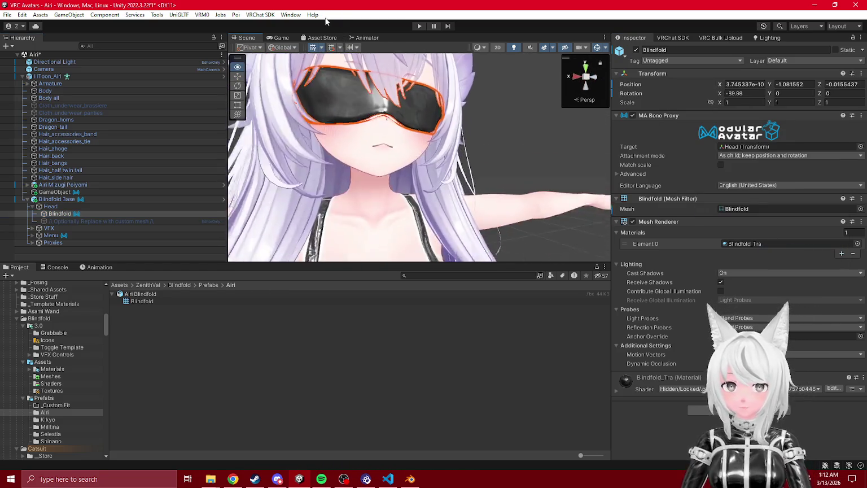
- Hide the blindfold and save Blindfold Base as a prefab variant in the Airi folder
{"action": "scroll", "coordinate": [501, 215], "scroll_direction": "down", "scroll_amount": 3}
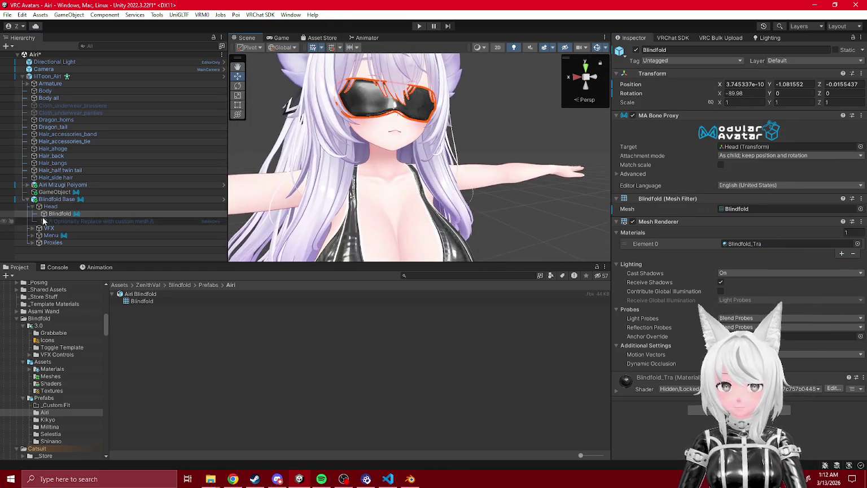
{"action": "left_click", "coordinate": [636, 49]}
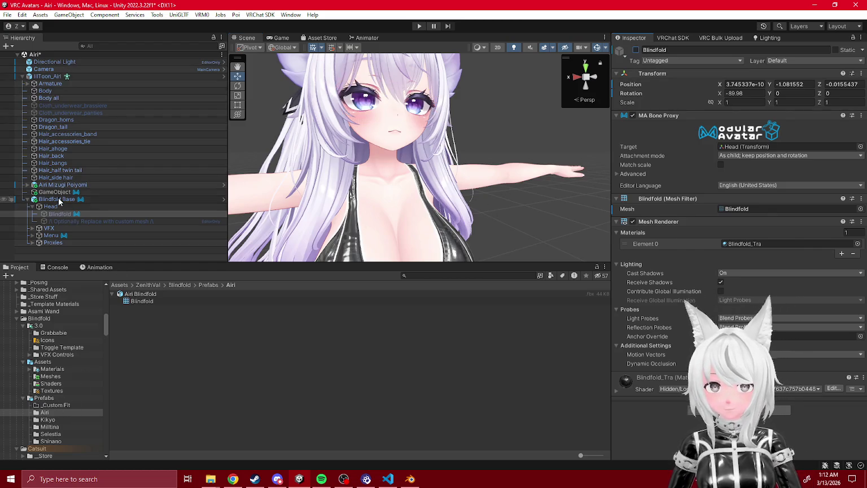
{"action": "left_click_drag", "start_coordinate": [60, 199], "coordinate": [175, 363]}
{"action": "left_click", "coordinate": [458, 257]}
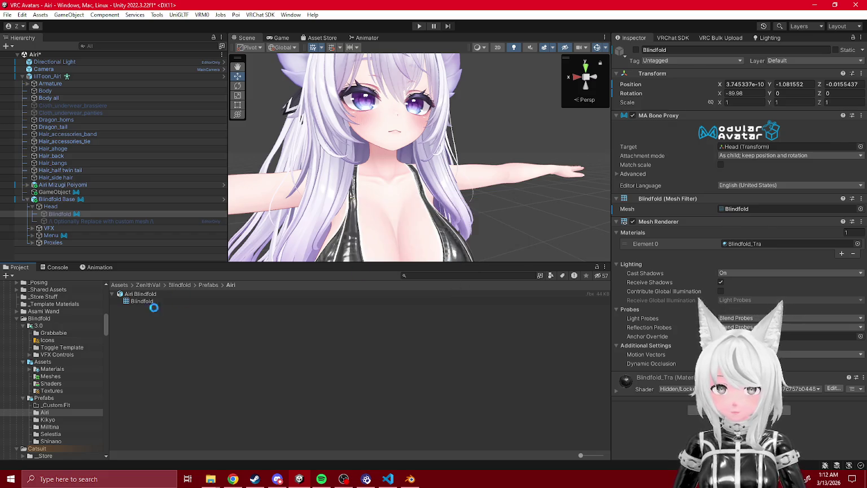
{"action": "left_click", "coordinate": [150, 308]}
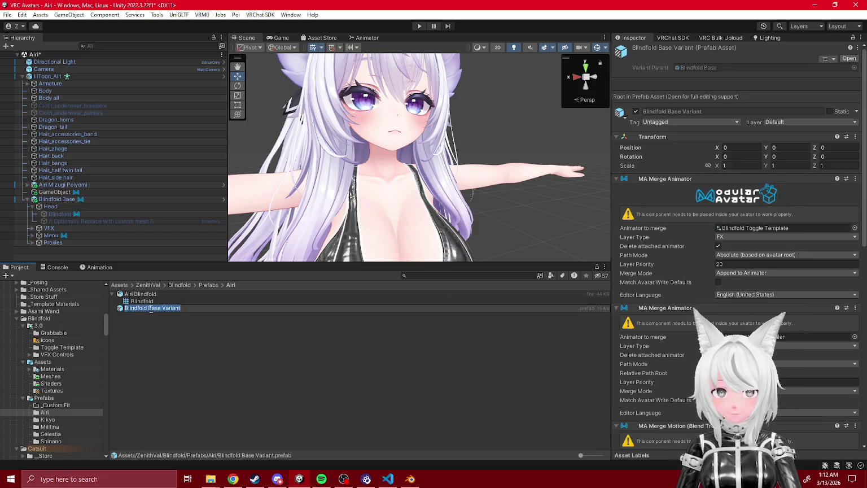
{"action": "key", "text": "Return"}
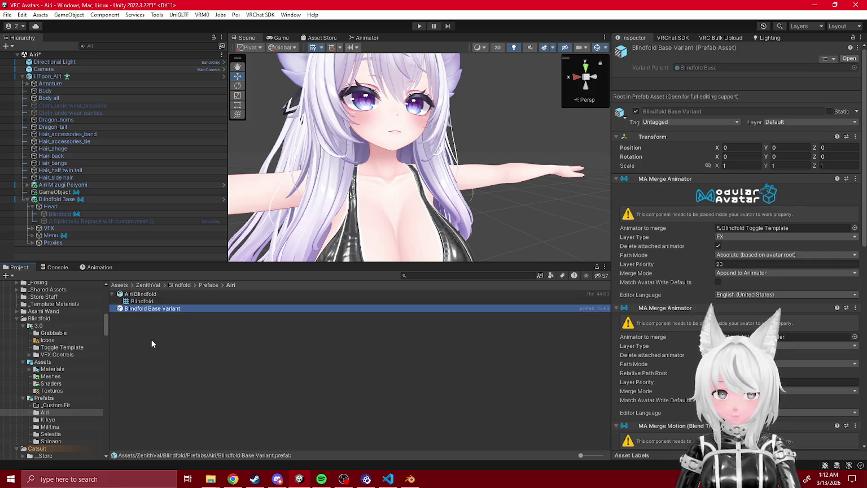
- Rename the new prefab variant to 'Airi Blindfold'
{"action": "key", "text": "F2"}
{"action": "type", "text": "Airi BLind"}
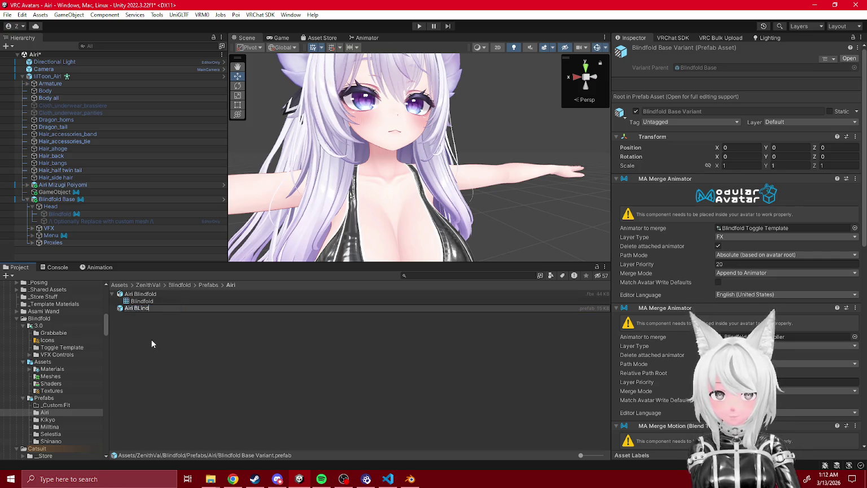
{"action": "key", "text": "BackSpace"}
{"action": "key", "text": "BackSpace"}
{"action": "key", "text": "BackSpace"}
{"action": "type", "text": "l"}
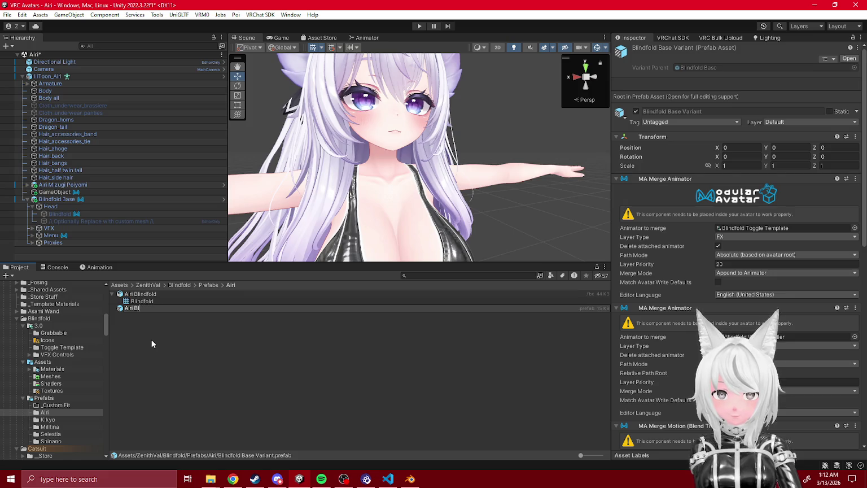
{"action": "type", "text": "indfold"}
{"action": "key", "text": "Return"}
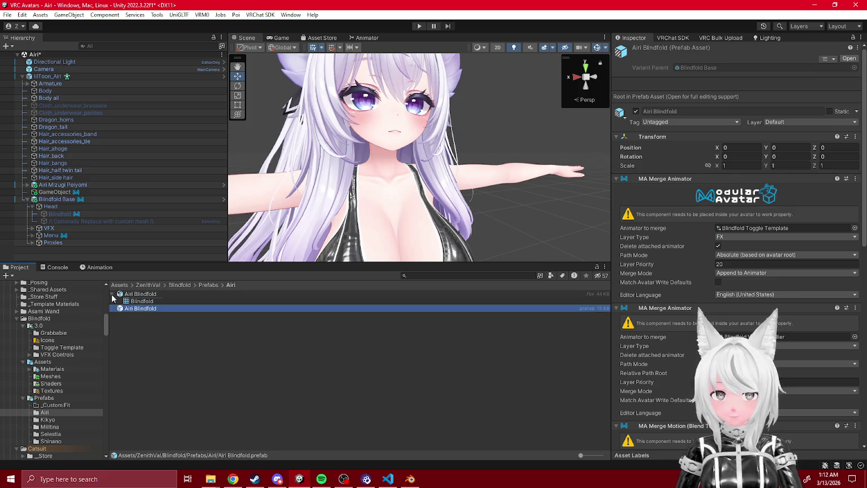
- Replace Blindfold Base in the scene with the Airi Blindfold prefab under lilToon_Airi
{"action": "left_click", "coordinate": [112, 295]}
{"action": "left_click", "coordinate": [65, 200]}
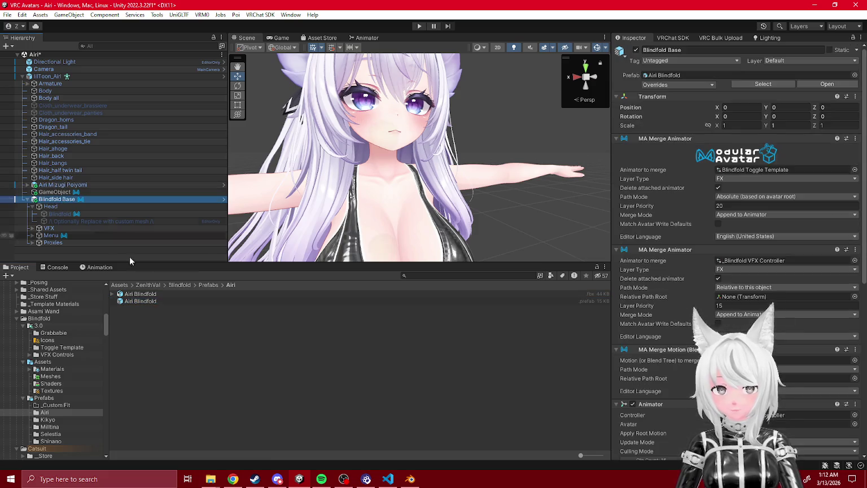
{"action": "key", "text": "Delete"}
{"action": "mouse_move", "coordinate": [144, 301]}
{"action": "left_mouse_down"}
{"action": "mouse_move", "coordinate": [76, 146]}
{"action": "mouse_move", "coordinate": [209, 77]}
{"action": "left_mouse_up"}
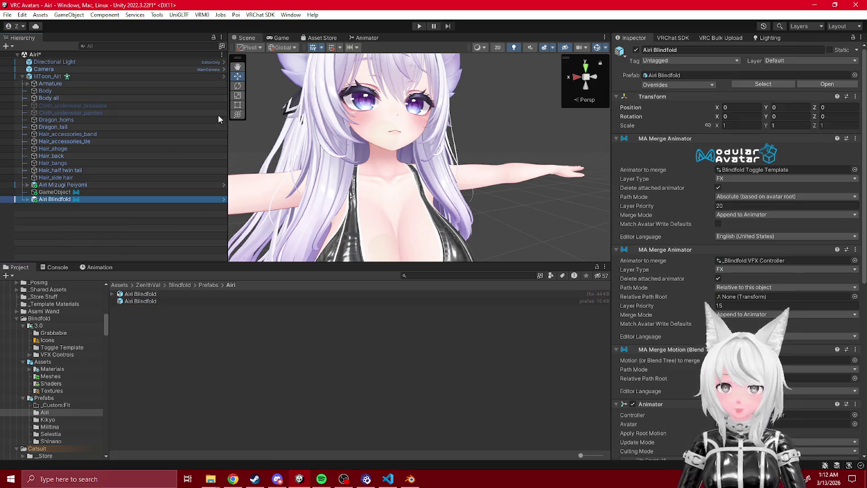
{"action": "left_click", "coordinate": [156, 16]}
- Test the avatar in play mode with a Gesture Manager added from Tools, then stop playing
{"action": "left_click", "coordinate": [419, 27]}
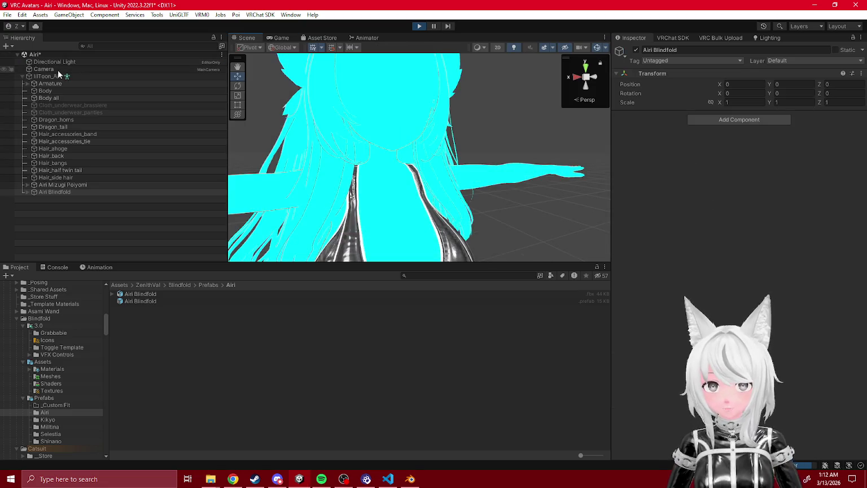
{"action": "left_click", "coordinate": [157, 14]}
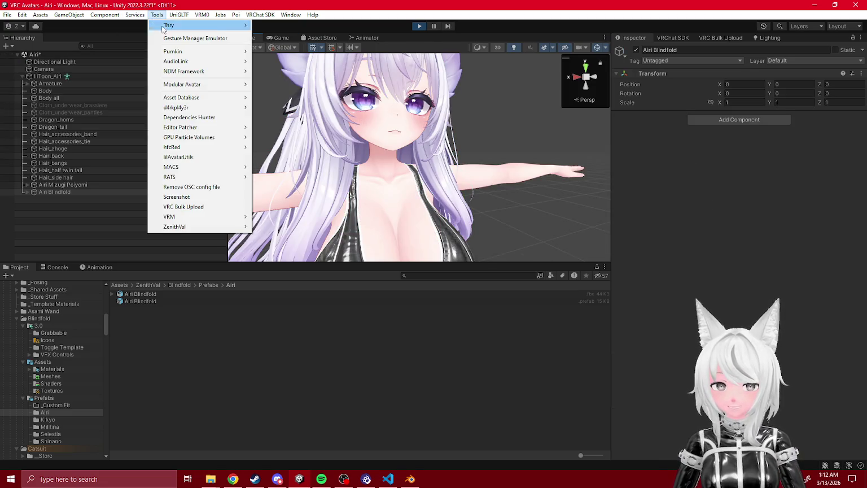
{"action": "left_click", "coordinate": [186, 37]}
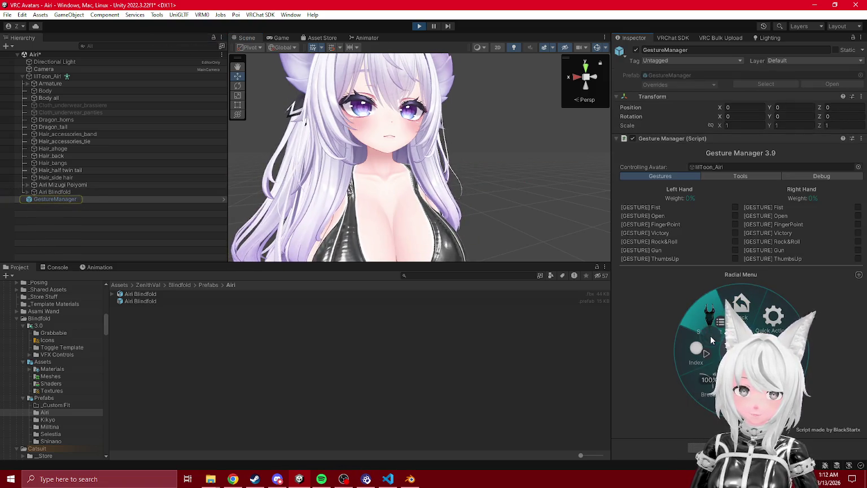
{"action": "left_click", "coordinate": [419, 26]}
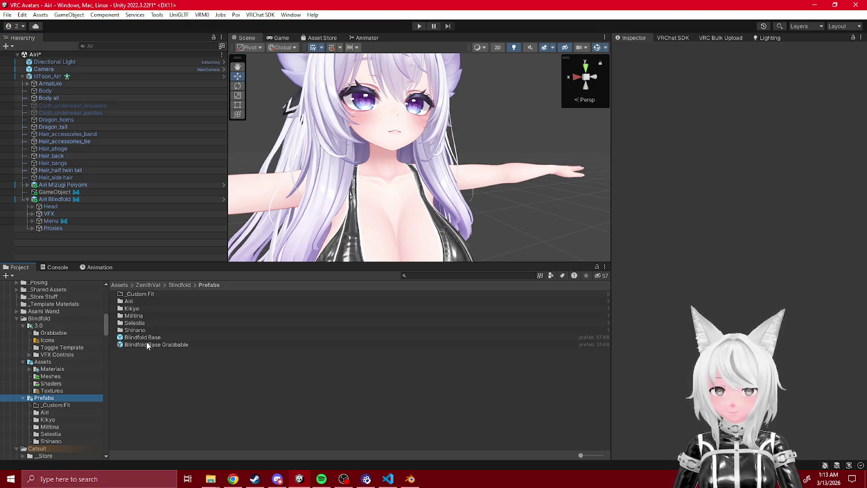
- Adjust the Menu's MA Menu Installer target in the Debug Inspector and save Blindfold Base
{"action": "double_click", "coordinate": [142, 337]}
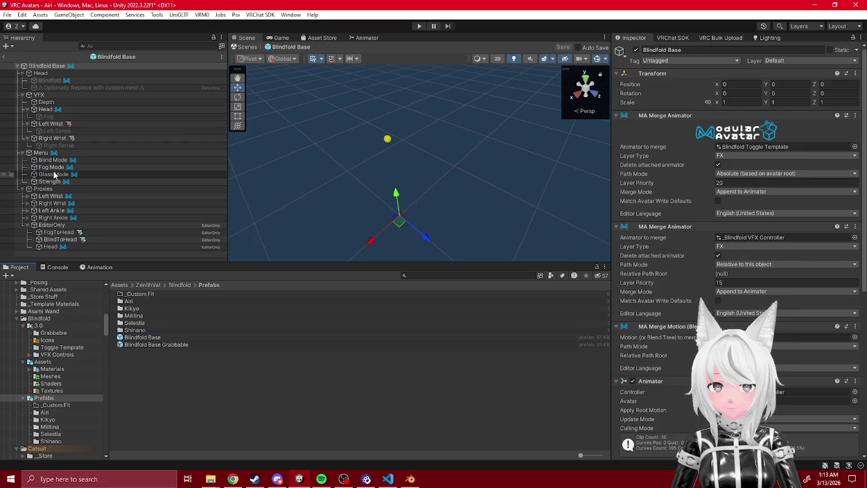
{"action": "left_click", "coordinate": [42, 153]}
{"action": "left_click", "coordinate": [862, 38]}
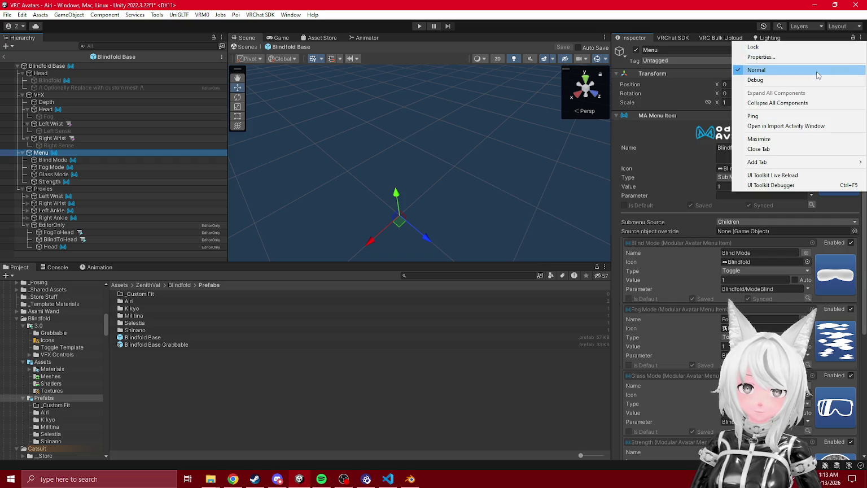
{"action": "left_click", "coordinate": [745, 53]}
{"action": "left_click", "coordinate": [842, 336]}
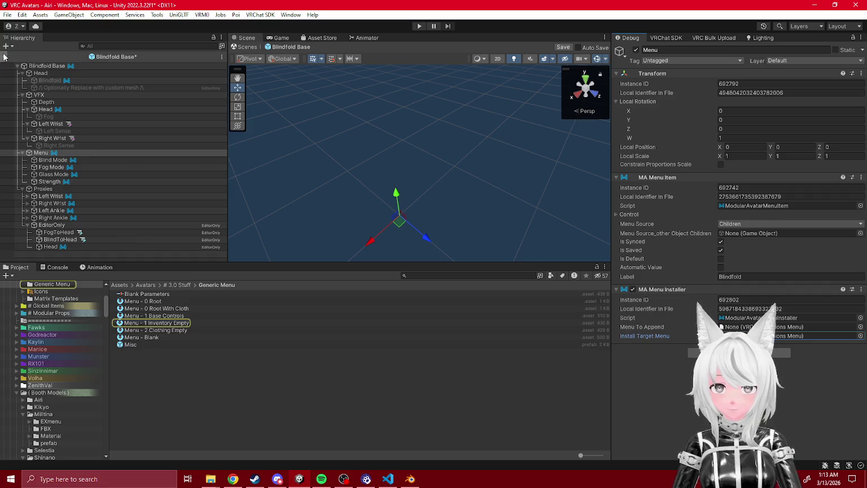
{"action": "left_click", "coordinate": [4, 56]}
{"action": "left_click", "coordinate": [413, 257]}
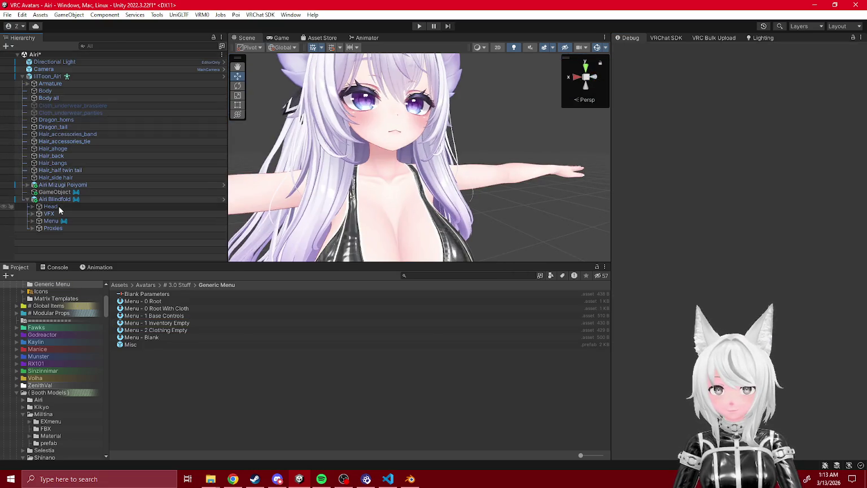
- Enter play mode, add a Gesture Manager, and return the Inspector to Normal mode
{"action": "left_click", "coordinate": [420, 25]}
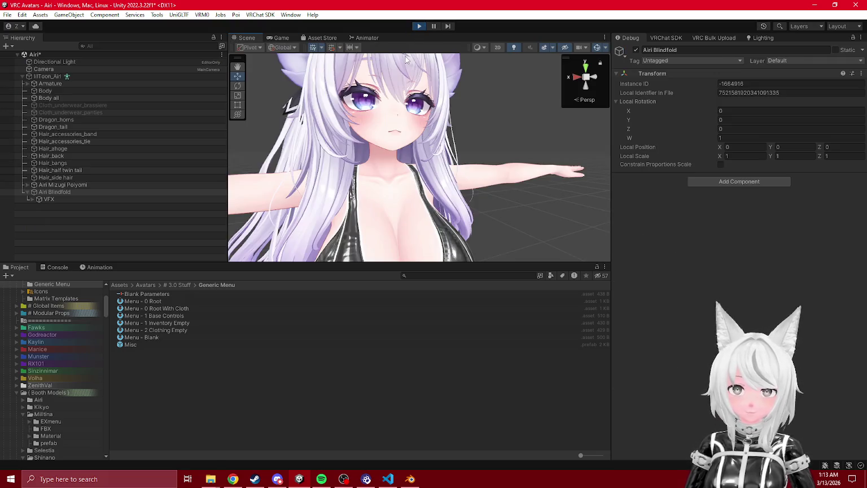
{"action": "left_click", "coordinate": [157, 15]}
{"action": "left_click", "coordinate": [181, 38]}
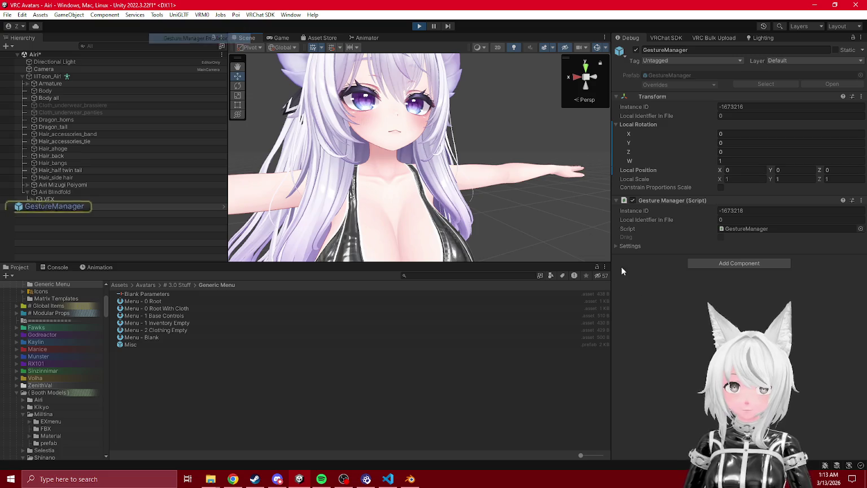
{"action": "right_click", "coordinate": [808, 40]}
{"action": "left_click", "coordinate": [807, 69]}
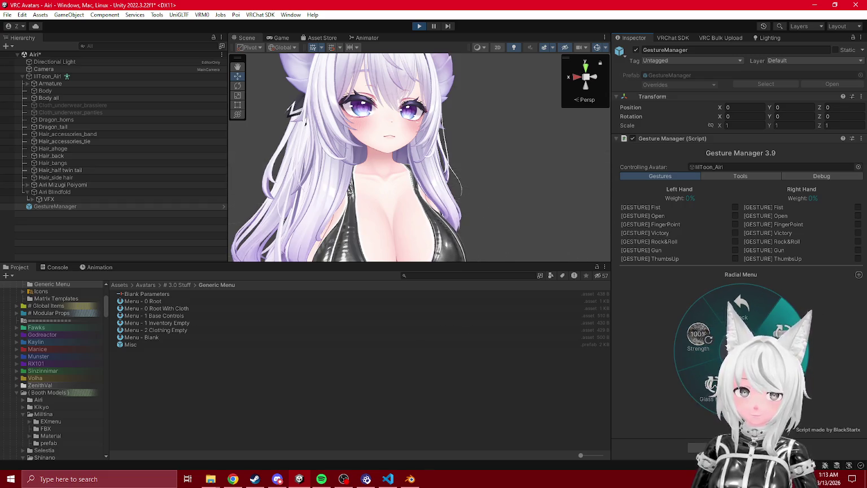
- Open the Blindfold submenu in Gesture Manager's radial menu and select lilToon_Airi
{"action": "mouse_move", "coordinate": [469, 181]}
{"action": "left_mouse_down"}
{"action": "mouse_move", "coordinate": [475, 236]}
{"action": "mouse_move", "coordinate": [519, 244]}
{"action": "mouse_move", "coordinate": [508, 243]}
{"action": "left_mouse_up"}
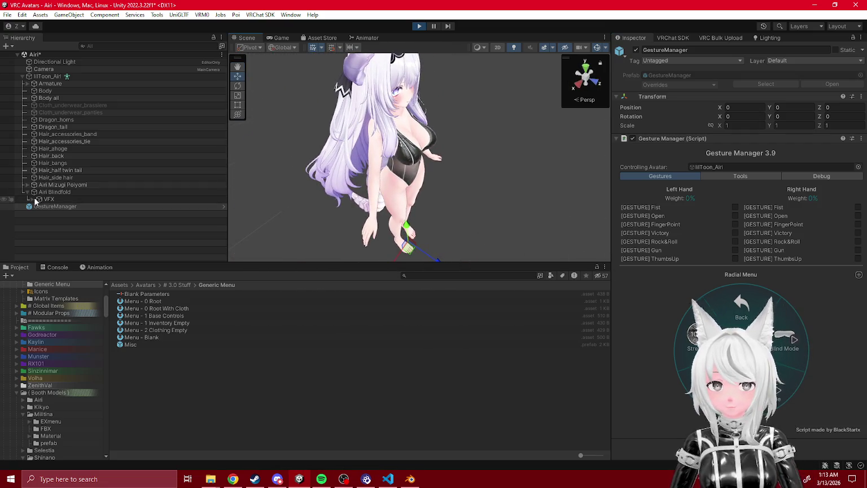
{"action": "left_click", "coordinate": [34, 198]}
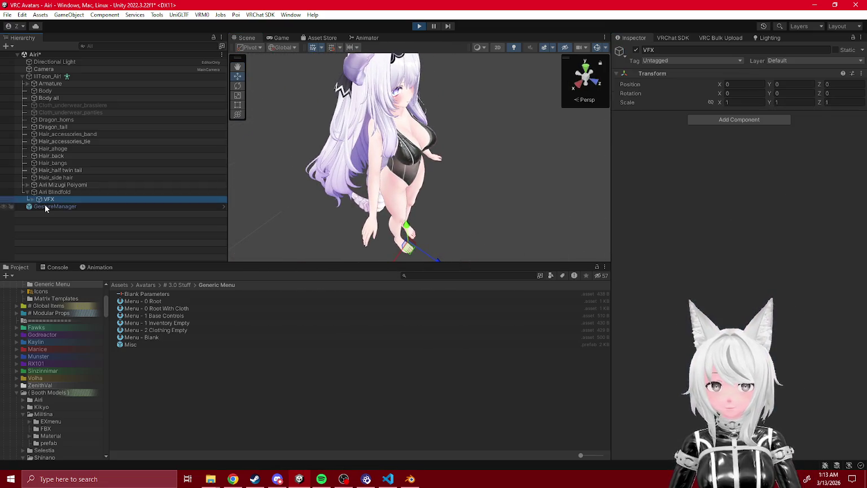
{"action": "left_click", "coordinate": [45, 206]}
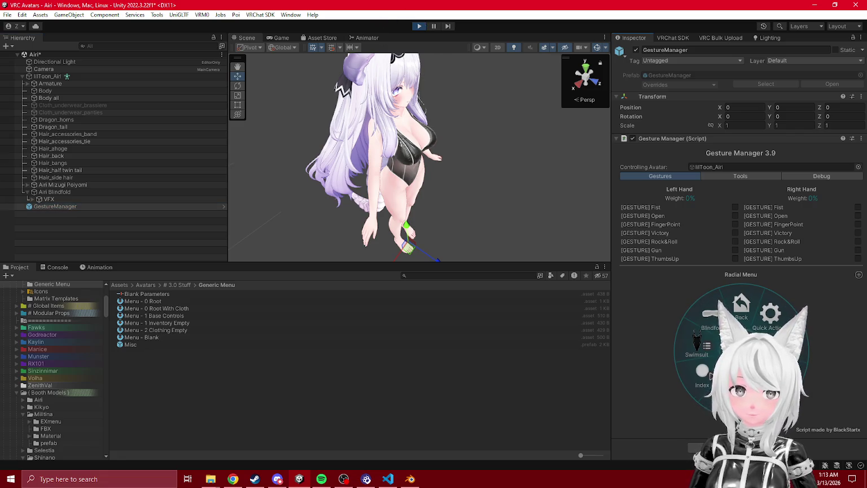
{"action": "left_click", "coordinate": [707, 328]}
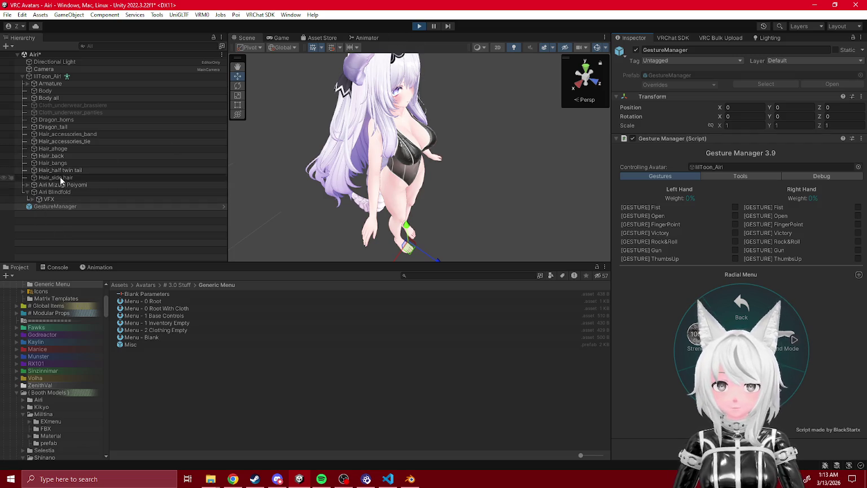
{"action": "left_click", "coordinate": [42, 76]}
{"action": "scroll", "coordinate": [734, 226], "scroll_direction": "down", "scroll_amount": 10}
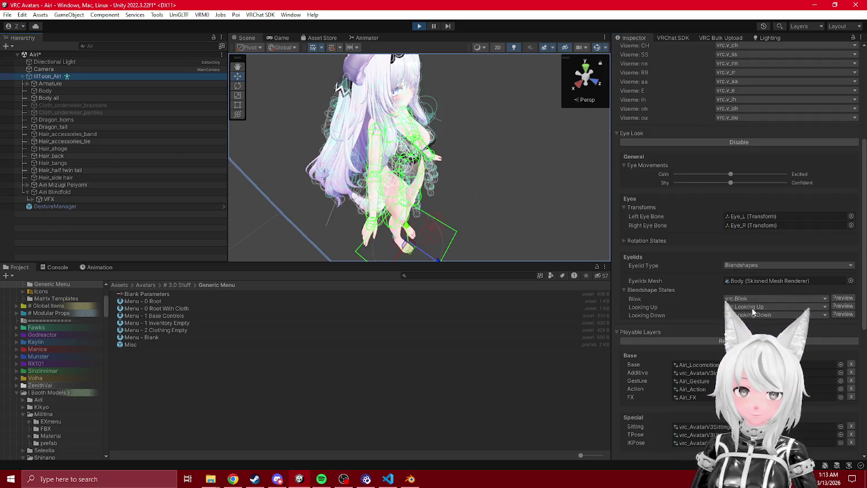
- Find the Airi_FX controller and load the VFX Blind Dark clip in the Animation window
{"action": "left_click", "coordinate": [694, 397]}
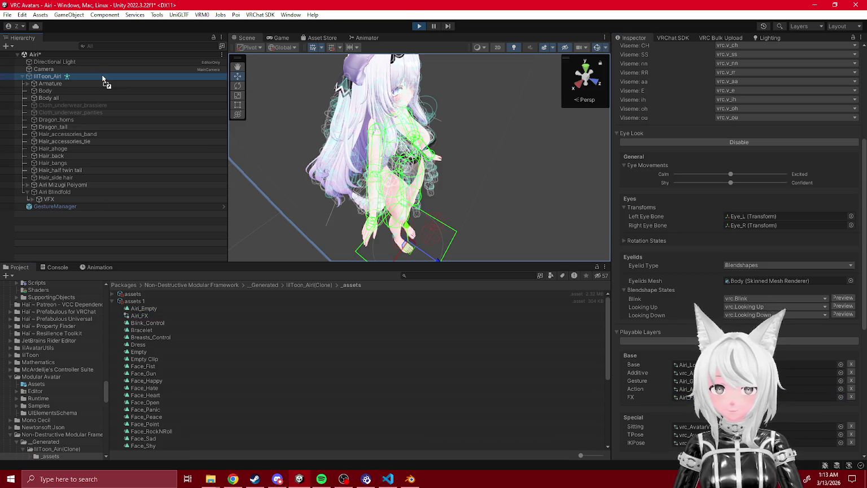
{"action": "left_click", "coordinate": [93, 267]}
{"action": "left_click", "coordinate": [34, 285]}
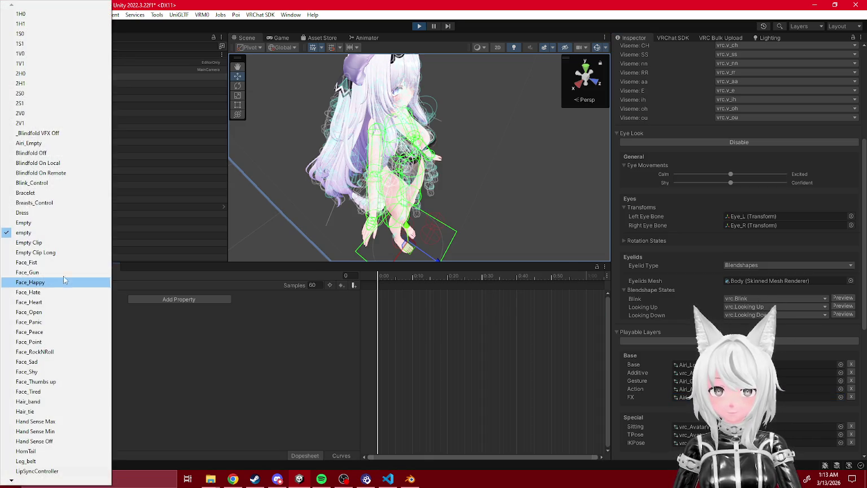
{"action": "mouse_move", "coordinate": [35, 481]}
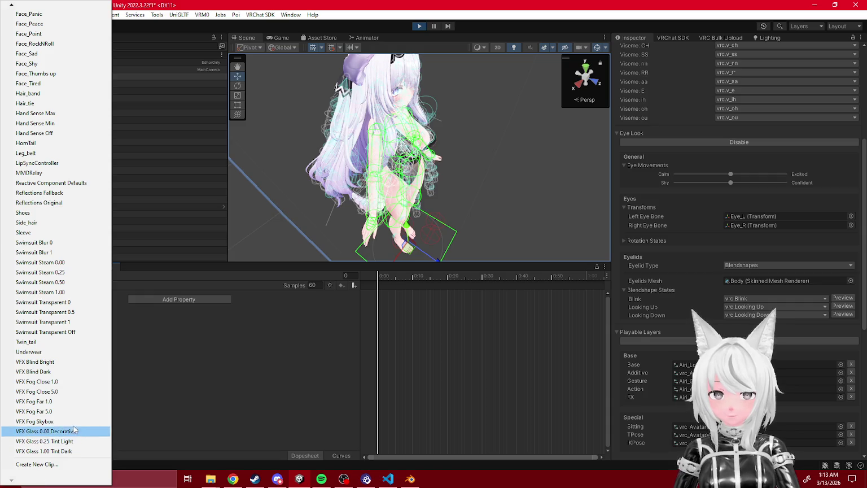
{"action": "left_click", "coordinate": [56, 372]}
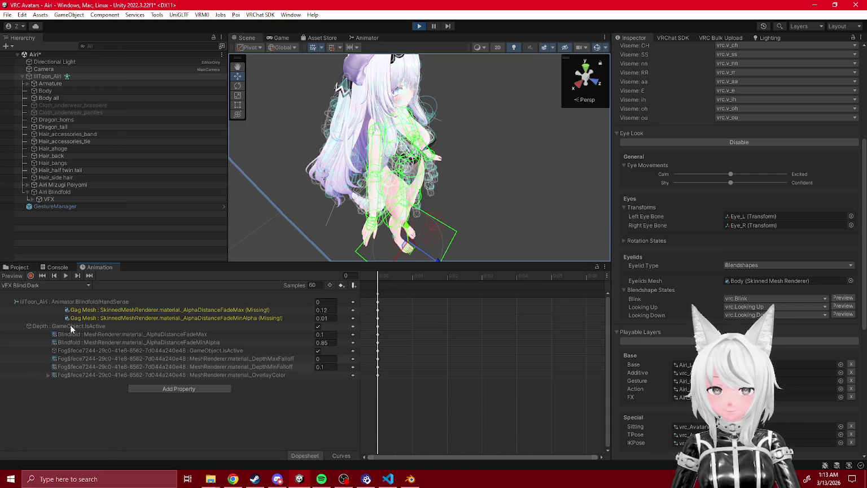
- Load Blindfold On Local and inspect its missing Blindfold IsActive object path
{"action": "left_click", "coordinate": [22, 285]}
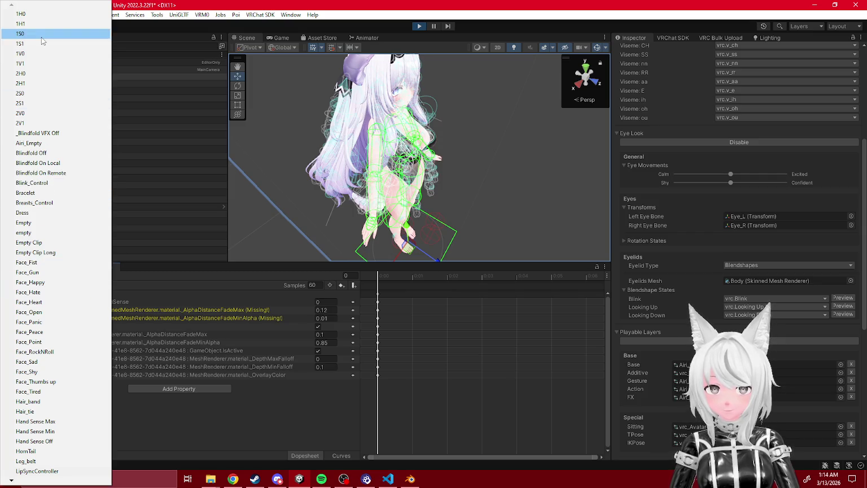
{"action": "left_click", "coordinate": [38, 163]}
{"action": "left_click", "coordinate": [72, 311]}
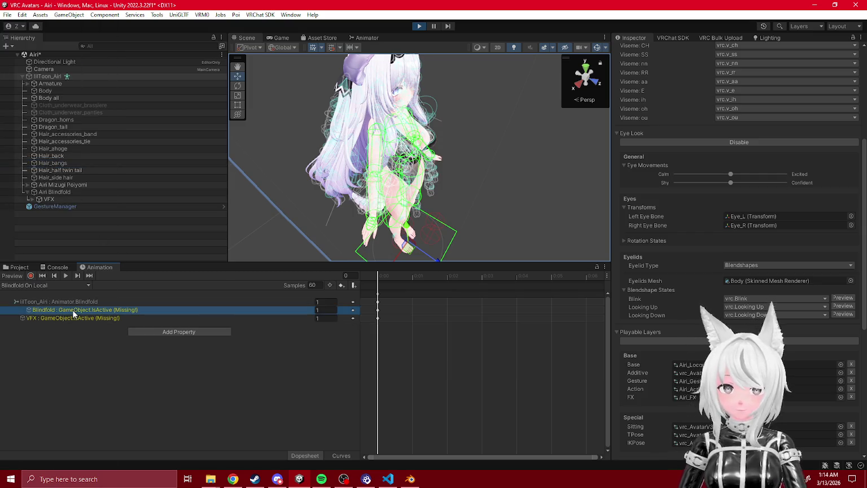
{"action": "left_click", "coordinate": [72, 310]}
{"action": "key", "text": "Return"}
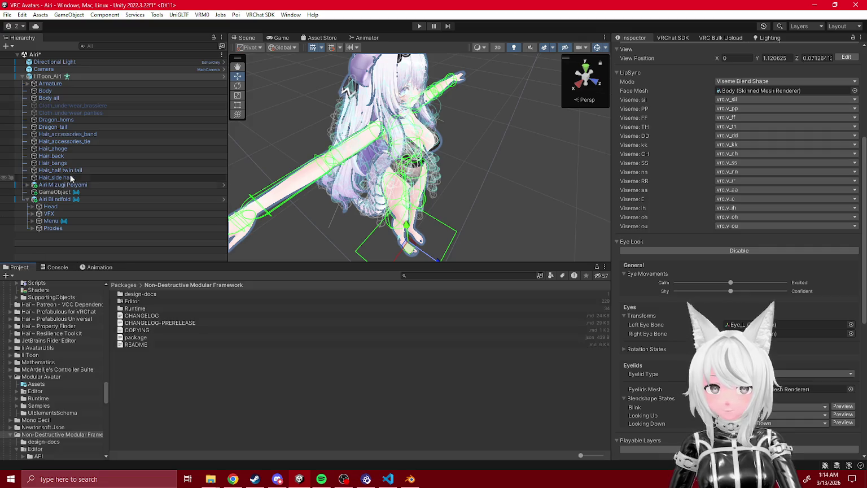
- Ping the Toggle Template controller from Airi Blindfold's Animator to merge field
{"action": "left_click", "coordinate": [97, 267]}
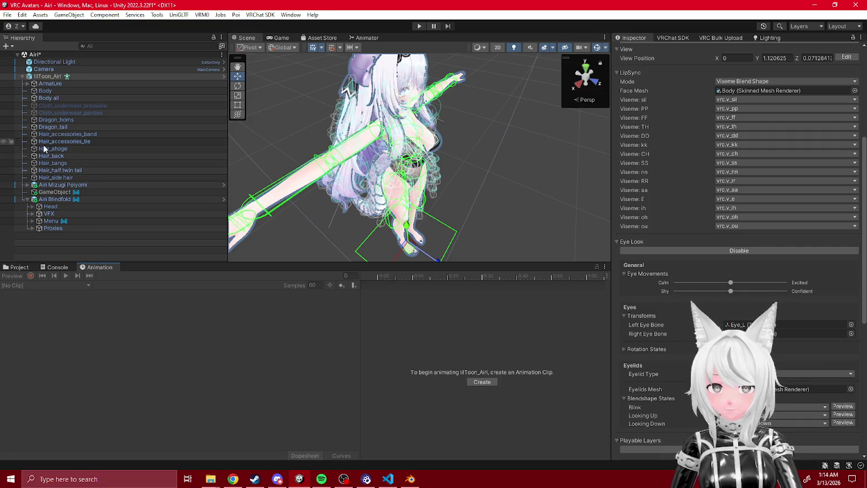
{"action": "left_click", "coordinate": [21, 267]}
{"action": "left_click", "coordinate": [31, 207]}
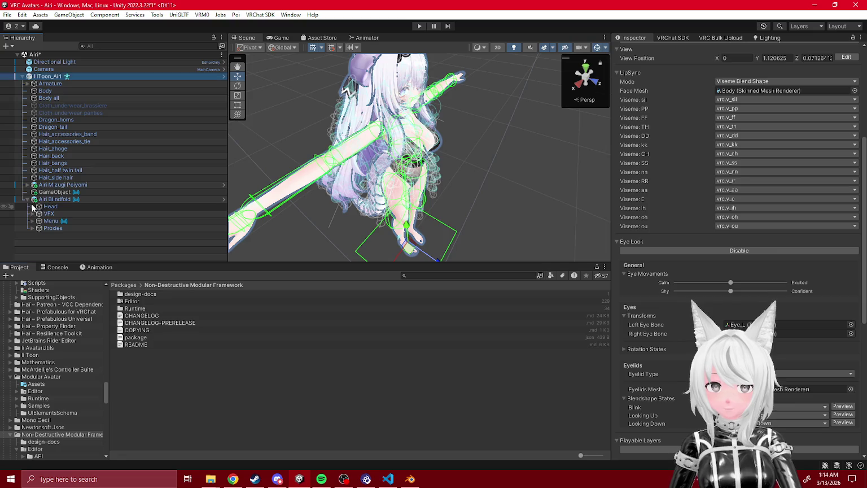
{"action": "left_click", "coordinate": [55, 199]}
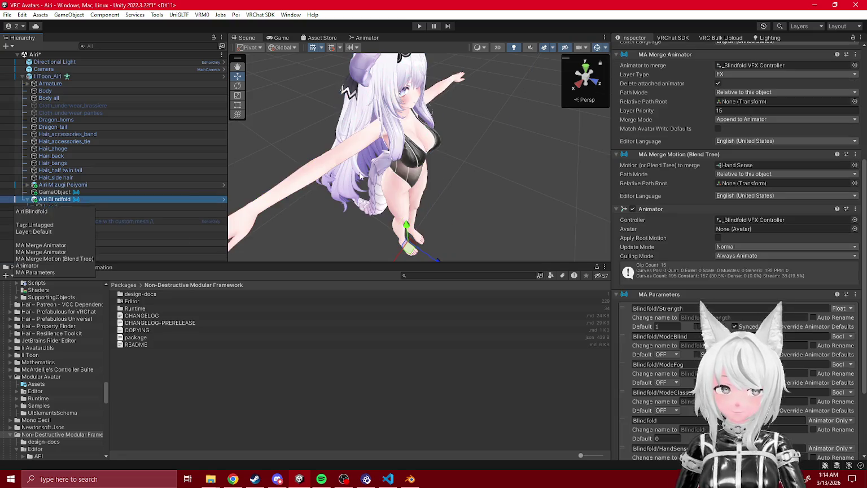
{"action": "scroll", "coordinate": [732, 212], "scroll_direction": "down", "scroll_amount": 3}
{"action": "scroll", "coordinate": [645, 145], "scroll_direction": "up", "scroll_amount": 5}
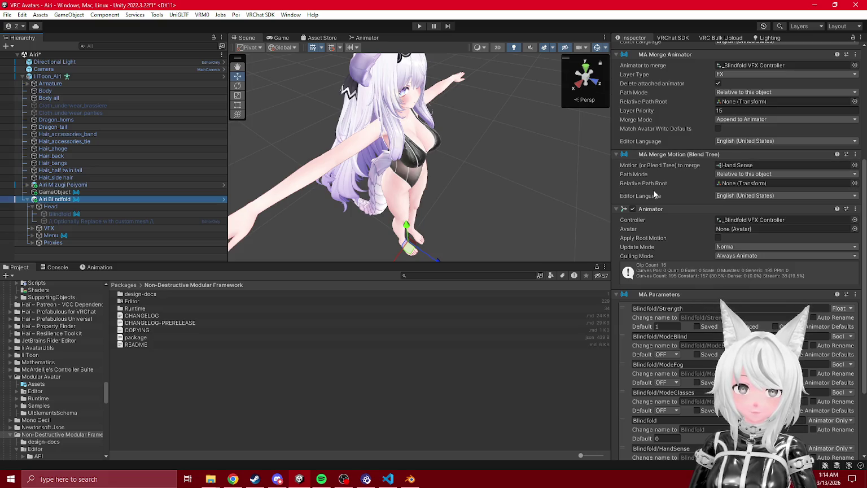
{"action": "scroll", "coordinate": [701, 209], "scroll_direction": "up", "scroll_amount": 4}
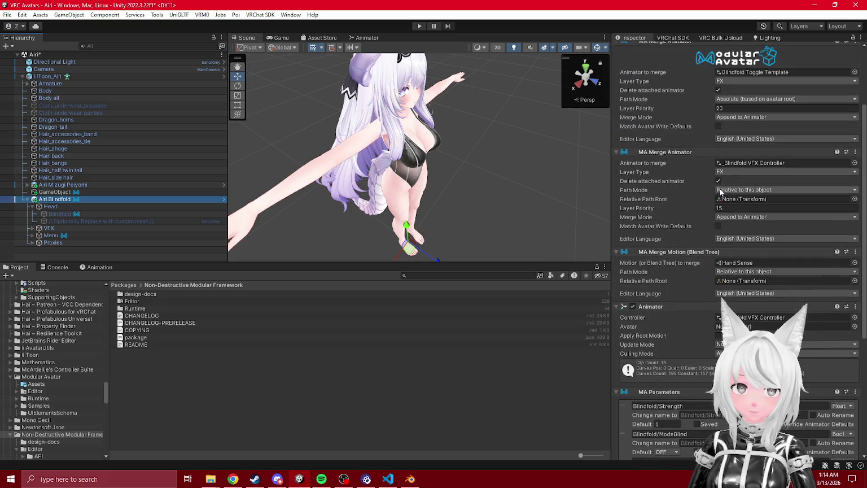
{"action": "left_click", "coordinate": [749, 72]}
- Review the Blindfold On Remote clip's animated properties, then reselect Airi Blindfold
{"action": "left_click", "coordinate": [170, 309]}
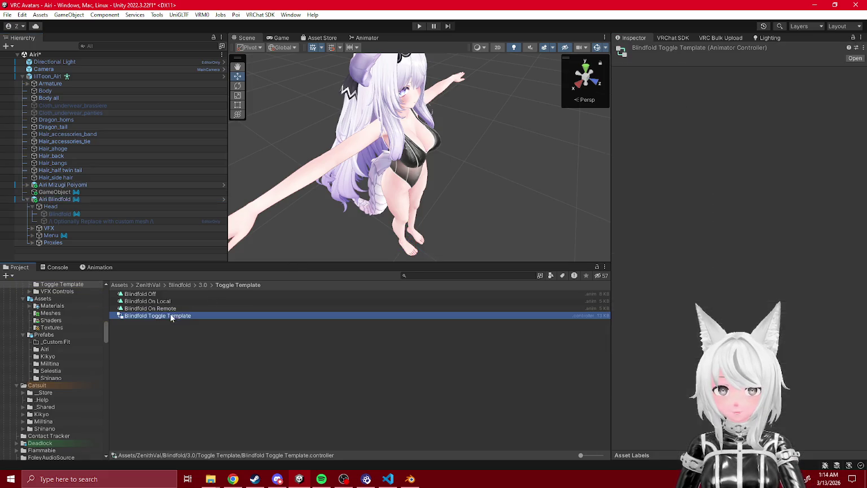
{"action": "left_click", "coordinate": [99, 268]}
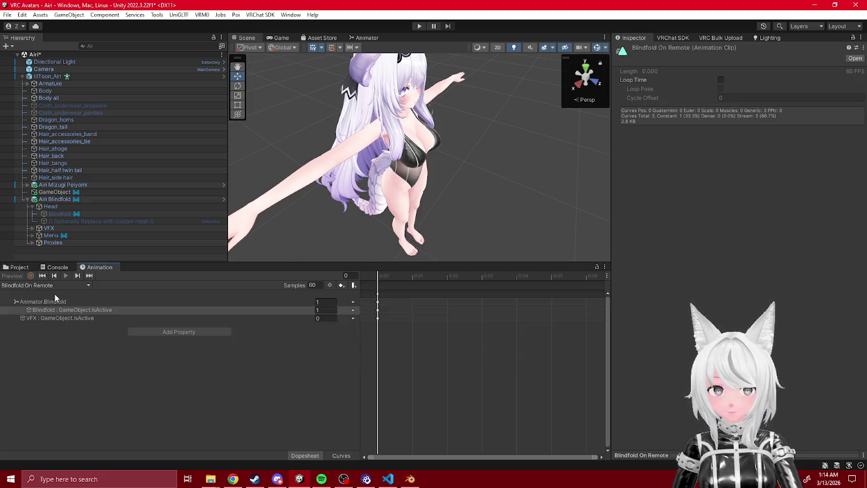
{"action": "left_click", "coordinate": [17, 268]}
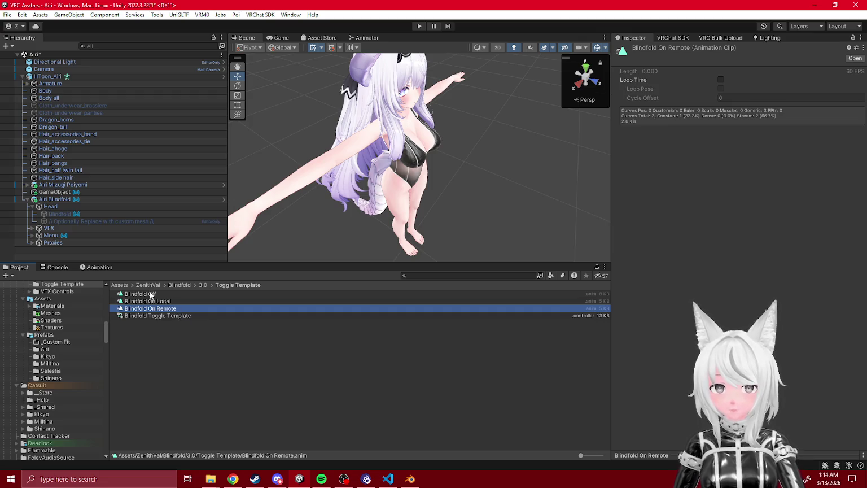
{"action": "left_click", "coordinate": [55, 199]}
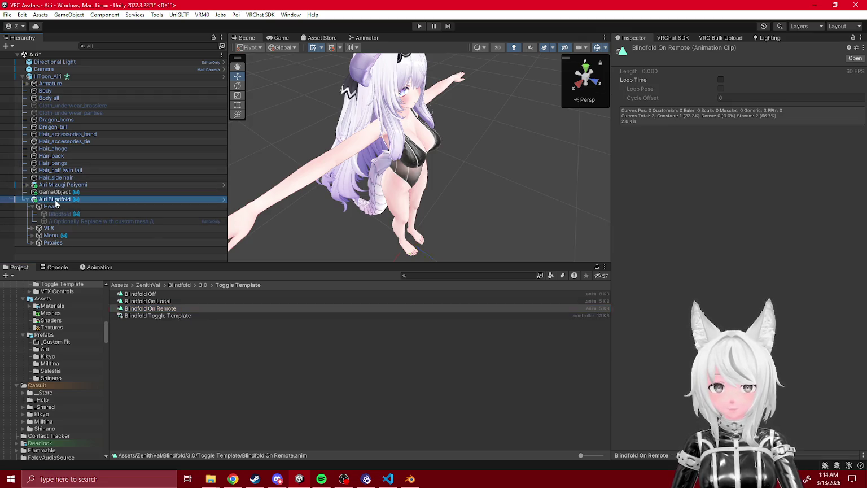
- Reveal the full object path of the Blindfold On Local clip's blindfold property
{"action": "left_click", "coordinate": [145, 302]}
{"action": "left_click", "coordinate": [86, 266]}
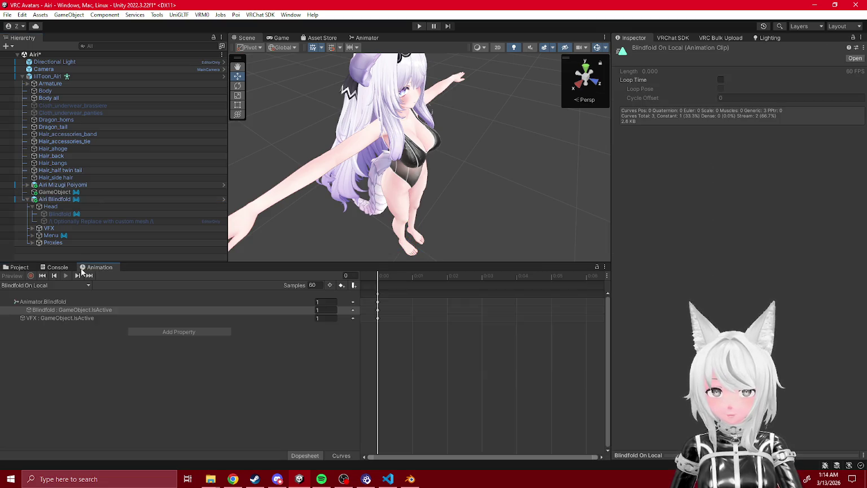
{"action": "left_click", "coordinate": [62, 310]}
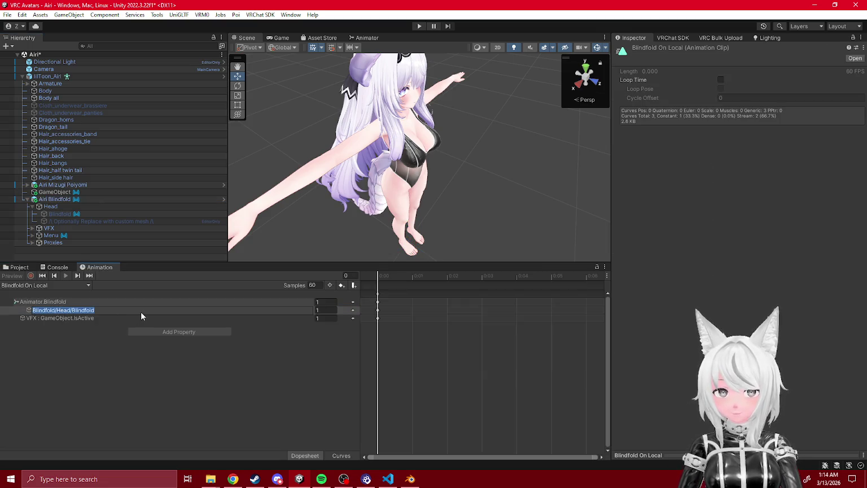
- Reselect Airi Blindfold and inspect its blindfold mesh under Head
{"action": "left_click", "coordinate": [57, 200]}
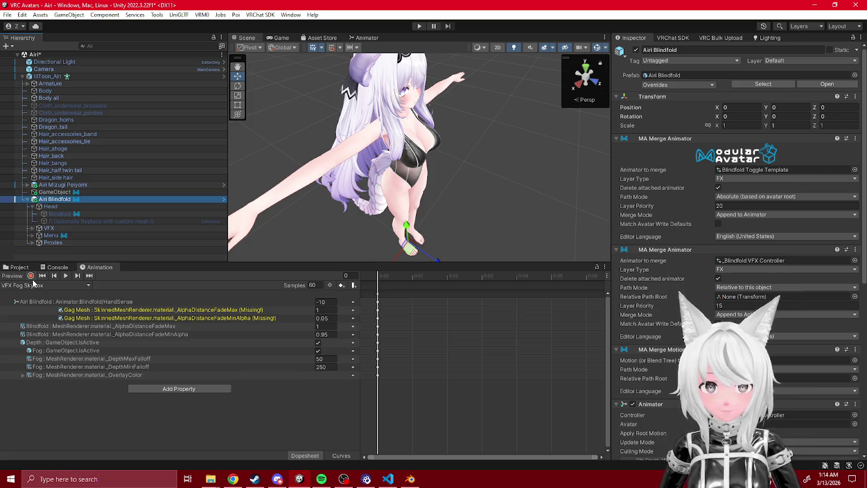
{"action": "scroll", "coordinate": [675, 291], "scroll_direction": "down", "scroll_amount": 3}
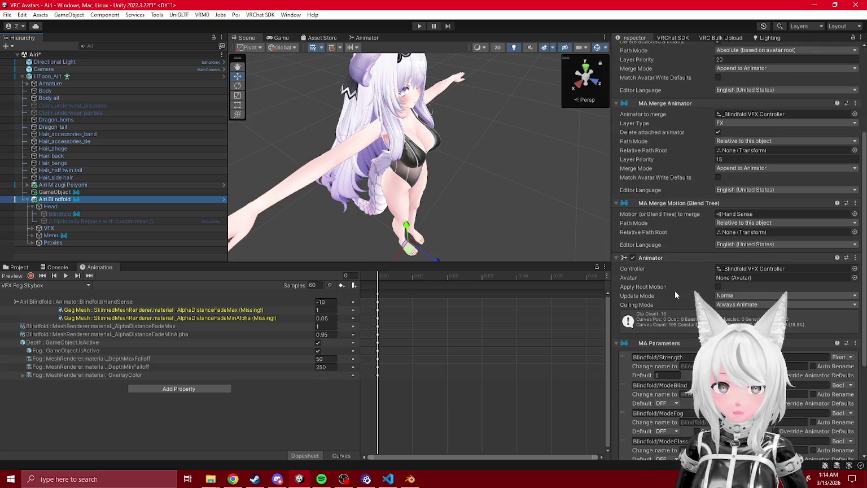
{"action": "scroll", "coordinate": [672, 285], "scroll_direction": "down", "scroll_amount": 5}
{"action": "scroll", "coordinate": [662, 272], "scroll_direction": "up", "scroll_amount": 5}
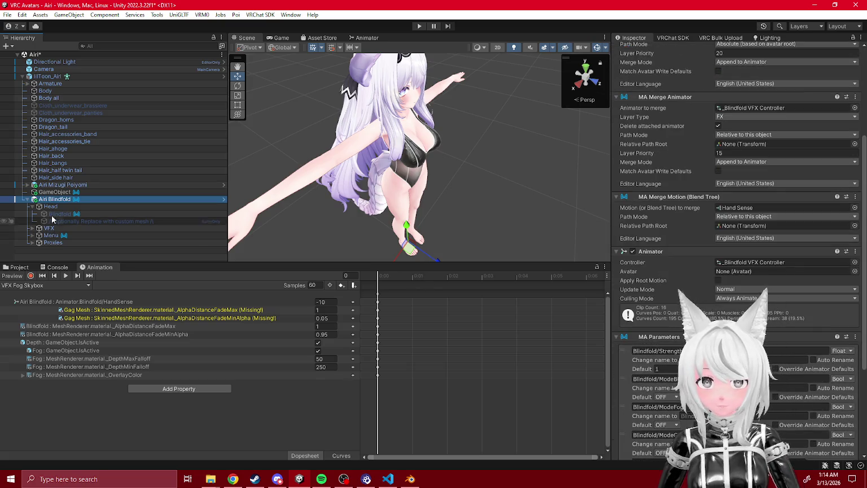
{"action": "double_click", "coordinate": [737, 208]}
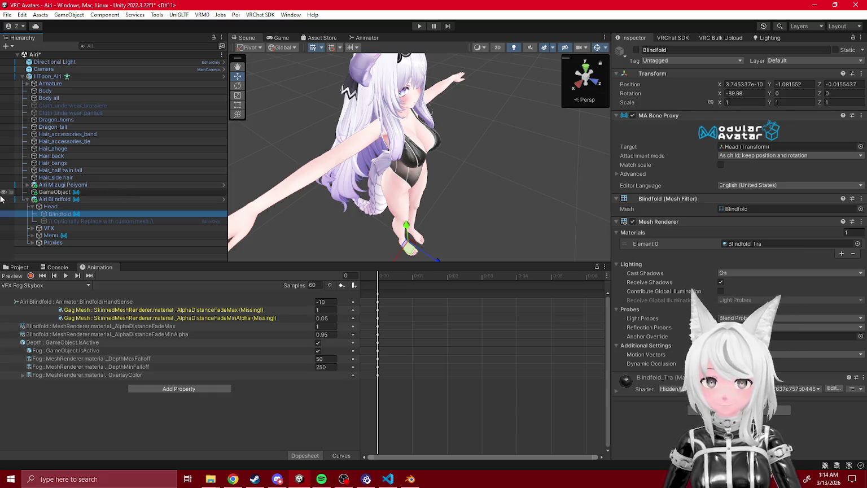
{"action": "left_click", "coordinate": [43, 200]}
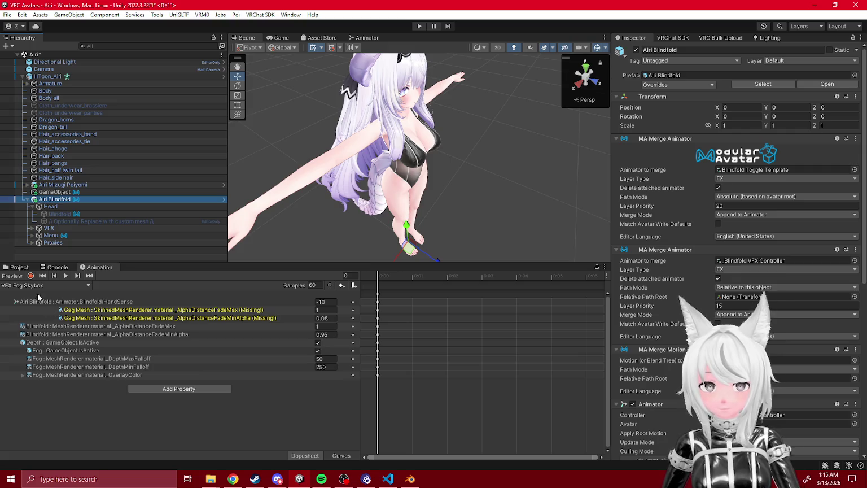
- Select the Blindfold On Remote clip and inspect its blindfold property's object path
{"action": "left_click", "coordinate": [20, 267]}
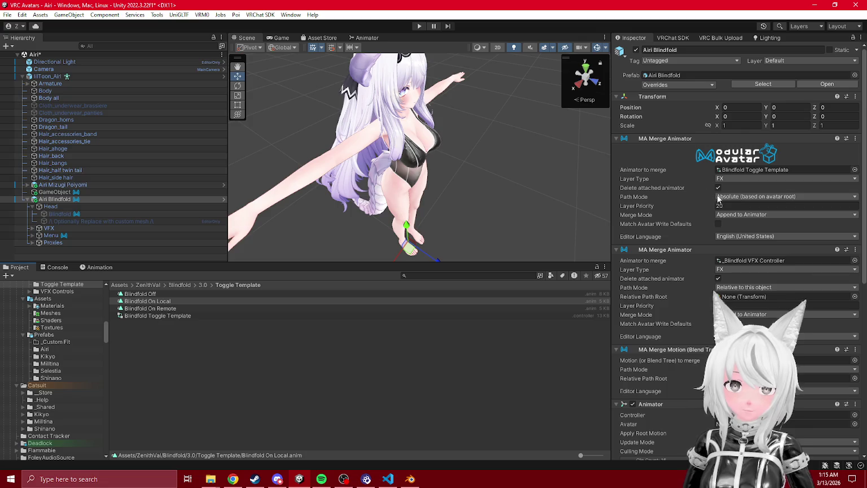
{"action": "left_click", "coordinate": [137, 310]}
{"action": "left_click", "coordinate": [94, 267]}
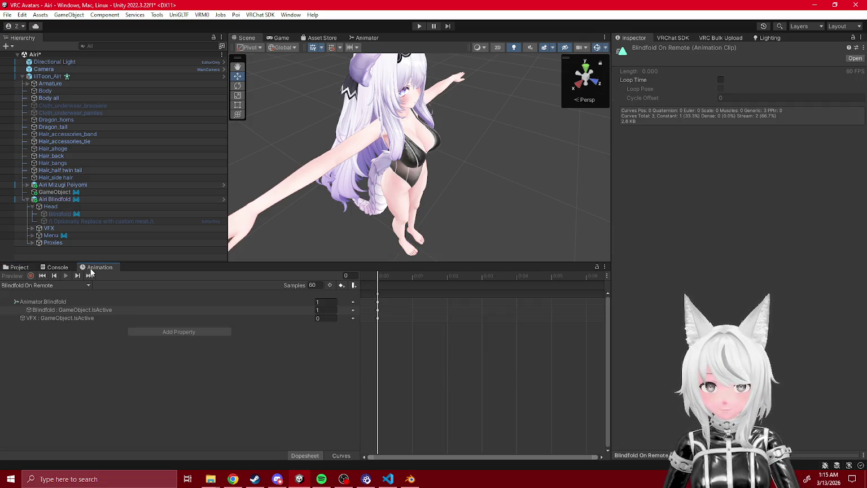
{"action": "left_click", "coordinate": [57, 309]}
{"action": "left_click", "coordinate": [57, 309]}
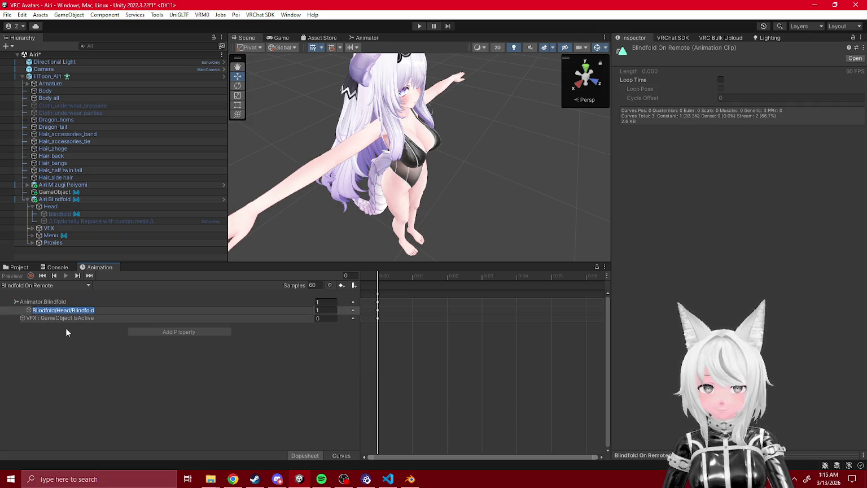
{"action": "left_click", "coordinate": [66, 328]}
{"action": "left_click", "coordinate": [58, 312]}
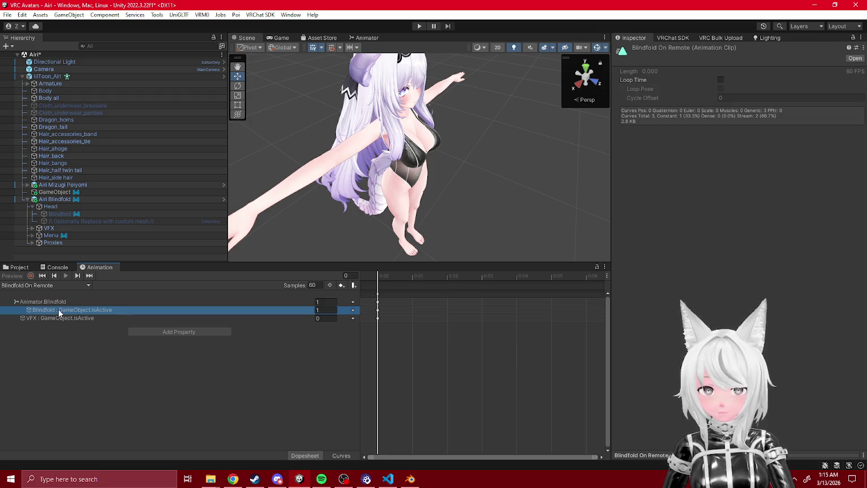
{"action": "left_click", "coordinate": [59, 311]}
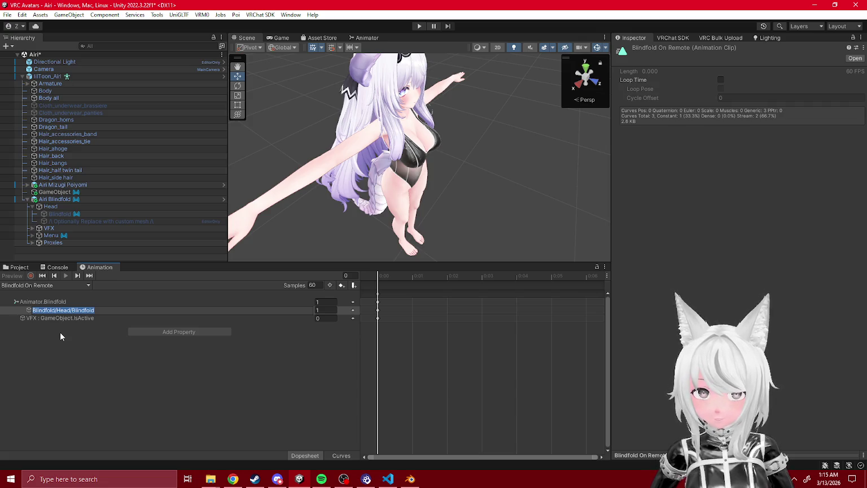
{"action": "left_click", "coordinate": [61, 337]}
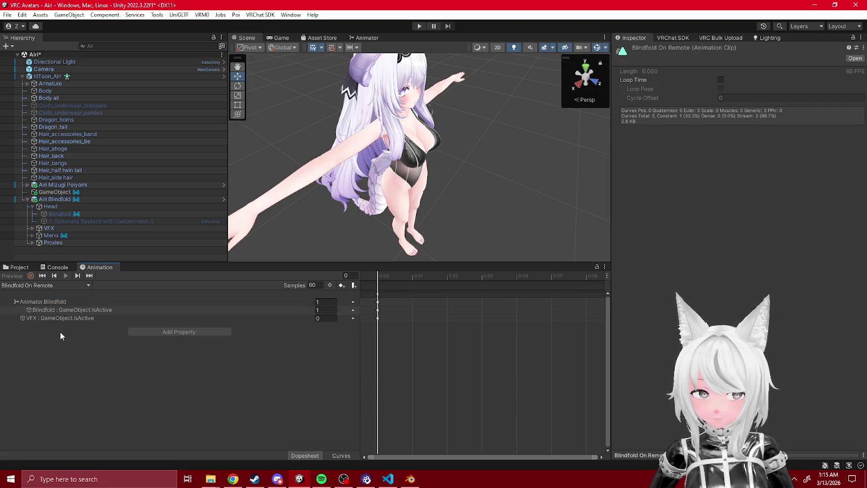
- Check the VFX property's object path, then open the Airi Blindfold prefab in Prefab Mode
{"action": "left_click", "coordinate": [54, 309]}
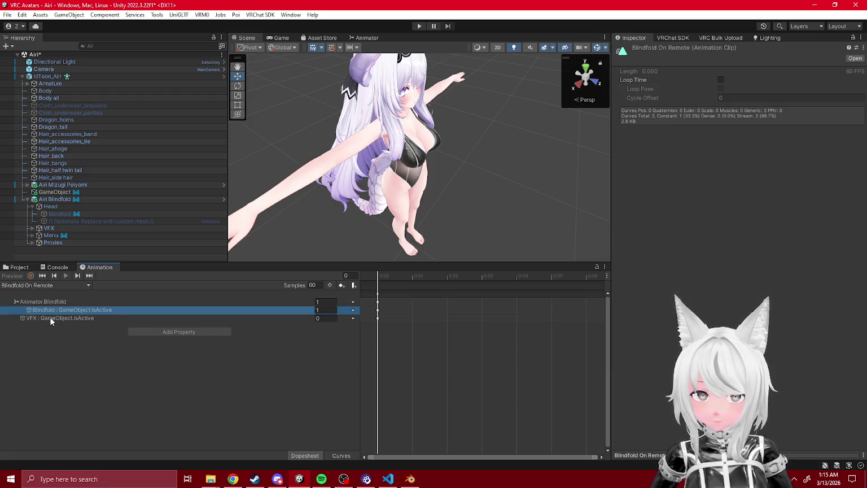
{"action": "left_click", "coordinate": [50, 320]}
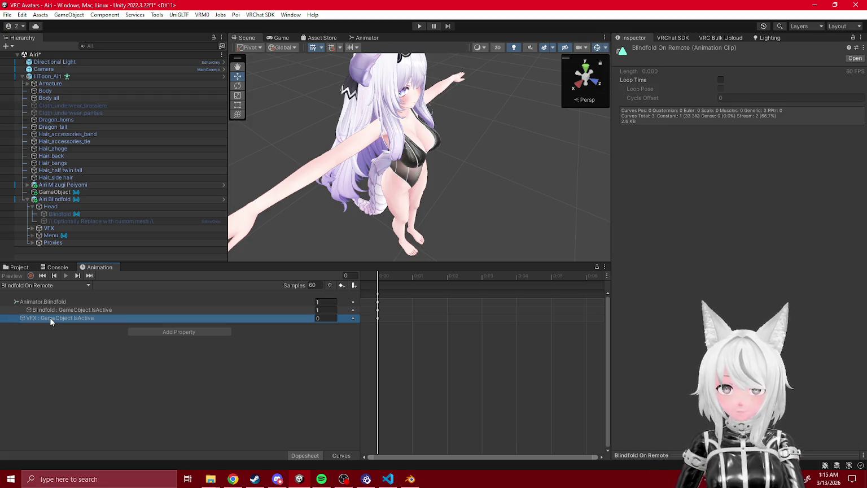
{"action": "left_click", "coordinate": [50, 317]}
{"action": "key", "text": "Escape"}
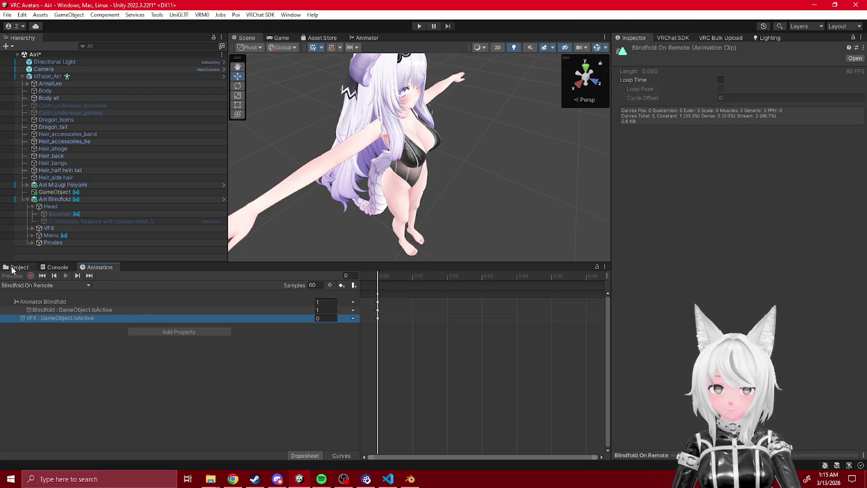
{"action": "left_click", "coordinate": [16, 267]}
{"action": "left_click", "coordinate": [97, 268]}
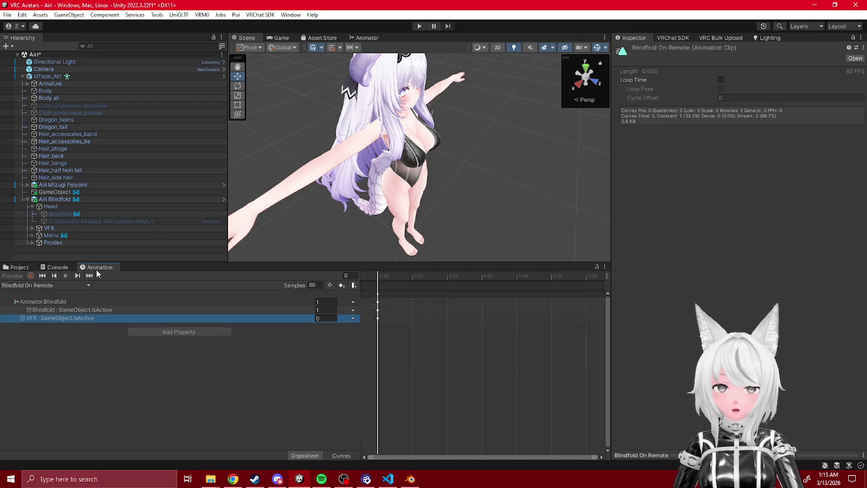
{"action": "left_click", "coordinate": [17, 268]}
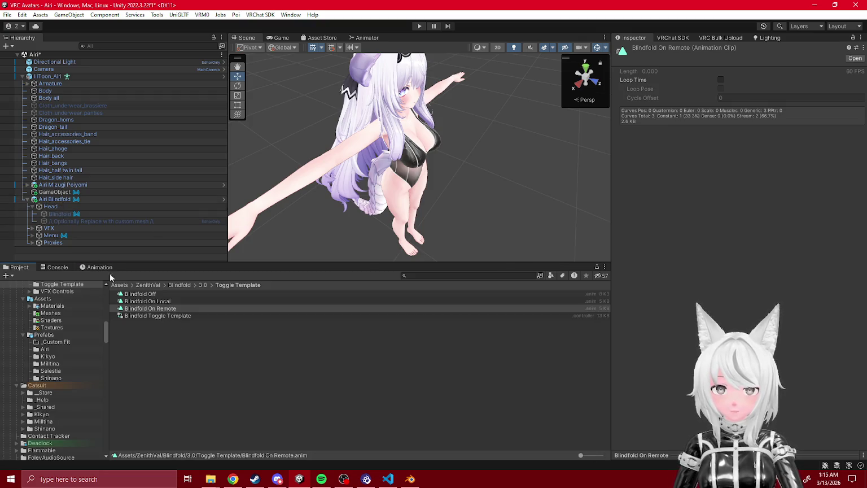
{"action": "left_click", "coordinate": [56, 198]}
{"action": "left_click", "coordinate": [223, 199]}
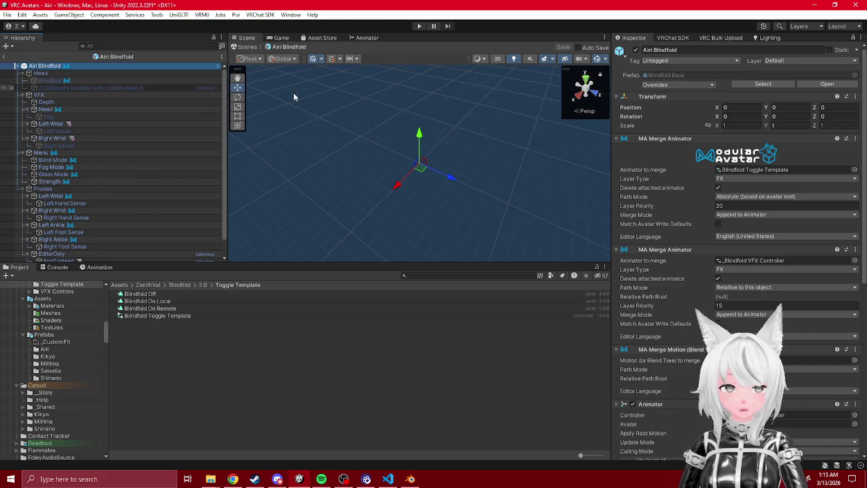
- In the nested Blindfold Base prefab, set the toggle animator's path mode to Relative
{"action": "left_click", "coordinate": [218, 65]}
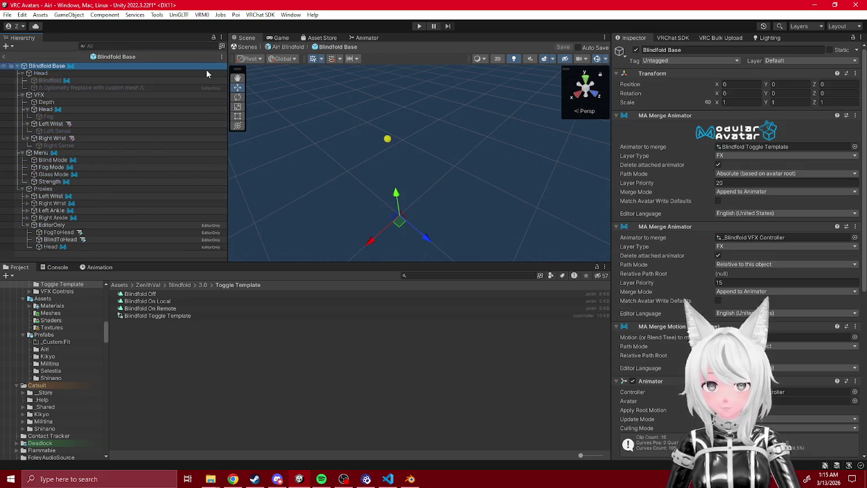
{"action": "left_click", "coordinate": [755, 174]}
{"action": "left_click", "coordinate": [736, 179]}
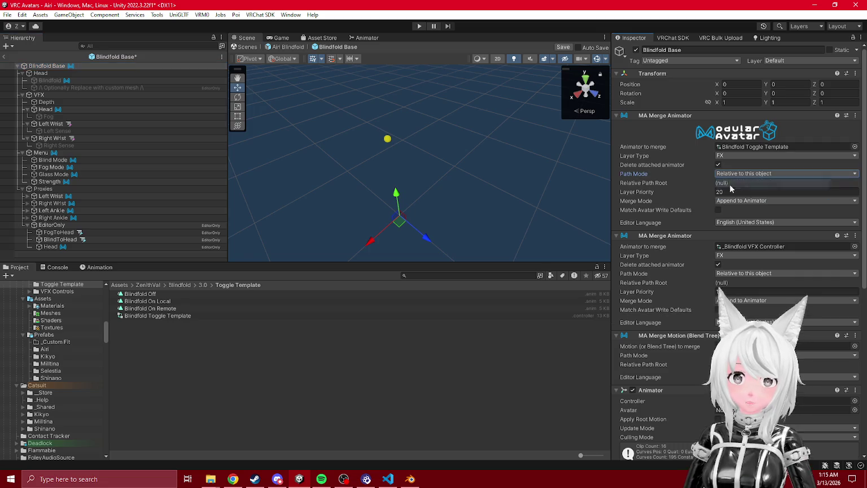
- Rename the Blindfold Toggle Template controller to Blindfold Toggle Relative
{"action": "left_click", "coordinate": [740, 148]}
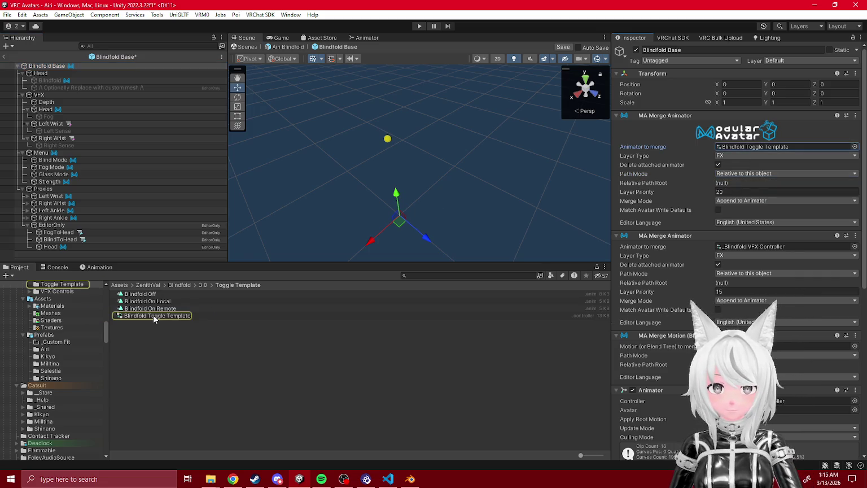
{"action": "left_click", "coordinate": [153, 315]}
{"action": "left_click", "coordinate": [167, 316]}
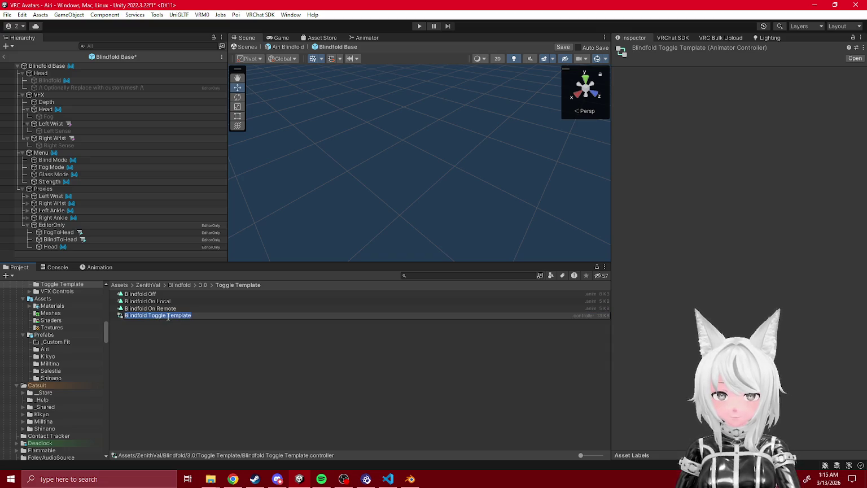
{"action": "left_click_drag", "start_coordinate": [167, 315], "coordinate": [221, 316]}
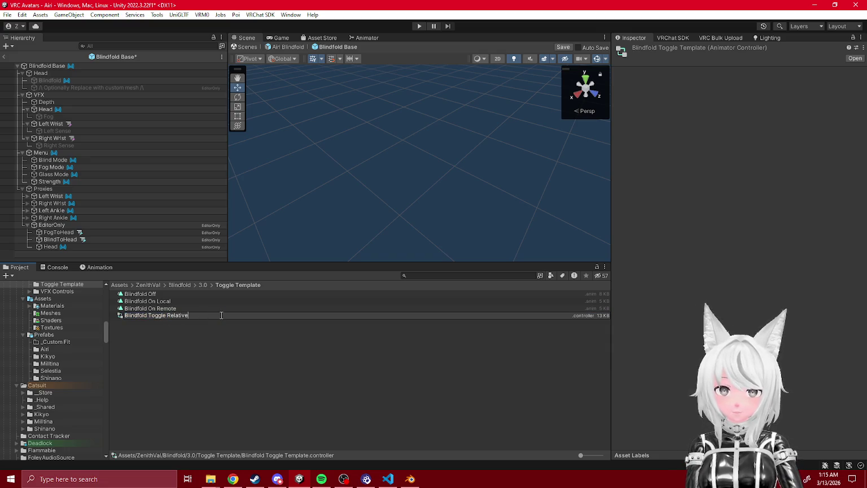
{"action": "key", "text": "Return"}
- Exit the Blindfold Base prefab and save its changes
{"action": "left_click", "coordinate": [43, 65]}
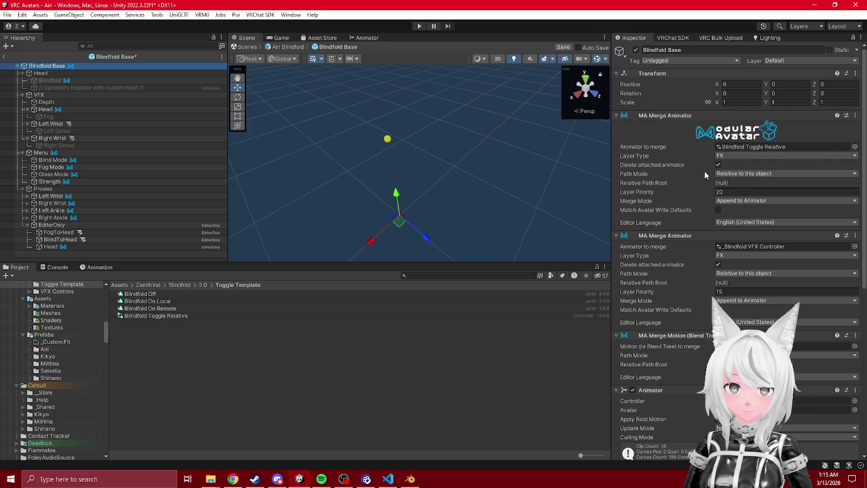
{"action": "left_click", "coordinate": [4, 56]}
{"action": "left_click", "coordinate": [414, 259]}
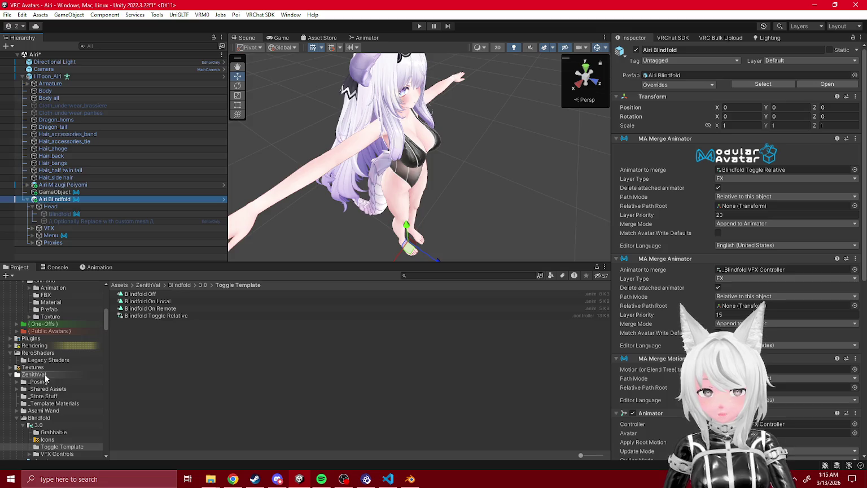
- Navigate to ZEN Additions/BDSM Stuff/Blindfold and open the ZEN Blindfold prefab
{"action": "scroll", "coordinate": [51, 367], "scroll_direction": "up", "scroll_amount": 3}
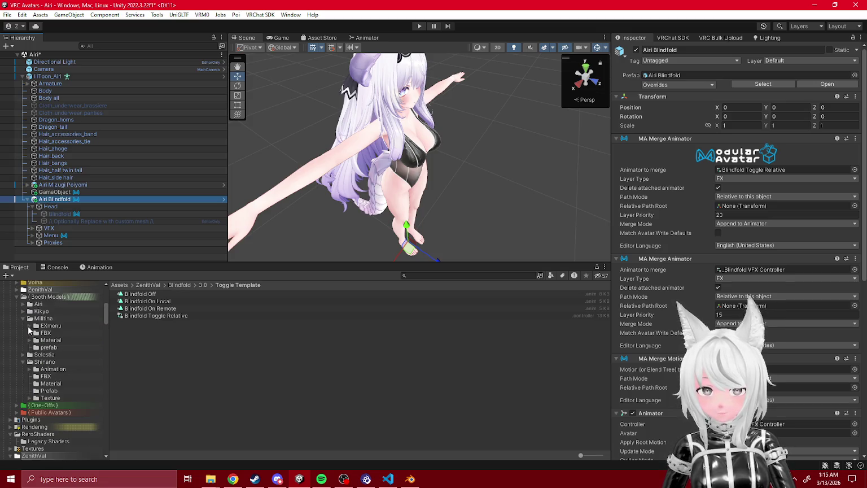
{"action": "left_click", "coordinate": [27, 326]}
{"action": "scroll", "coordinate": [17, 342], "scroll_direction": "down", "scroll_amount": 10}
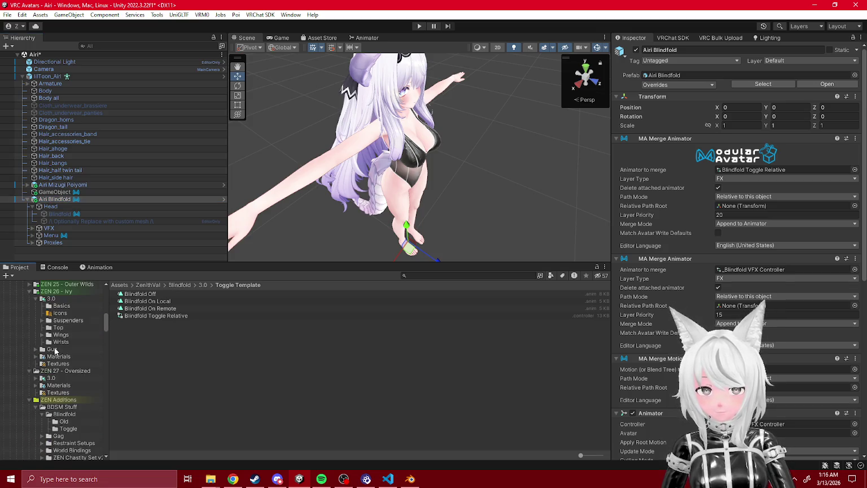
{"action": "left_click", "coordinate": [51, 379]}
{"action": "left_click", "coordinate": [30, 400]}
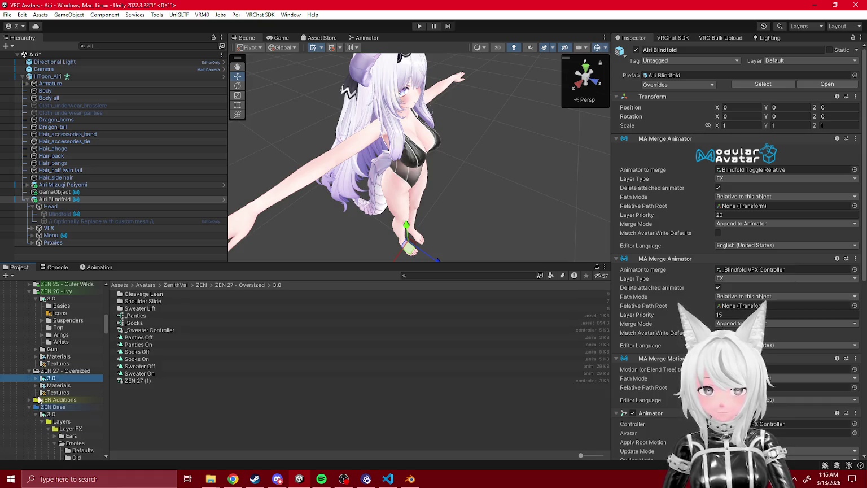
{"action": "left_click", "coordinate": [32, 379]}
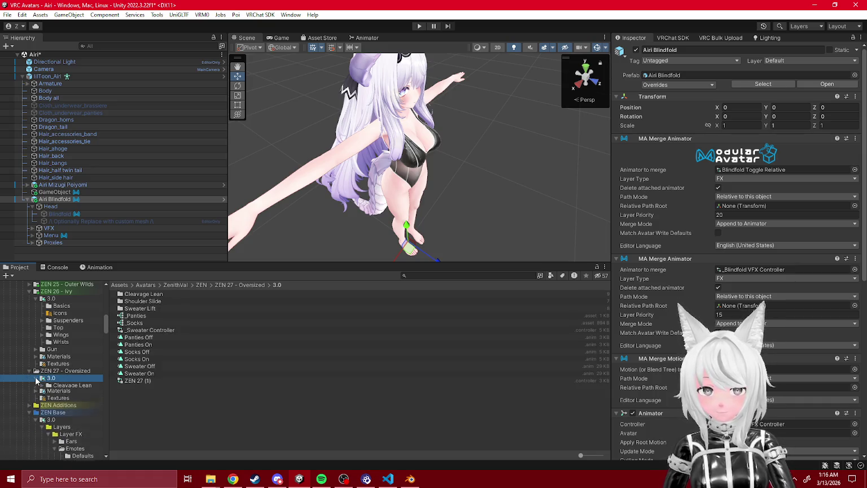
{"action": "scroll", "coordinate": [61, 376], "scroll_direction": "down", "scroll_amount": 4}
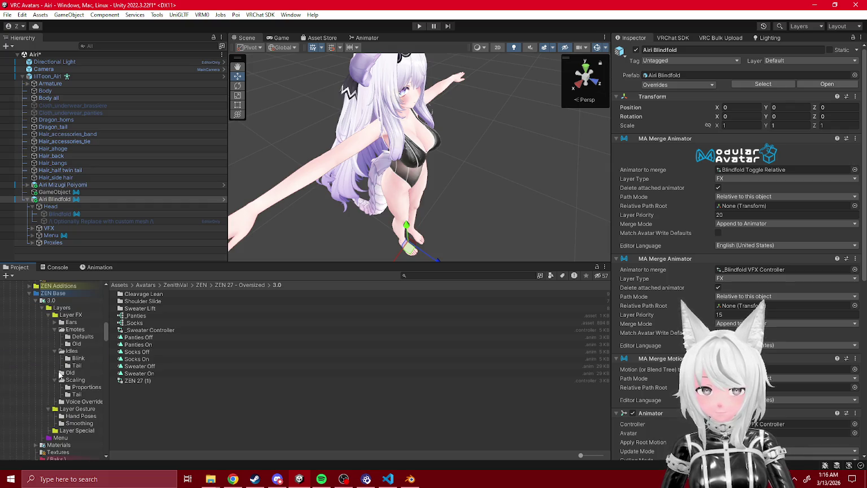
{"action": "scroll", "coordinate": [62, 317], "scroll_direction": "up", "scroll_amount": 2}
{"action": "left_click", "coordinate": [31, 314]}
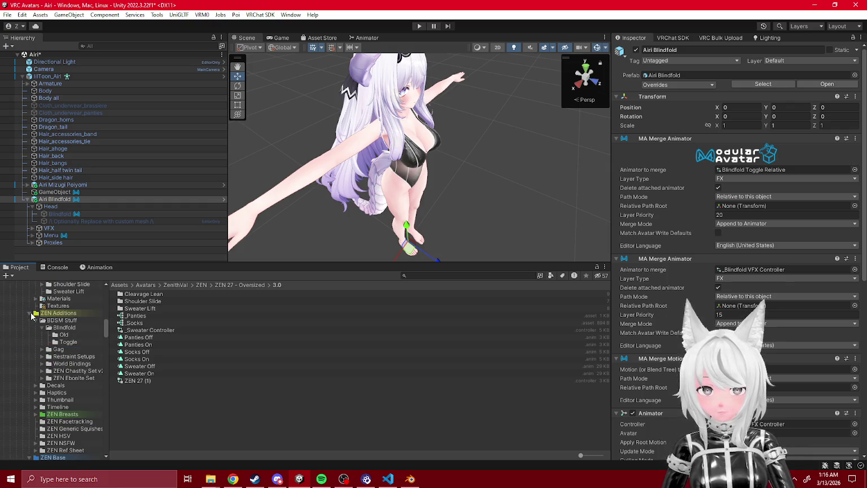
{"action": "left_click", "coordinate": [65, 329]}
{"action": "left_click", "coordinate": [134, 316]}
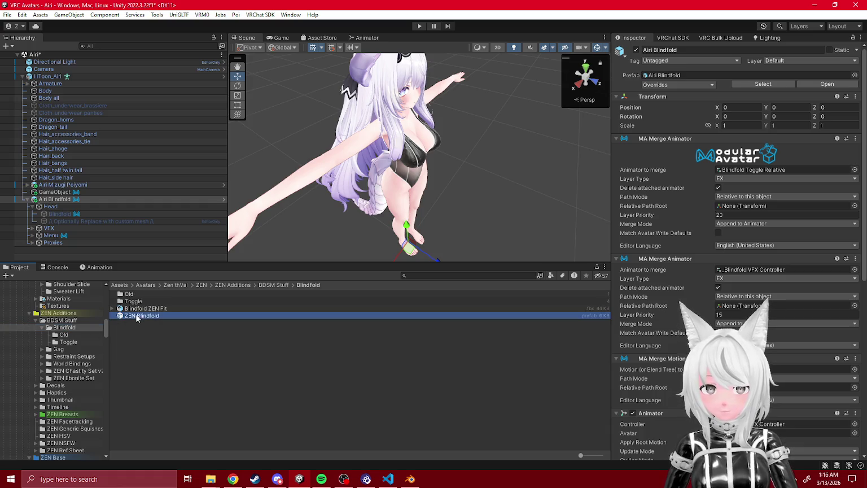
{"action": "double_click", "coordinate": [139, 314]}
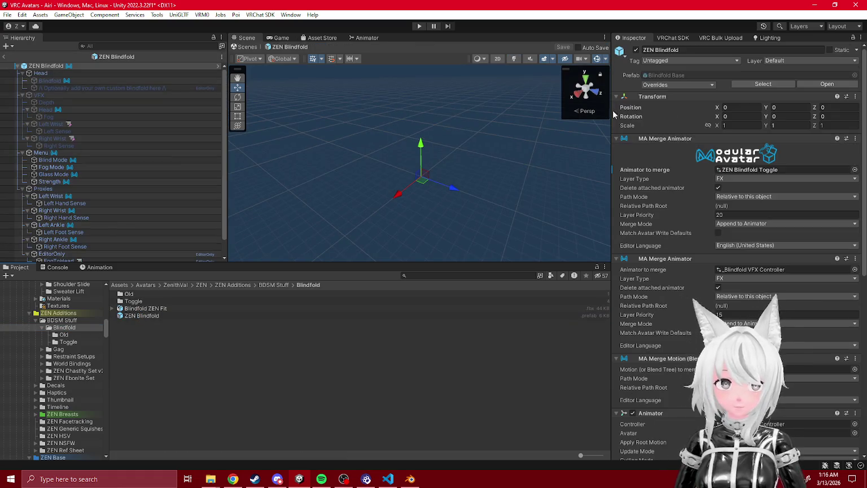
- Set the merge Path Mode to Absolute, check the On Local clip's Blindfold path, and save
{"action": "left_click", "coordinate": [752, 198]}
{"action": "left_click", "coordinate": [746, 215]}
{"action": "left_click", "coordinate": [745, 170]}
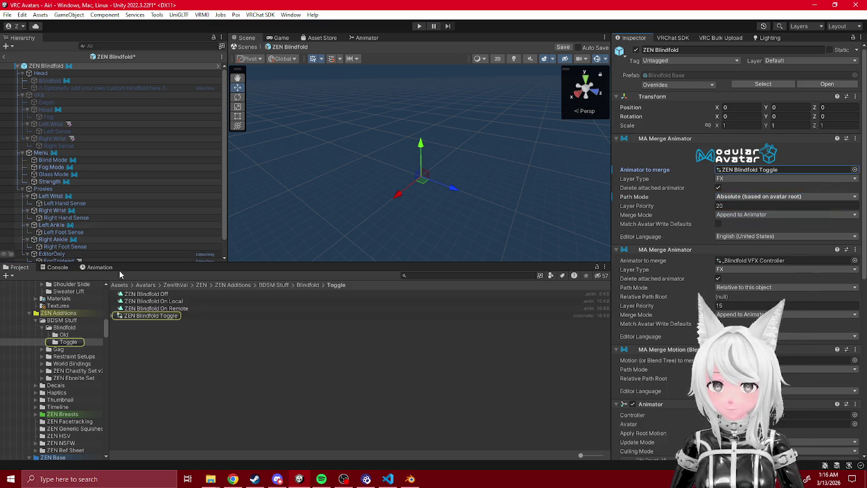
{"action": "left_click", "coordinate": [138, 316]}
{"action": "left_click", "coordinate": [135, 301]}
{"action": "left_click", "coordinate": [89, 267]}
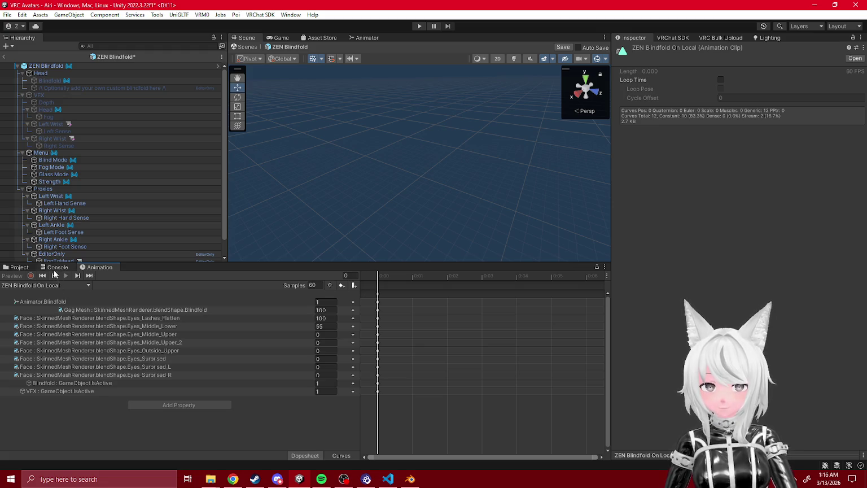
{"action": "left_click", "coordinate": [51, 384]}
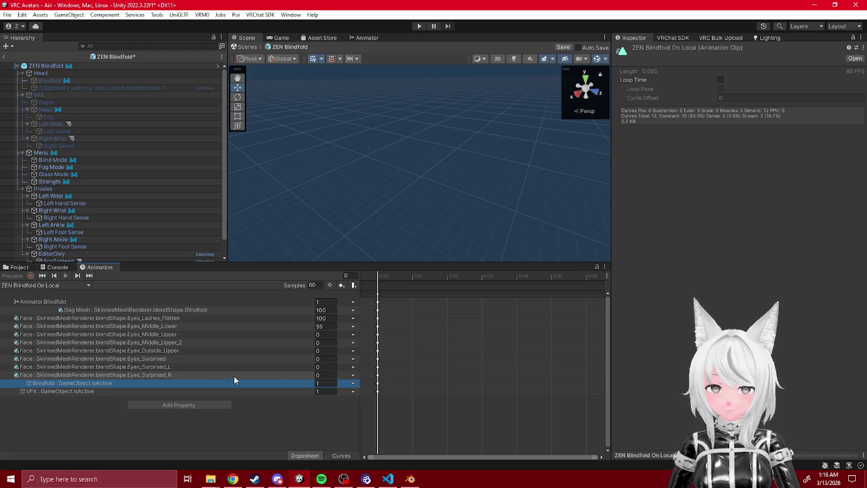
{"action": "left_click", "coordinate": [91, 383]}
{"action": "key", "text": "Escape"}
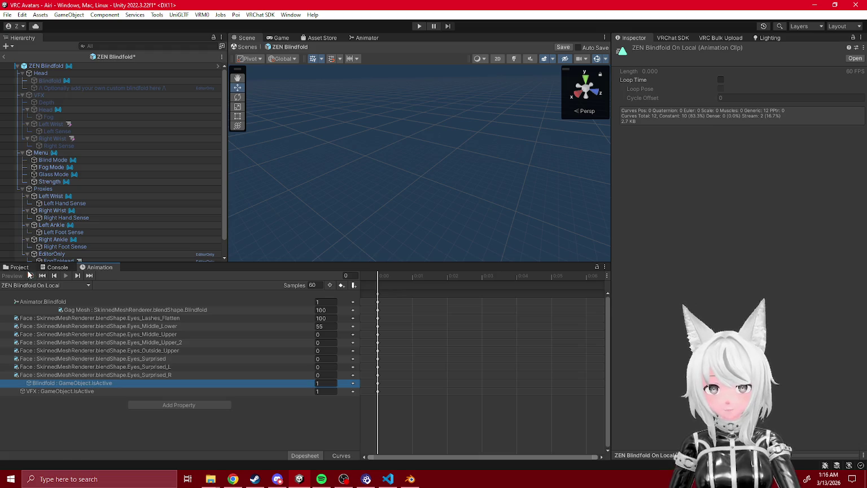
{"action": "left_click", "coordinate": [27, 270]}
{"action": "left_click", "coordinate": [6, 57]}
{"action": "left_click", "coordinate": [418, 257]}
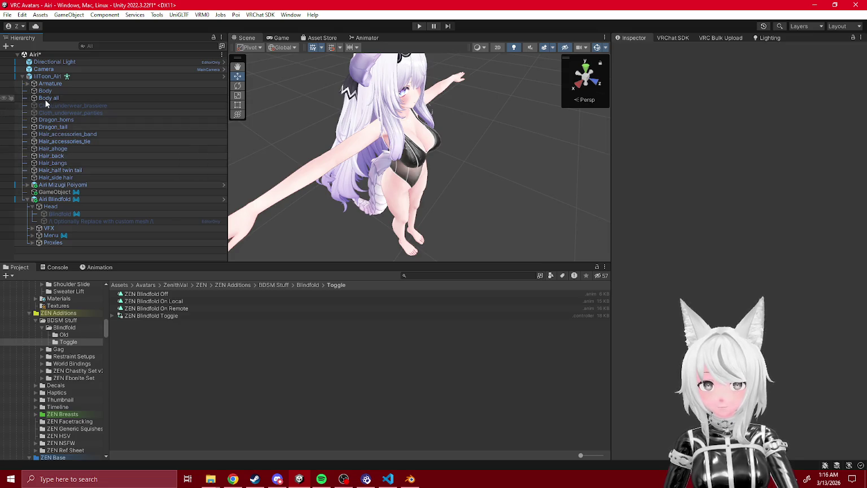
- Make the Blindfold On Local clip's Blindfold and VFX property paths relative
{"action": "left_click", "coordinate": [48, 201]}
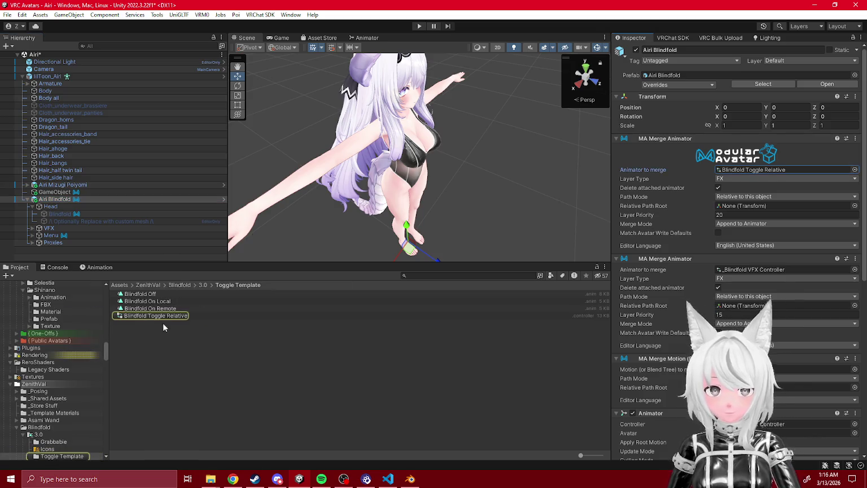
{"action": "left_click", "coordinate": [86, 268]}
{"action": "left_click", "coordinate": [57, 312]}
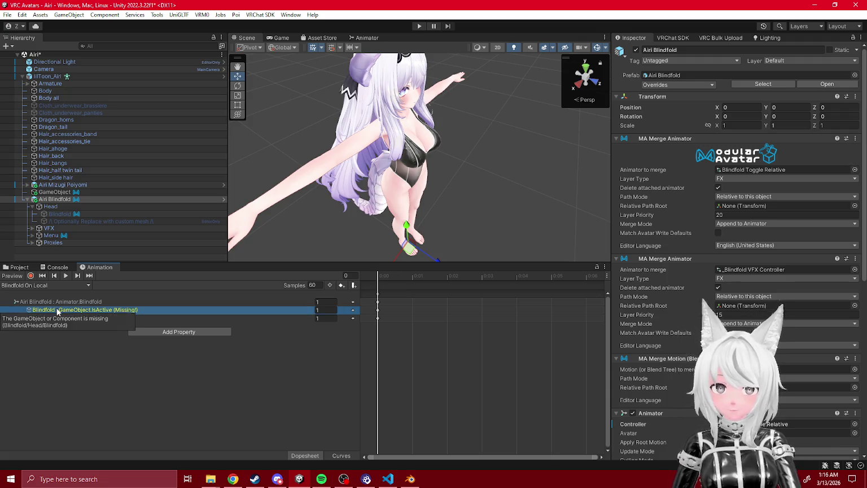
{"action": "left_click", "coordinate": [49, 312]}
{"action": "key", "text": "Delete"}
{"action": "key", "text": "Delete"}
{"action": "key", "text": "Return"}
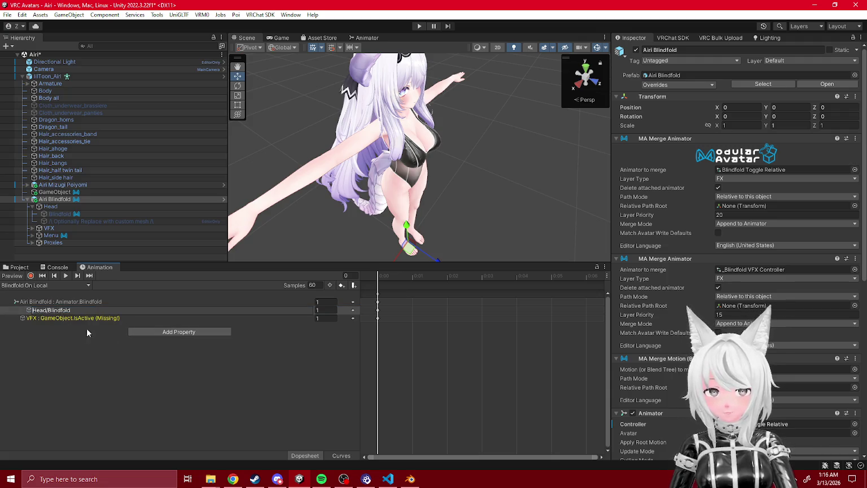
{"action": "left_click", "coordinate": [36, 311]}
{"action": "left_click", "coordinate": [36, 311]}
{"action": "key", "text": "Delete"}
{"action": "type", "text": "VFX"}
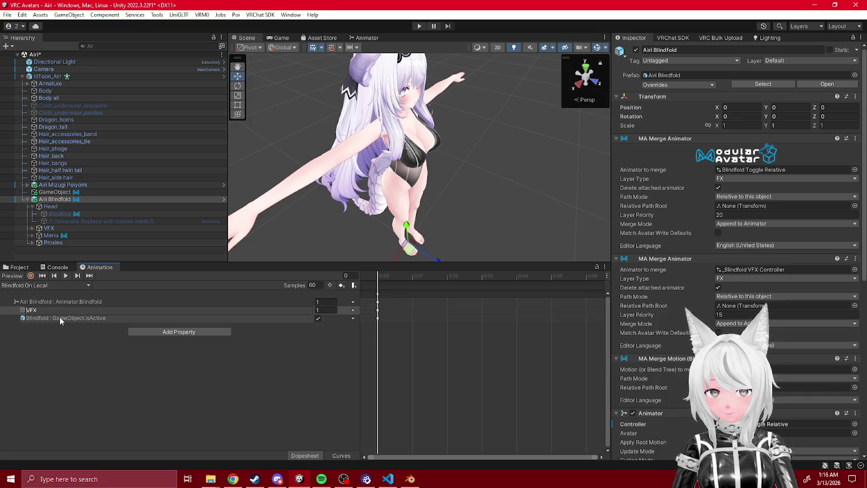
{"action": "key", "text": "Return"}
{"action": "left_click", "coordinate": [19, 268]}
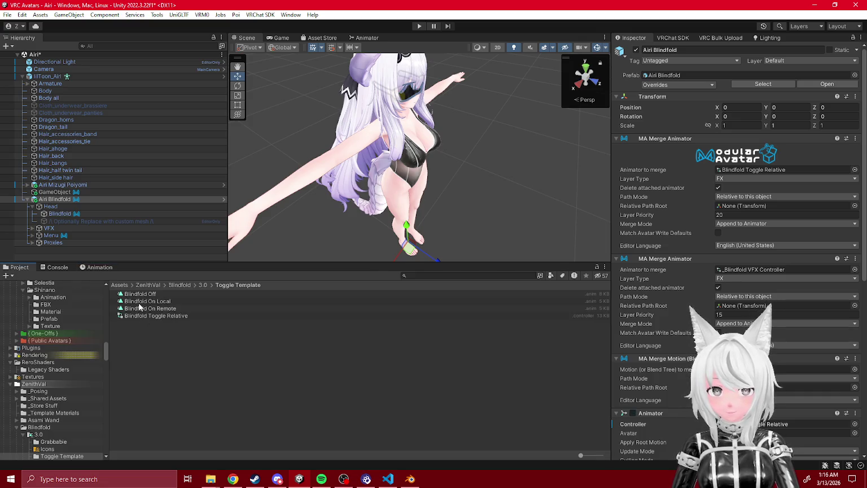
{"action": "left_click", "coordinate": [96, 267]}
- In the Blindfold On Remote clip, shorten the paths to Head/Blindfold and VFX
{"action": "left_click", "coordinate": [45, 285]}
{"action": "left_click", "coordinate": [49, 308]}
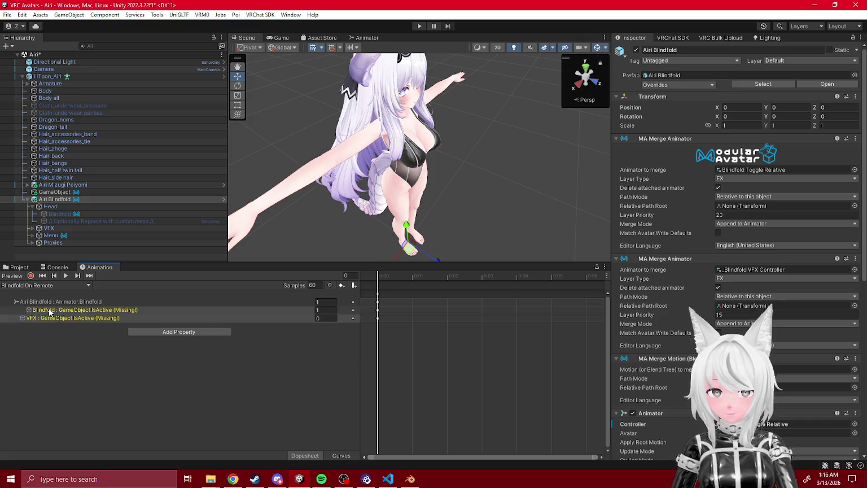
{"action": "double_click", "coordinate": [50, 311]}
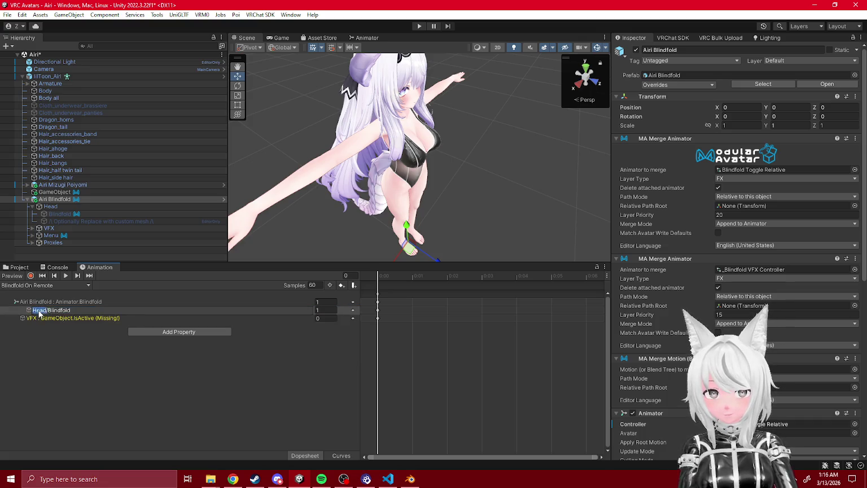
{"action": "key", "text": "Delete"}
{"action": "key", "text": "Return"}
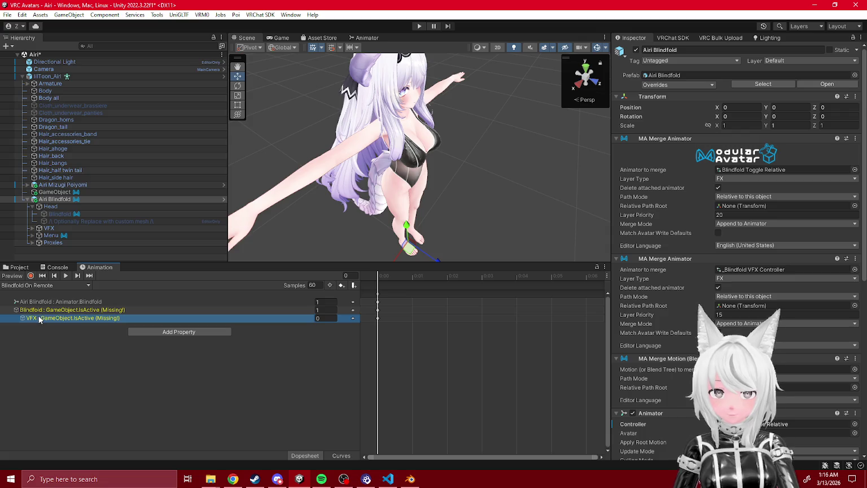
{"action": "double_click", "coordinate": [38, 310]}
{"action": "type", "text": "Head/Blindfold"}
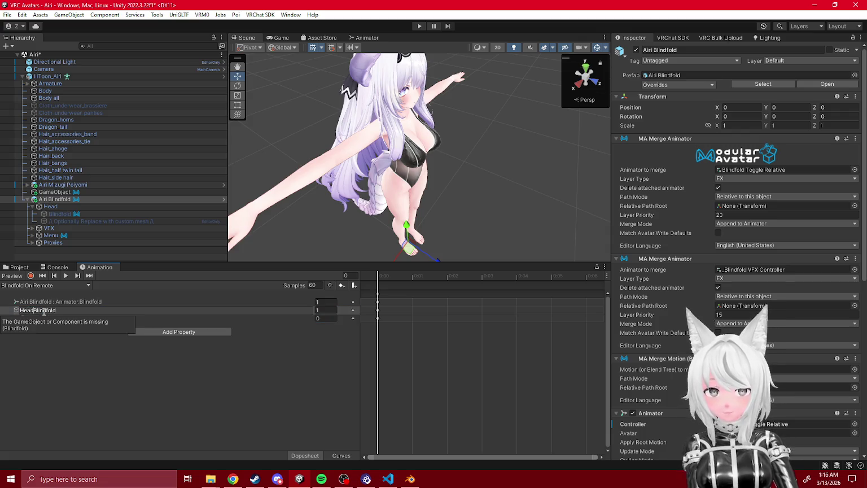
{"action": "key", "text": "Return"}
{"action": "double_click", "coordinate": [45, 311]}
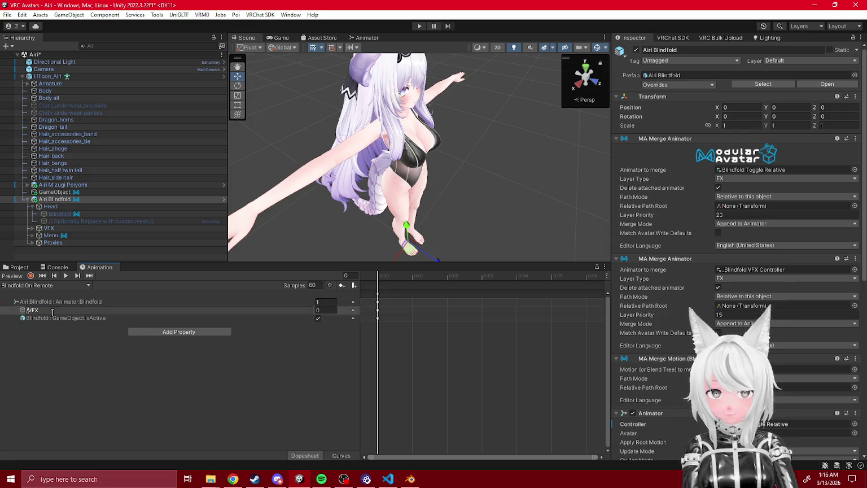
{"action": "key", "text": "Delete"}
{"action": "key", "text": "Return"}
- Make the Blindfold Off clip's paths relative and delete its missing Gag Mesh properties
{"action": "left_click", "coordinate": [37, 285]}
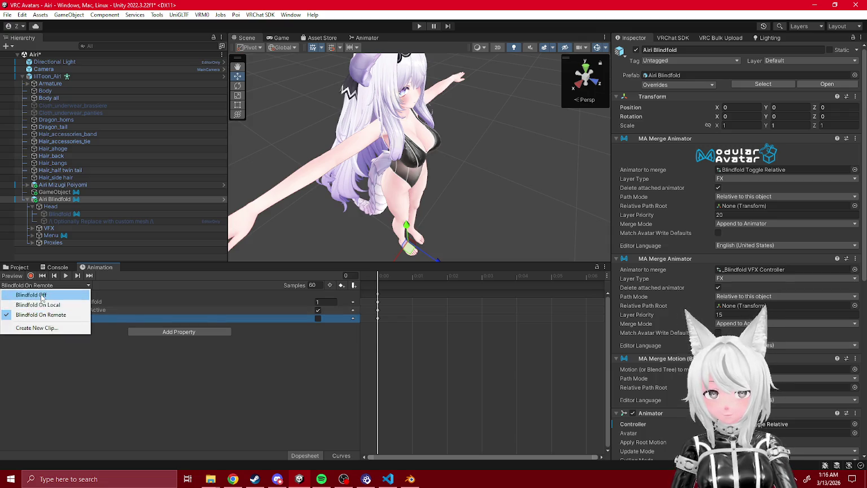
{"action": "left_click", "coordinate": [34, 294]}
{"action": "double_click", "coordinate": [49, 326]}
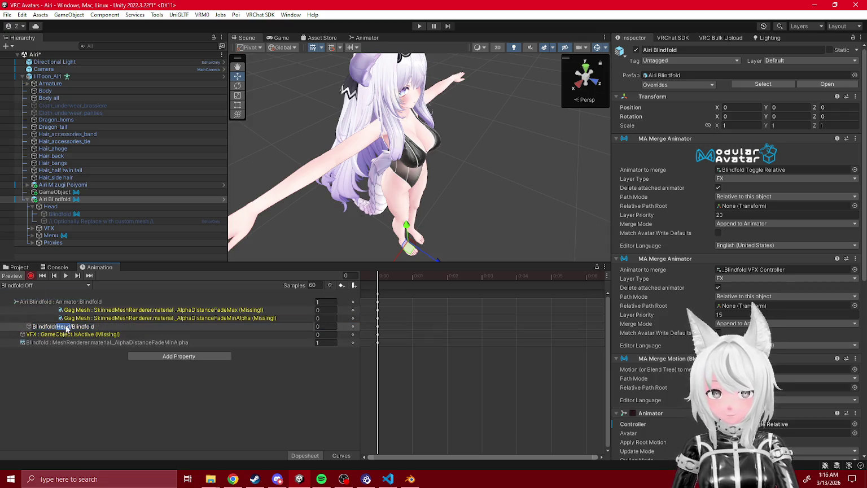
{"action": "key", "text": "Delete"}
{"action": "key", "text": "Return"}
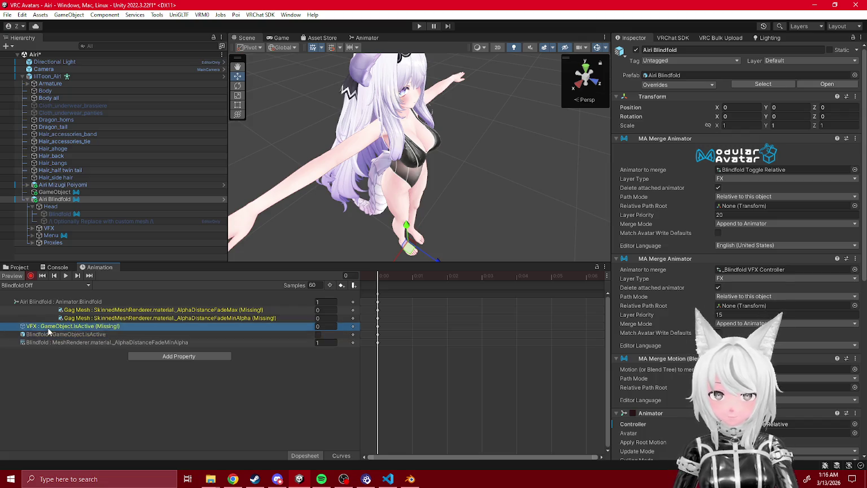
{"action": "double_click", "coordinate": [35, 327]}
{"action": "key", "text": "Return"}
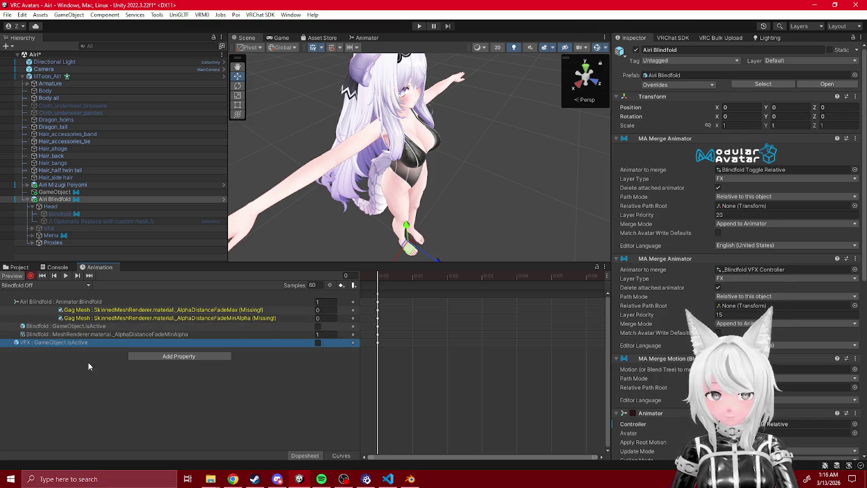
{"action": "left_click", "coordinate": [115, 310]}
{"action": "key", "text": "Delete"}
{"action": "key", "text": "Delete"}
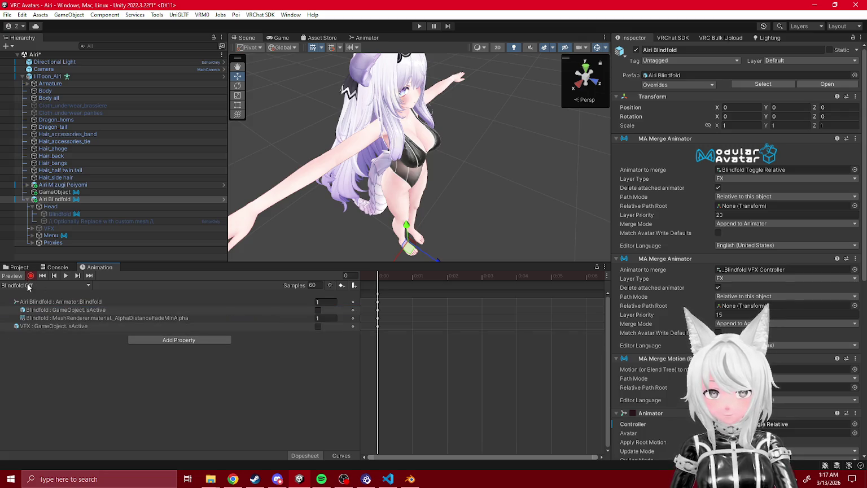
- Review the Blindfold On Local and On Remote clips from the clip list
{"action": "left_click", "coordinate": [20, 285]}
{"action": "left_click", "coordinate": [22, 304]}
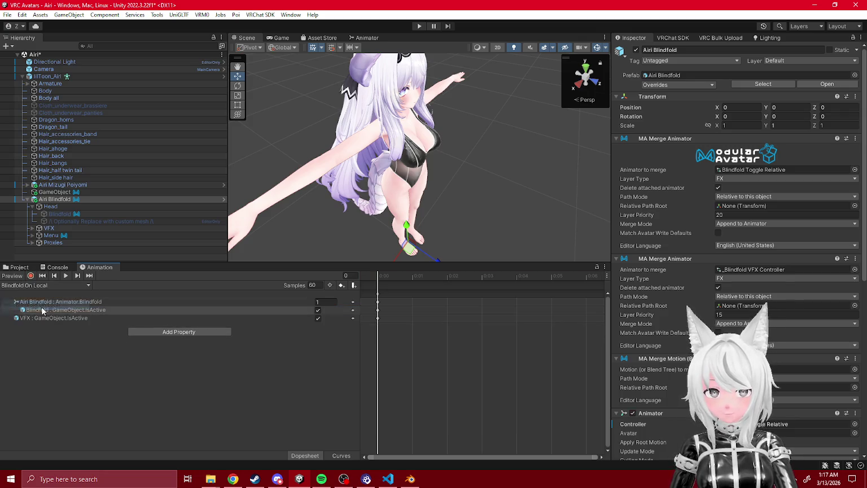
{"action": "left_click", "coordinate": [20, 285]}
{"action": "left_click", "coordinate": [22, 310]}
{"action": "left_click", "coordinate": [19, 268]}
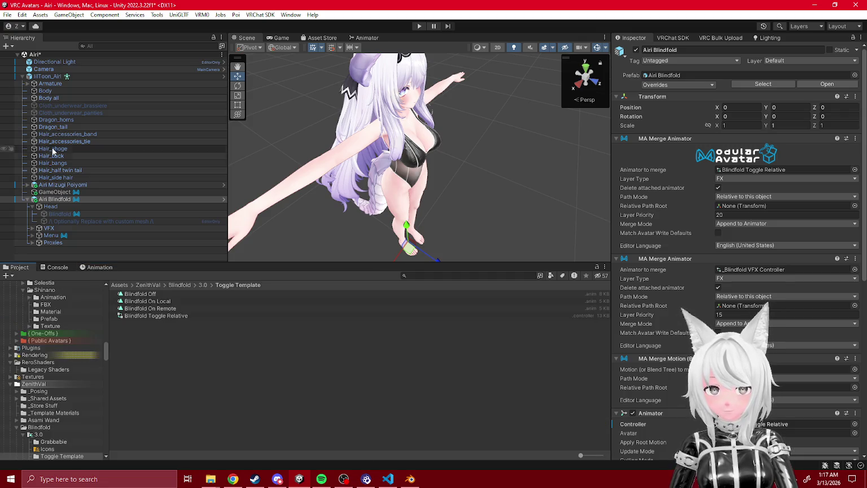
- Select Airi Blindfold in the Hierarchy and open it in Prefab Mode
{"action": "left_click", "coordinate": [49, 228]}
{"action": "left_click", "coordinate": [56, 199]}
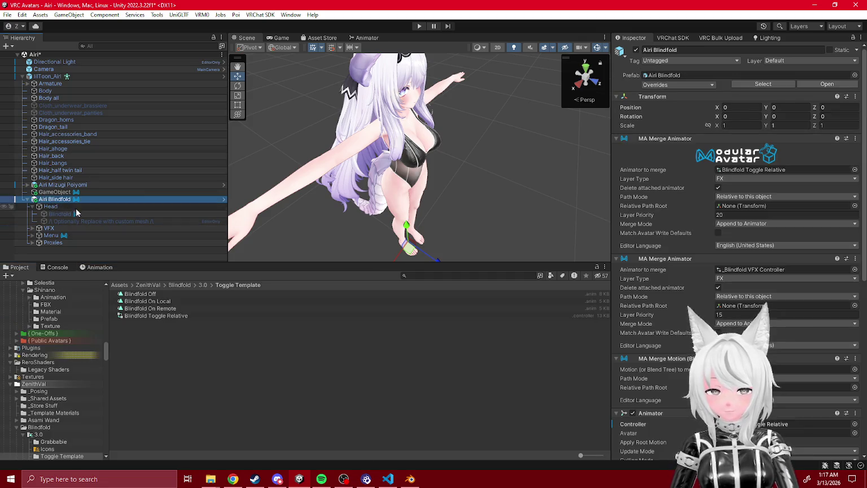
{"action": "left_click", "coordinate": [33, 206]}
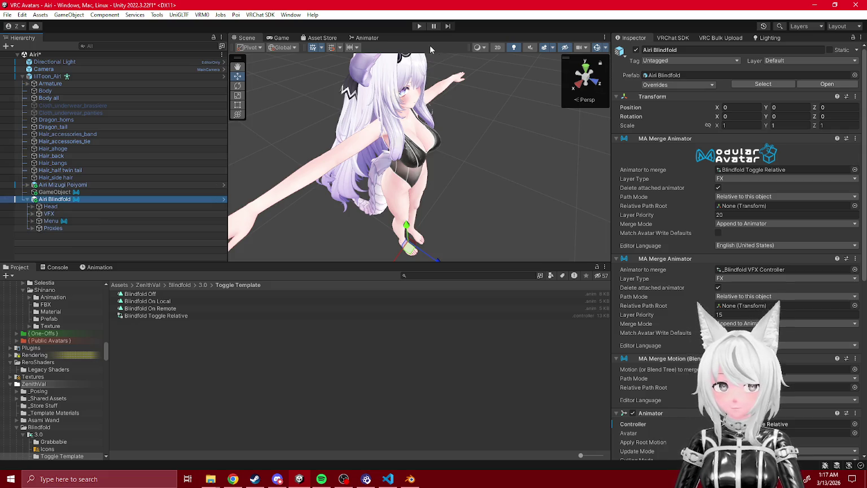
{"action": "left_click", "coordinate": [32, 207]}
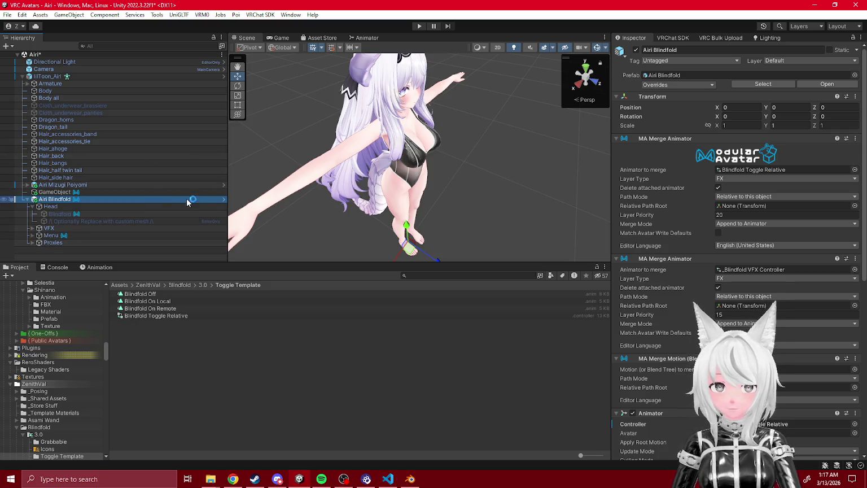
{"action": "left_click", "coordinate": [224, 202]}
{"action": "left_click", "coordinate": [60, 92]}
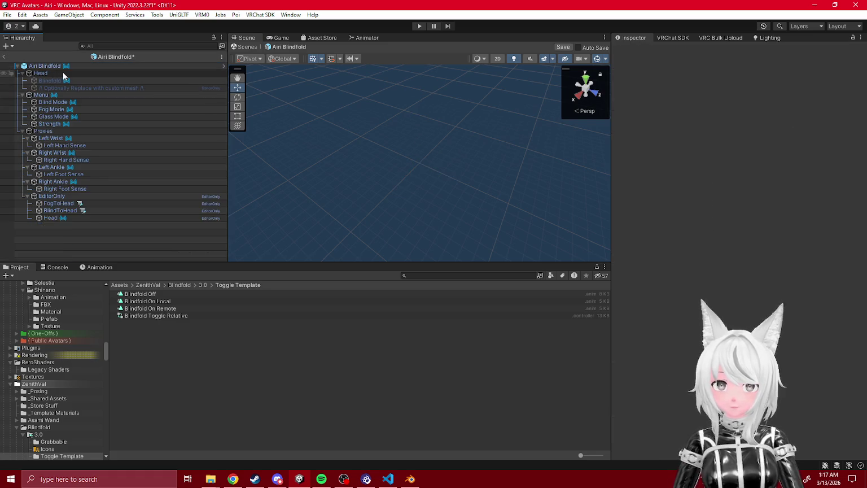
- Delete the 'Optionally Replace with custom mesh' object, then enter Play mode, saving the prefab
{"action": "left_click", "coordinate": [70, 88]}
{"action": "key", "text": "Delete"}
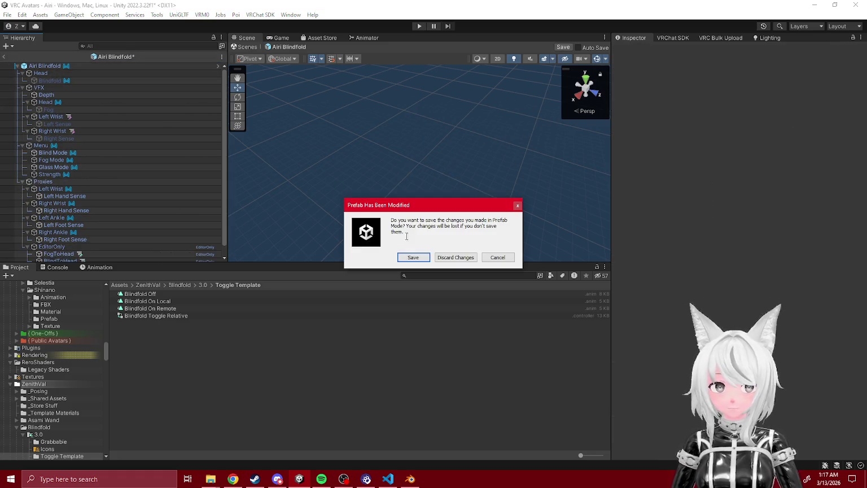
{"action": "left_click", "coordinate": [422, 260]}
{"action": "left_click", "coordinate": [419, 26]}
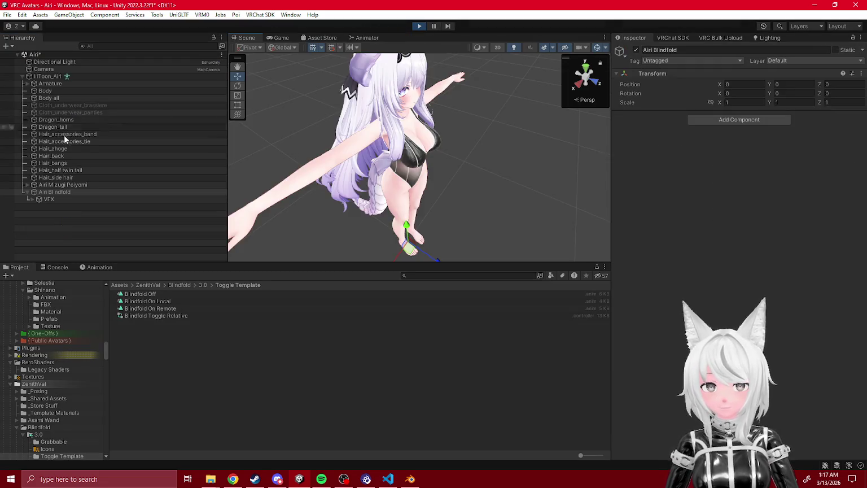
- Add the Gesture Manager emulator, toggle Blindfold on, and view it from the front
{"action": "left_click", "coordinate": [157, 14]}
{"action": "left_click", "coordinate": [192, 35]}
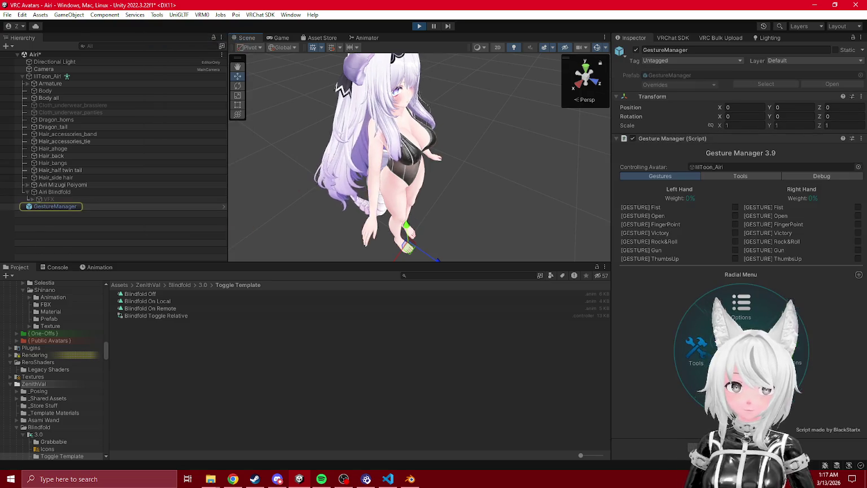
{"action": "left_click", "coordinate": [710, 323]}
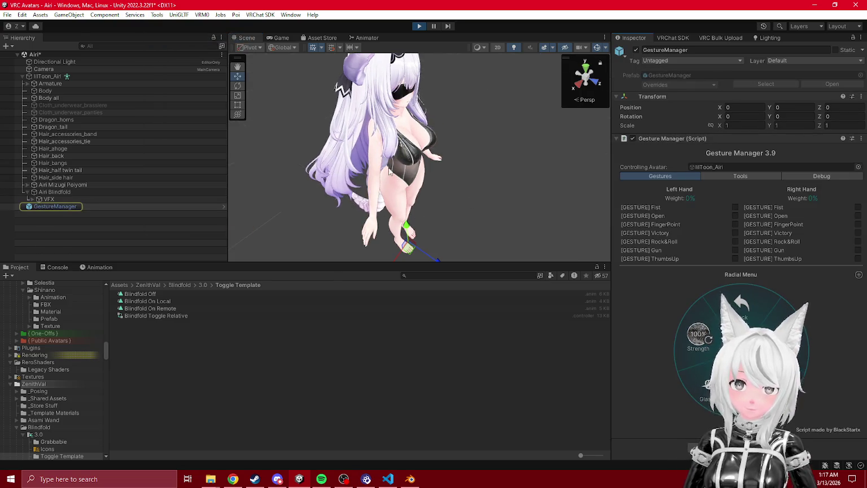
{"action": "scroll", "coordinate": [381, 117], "scroll_direction": "up", "scroll_amount": 5}
{"action": "left_click_drag", "start_coordinate": [381, 116], "coordinate": [294, 84], "text": "alt"}
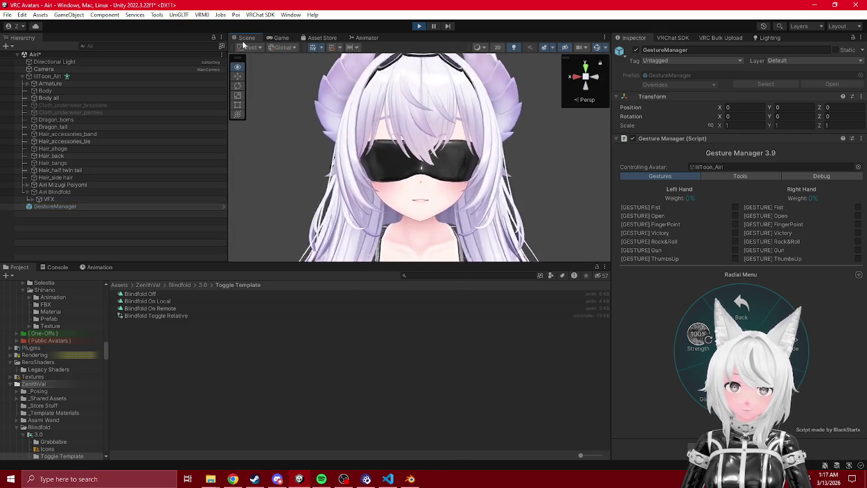
{"action": "scroll", "coordinate": [271, 74], "scroll_direction": "up", "scroll_amount": 5}
{"action": "scroll", "coordinate": [239, 54], "scroll_direction": "down", "scroll_amount": 5}
{"action": "scroll", "coordinate": [238, 54], "scroll_direction": "up", "scroll_amount": 5}
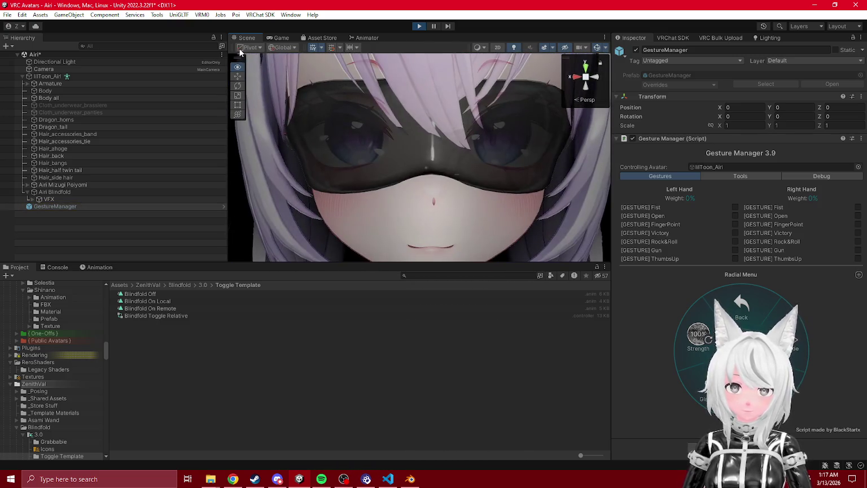
{"action": "mouse_move", "coordinate": [396, 158]}
{"action": "left_mouse_down", "text": "alt"}
{"action": "mouse_move", "coordinate": [417, 171]}
{"action": "mouse_move", "coordinate": [560, 188]}
{"action": "mouse_move", "coordinate": [578, 202]}
{"action": "left_mouse_up", "text": "alt"}
{"action": "scroll", "coordinate": [578, 202], "scroll_direction": "down", "scroll_amount": 10}
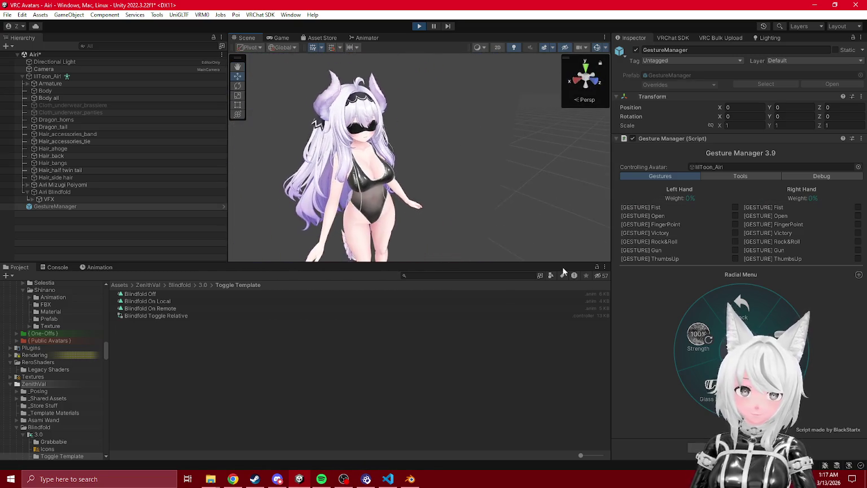
- Vary the blindfold Strength from 0% to 100% and view it from inside the head
{"action": "left_click", "coordinate": [699, 337]}
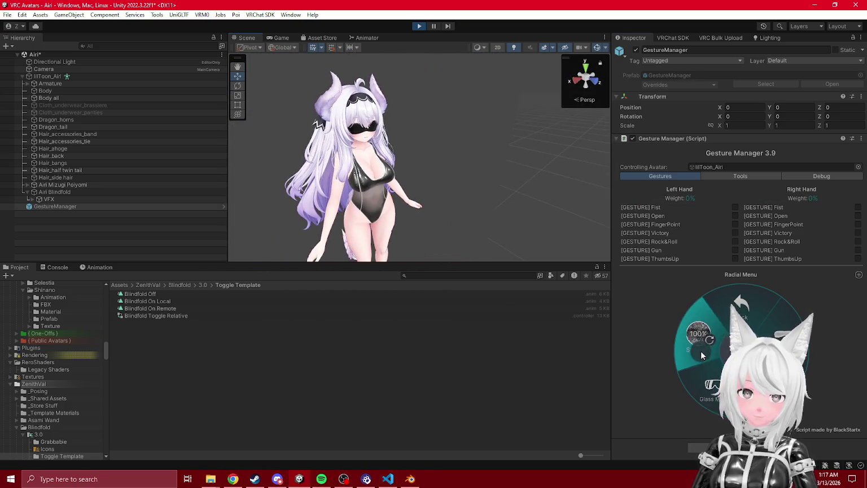
{"action": "left_click", "coordinate": [688, 302]}
{"action": "scroll", "coordinate": [361, 131], "scroll_direction": "up", "scroll_amount": 5}
{"action": "scroll", "coordinate": [361, 131], "scroll_direction": "up", "scroll_amount": 8}
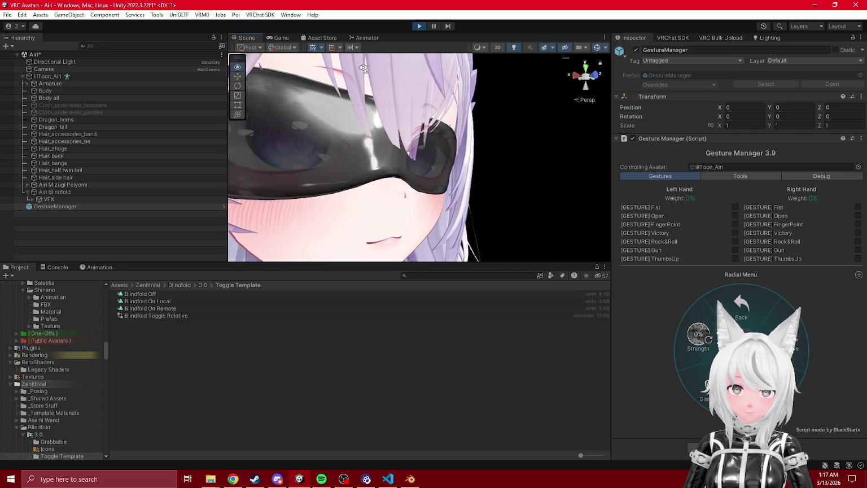
{"action": "left_click_drag", "start_coordinate": [671, 384], "coordinate": [702, 407]}
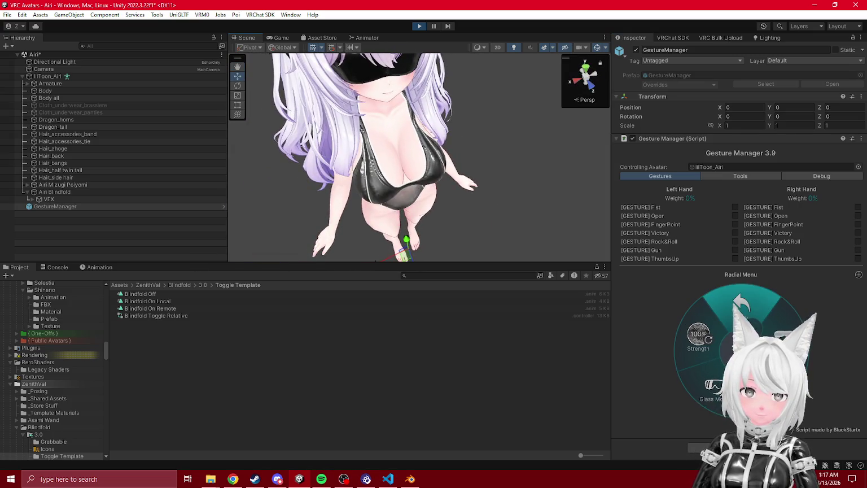
{"action": "scroll", "coordinate": [412, 91], "scroll_direction": "up", "scroll_amount": 5}
{"action": "mouse_move", "coordinate": [412, 91]}
{"action": "left_mouse_down"}
{"action": "mouse_move", "coordinate": [550, 182]}
{"action": "mouse_move", "coordinate": [521, 183]}
{"action": "mouse_move", "coordinate": [443, 72]}
{"action": "mouse_move", "coordinate": [429, 68]}
{"action": "left_mouse_up"}
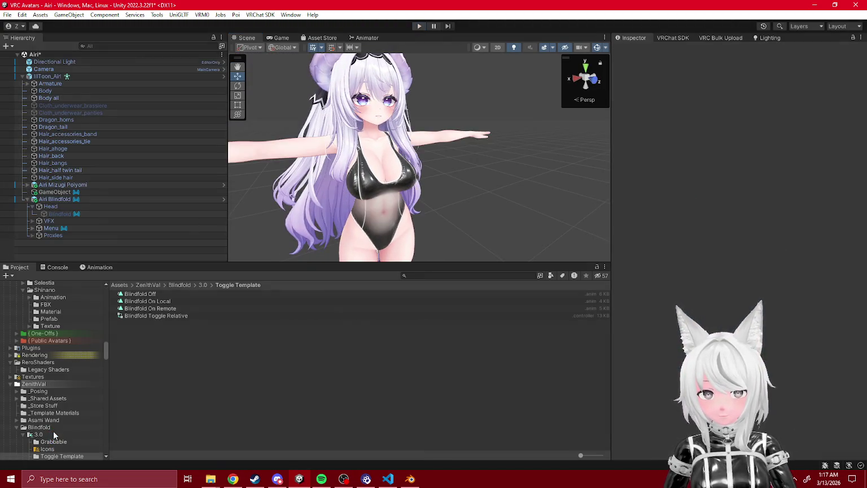
- In Blindfold/Assets/Materials, set the Screen Overlay material's Max Falloff to 0.5
{"action": "scroll", "coordinate": [57, 336], "scroll_direction": "up", "scroll_amount": 3}
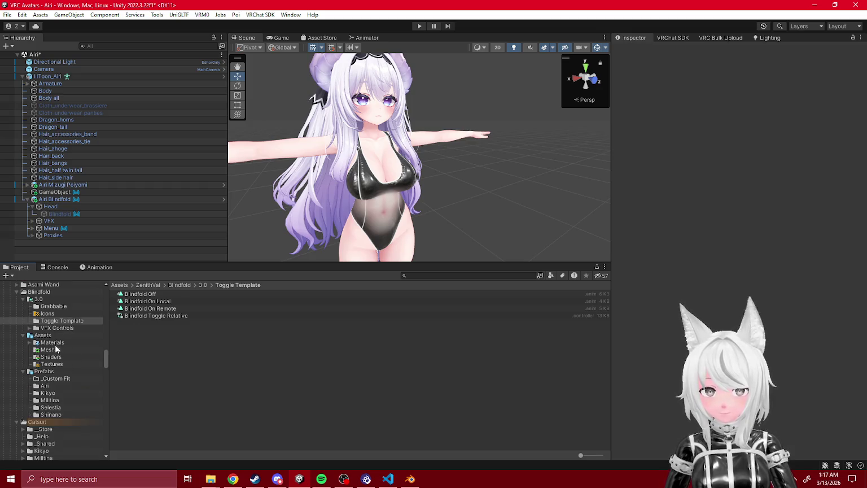
{"action": "left_click", "coordinate": [52, 342]}
{"action": "left_click", "coordinate": [144, 309]}
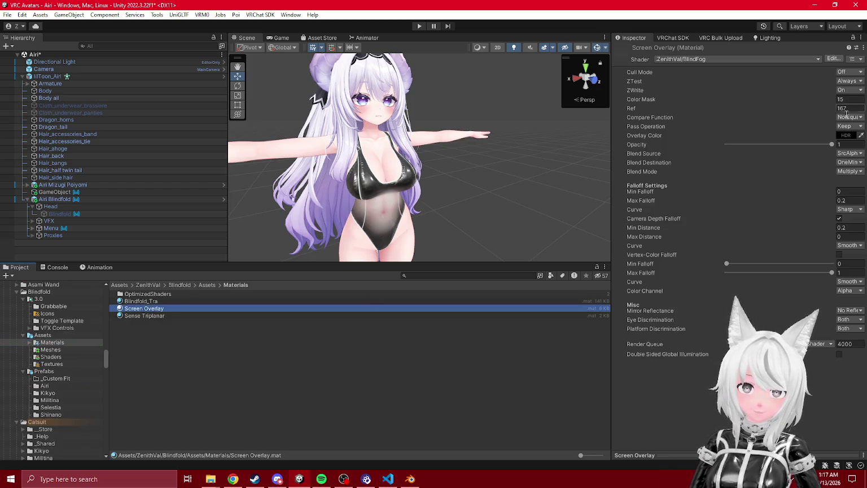
{"action": "type", "text": "5"}
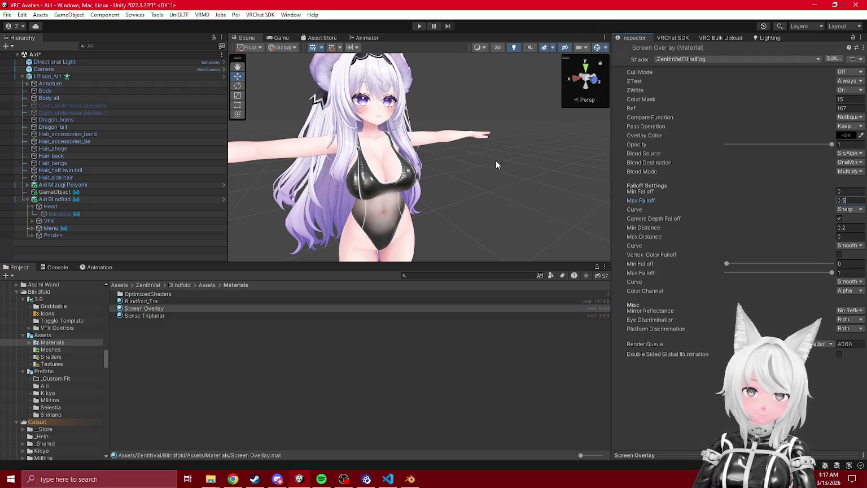
{"action": "scroll", "coordinate": [461, 182], "scroll_direction": "up", "scroll_amount": 3}
{"action": "scroll", "coordinate": [462, 182], "scroll_direction": "down", "scroll_amount": 3}
{"action": "scroll", "coordinate": [461, 182], "scroll_direction": "up", "scroll_amount": 3}
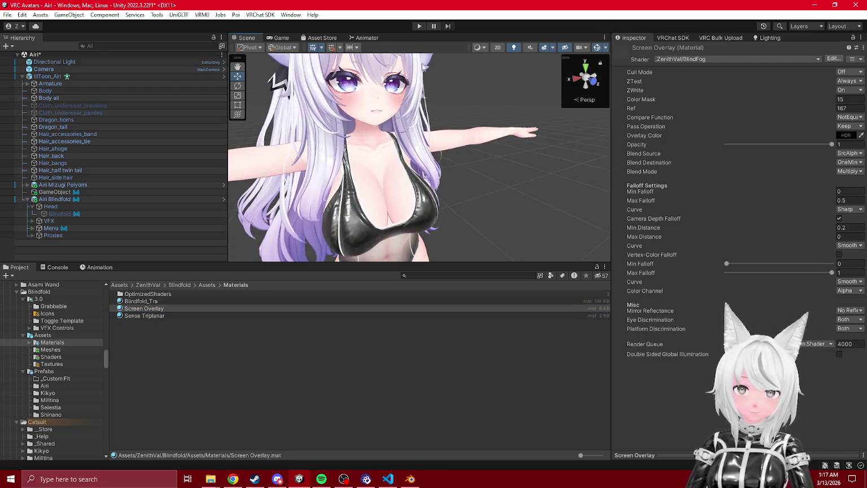
- Preview the overlay in Play mode, then stop and edit the falloff values again
{"action": "left_click", "coordinate": [418, 27]}
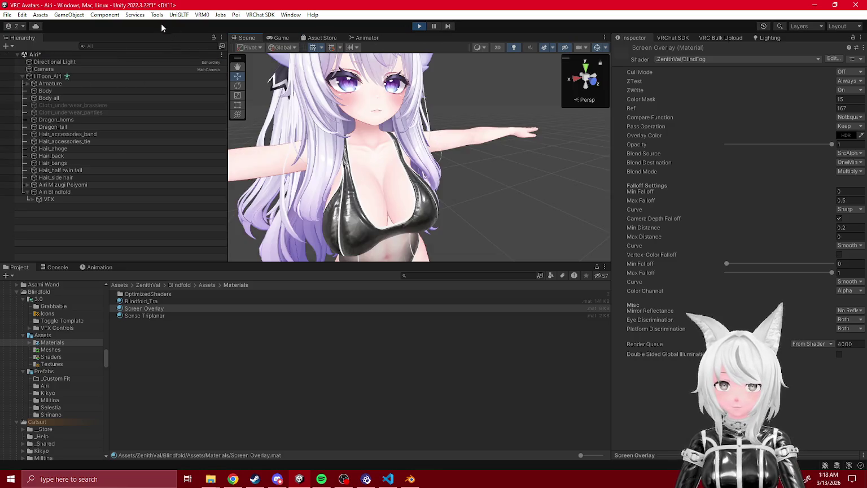
{"action": "left_click", "coordinate": [157, 14]}
{"action": "left_click", "coordinate": [419, 26]}
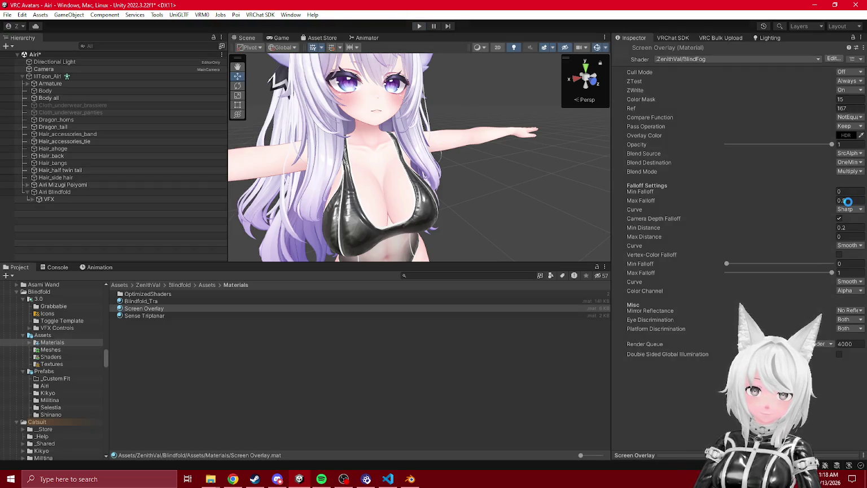
{"action": "left_click", "coordinate": [848, 201]}
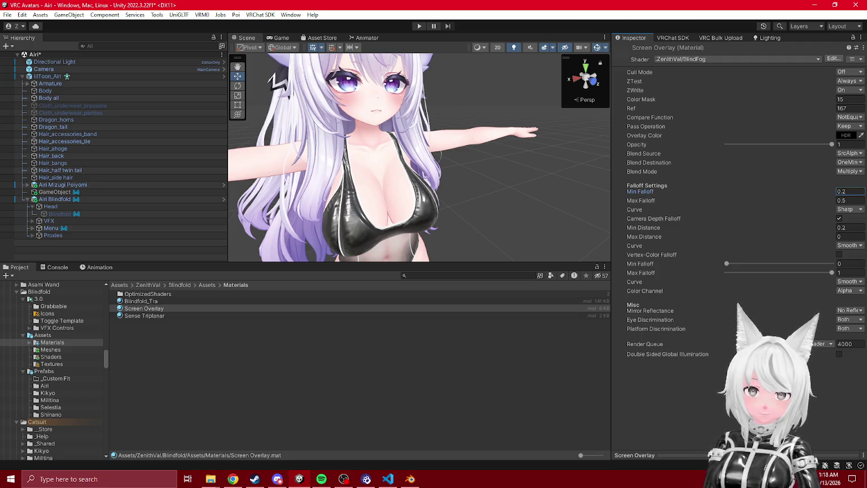
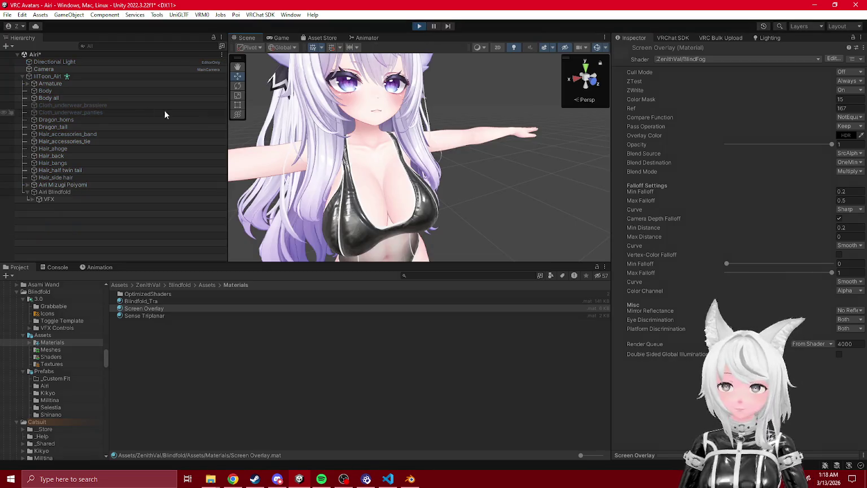
- Add a Gesture Manager to the scene and orbit around the blindfolded face
{"action": "left_click", "coordinate": [158, 15]}
{"action": "left_click", "coordinate": [181, 38]}
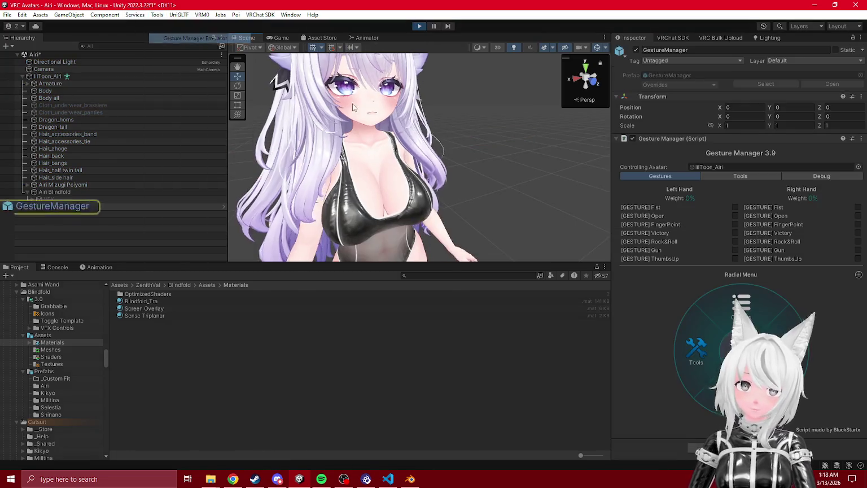
{"action": "scroll", "coordinate": [410, 148], "scroll_direction": "up", "scroll_amount": 5}
{"action": "left_click_drag", "start_coordinate": [410, 148], "coordinate": [520, 155]}
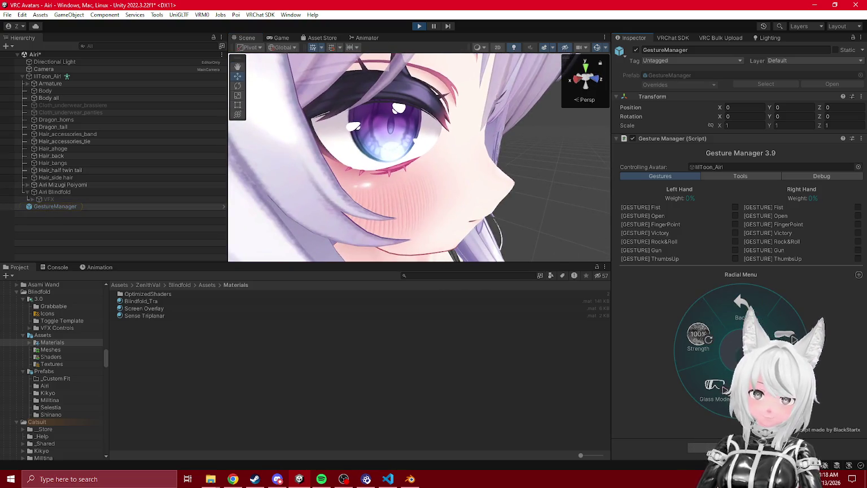
{"action": "mouse_move", "coordinate": [449, 185]}
{"action": "left_mouse_down"}
{"action": "mouse_move", "coordinate": [411, 201]}
{"action": "mouse_move", "coordinate": [383, 190]}
{"action": "mouse_move", "coordinate": [320, 189]}
{"action": "mouse_move", "coordinate": [321, 202]}
{"action": "mouse_move", "coordinate": [334, 198]}
{"action": "left_mouse_up"}
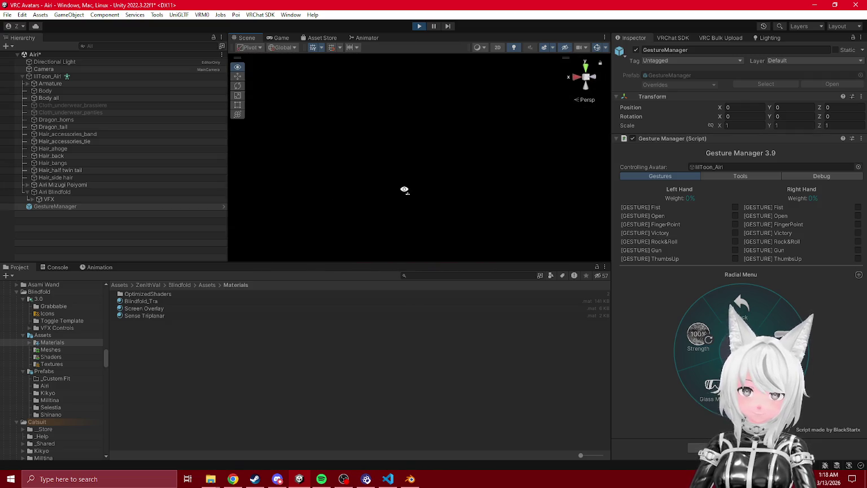
{"action": "mouse_move", "coordinate": [404, 189]}
{"action": "left_mouse_down"}
{"action": "mouse_move", "coordinate": [416, 180]}
{"action": "mouse_move", "coordinate": [285, 188]}
{"action": "left_mouse_up"}
{"action": "scroll", "coordinate": [446, 209], "scroll_direction": "up", "scroll_amount": 3}
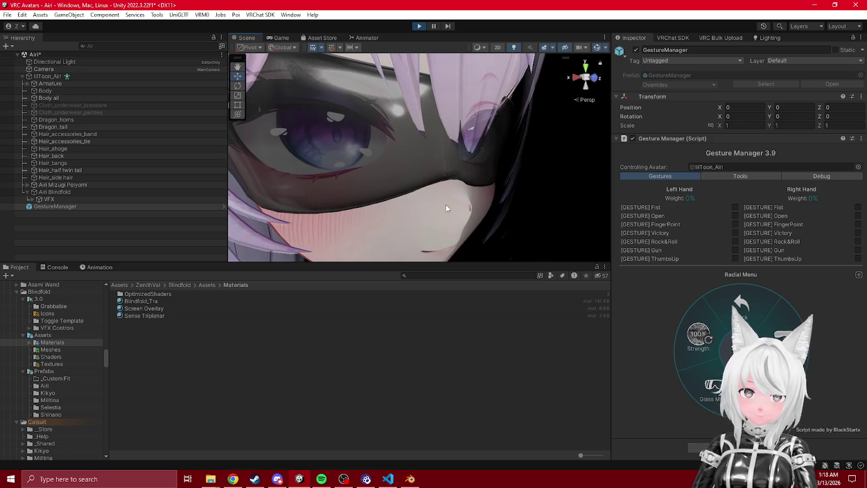
- Test the left-hand Rock&Roll and Open gestures, then adjust the blindfold Strength
{"action": "left_click", "coordinate": [735, 242]}
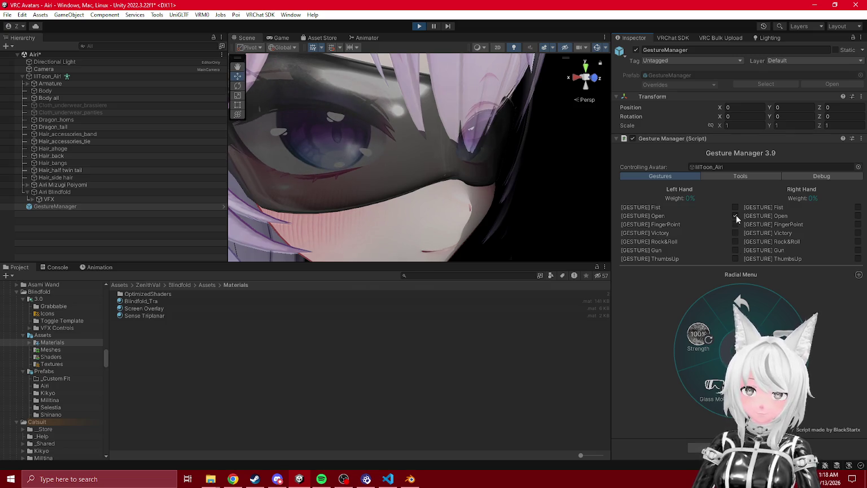
{"action": "left_click", "coordinate": [736, 215]}
{"action": "left_click", "coordinate": [735, 216]}
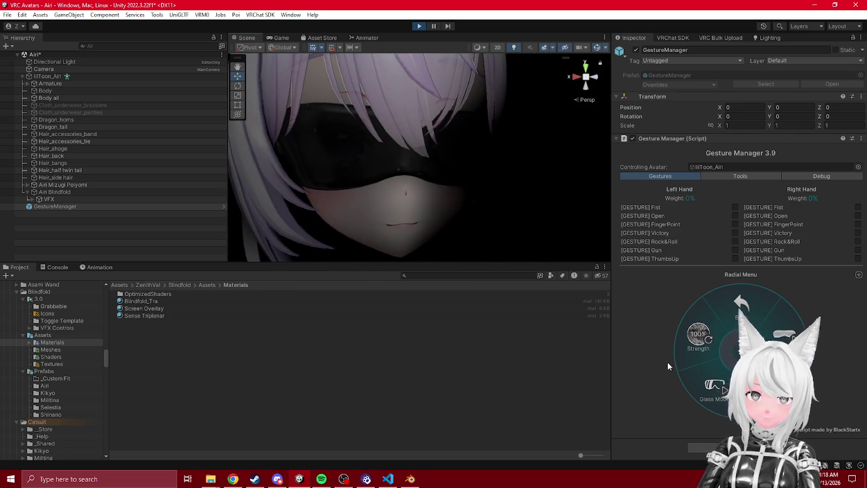
{"action": "left_click", "coordinate": [697, 327]}
{"action": "mouse_move", "coordinate": [697, 327]}
{"action": "left_mouse_down"}
{"action": "mouse_move", "coordinate": [675, 308]}
{"action": "mouse_move", "coordinate": [689, 358]}
{"action": "mouse_move", "coordinate": [692, 316]}
{"action": "mouse_move", "coordinate": [729, 332]}
{"action": "mouse_move", "coordinate": [742, 312]}
{"action": "mouse_move", "coordinate": [724, 305]}
{"action": "left_mouse_up"}
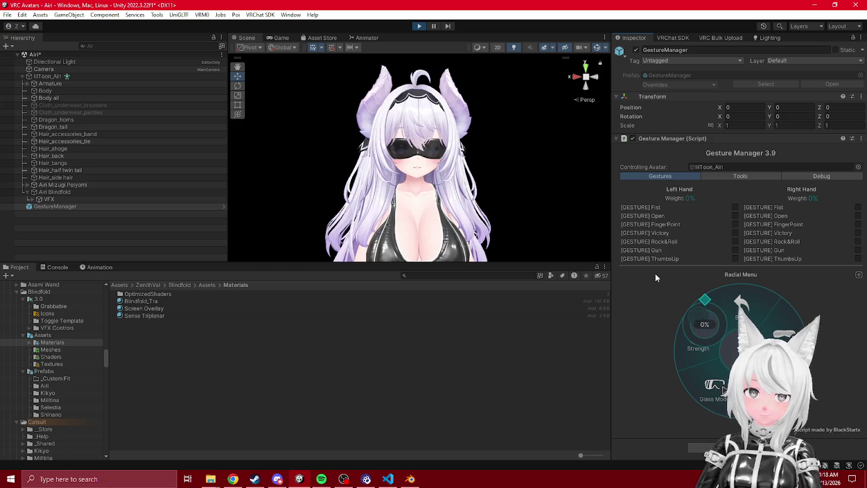
- Raise blindfold strength to about 30% while viewing the face close up, then stop play mode
{"action": "scroll", "coordinate": [519, 179], "scroll_direction": "up", "scroll_amount": 3}
{"action": "mouse_move", "coordinate": [519, 180]}
{"action": "left_mouse_down"}
{"action": "mouse_move", "coordinate": [494, 154]}
{"action": "mouse_move", "coordinate": [269, 162]}
{"action": "mouse_move", "coordinate": [333, 131]}
{"action": "mouse_move", "coordinate": [493, 119]}
{"action": "left_mouse_up"}
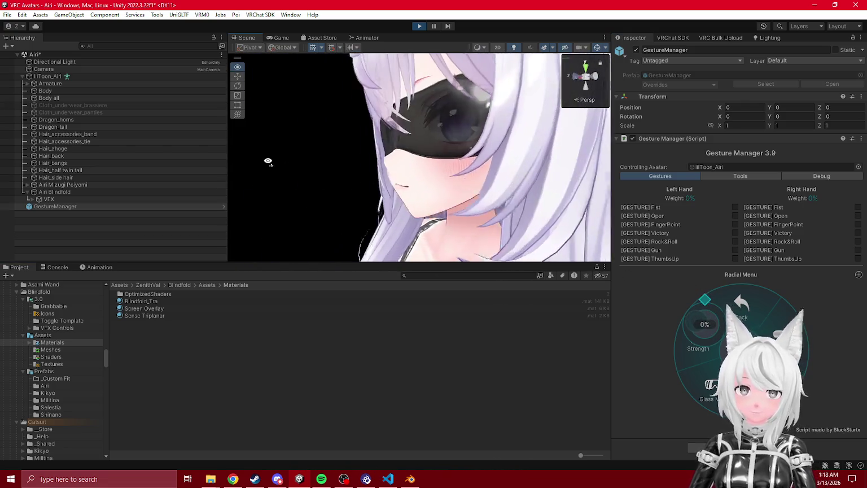
{"action": "scroll", "coordinate": [266, 158], "scroll_direction": "up", "scroll_amount": 5}
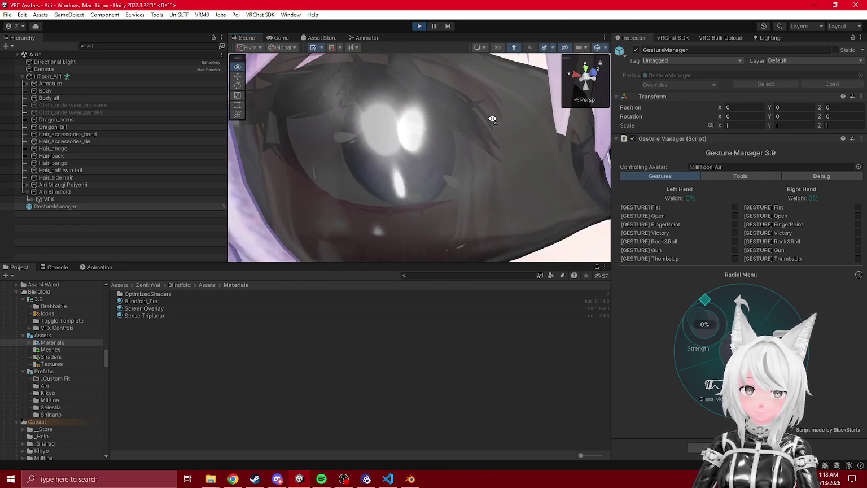
{"action": "scroll", "coordinate": [492, 120], "scroll_direction": "down", "scroll_amount": 5}
{"action": "left_click_drag", "start_coordinate": [706, 303], "coordinate": [729, 332]}
{"action": "left_click", "coordinate": [741, 308]}
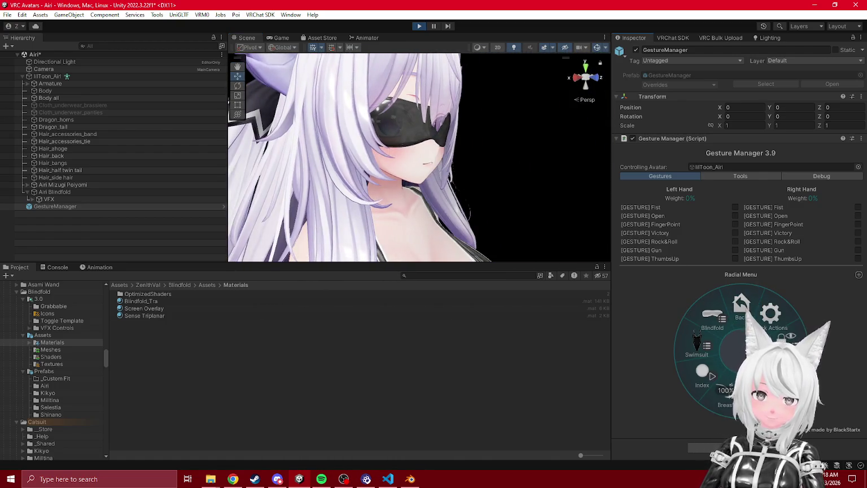
{"action": "scroll", "coordinate": [509, 130], "scroll_direction": "down", "scroll_amount": 5}
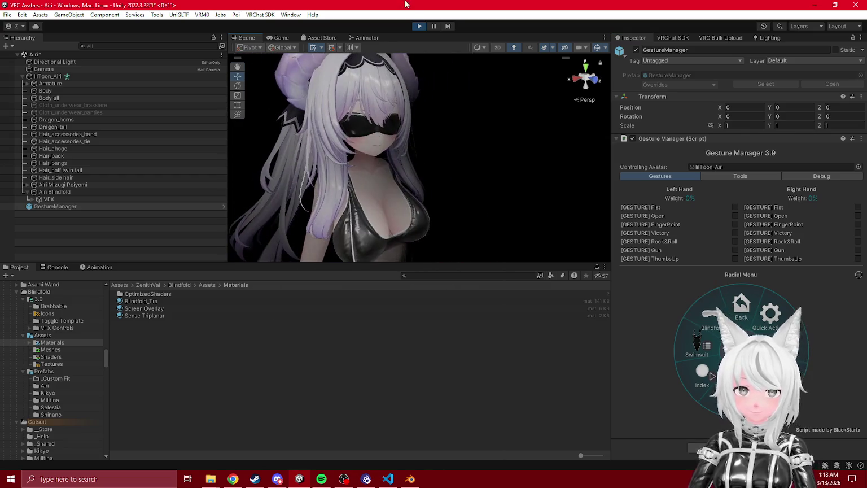
{"action": "left_click", "coordinate": [420, 26]}
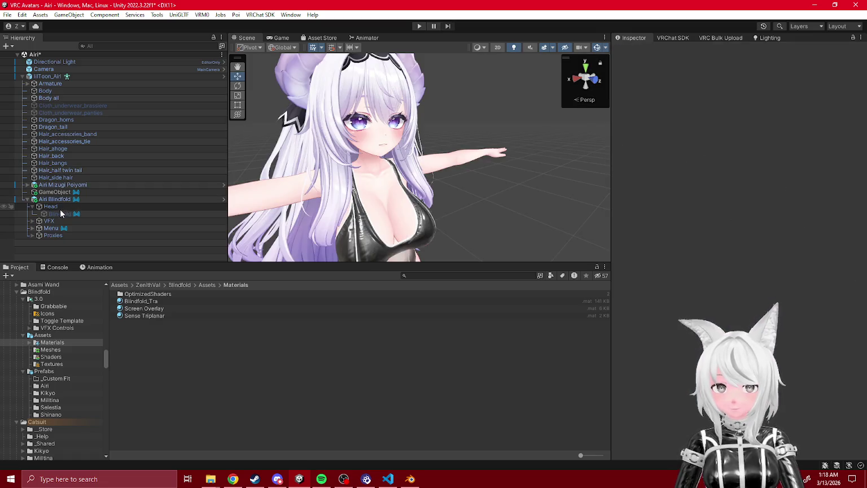
- Delete Airi Blindfold and put the Blindfold Base Grabbable prefab onto the avatar
{"action": "left_click", "coordinate": [54, 197]}
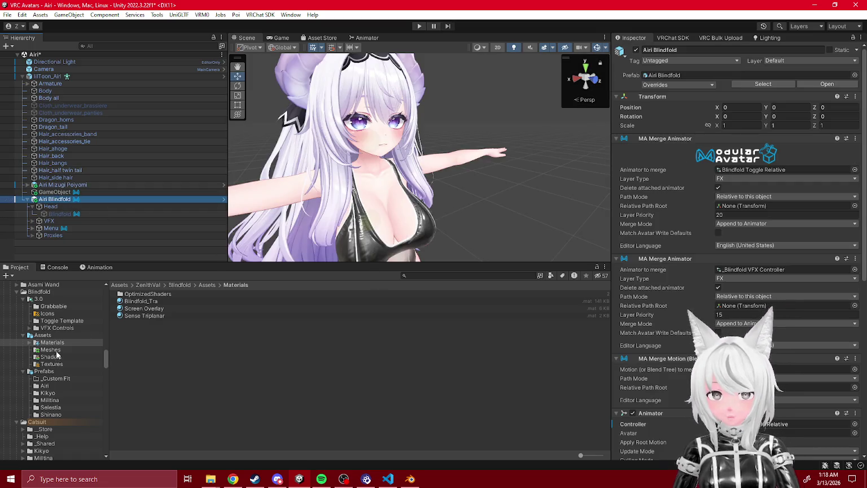
{"action": "key", "text": "Delete"}
{"action": "left_click", "coordinate": [43, 336]}
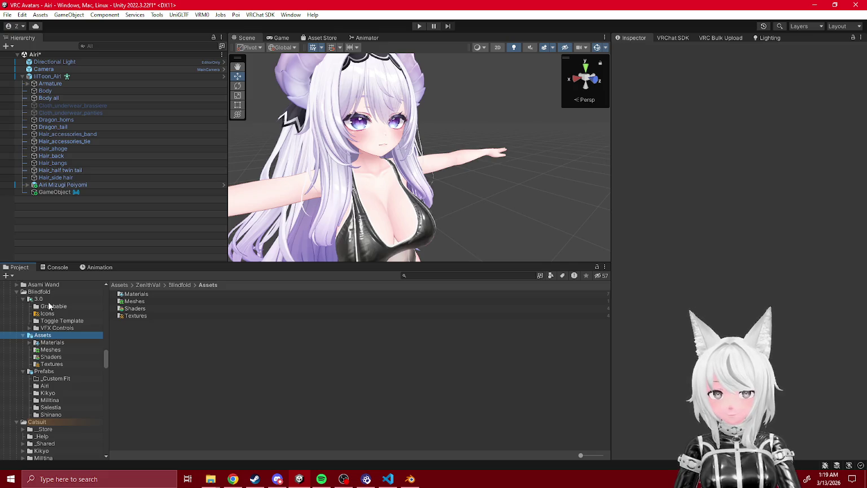
{"action": "left_click", "coordinate": [44, 371]}
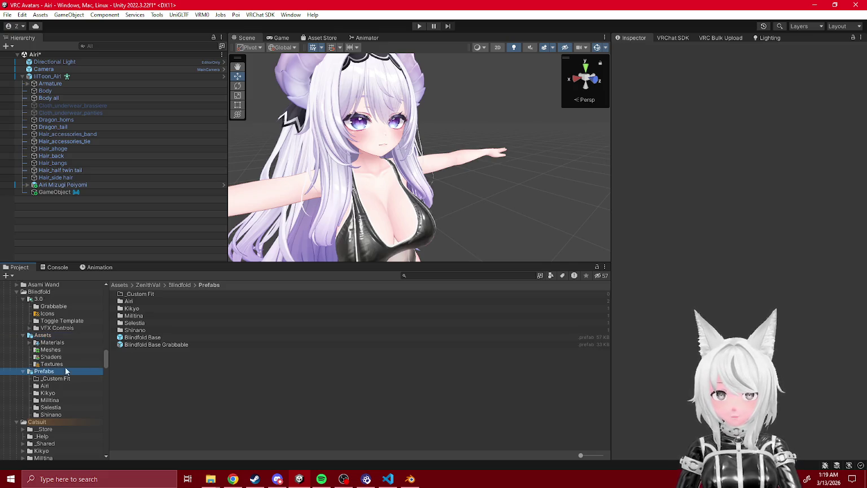
{"action": "left_click_drag", "start_coordinate": [161, 345], "coordinate": [48, 81]}
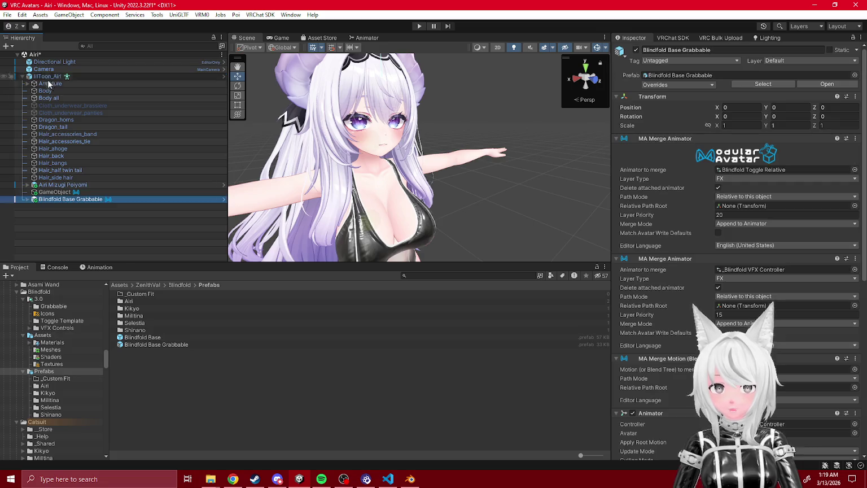
- Inspect the grabbable's Blindfold part and add the Airi Blindfold prefab to the scene
{"action": "left_click", "coordinate": [25, 199]}
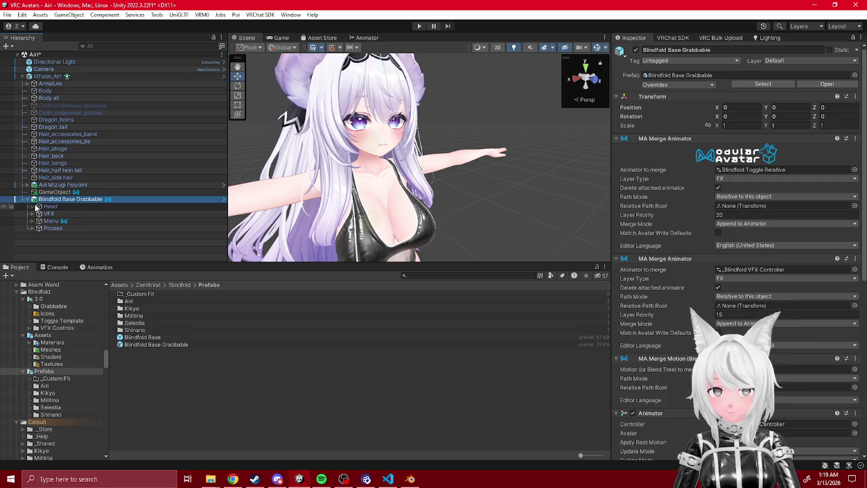
{"action": "left_click", "coordinate": [59, 214]}
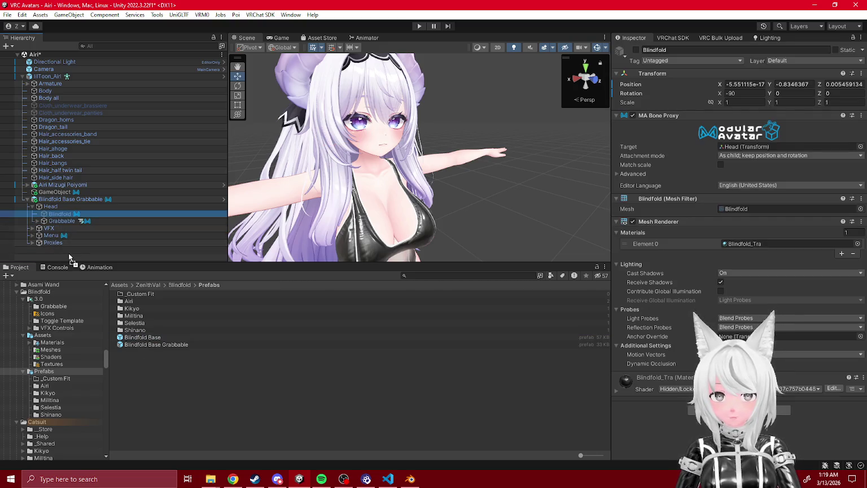
{"action": "left_click_drag", "start_coordinate": [69, 253], "coordinate": [56, 367]}
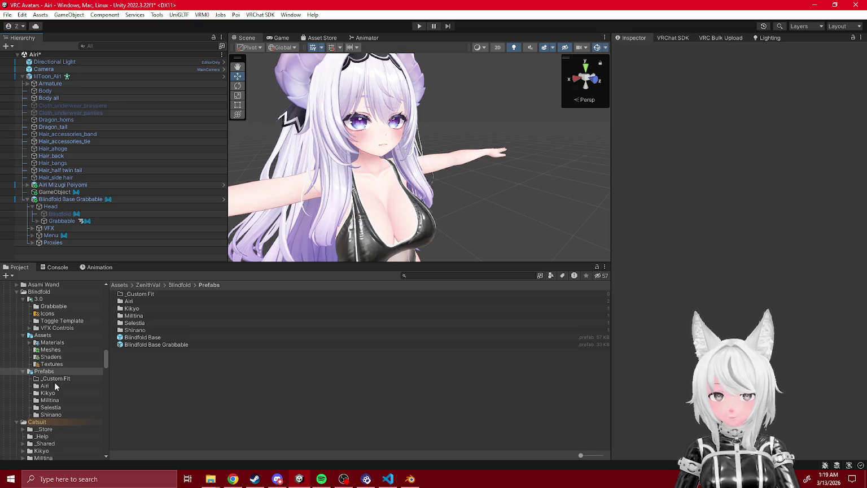
{"action": "mouse_move", "coordinate": [140, 301]}
{"action": "left_mouse_down"}
{"action": "mouse_move", "coordinate": [90, 186]}
{"action": "mouse_move", "coordinate": [34, 196]}
{"action": "mouse_move", "coordinate": [35, 206]}
{"action": "left_mouse_up"}
{"action": "left_click", "coordinate": [60, 207]}
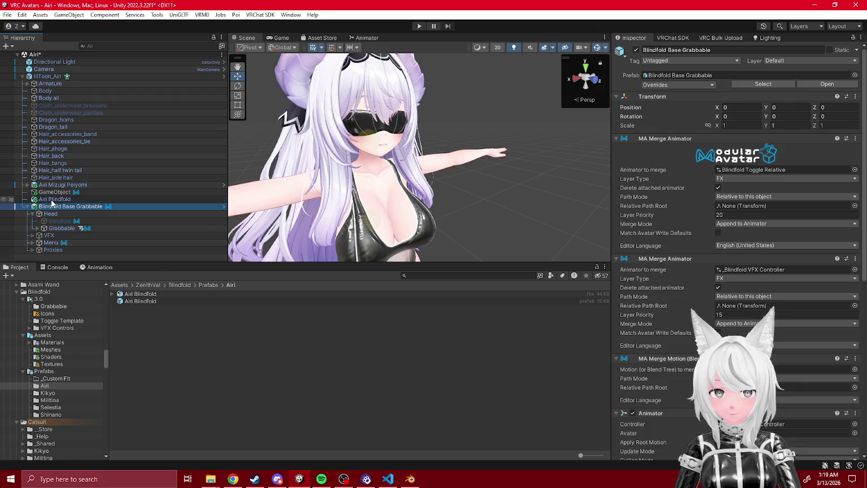
- Undo the scene addition and rename the Airi Blindfold fbx to Airi Blindfold Mesh
{"action": "key", "text": "ctrl+z"}
{"action": "right_click", "coordinate": [151, 339]}
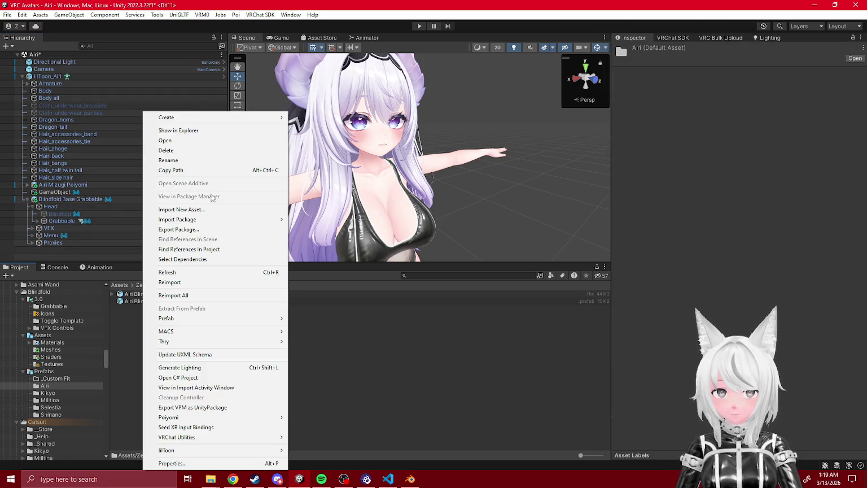
{"action": "mouse_move", "coordinate": [203, 120]}
{"action": "left_click", "coordinate": [307, 75]}
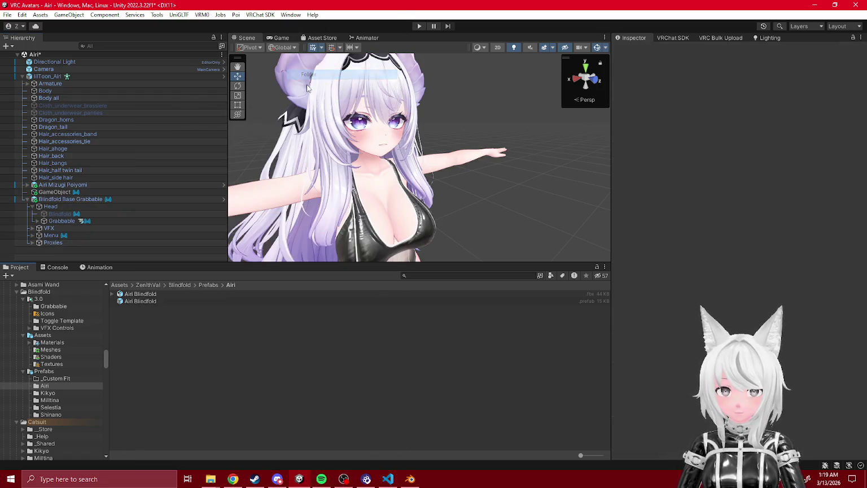
{"action": "right_click", "coordinate": [151, 329]}
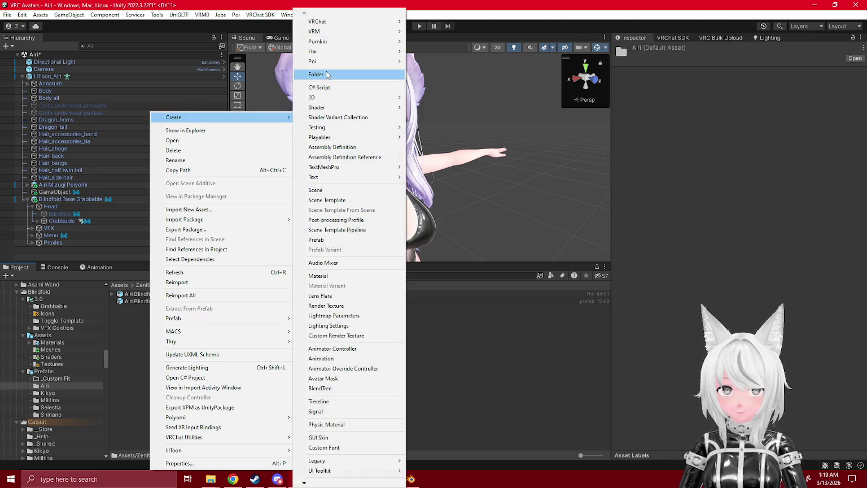
{"action": "left_click", "coordinate": [326, 75]}
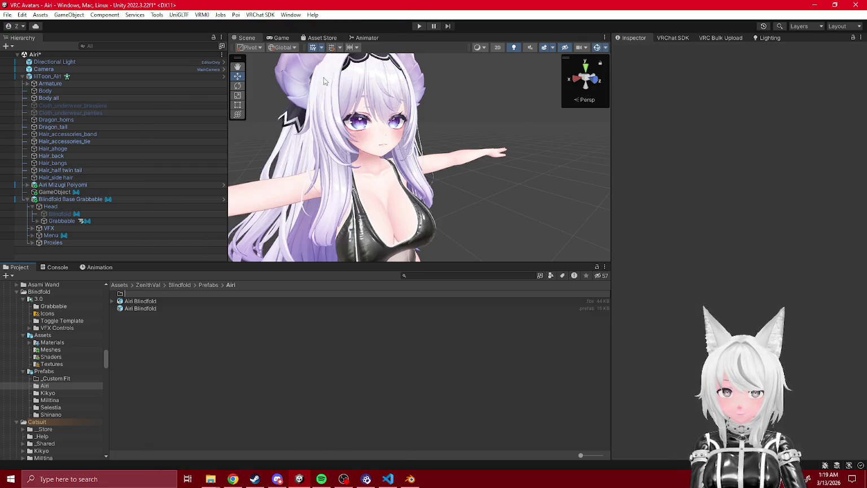
{"action": "key", "text": "Escape"}
{"action": "left_click", "coordinate": [131, 294]}
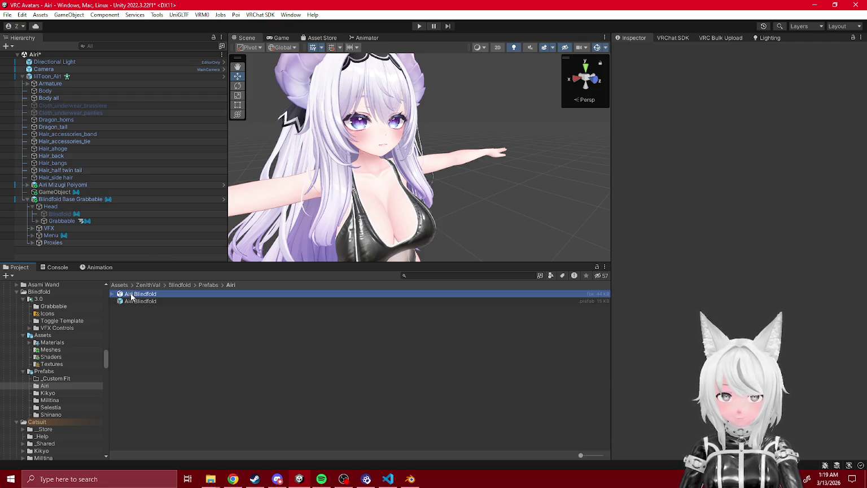
{"action": "type", "text": "Mesh"}
{"action": "key", "text": "Return"}
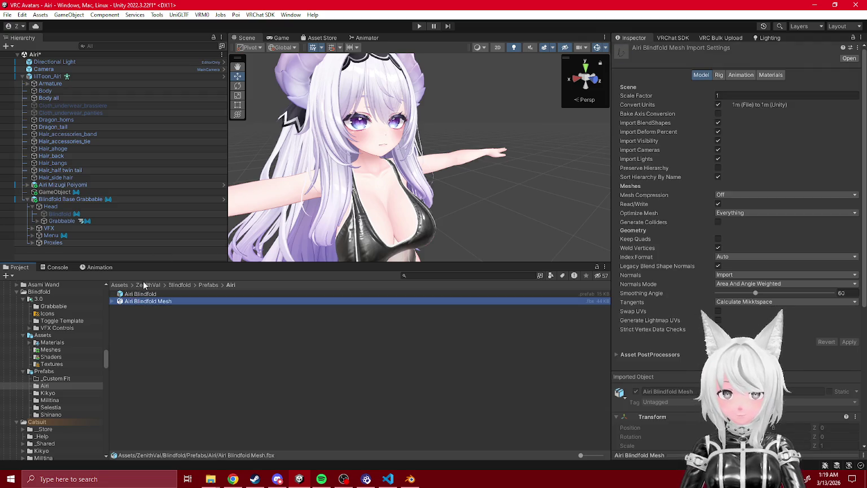
- Create an Assets folder in Airi, move Airi Blindfold Mesh into it, and return to Prefabs
{"action": "left_click", "coordinate": [155, 294]}
{"action": "left_click", "coordinate": [170, 334]}
{"action": "right_click", "coordinate": [159, 333]}
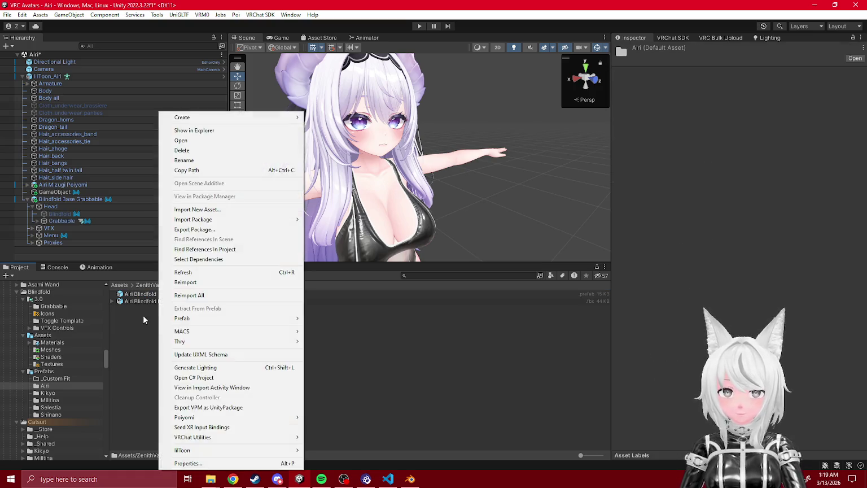
{"action": "left_click", "coordinate": [100, 362]}
{"action": "right_click", "coordinate": [151, 341]}
{"action": "mouse_move", "coordinate": [169, 117]}
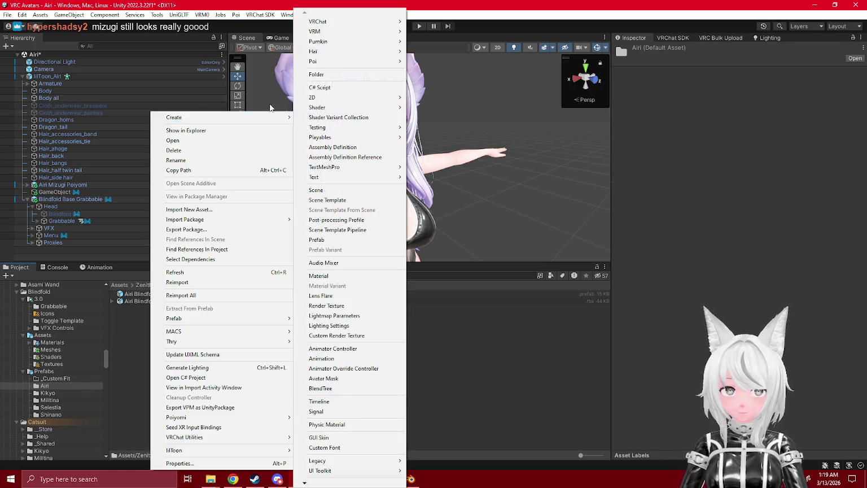
{"action": "left_click", "coordinate": [325, 74]}
{"action": "type", "text": "Assets"}
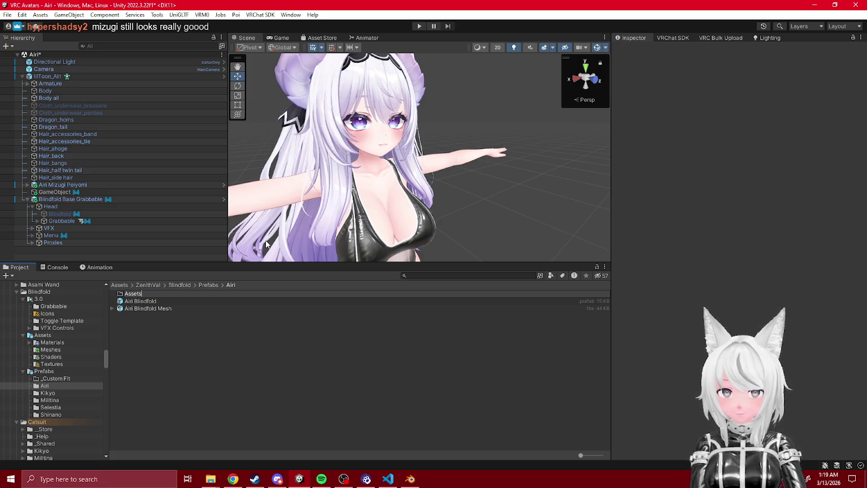
{"action": "key", "text": "Return"}
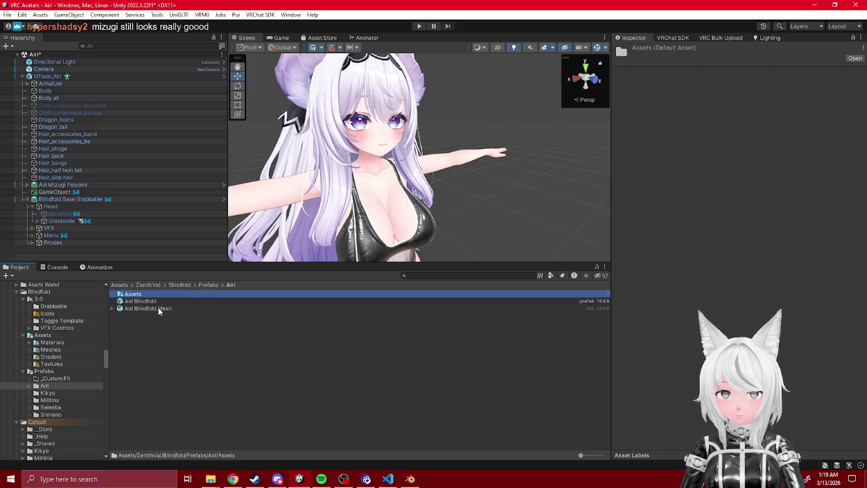
{"action": "left_click_drag", "start_coordinate": [160, 312], "coordinate": [148, 294]}
{"action": "left_click", "coordinate": [148, 301]}
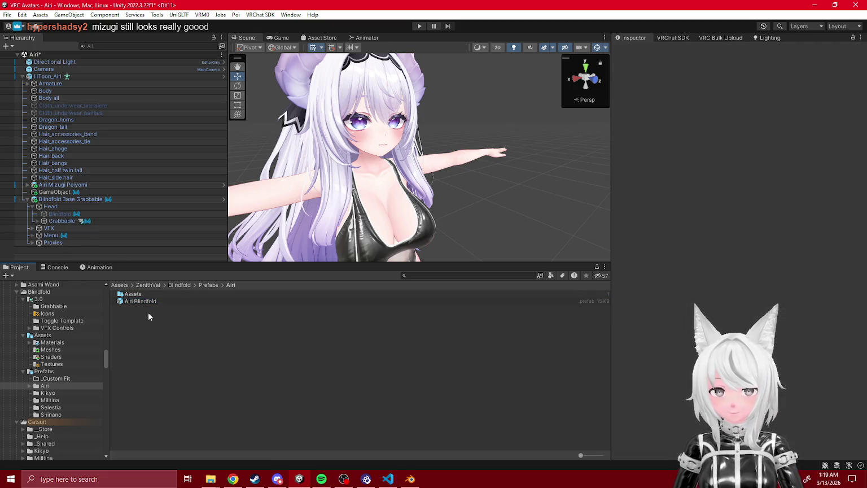
{"action": "key", "text": "BackSpace"}
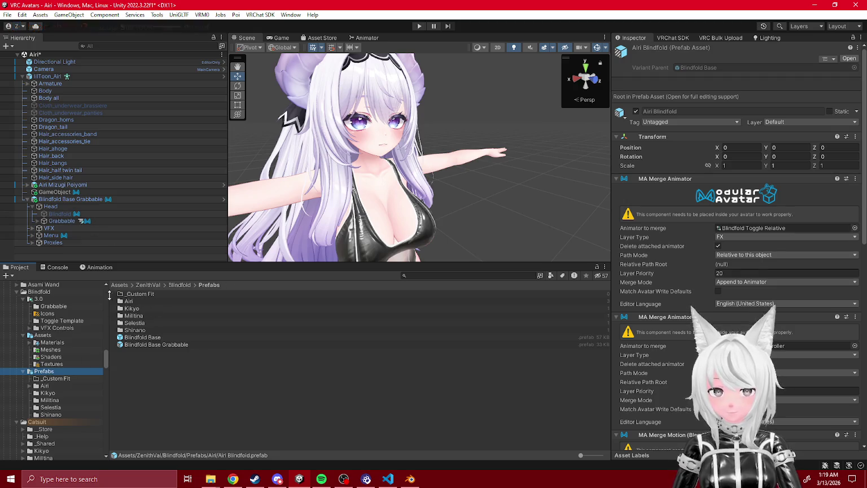
- Place the Airi Blindfold prefab on the avatar and select its Blindfold object
{"action": "left_click", "coordinate": [45, 386]}
{"action": "left_click_drag", "start_coordinate": [143, 302], "coordinate": [49, 81]}
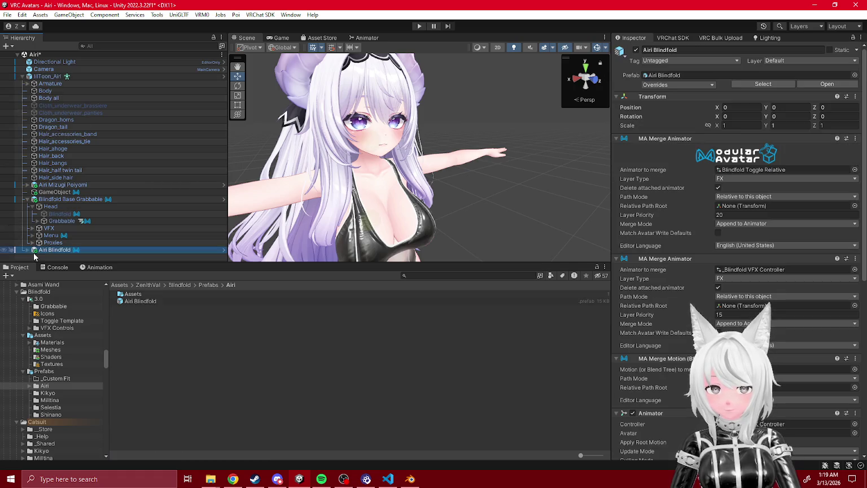
{"action": "left_click", "coordinate": [27, 250]}
{"action": "left_click", "coordinate": [32, 237]}
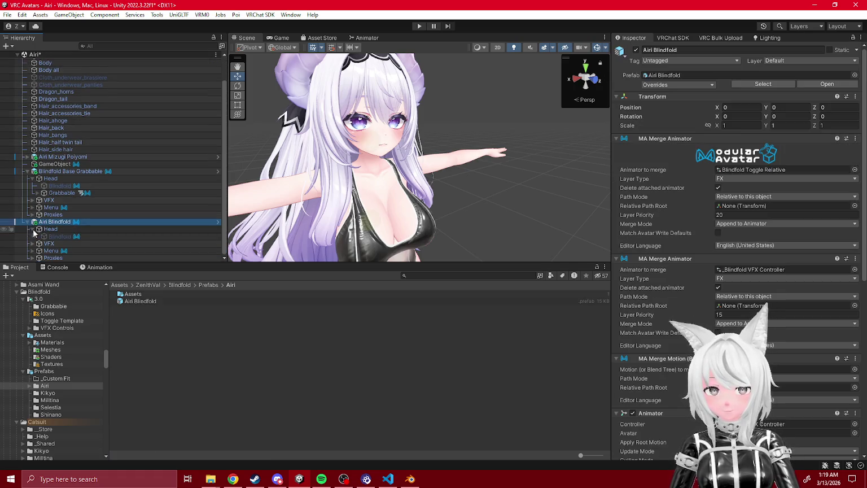
{"action": "left_click", "coordinate": [48, 237]}
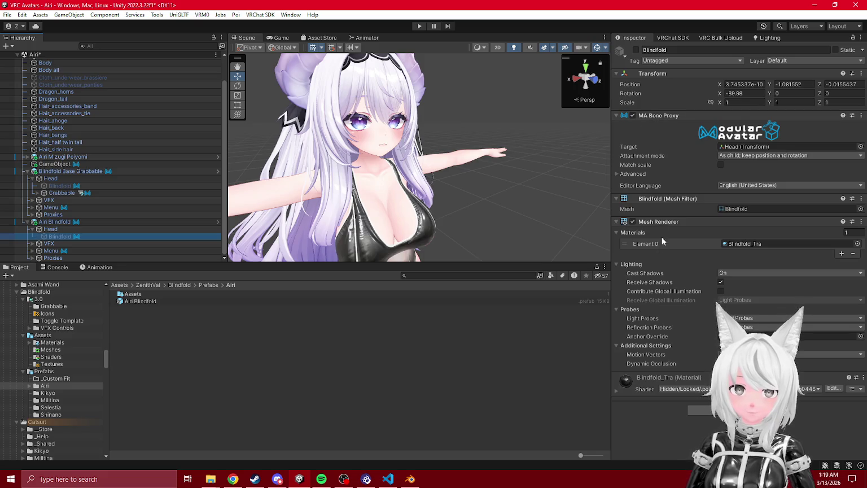
- Copy the fitted Blindfold Mesh Filter onto the grabbable Blindfold
{"action": "right_click", "coordinate": [662, 199]}
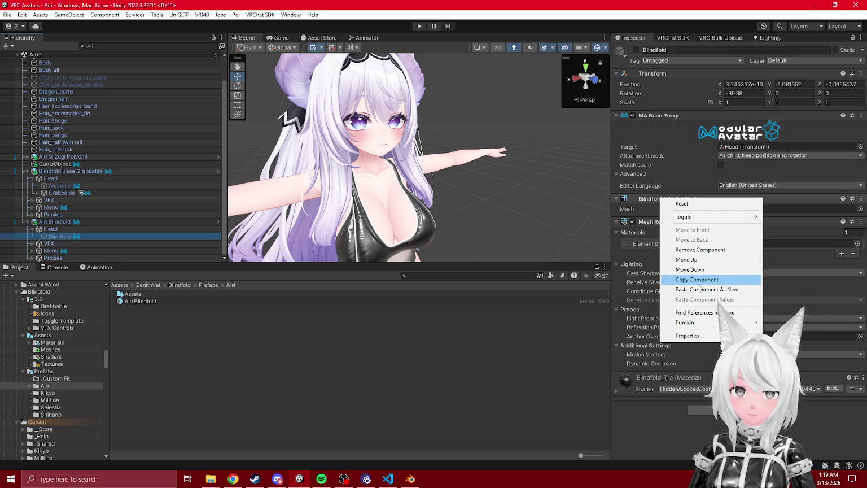
{"action": "left_click", "coordinate": [704, 280]}
{"action": "left_click", "coordinate": [60, 186]}
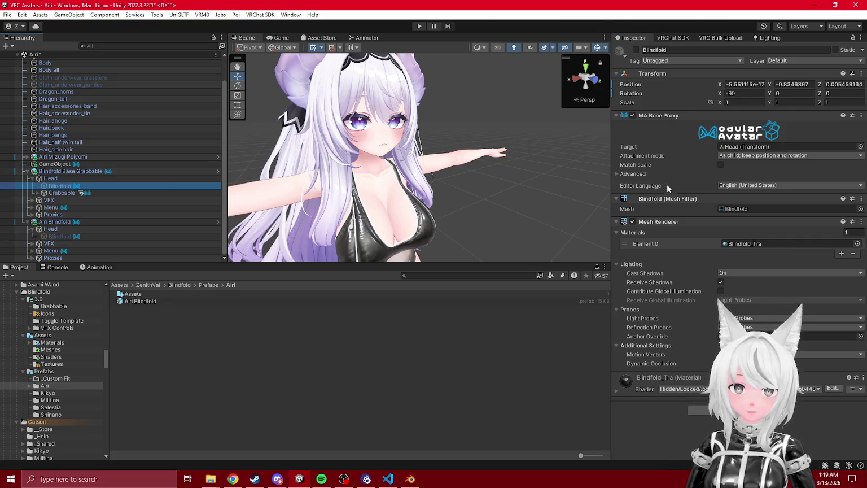
{"action": "right_click", "coordinate": [672, 203]}
{"action": "left_click", "coordinate": [724, 297]}
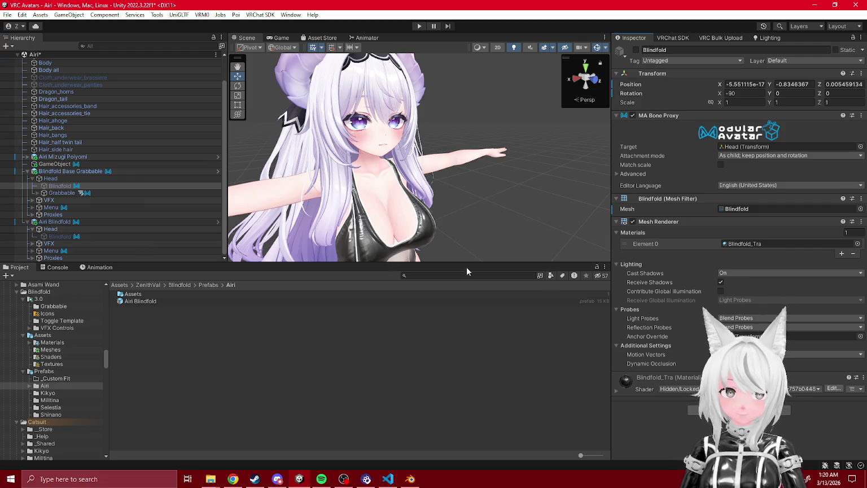
- Copy the fitted blindfold's Transform and enable the EditorProxies object
{"action": "left_click", "coordinate": [39, 194]}
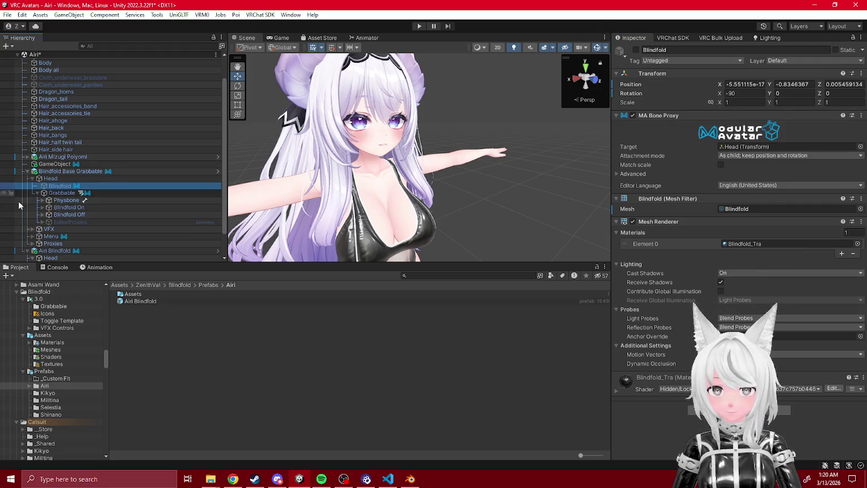
{"action": "scroll", "coordinate": [66, 237], "scroll_direction": "down", "scroll_amount": 2}
{"action": "right_click", "coordinate": [673, 76]}
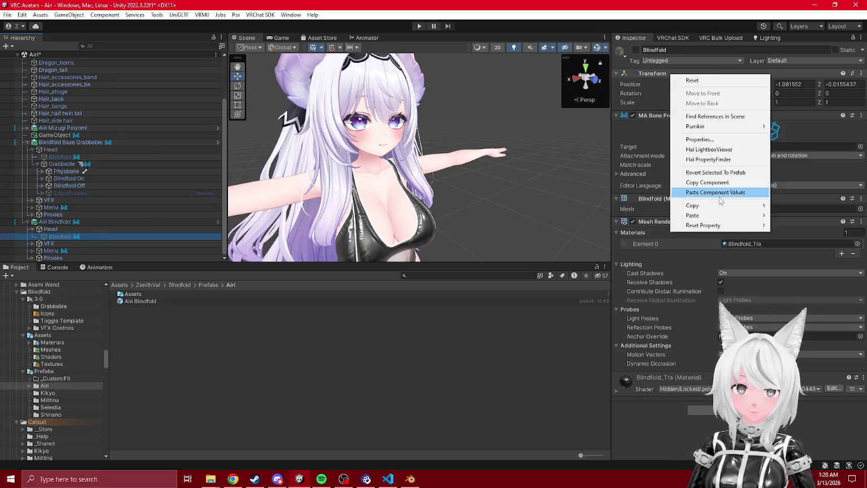
{"action": "left_click", "coordinate": [708, 182]}
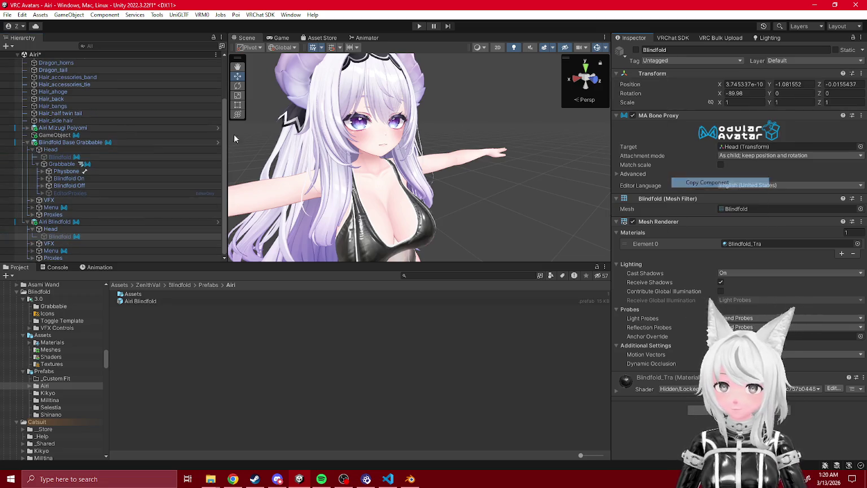
{"action": "left_click", "coordinate": [42, 193]}
{"action": "left_click", "coordinate": [66, 194]}
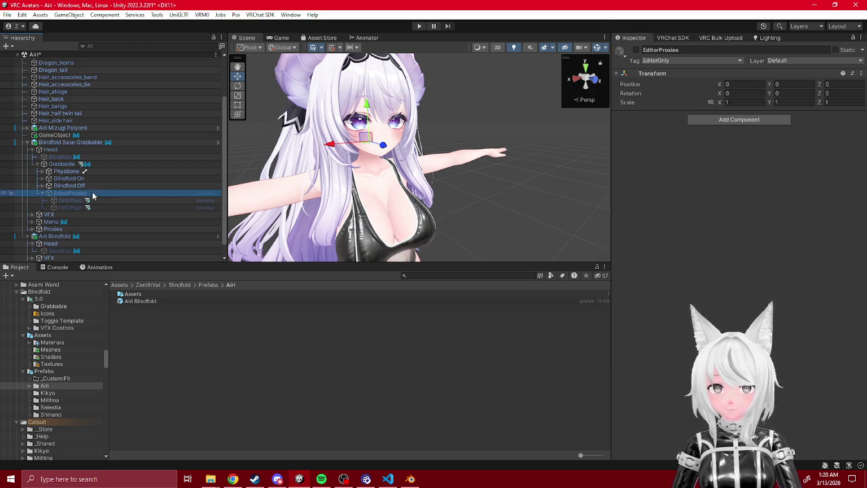
{"action": "left_click", "coordinate": [637, 50]}
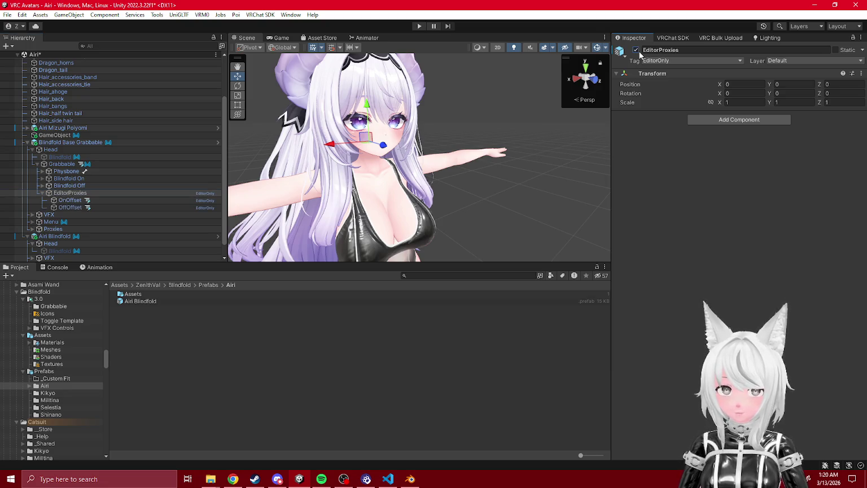
{"action": "left_click", "coordinate": [43, 180]}
{"action": "left_click", "coordinate": [77, 186]}
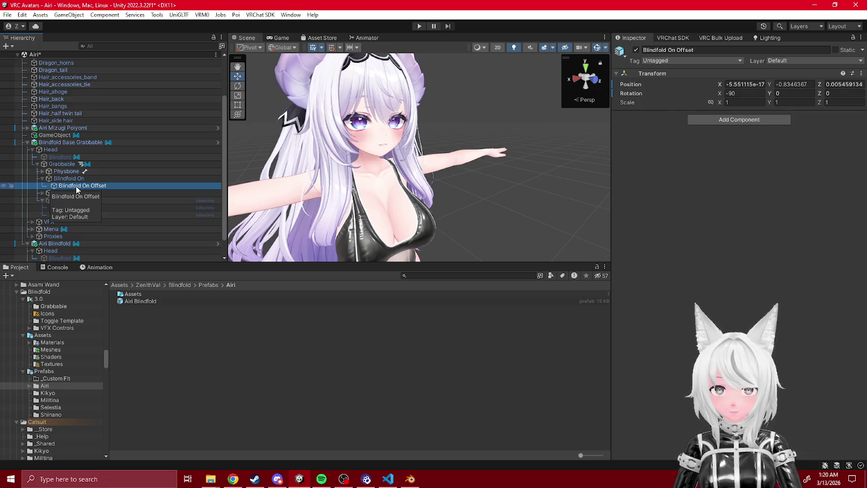
- Paste the copied Transform values onto the grabbable's Blindfold object
{"action": "right_click", "coordinate": [660, 73]}
{"action": "mouse_move", "coordinate": [724, 225]}
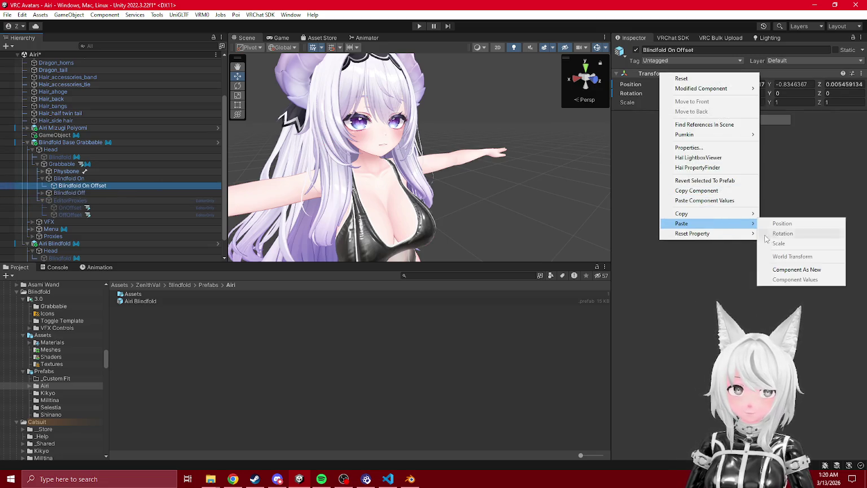
{"action": "left_click", "coordinate": [809, 274]}
{"action": "right_click", "coordinate": [638, 73]}
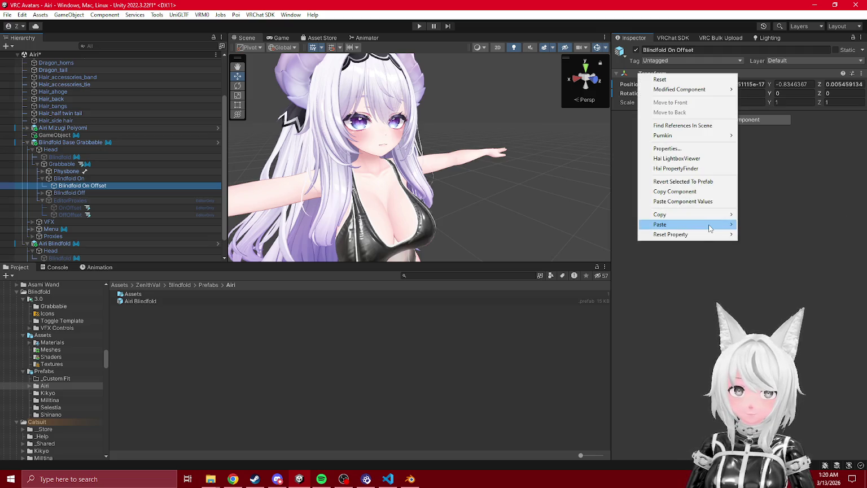
{"action": "mouse_move", "coordinate": [710, 229]}
{"action": "left_click", "coordinate": [60, 158]}
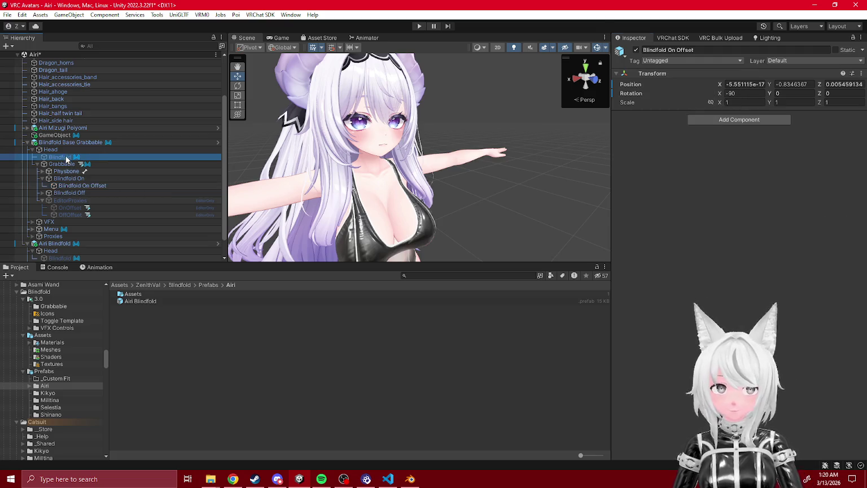
{"action": "right_click", "coordinate": [656, 74]}
{"action": "left_click", "coordinate": [700, 202]}
{"action": "scroll", "coordinate": [85, 198], "scroll_direction": "down", "scroll_amount": 1}
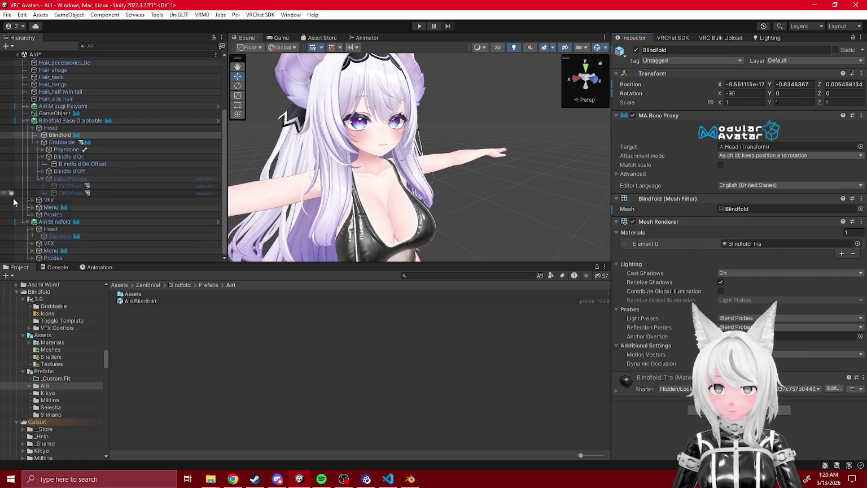
- Recopy the Airi Blindfold's Transform and paste it onto the grabbable Blindfold again
{"action": "left_click", "coordinate": [59, 236]}
{"action": "right_click", "coordinate": [648, 73]}
{"action": "left_click", "coordinate": [695, 181]}
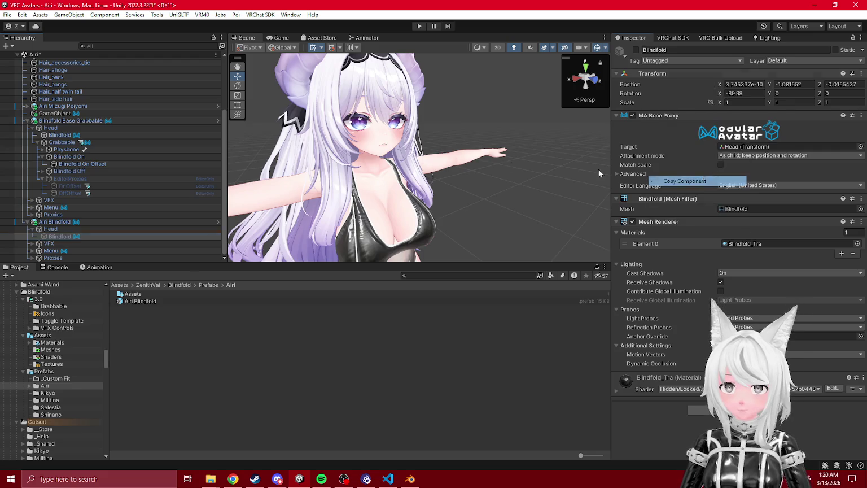
{"action": "left_click", "coordinate": [60, 135]}
{"action": "right_click", "coordinate": [644, 73]}
{"action": "left_click", "coordinate": [693, 201]}
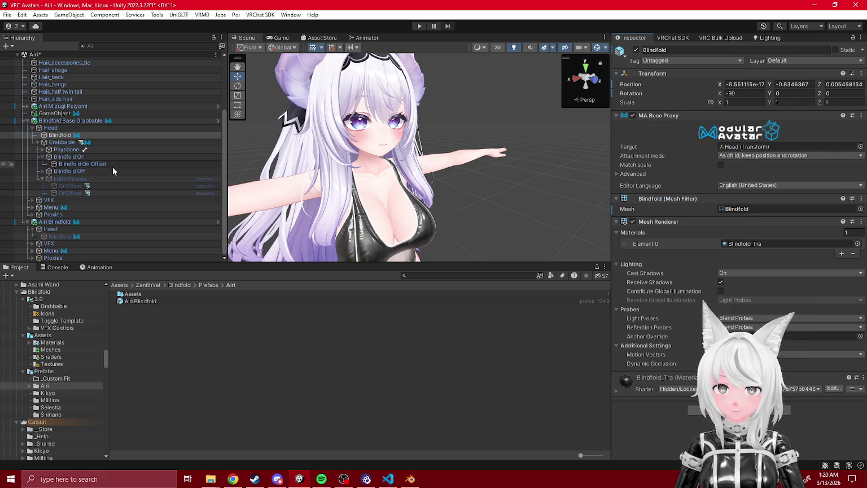
- Paste the fitted position into Blindfold On Offset so the blindfold covers the eyes
{"action": "left_click", "coordinate": [76, 188]}
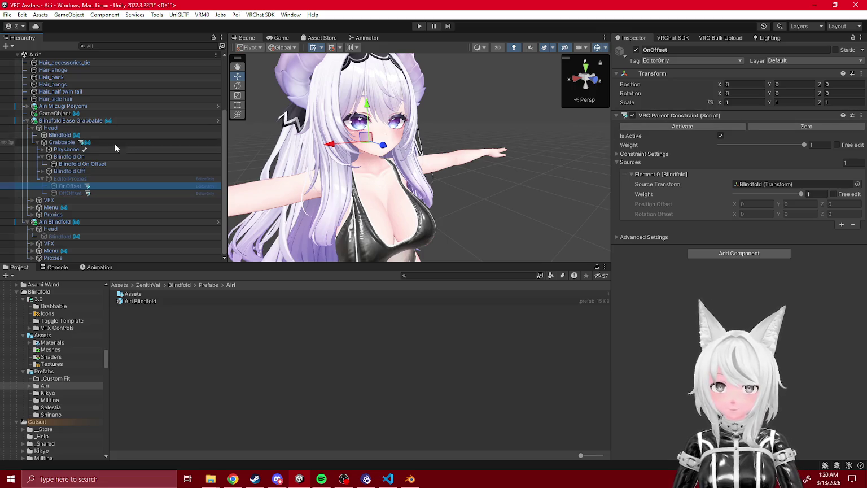
{"action": "left_click", "coordinate": [42, 171]}
{"action": "left_click", "coordinate": [62, 143]}
{"action": "scroll", "coordinate": [718, 222], "scroll_direction": "down", "scroll_amount": 5}
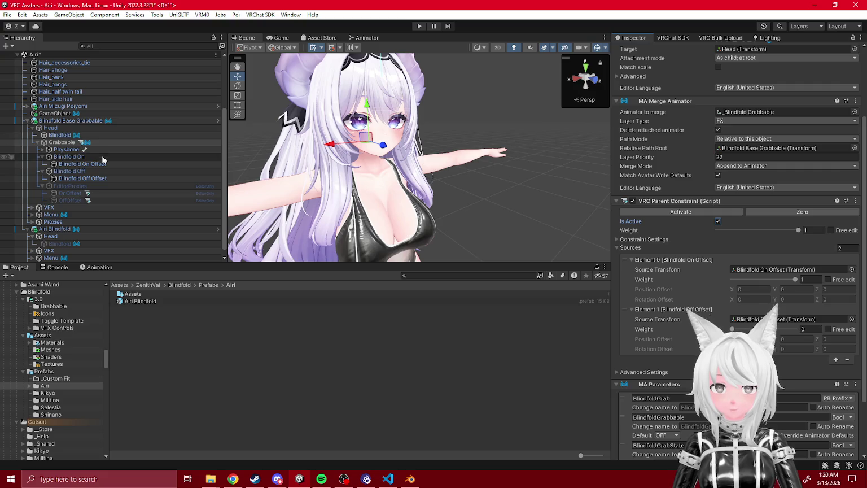
{"action": "left_click", "coordinate": [82, 164]}
{"action": "right_click", "coordinate": [668, 73]}
{"action": "left_click", "coordinate": [749, 204]}
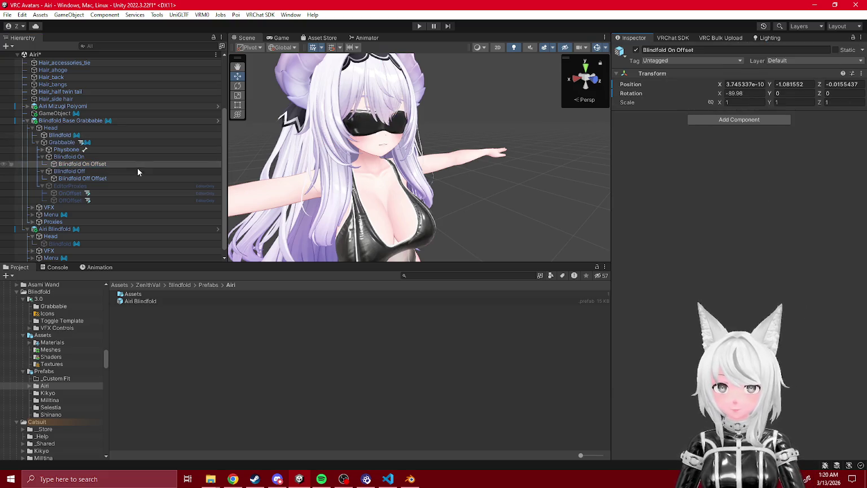
- Paste the fitted Transform into Blindfold Off Offset and check the Grabbable's constraint
{"action": "left_click", "coordinate": [94, 179]}
{"action": "right_click", "coordinate": [652, 74]}
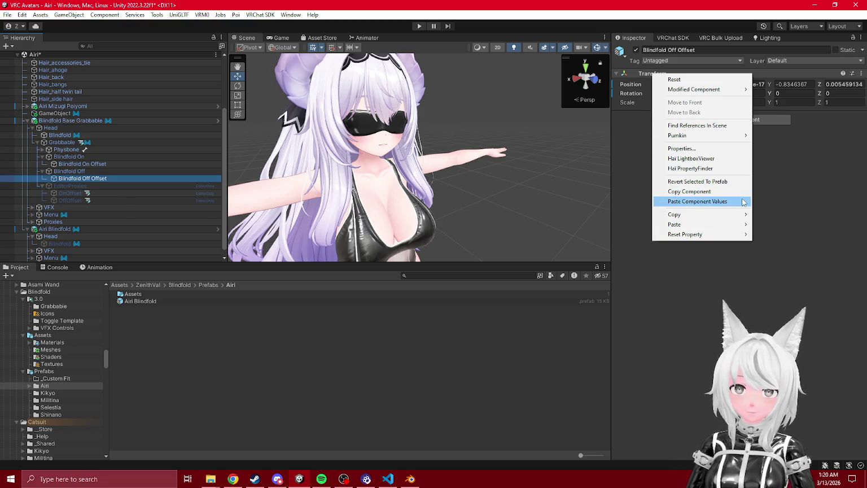
{"action": "left_click", "coordinate": [686, 204]}
{"action": "left_click", "coordinate": [59, 135]}
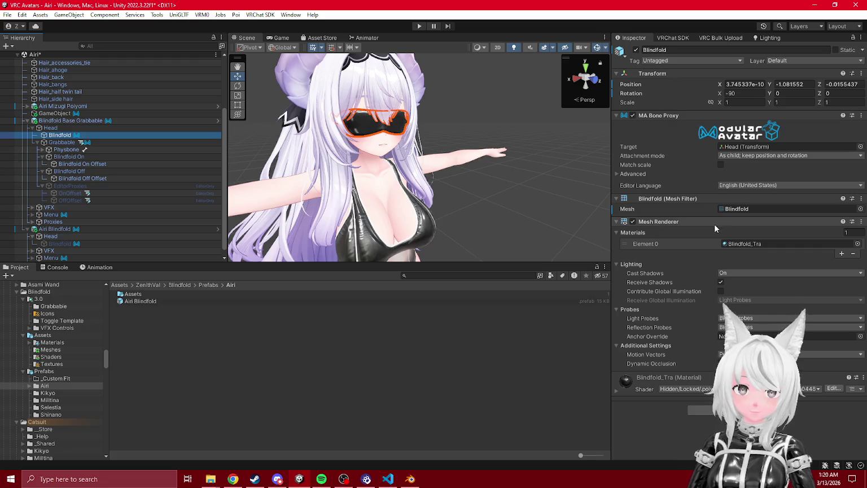
{"action": "left_click", "coordinate": [62, 143]}
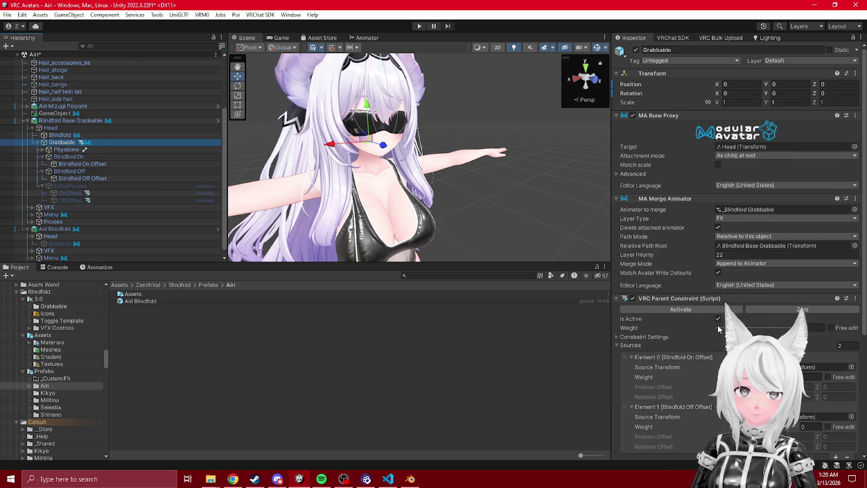
- Frame Blindfold Off on the head and trial-move it, undoing the move
{"action": "scroll", "coordinate": [735, 254], "scroll_direction": "down", "scroll_amount": 3}
{"action": "left_click_drag", "start_coordinate": [645, 329], "coordinate": [667, 329]}
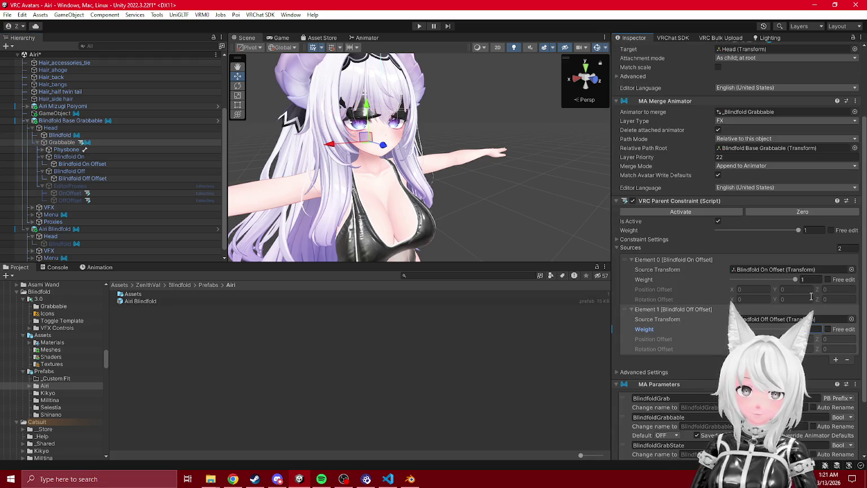
{"action": "left_click_drag", "start_coordinate": [645, 279], "coordinate": [650, 292]}
{"action": "double_click", "coordinate": [82, 177]}
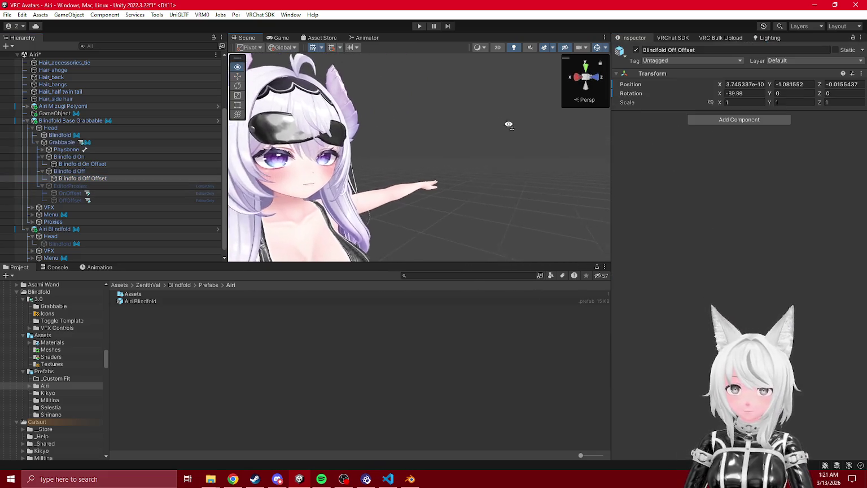
{"action": "double_click", "coordinate": [78, 171]}
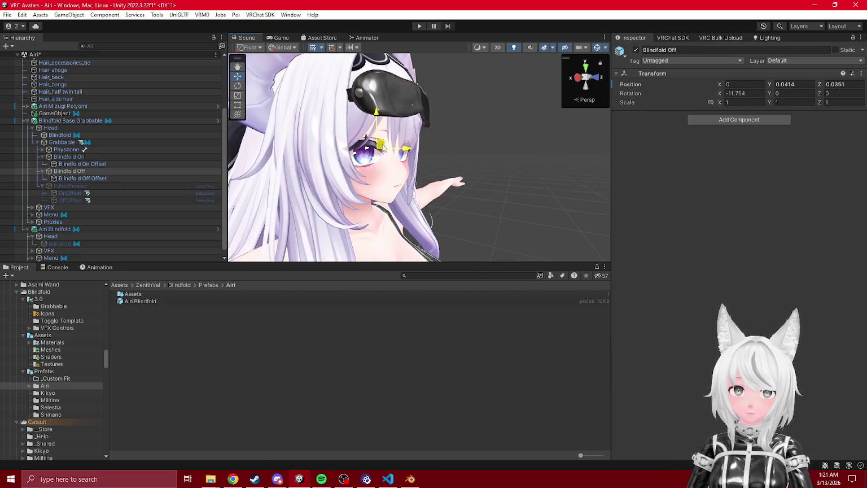
{"action": "left_click_drag", "start_coordinate": [381, 141], "coordinate": [378, 147]}
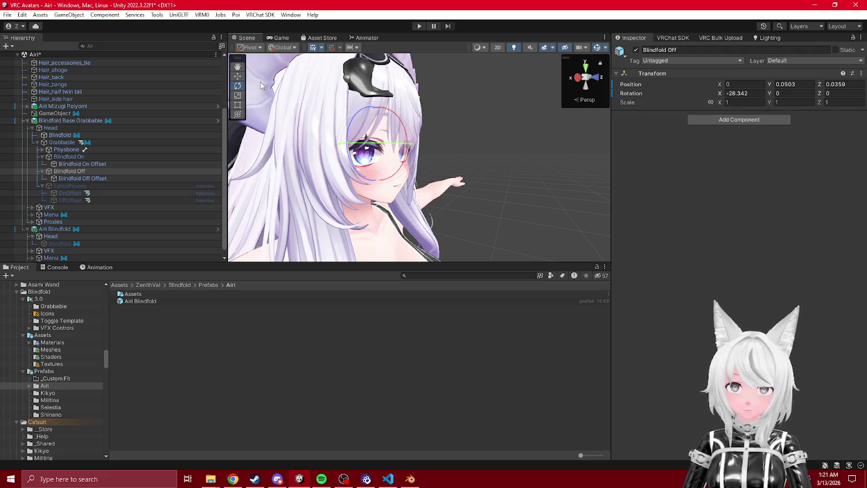
{"action": "left_click_drag", "start_coordinate": [372, 153], "coordinate": [452, 178]}
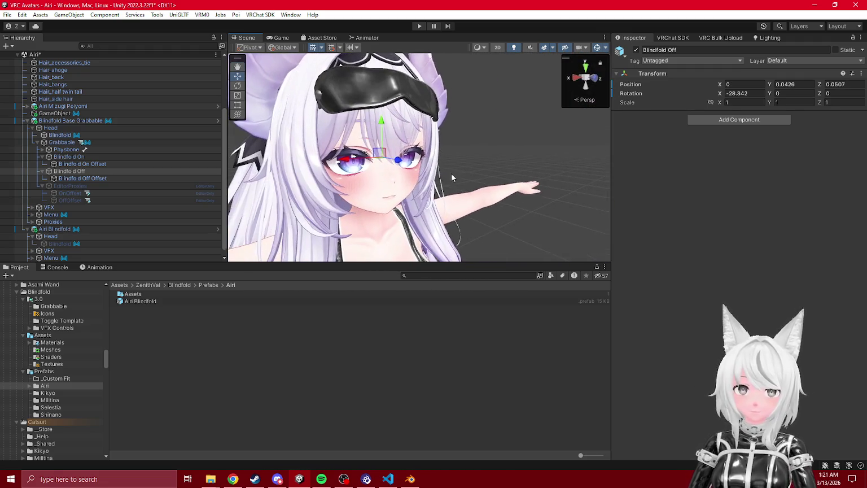
{"action": "mouse_move", "coordinate": [383, 130]}
{"action": "left_mouse_down"}
{"action": "mouse_move", "coordinate": [429, 165]}
{"action": "mouse_move", "coordinate": [367, 161]}
{"action": "mouse_move", "coordinate": [425, 162]}
{"action": "mouse_move", "coordinate": [400, 147]}
{"action": "mouse_move", "coordinate": [388, 161]}
{"action": "mouse_move", "coordinate": [261, 148]}
{"action": "mouse_move", "coordinate": [350, 151]}
{"action": "left_mouse_up"}
{"action": "key", "text": "ctrl+z"}
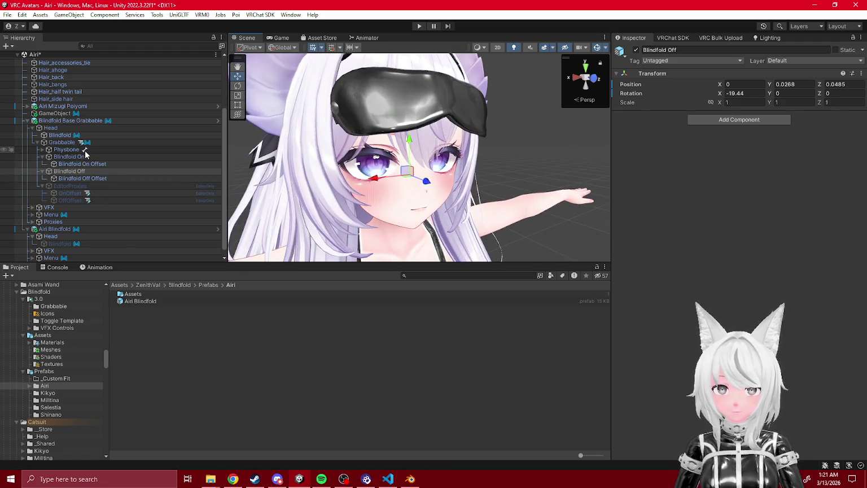
- Tilt Blindfold Off to X rotation -18.211 and move it to Y 0.0275, Z 0.0465
{"action": "left_click", "coordinate": [85, 154]}
{"action": "mouse_move", "coordinate": [430, 175]}
{"action": "left_mouse_down"}
{"action": "mouse_move", "coordinate": [490, 169]}
{"action": "mouse_move", "coordinate": [544, 179]}
{"action": "left_mouse_up"}
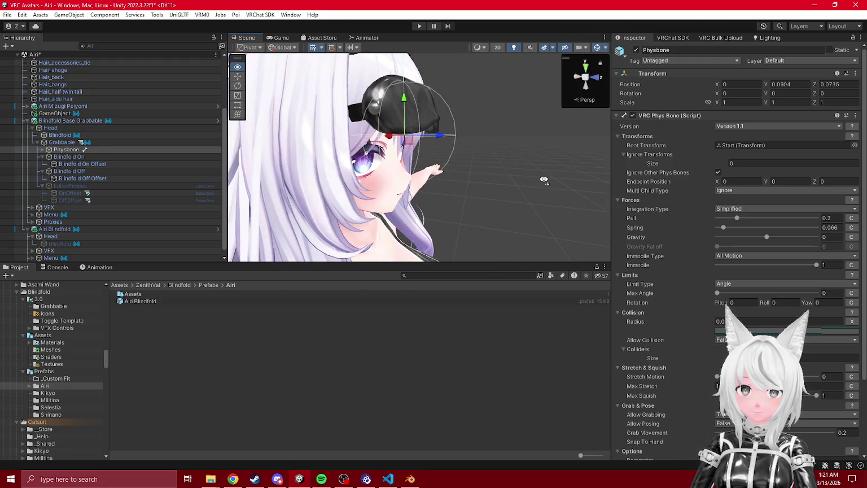
{"action": "mouse_move", "coordinate": [407, 146]}
{"action": "left_mouse_down"}
{"action": "mouse_move", "coordinate": [435, 143]}
{"action": "mouse_move", "coordinate": [395, 141]}
{"action": "mouse_move", "coordinate": [435, 148]}
{"action": "mouse_move", "coordinate": [426, 150]}
{"action": "left_mouse_up"}
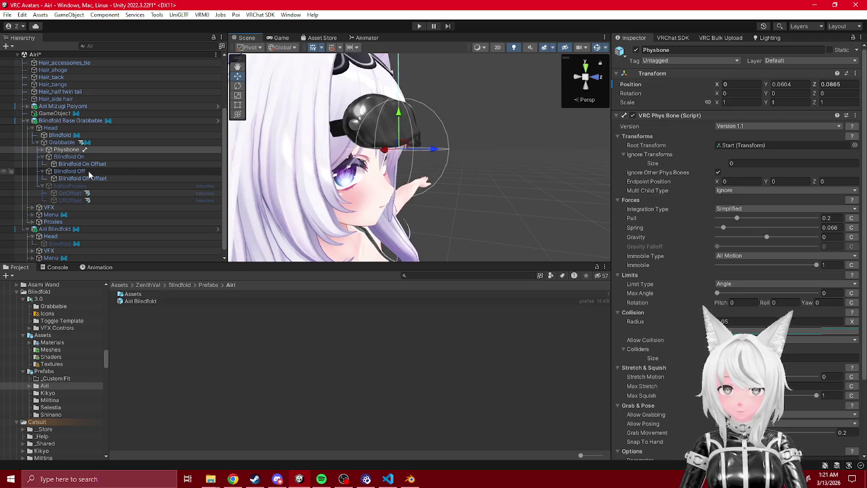
{"action": "left_click", "coordinate": [88, 172]}
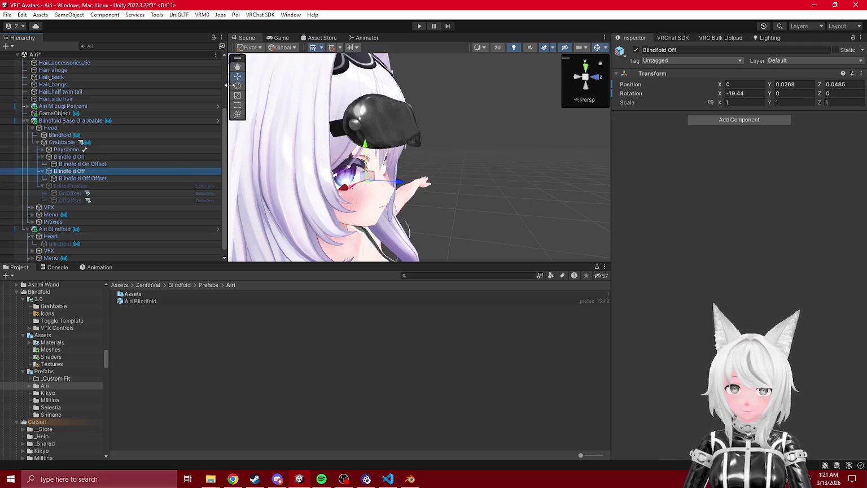
{"action": "left_click", "coordinate": [237, 86]}
{"action": "left_click_drag", "start_coordinate": [389, 152], "coordinate": [280, 103]}
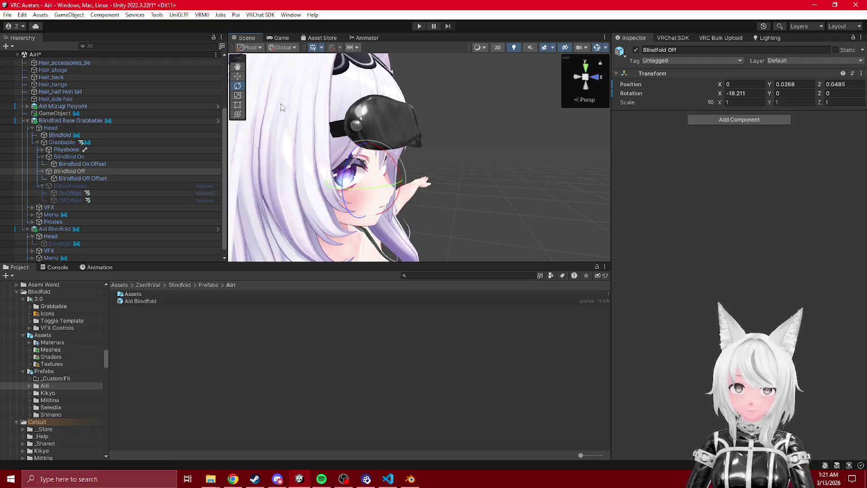
{"action": "left_click", "coordinate": [238, 77]}
{"action": "left_click_drag", "start_coordinate": [366, 169], "coordinate": [381, 175]}
{"action": "left_click_drag", "start_coordinate": [426, 130], "coordinate": [469, 131]}
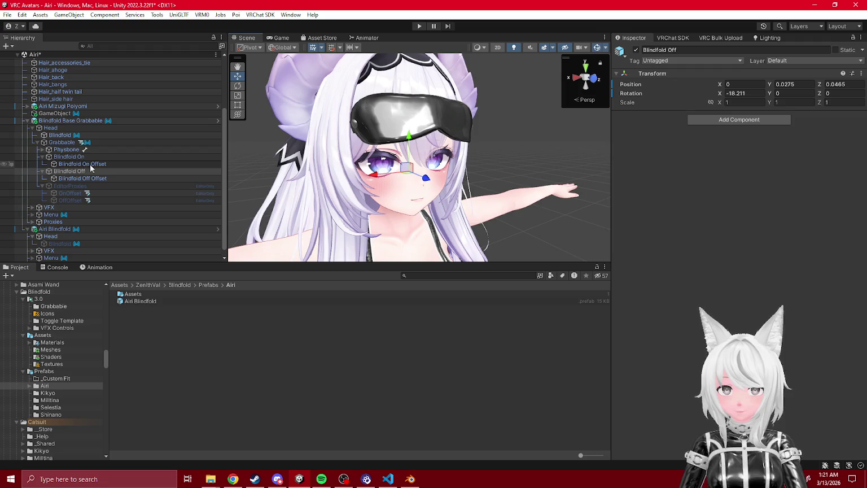
{"action": "left_click", "coordinate": [85, 142]}
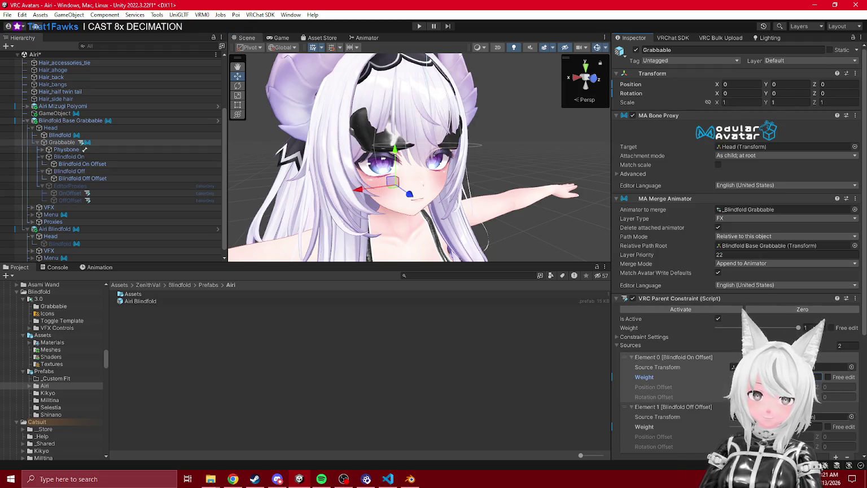
- Rename Blindfold Base Grabbable to Airi Blindfold Grabbable
{"action": "left_click_drag", "start_coordinate": [508, 188], "coordinate": [460, 198]}
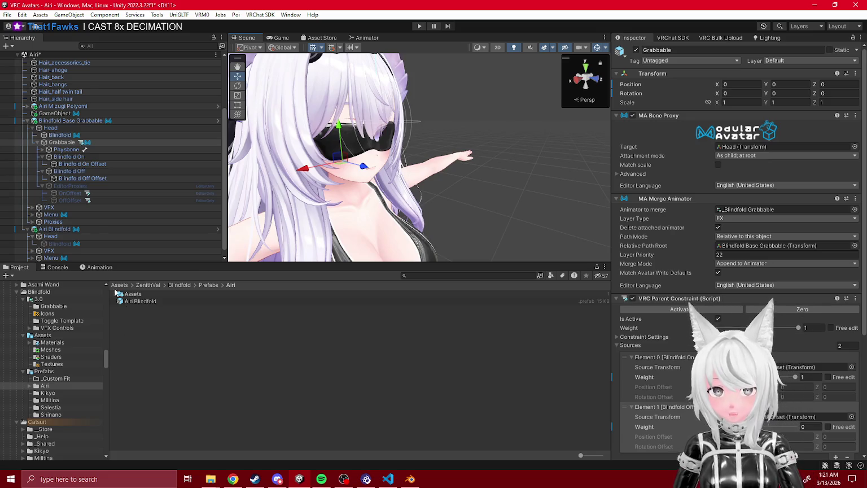
{"action": "mouse_move", "coordinate": [63, 120]}
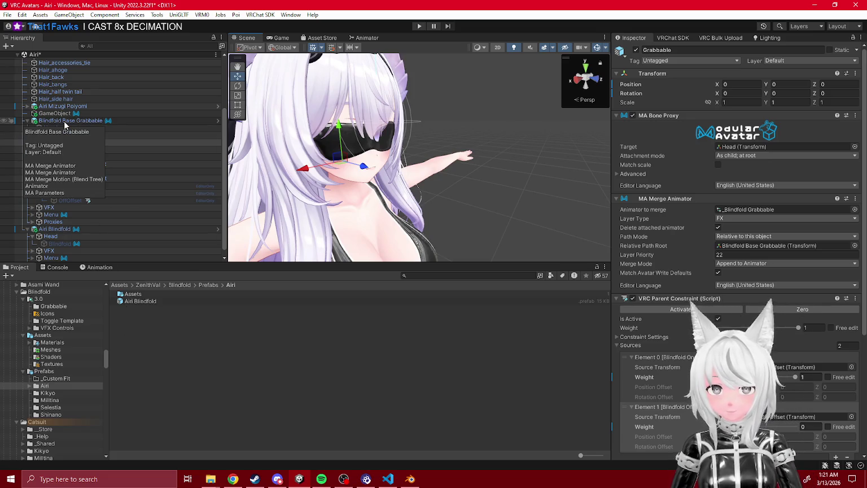
{"action": "left_click", "coordinate": [79, 122]}
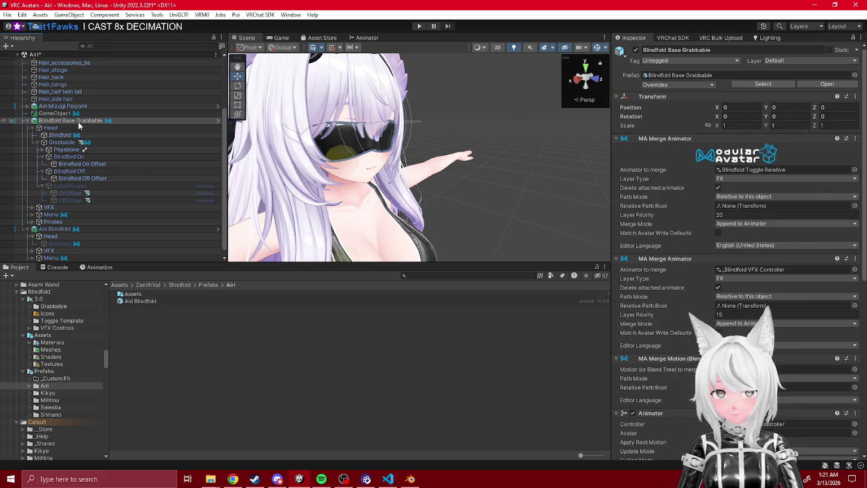
{"action": "left_click", "coordinate": [80, 121]}
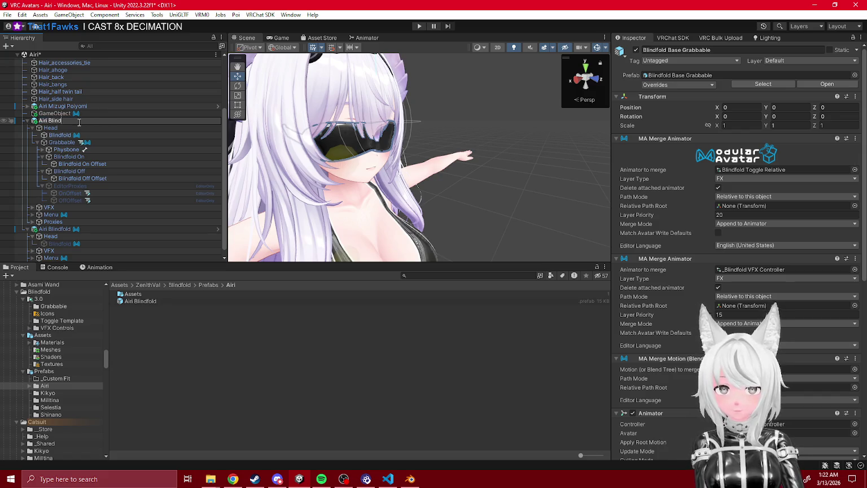
{"action": "type", "text": "ble"}
{"action": "key", "text": "Return"}
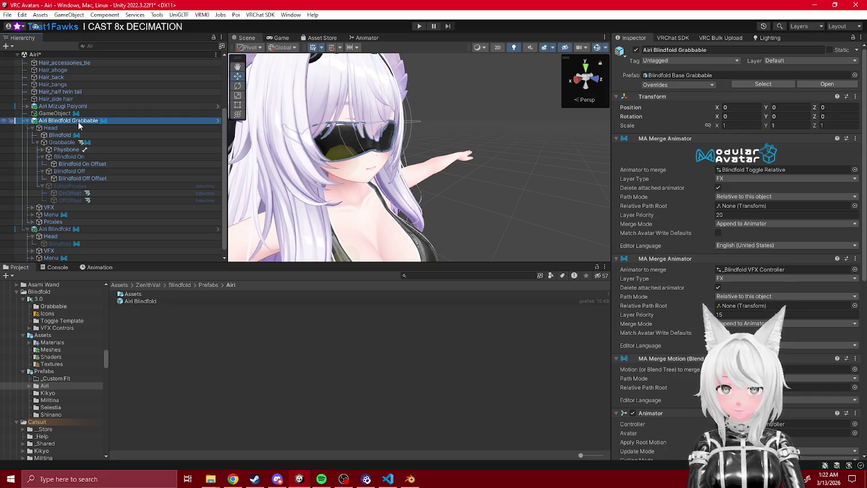
- Save it as a prefab variant in the Airi folder, removing 'Variant' from the asset name
{"action": "left_click", "coordinate": [42, 185]}
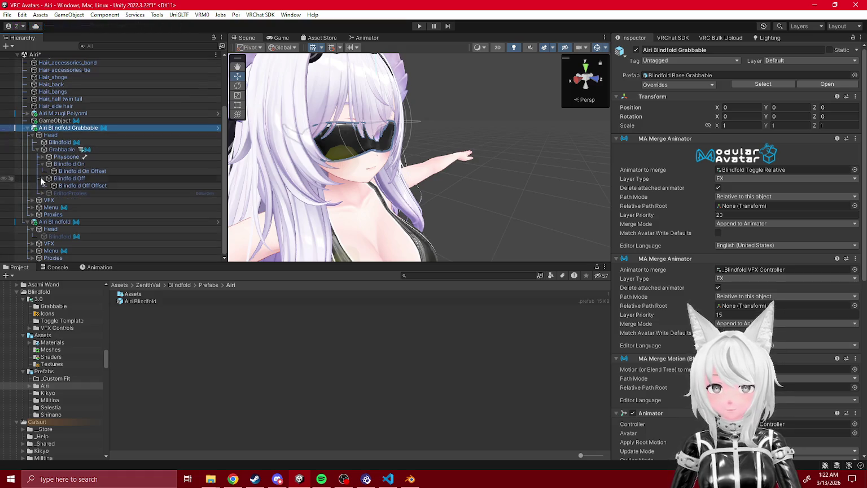
{"action": "left_click", "coordinate": [42, 178]}
{"action": "left_click", "coordinate": [42, 170]}
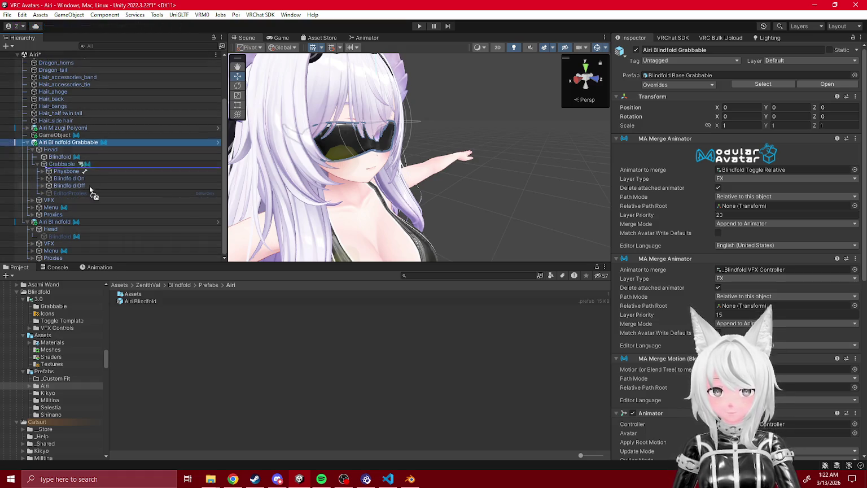
{"action": "left_click_drag", "start_coordinate": [175, 342], "coordinate": [208, 309]}
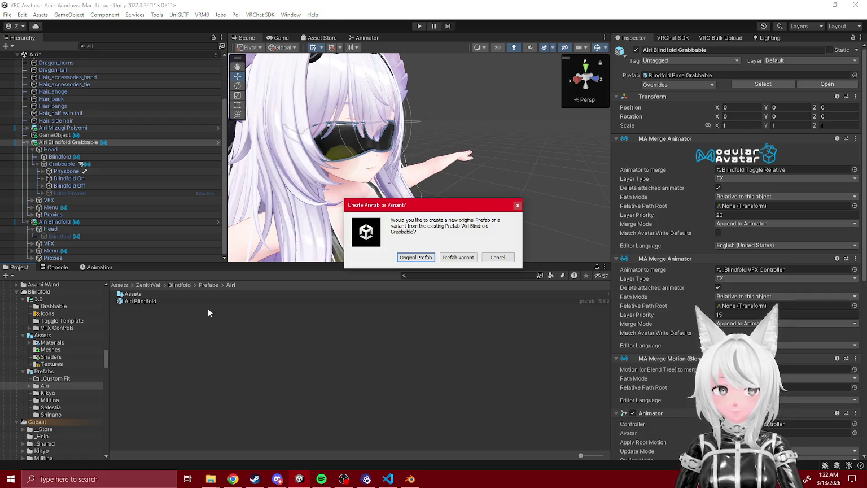
{"action": "left_click", "coordinate": [458, 257]}
{"action": "left_click", "coordinate": [161, 308]}
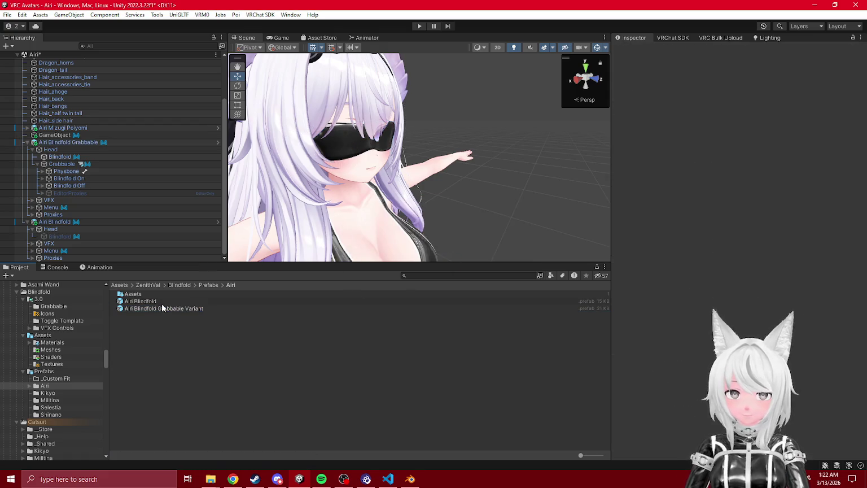
{"action": "left_click", "coordinate": [161, 309]}
{"action": "left_click", "coordinate": [250, 311]}
{"action": "key", "text": "BackSpace"}
{"action": "key", "text": "BackSpace"}
{"action": "key", "text": "BackSpace"}
{"action": "key", "text": "Return"}
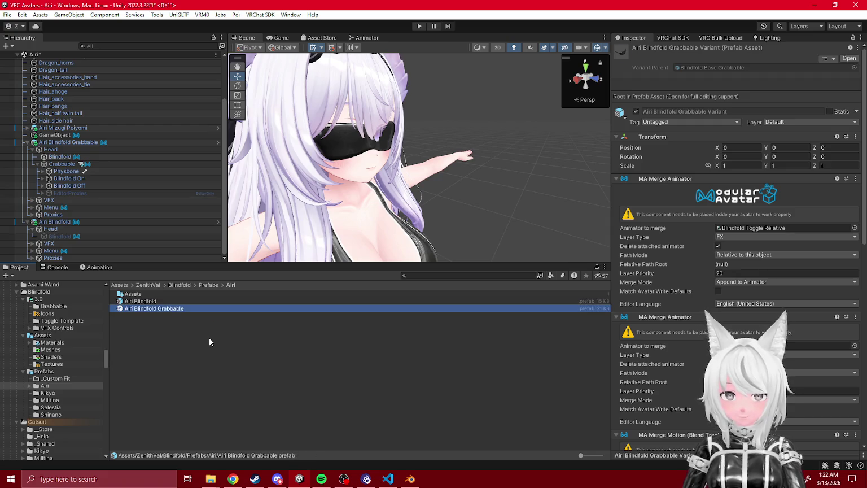
{"action": "left_click", "coordinate": [209, 337]}
- Delete the old Airi Blindfold object from the Hierarchy
{"action": "left_click", "coordinate": [65, 143]}
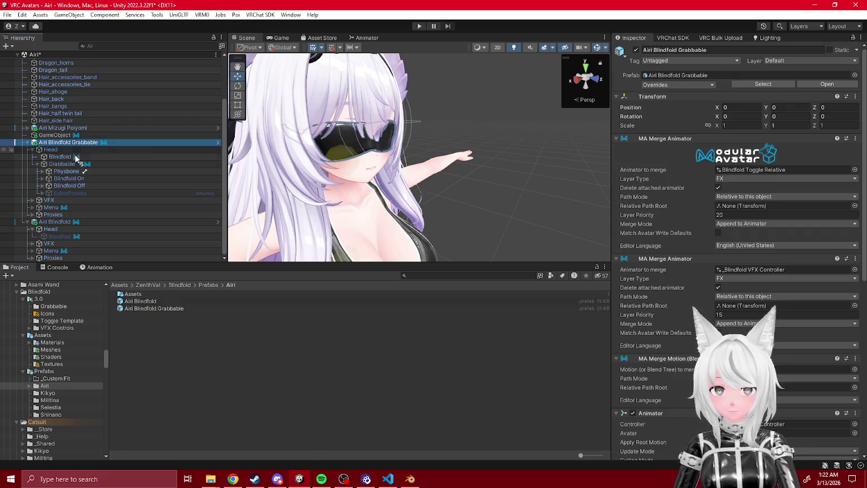
{"action": "left_click", "coordinate": [51, 223]}
{"action": "key", "text": "Delete"}
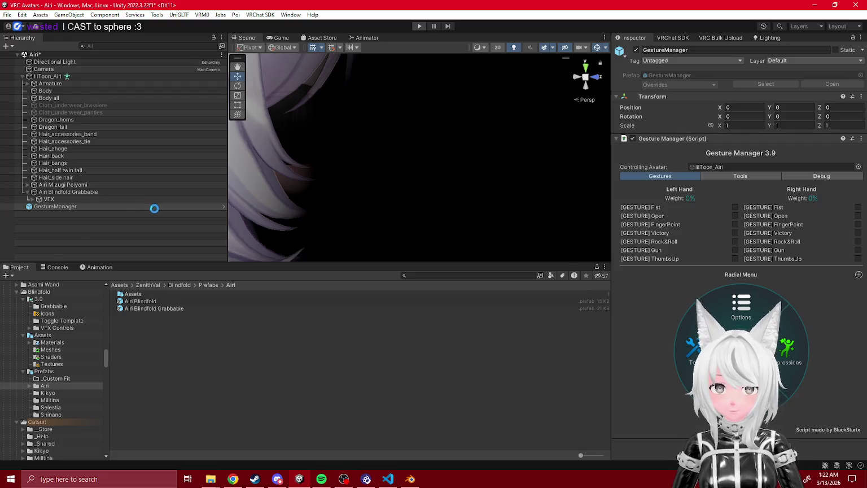
- In nested Blindfold Base, set MA Parameters Blindfold/Strength default to 0.75, save, and enter play mode
{"action": "left_click", "coordinate": [219, 200]}
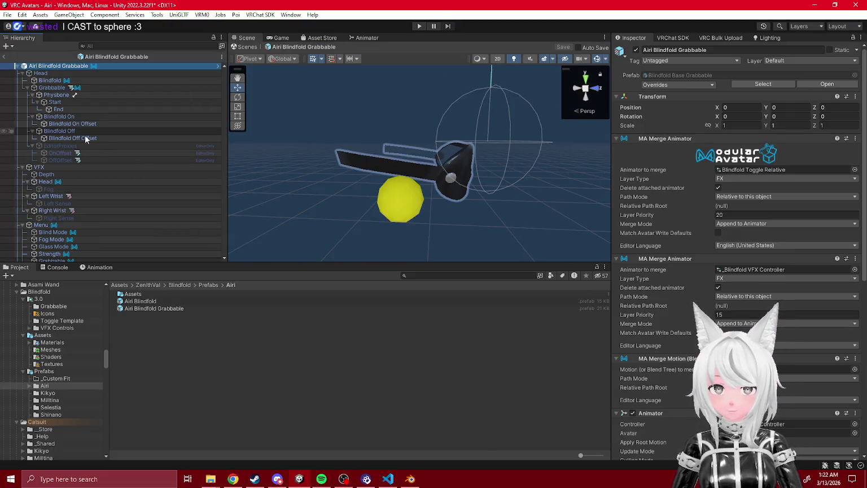
{"action": "scroll", "coordinate": [74, 180], "scroll_direction": "down", "scroll_amount": 5}
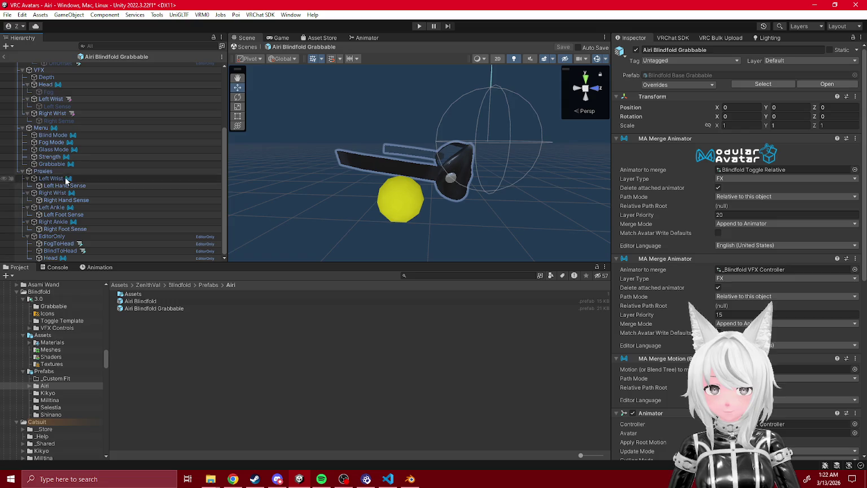
{"action": "scroll", "coordinate": [69, 198], "scroll_direction": "up", "scroll_amount": 4}
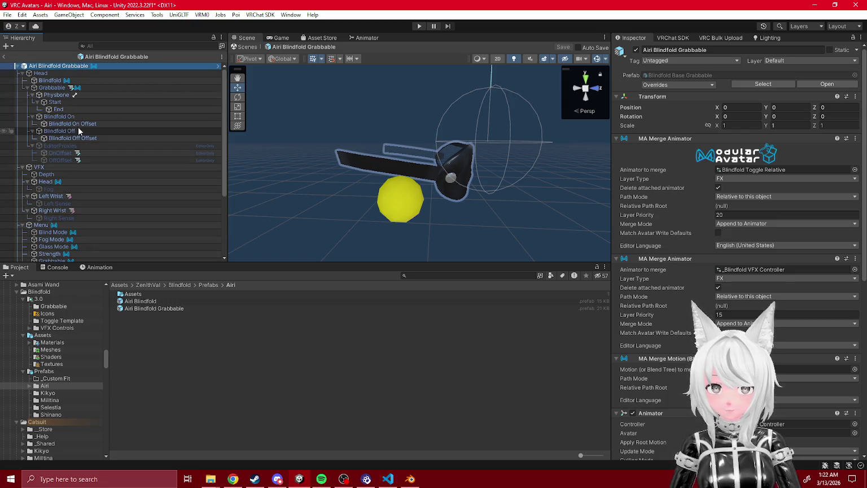
{"action": "left_click", "coordinate": [218, 67]}
{"action": "left_click", "coordinate": [219, 66]}
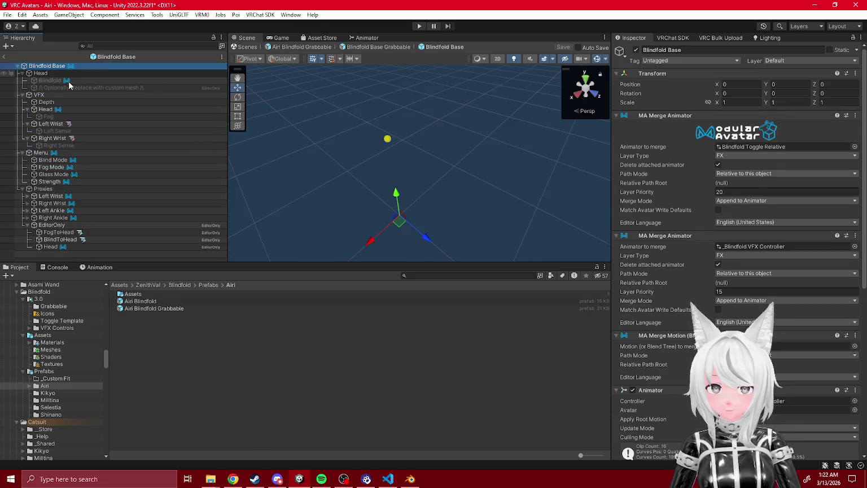
{"action": "scroll", "coordinate": [716, 279], "scroll_direction": "down", "scroll_amount": 10}
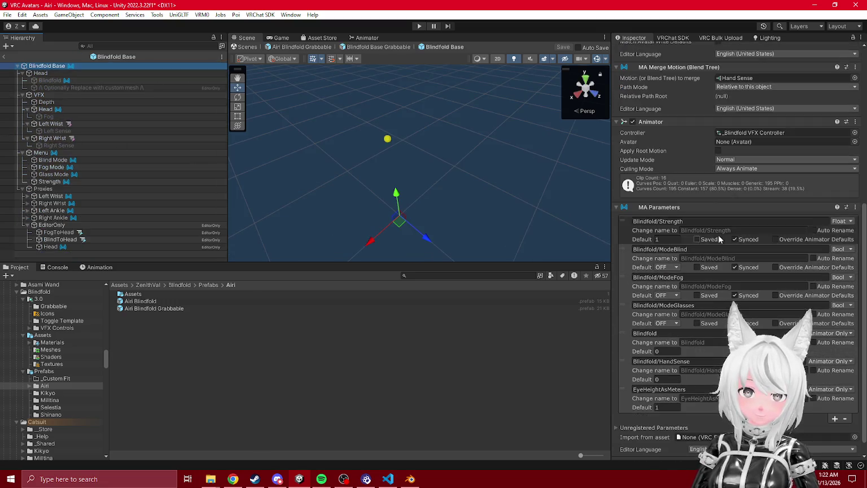
{"action": "left_click", "coordinate": [668, 238]}
{"action": "type", "text": ".75"}
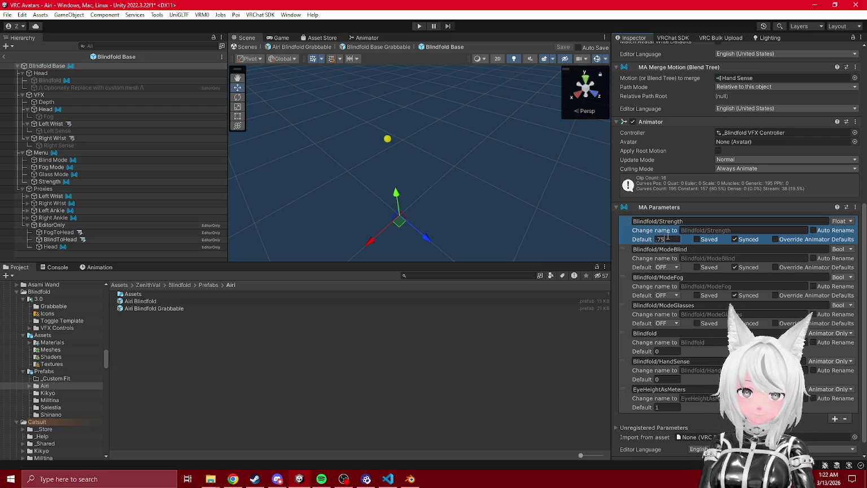
{"action": "left_click", "coordinate": [16, 65]}
{"action": "left_click", "coordinate": [414, 258]}
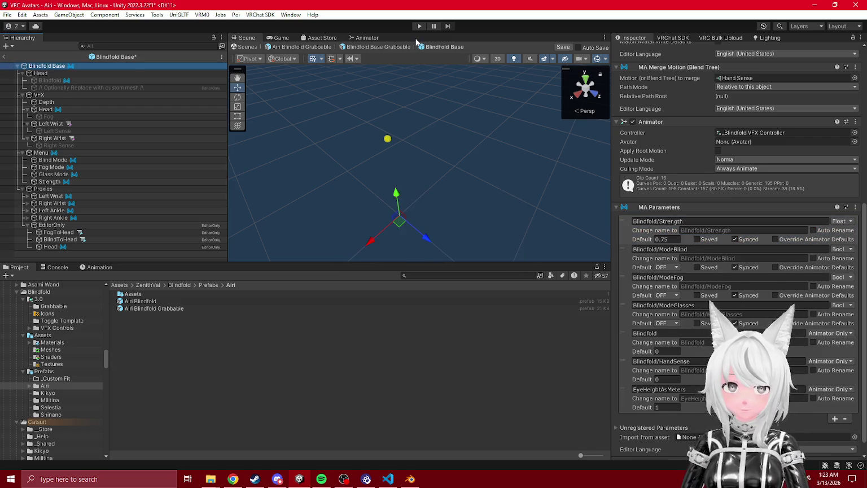
{"action": "key", "text": "ctrl+p"}
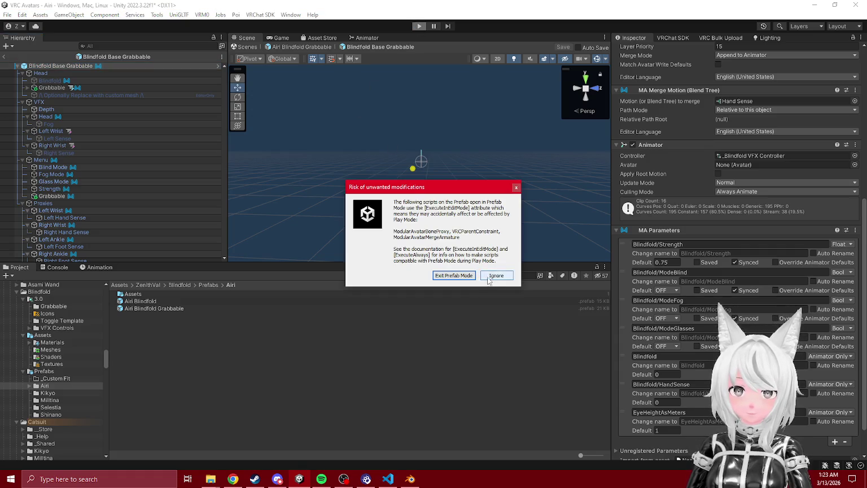
- Dismiss the modification warning, add a Gesture Manager, and open the avatar's Blindfold menu in Game view
{"action": "left_click", "coordinate": [490, 278]}
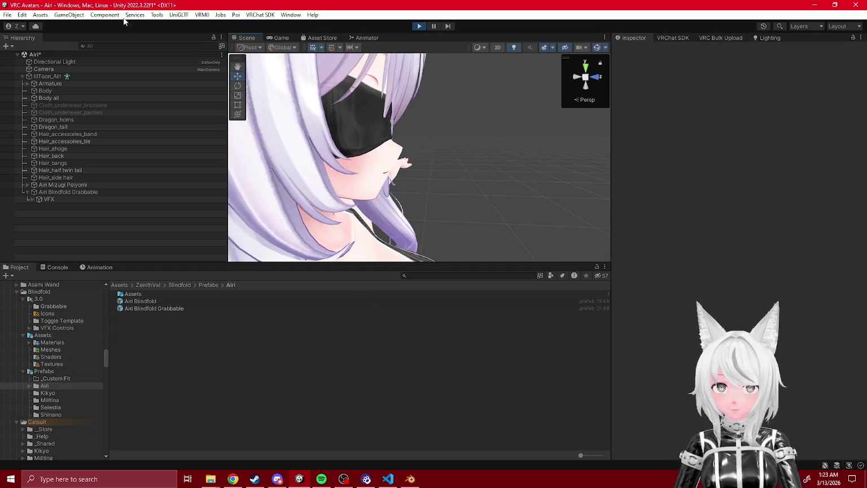
{"action": "left_click", "coordinate": [156, 15]}
{"action": "left_click", "coordinate": [192, 36]}
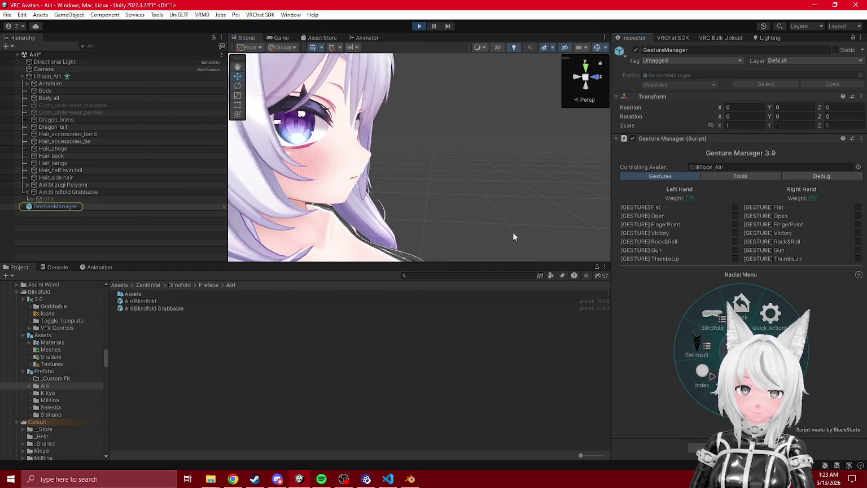
{"action": "left_click", "coordinate": [712, 322]}
{"action": "mouse_move", "coordinate": [491, 181]}
{"action": "left_mouse_down"}
{"action": "mouse_move", "coordinate": [478, 168]}
{"action": "mouse_move", "coordinate": [488, 188]}
{"action": "mouse_move", "coordinate": [436, 188]}
{"action": "mouse_move", "coordinate": [428, 179]}
{"action": "left_mouse_up"}
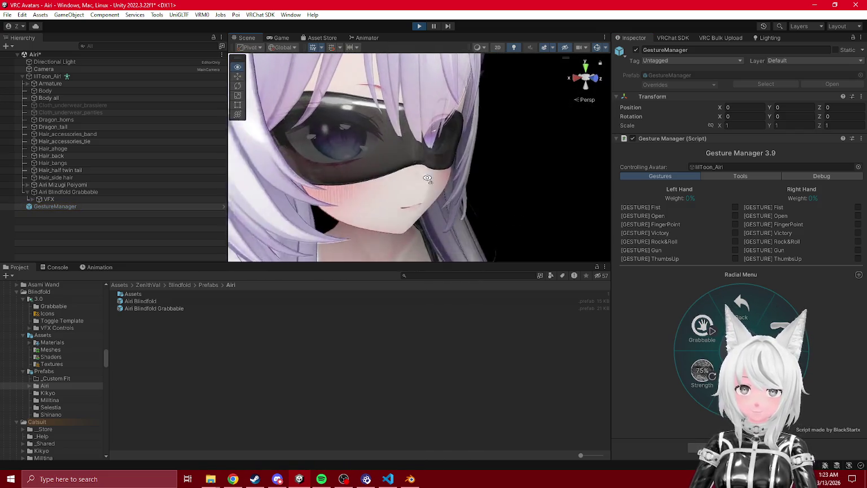
{"action": "key", "text": "ctrl+2"}
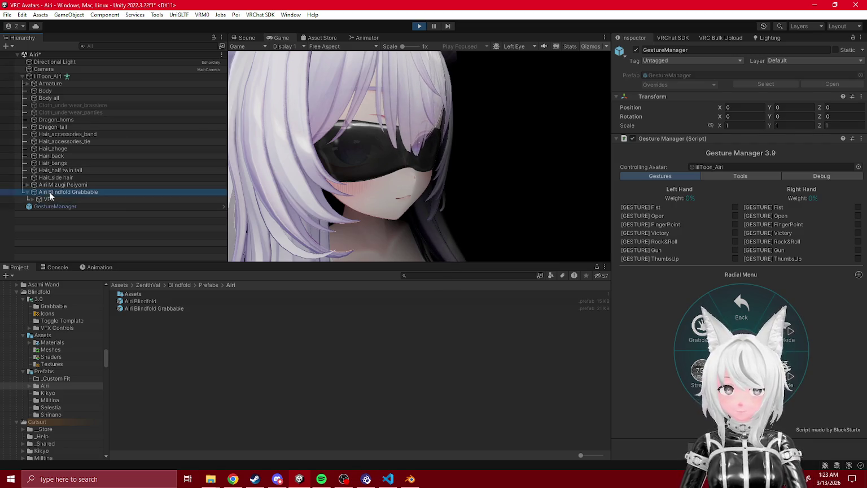
- Frame the blindfold and lilToon_Airi avatar in Scene view, check the Game view, then stop play mode
{"action": "left_click", "coordinate": [68, 192]}
{"action": "left_click", "coordinate": [247, 37]}
{"action": "key", "text": "f"}
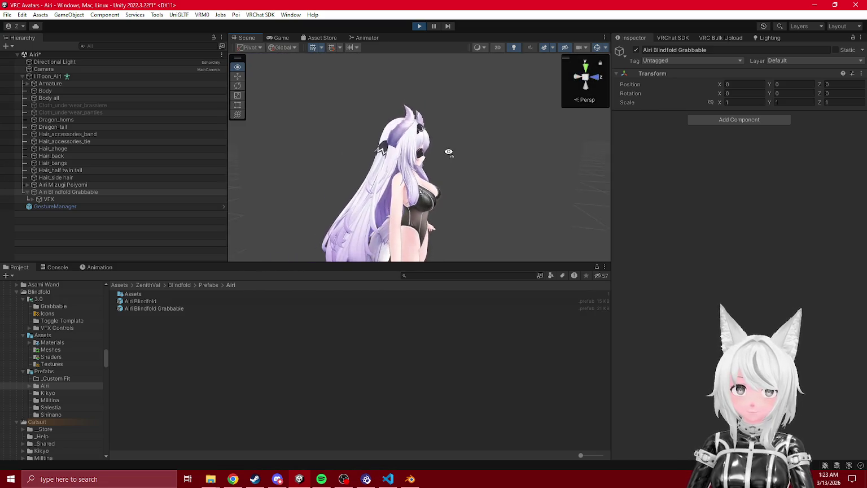
{"action": "left_click", "coordinate": [45, 76]}
{"action": "key", "text": "f"}
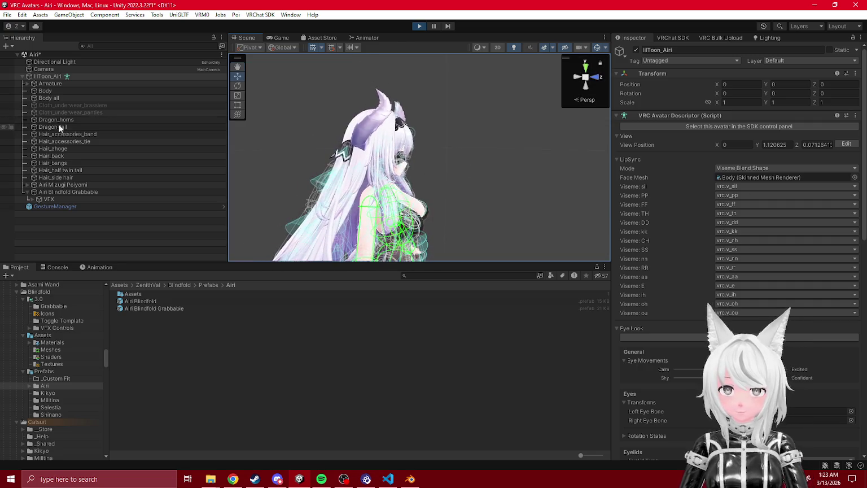
{"action": "left_click", "coordinate": [63, 206]}
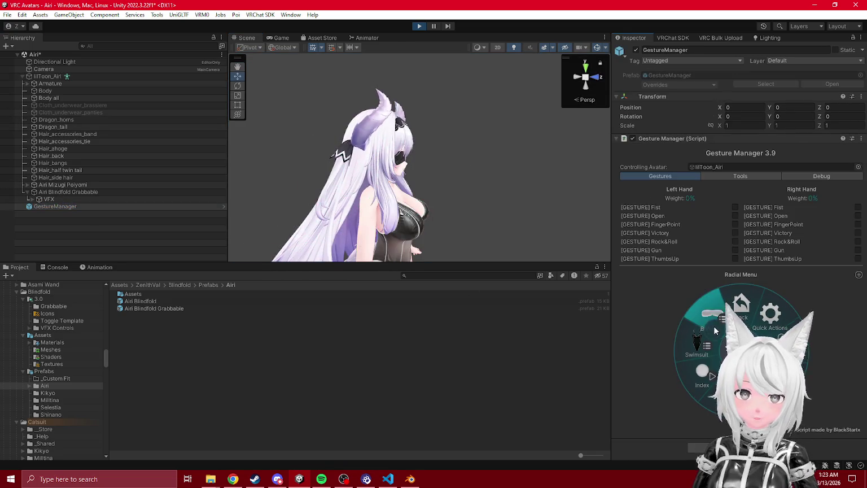
{"action": "left_click", "coordinate": [279, 38]}
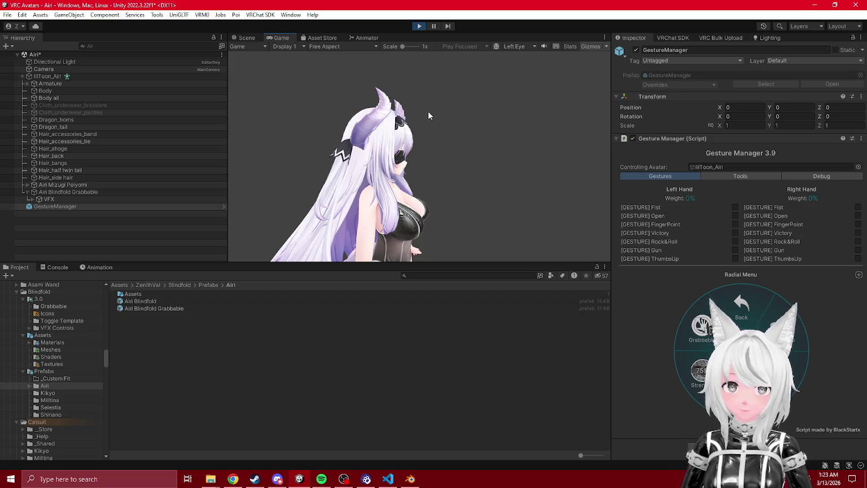
{"action": "left_click", "coordinate": [49, 76]}
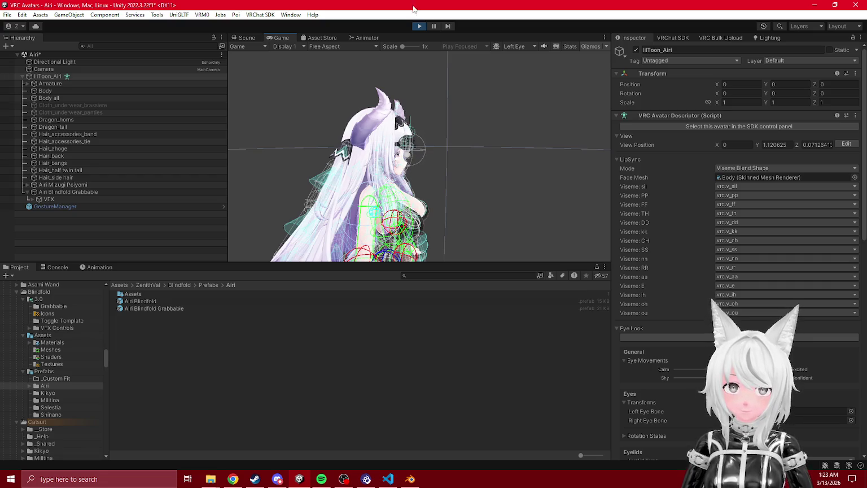
{"action": "left_click", "coordinate": [419, 26]}
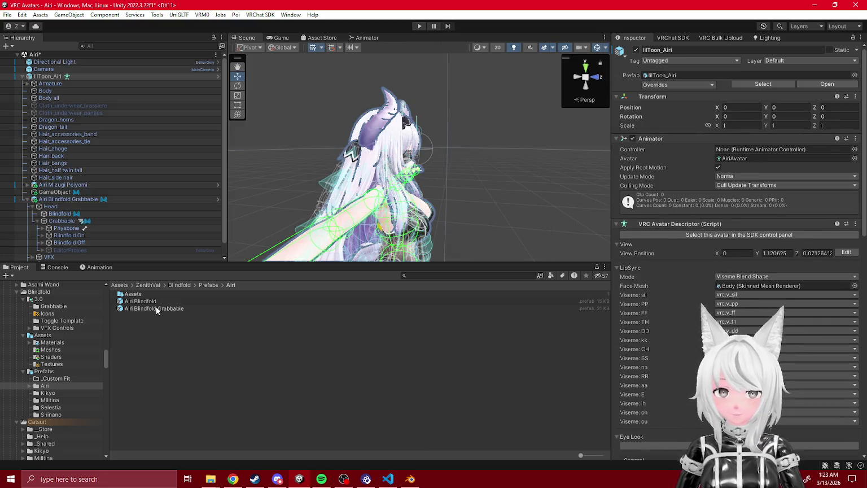
- In the Airi Blindfold Grabbable prefab, set Grabbable's BlindfoldGrabbable default to ON, then open Blindfold Base Grabbable
{"action": "double_click", "coordinate": [153, 308]}
{"action": "scroll", "coordinate": [45, 203], "scroll_direction": "down", "scroll_amount": 5}
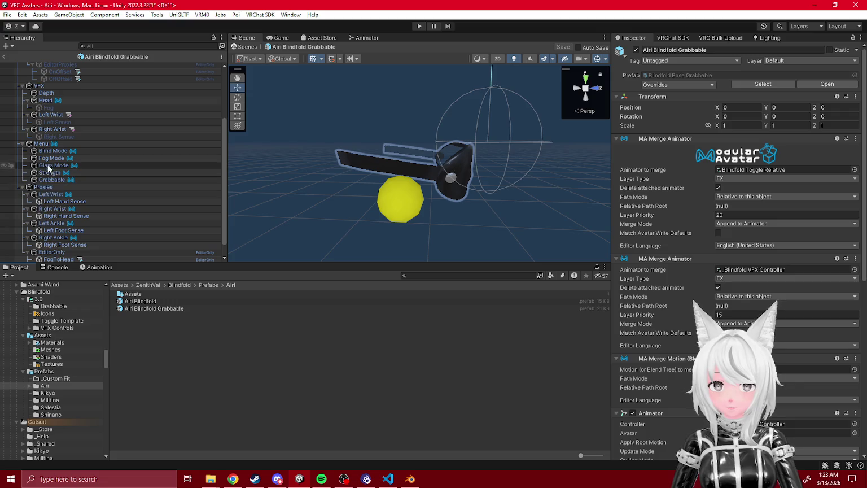
{"action": "scroll", "coordinate": [34, 108], "scroll_direction": "up", "scroll_amount": 5}
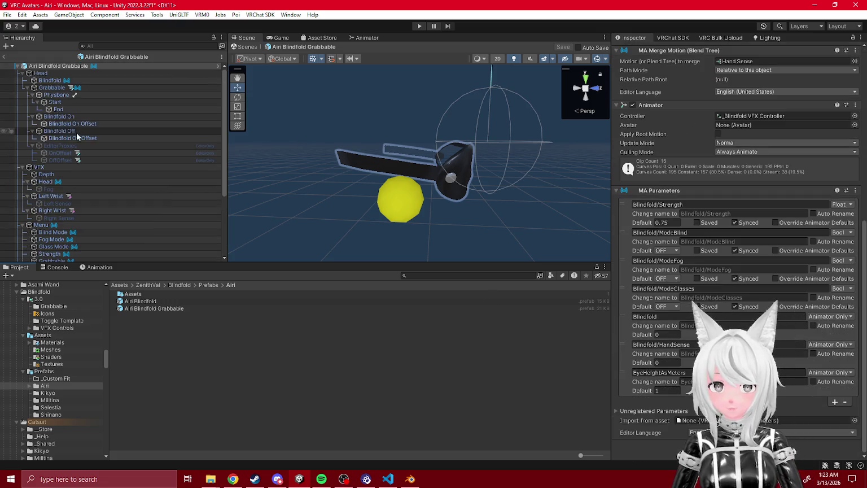
{"action": "left_click", "coordinate": [51, 88]}
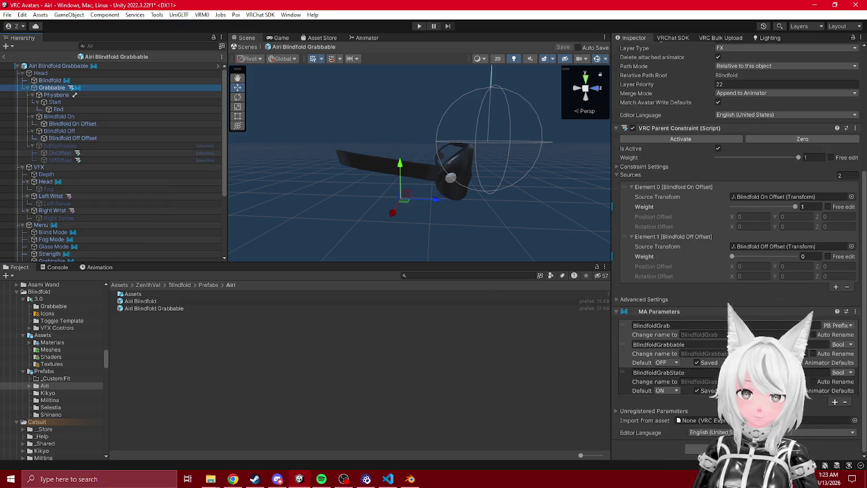
{"action": "left_click", "coordinate": [675, 382]}
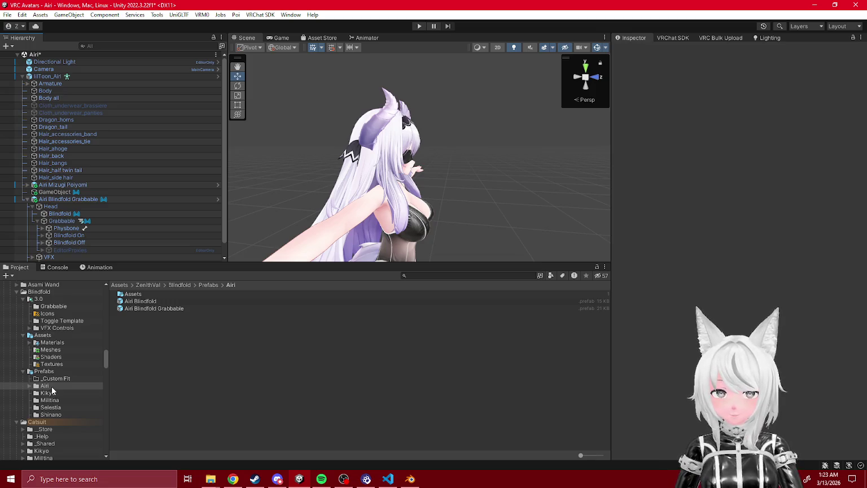
{"action": "left_click", "coordinate": [44, 371]}
{"action": "double_click", "coordinate": [156, 344]}
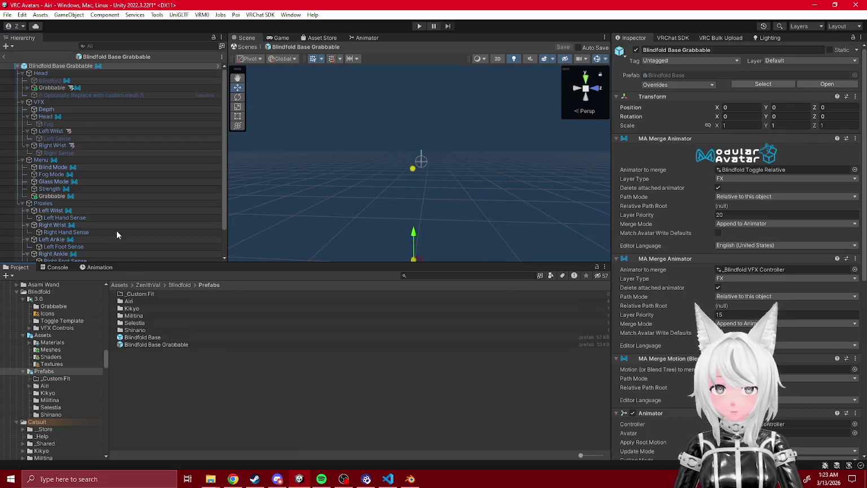
- Set the base prefab Grabbable's BlindfoldGrabbable default to ON and save on leaving prefab mode
{"action": "left_click", "coordinate": [51, 88]}
{"action": "scroll", "coordinate": [653, 326], "scroll_direction": "down", "scroll_amount": 5}
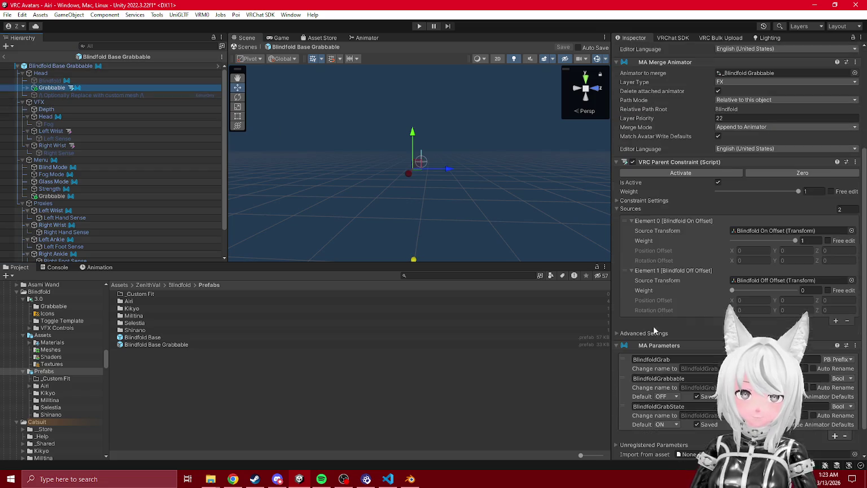
{"action": "scroll", "coordinate": [654, 273], "scroll_direction": "down", "scroll_amount": 2}
{"action": "left_click", "coordinate": [666, 362]}
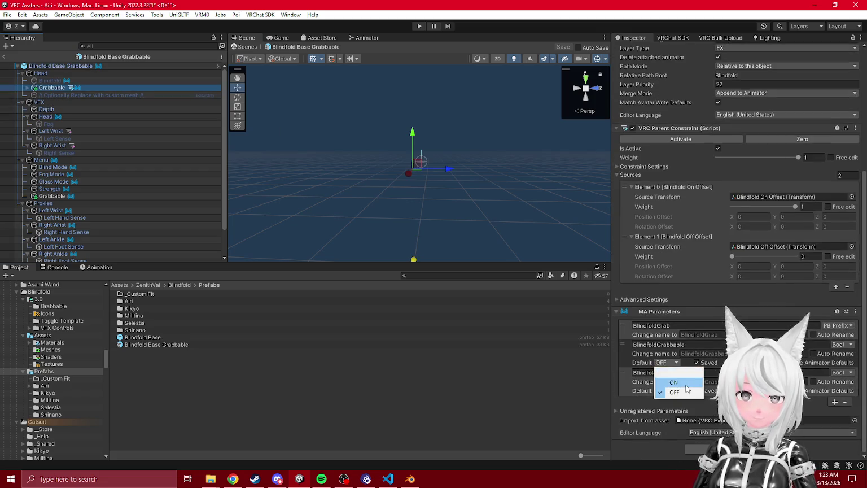
{"action": "left_click", "coordinate": [667, 383]}
{"action": "left_click", "coordinate": [3, 56]}
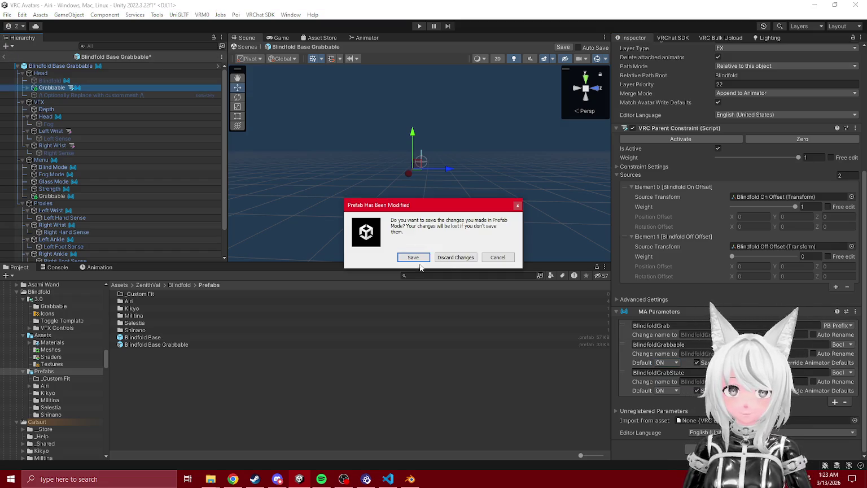
{"action": "left_click", "coordinate": [414, 257]}
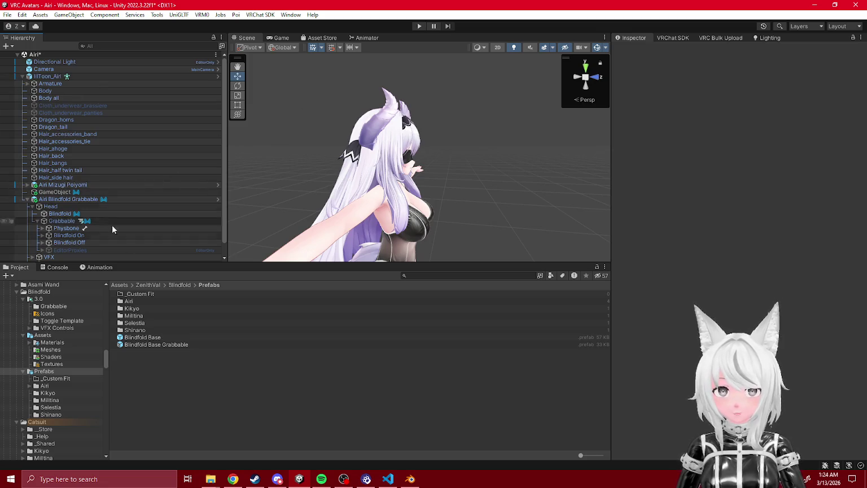
- On the root MA Parameters, tick Override Animator Defaults for Blindfold/Strength, ModeBlind and ModeFog
{"action": "double_click", "coordinate": [157, 344]}
{"action": "scroll", "coordinate": [792, 306], "scroll_direction": "down", "scroll_amount": 10}
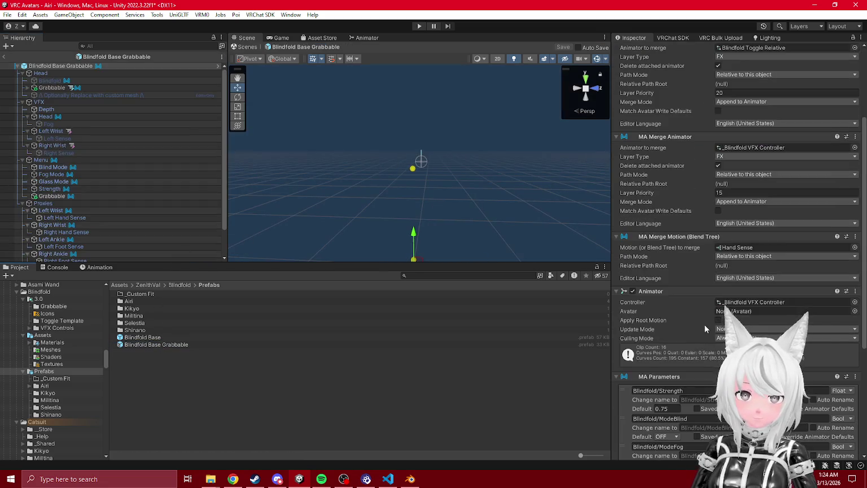
{"action": "left_click", "coordinate": [53, 88]}
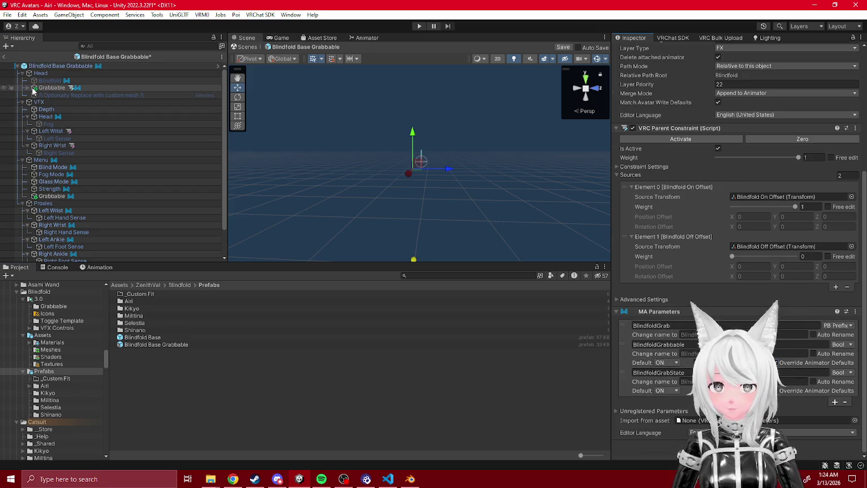
{"action": "left_click", "coordinate": [61, 66]}
{"action": "scroll", "coordinate": [734, 338], "scroll_direction": "down", "scroll_amount": 5}
{"action": "left_click", "coordinate": [777, 252]}
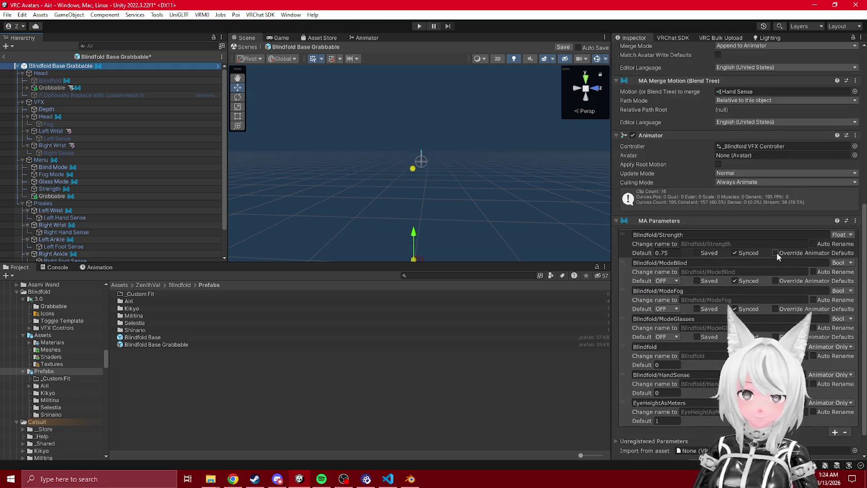
{"action": "left_click", "coordinate": [788, 281]}
{"action": "left_click", "coordinate": [775, 309]}
{"action": "left_click", "coordinate": [774, 338]}
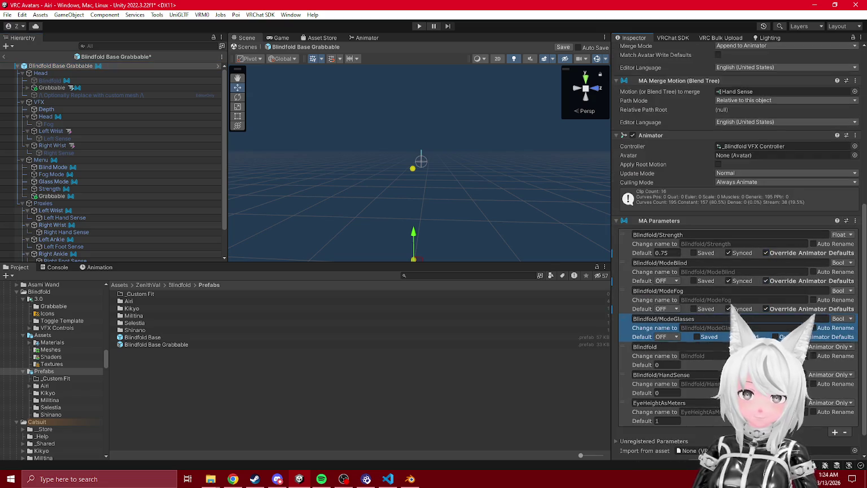
- Apply the modified parameters component to the prefab and save on exit
{"action": "right_click", "coordinate": [660, 221]}
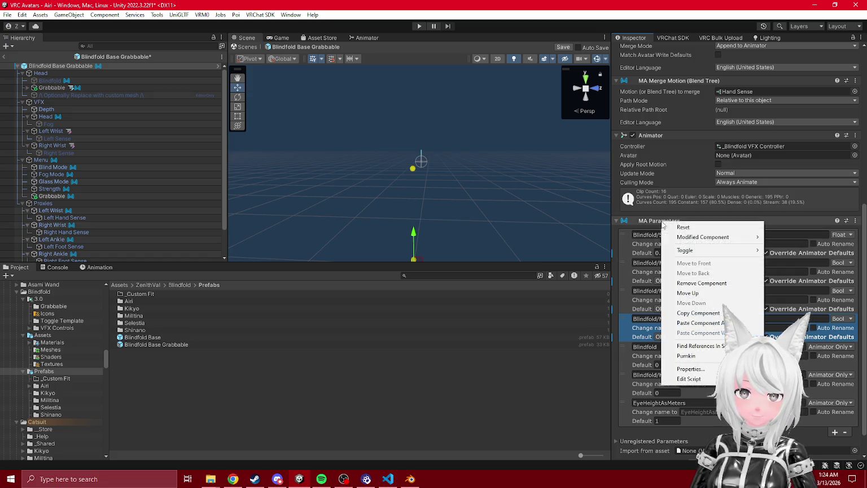
{"action": "mouse_move", "coordinate": [706, 237]}
{"action": "left_click", "coordinate": [642, 242]}
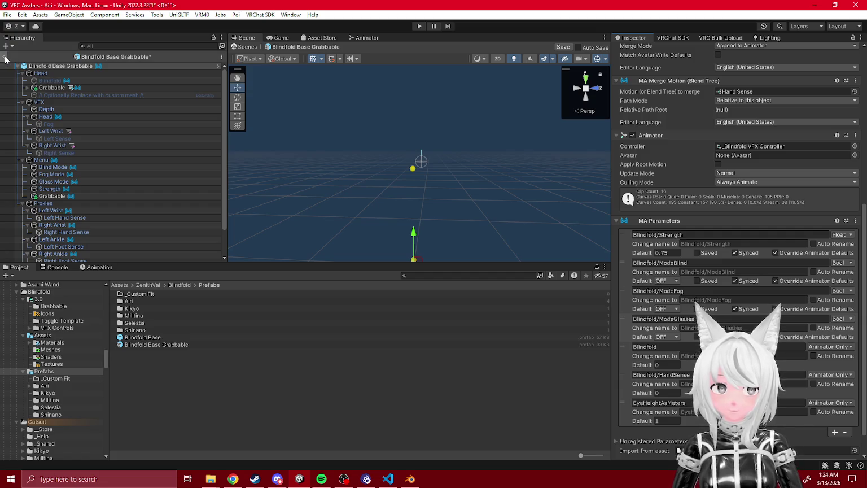
{"action": "left_click", "coordinate": [413, 257]}
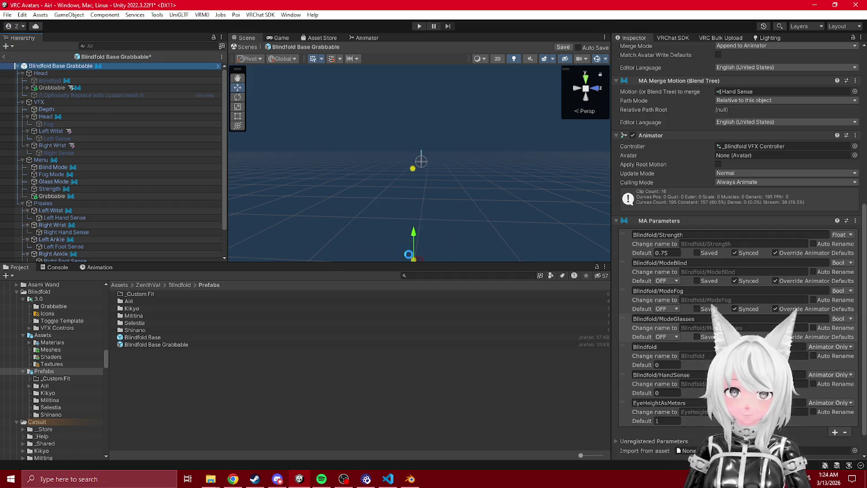
{"action": "left_click", "coordinate": [61, 199]}
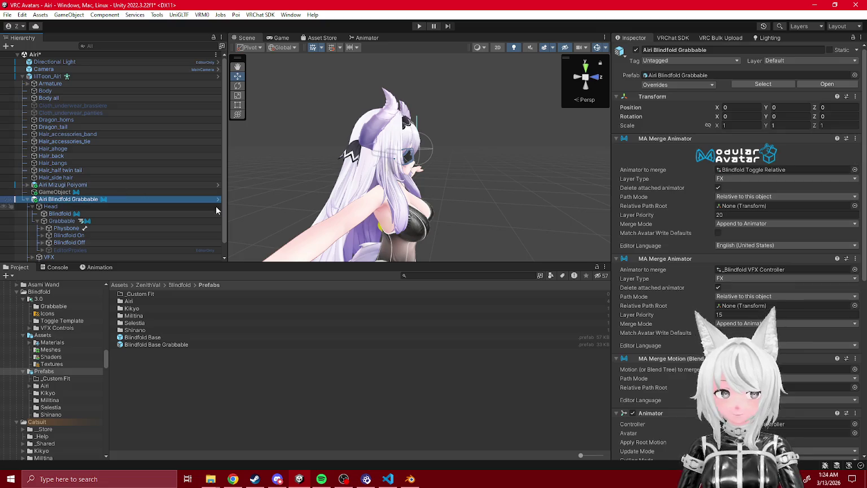
- In the Airi Blindfold Grabbable prefab, revert the Grabbable constraint's Element 0 and Element 1 weight overrides
{"action": "left_click", "coordinate": [219, 199]}
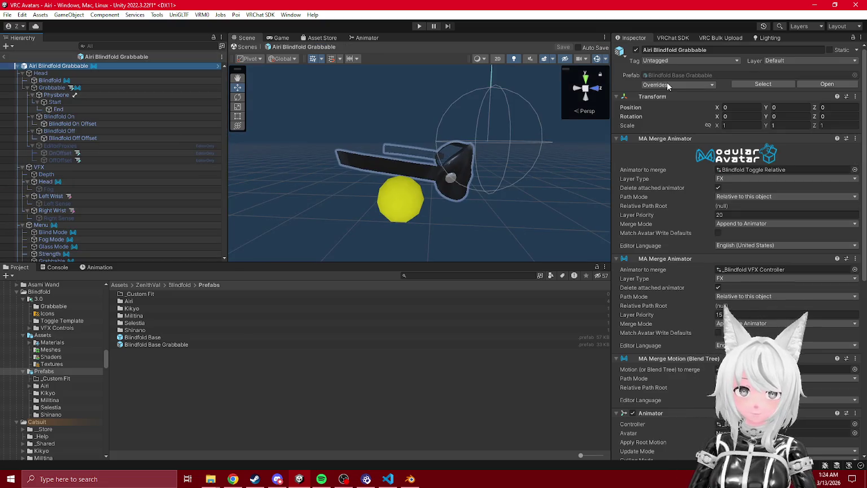
{"action": "left_click", "coordinate": [667, 83]}
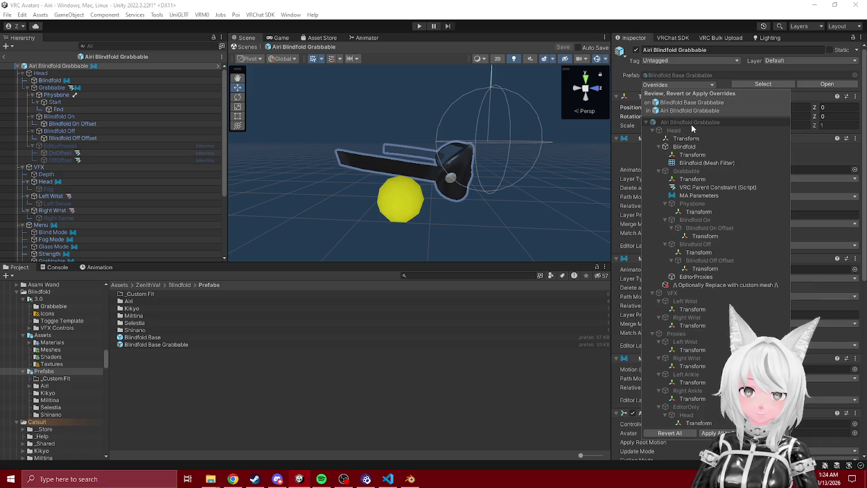
{"action": "left_click", "coordinate": [615, 282]}
{"action": "scroll", "coordinate": [618, 302], "scroll_direction": "down", "scroll_amount": 3}
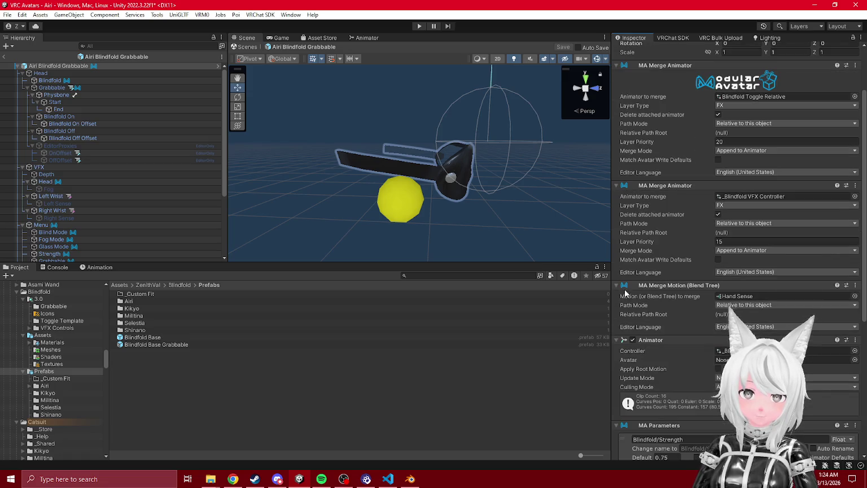
{"action": "left_click", "coordinate": [53, 87]}
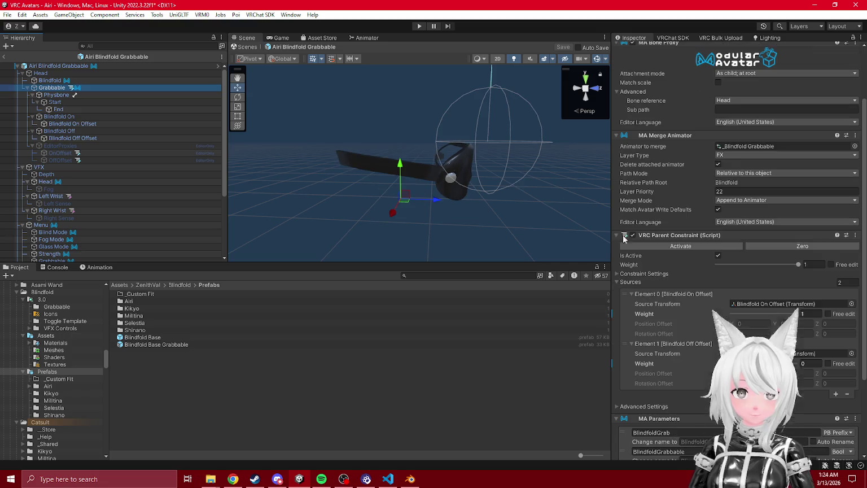
{"action": "scroll", "coordinate": [663, 291], "scroll_direction": "down", "scroll_amount": 4}
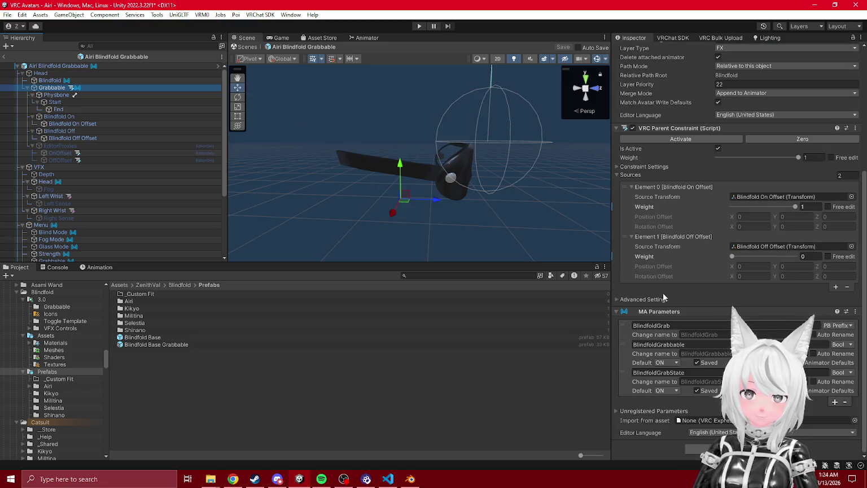
{"action": "right_click", "coordinate": [642, 205]}
{"action": "left_click", "coordinate": [669, 242]}
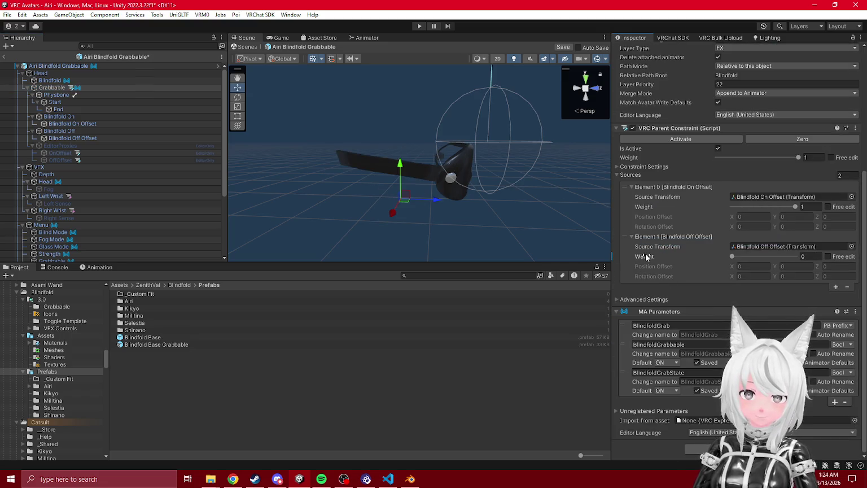
{"action": "right_click", "coordinate": [645, 256]}
{"action": "left_click", "coordinate": [669, 291]}
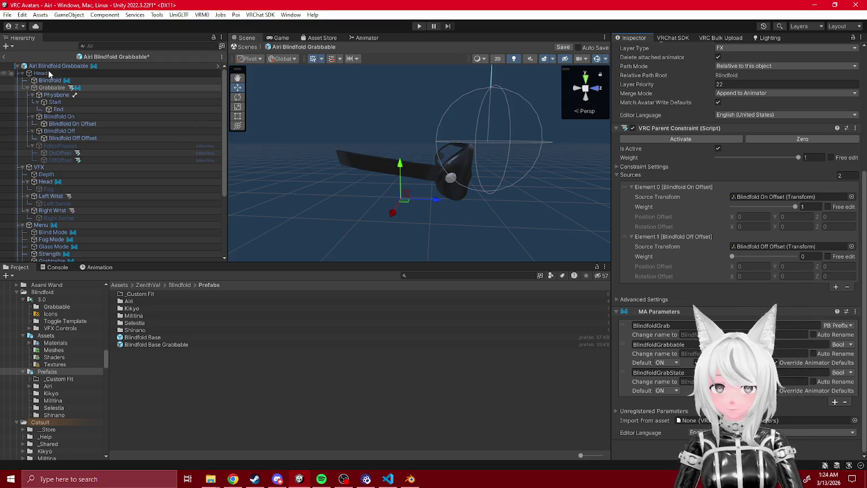
- Apply the Grabbable parent constraint changes to the Blindfold Base Grabbable prefab
{"action": "left_click", "coordinate": [49, 67]}
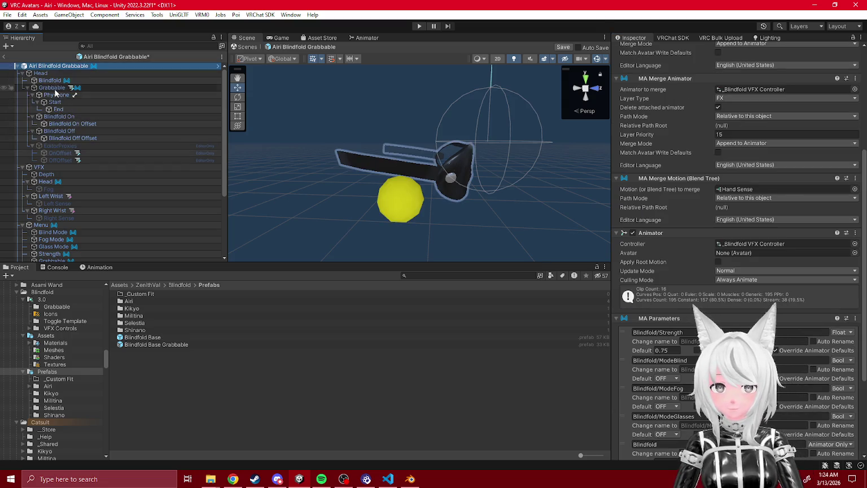
{"action": "left_click", "coordinate": [52, 88]}
{"action": "right_click", "coordinate": [653, 146]}
{"action": "mouse_move", "coordinate": [658, 163]}
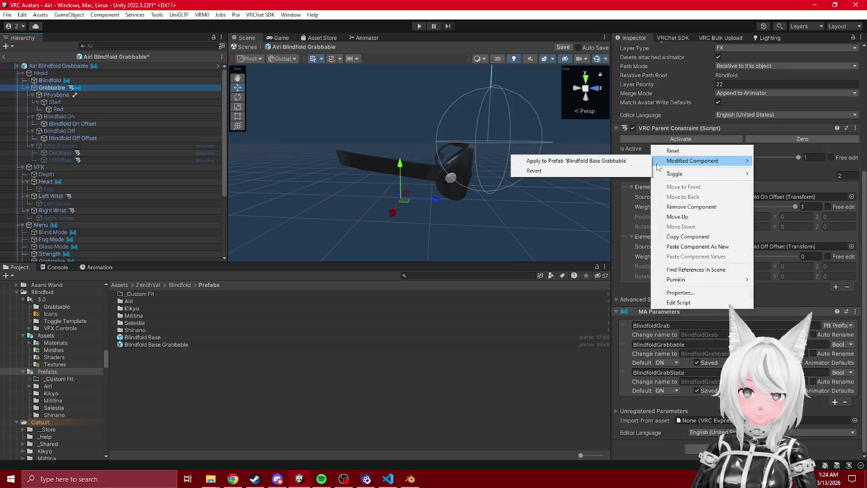
{"action": "left_click", "coordinate": [620, 162]}
- Leave prefab mode saving changes, then delete Airi Blindfold Grabbable from the scene
{"action": "left_click", "coordinate": [4, 57]}
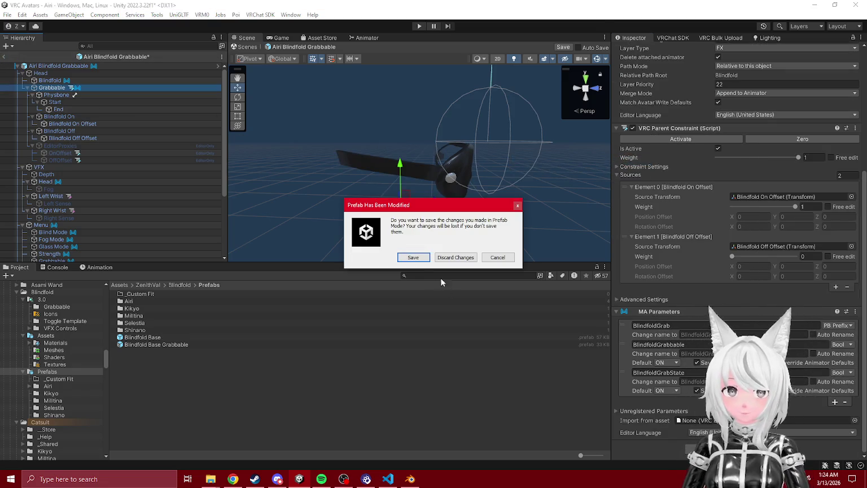
{"action": "left_click", "coordinate": [412, 256]}
{"action": "left_click", "coordinate": [24, 199]}
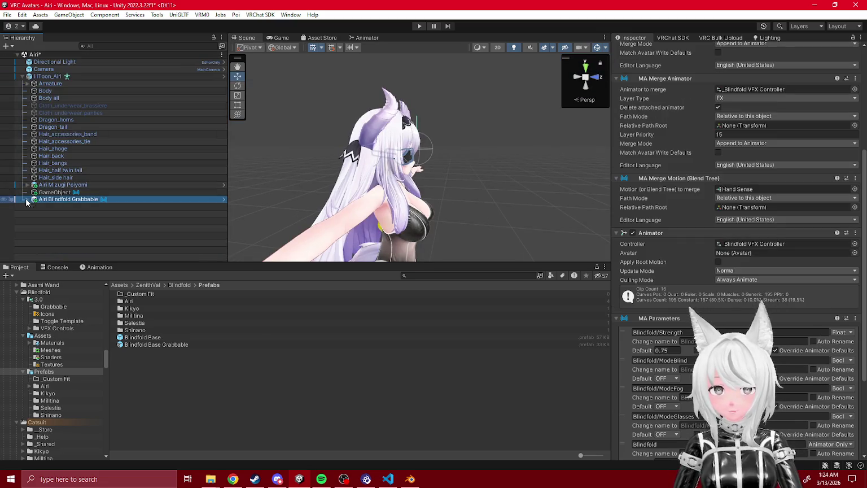
{"action": "key", "text": "Delete"}
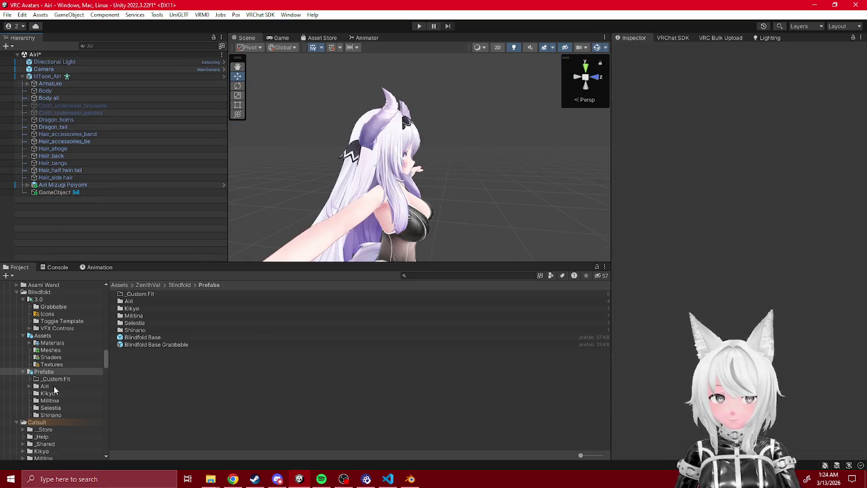
- In Blender, start Save As and go to the Blender - Booth bookmark
{"action": "left_click", "coordinate": [410, 479]}
{"action": "scroll", "coordinate": [248, 193], "scroll_direction": "up", "scroll_amount": 5}
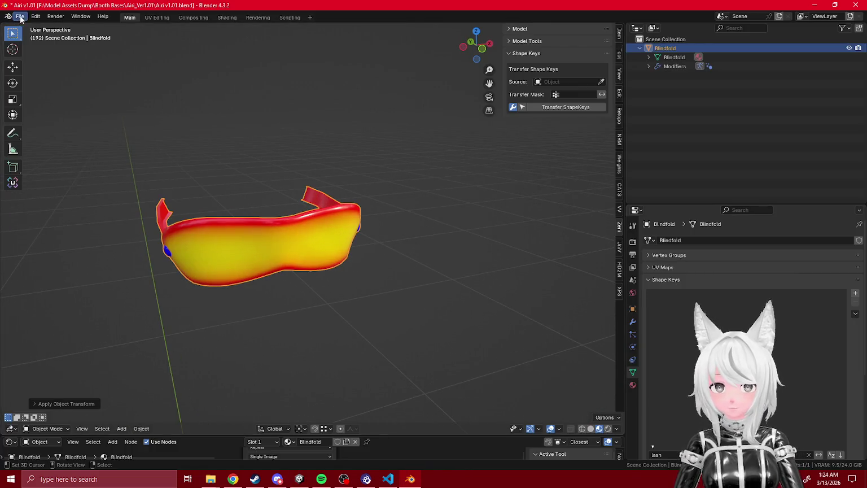
{"action": "left_click", "coordinate": [20, 16]}
{"action": "mouse_move", "coordinate": [36, 28]}
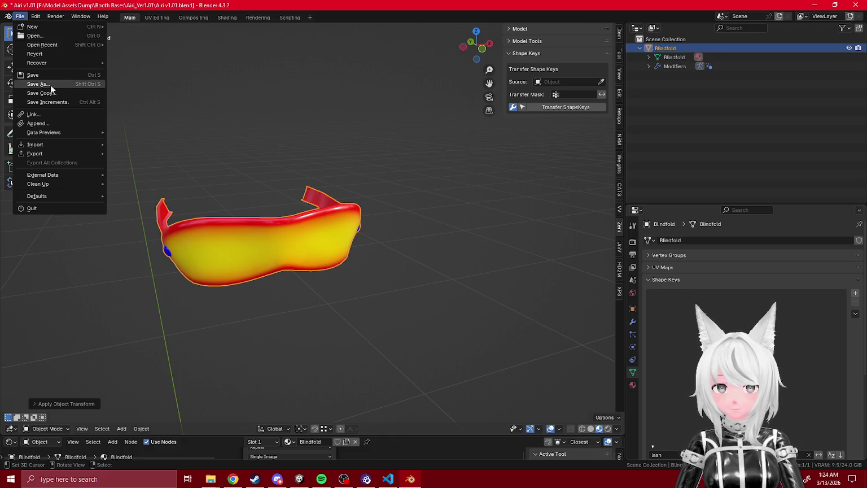
{"action": "left_click", "coordinate": [51, 85]}
{"action": "left_click", "coordinate": [243, 105]}
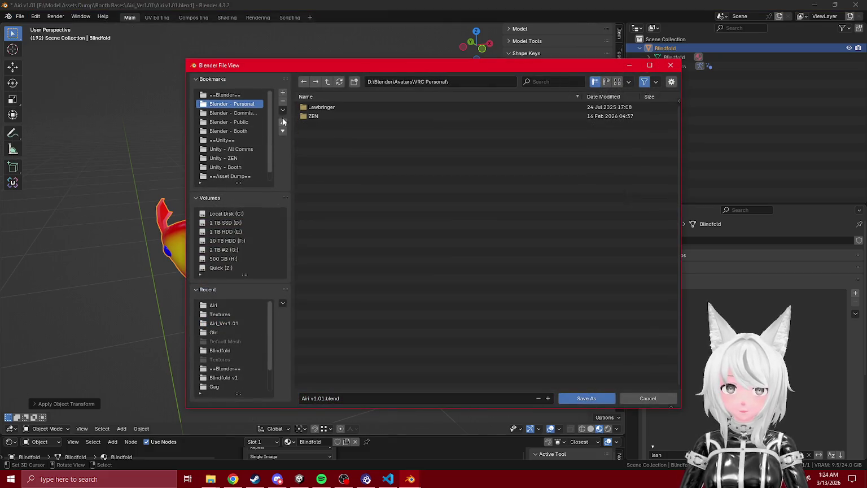
{"action": "left_click", "coordinate": [238, 130]}
- Create a new folder named Blindfold inside VRC Booth and open it
{"action": "left_click", "coordinate": [355, 82]}
{"action": "type", "text": "Blindfo"}
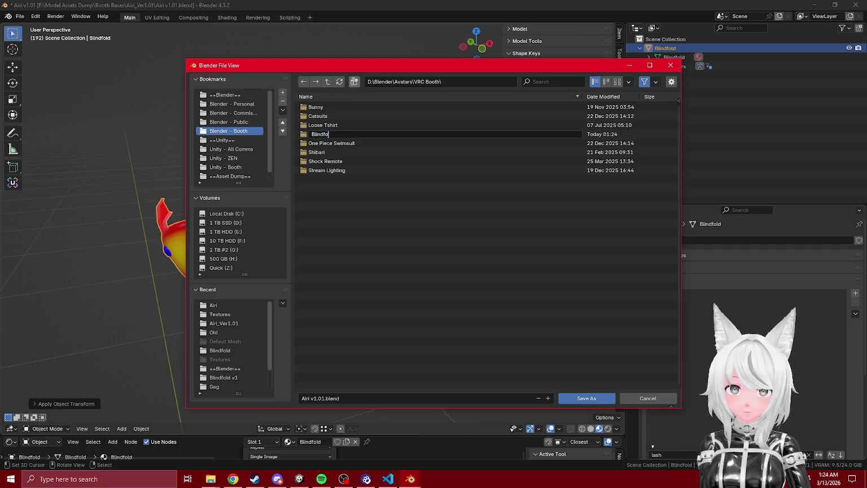
{"action": "type", "text": "lds"}
{"action": "key", "text": "Return"}
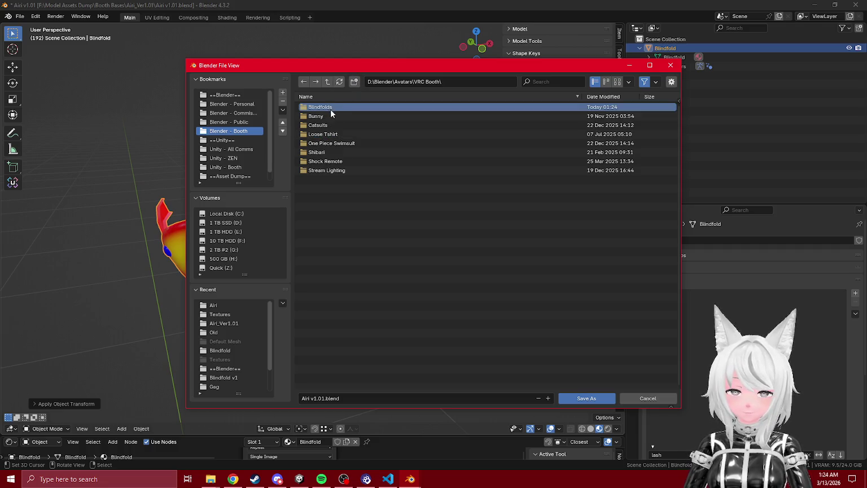
{"action": "left_click", "coordinate": [332, 107], "text": "ctrl"}
{"action": "key", "text": "BackSpace"}
{"action": "key", "text": "Return"}
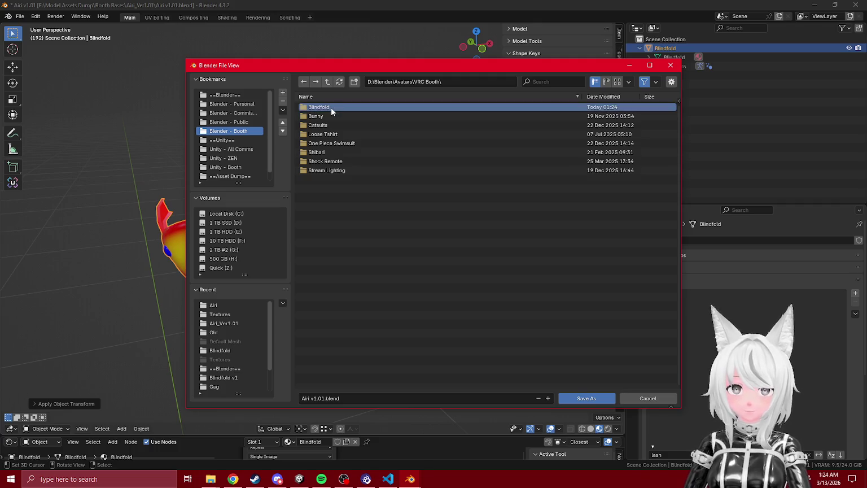
{"action": "double_click", "coordinate": [331, 107]}
- Save the file as Airi blindfold.blend and start a new General file
{"action": "left_click", "coordinate": [338, 398]}
{"action": "left_click", "coordinate": [332, 398]}
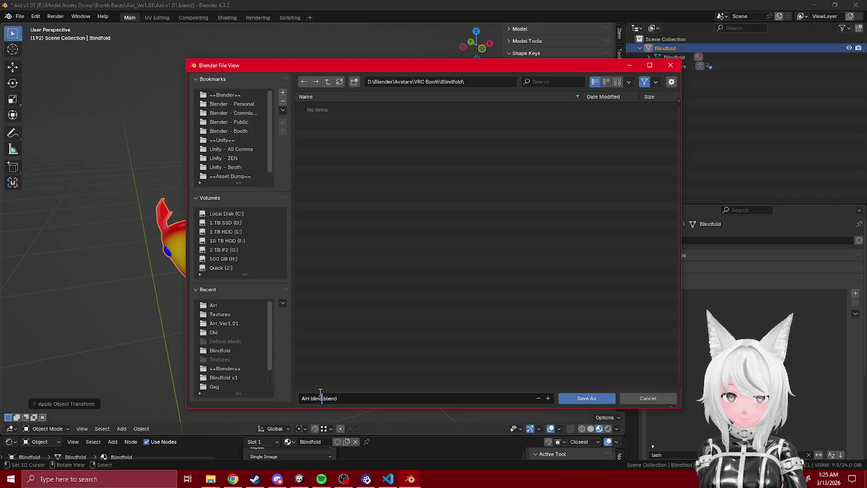
{"action": "left_click", "coordinate": [571, 399]}
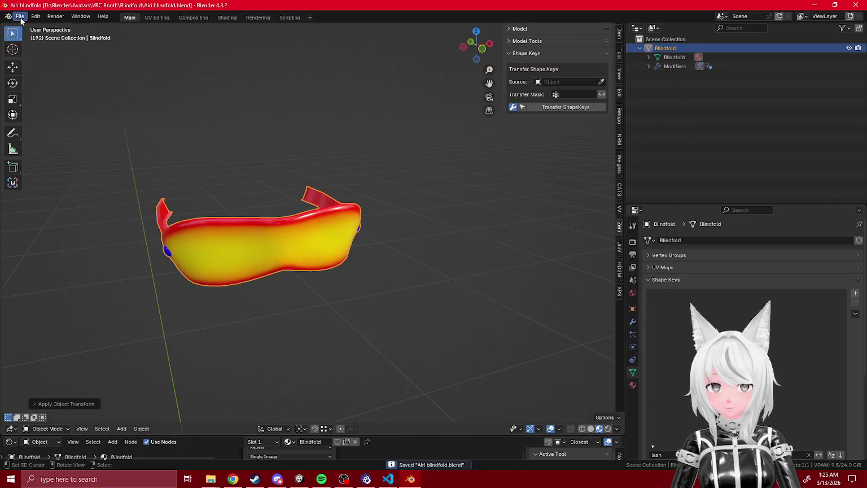
{"action": "left_click", "coordinate": [20, 17]}
{"action": "mouse_move", "coordinate": [34, 25]}
{"action": "left_click", "coordinate": [124, 28]}
{"action": "left_click", "coordinate": [13, 18]}
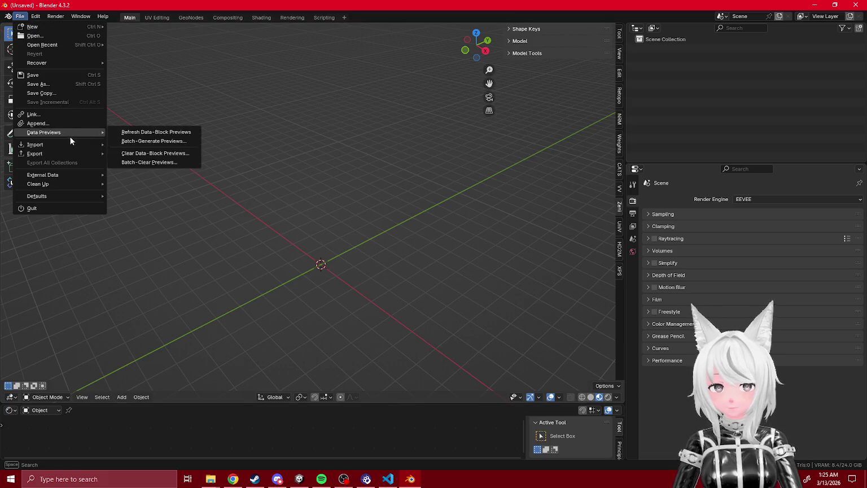
- Open Kikyo v1.04.blend from the pasted Kikyo_ver1.04 folder path
{"action": "left_click", "coordinate": [45, 36]}
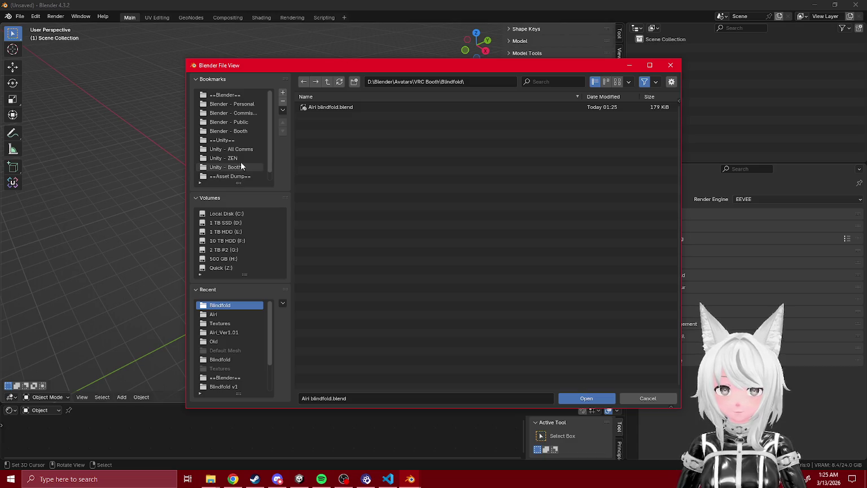
{"action": "left_click", "coordinate": [210, 480]}
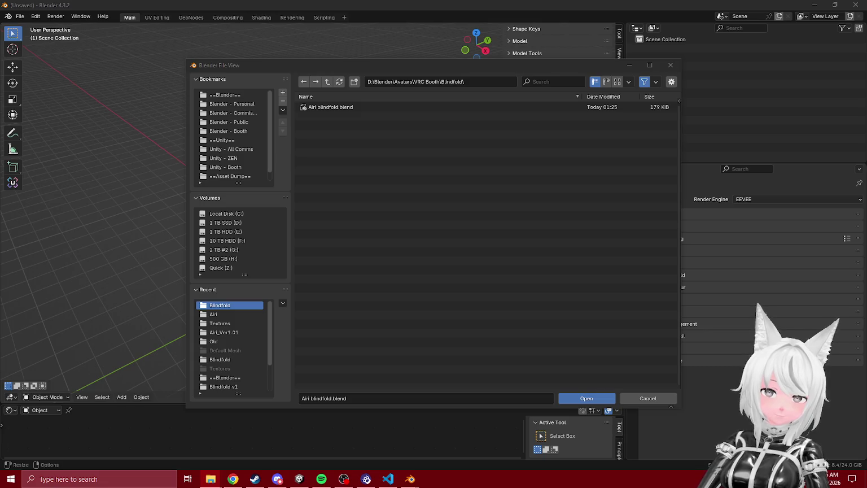
{"action": "left_click", "coordinate": [446, 82]}
{"action": "type", "text": "F:\\Model Assets Dump\\Booth Bases\\Kikyo_ver1.04\\"}
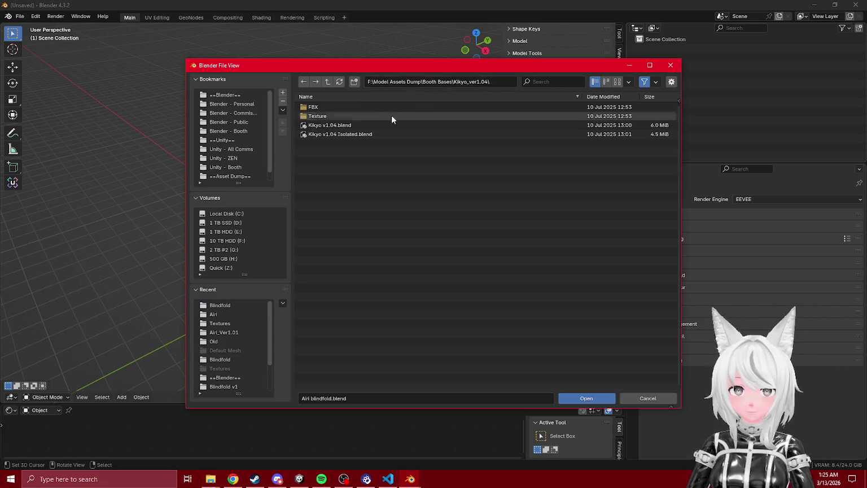
{"action": "double_click", "coordinate": [346, 125]}
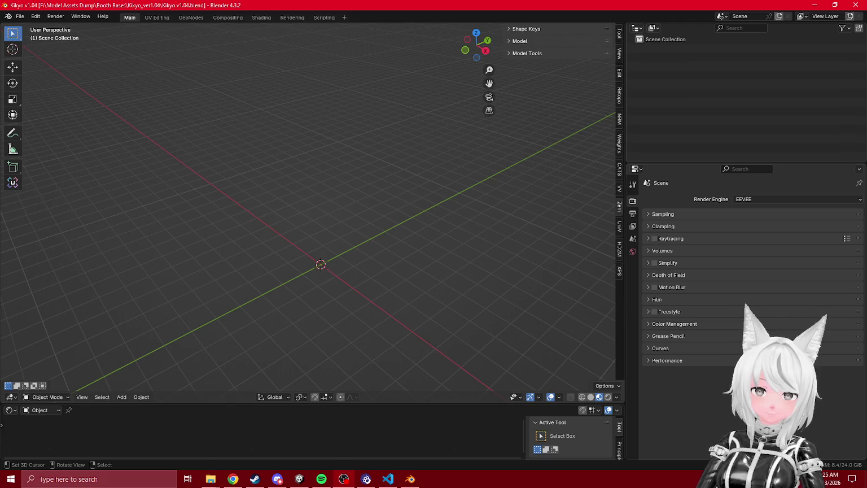
- Select the Kikyo_Hair_Bangs and Kikyo_Hair_Side objects
{"action": "scroll", "coordinate": [401, 190], "scroll_direction": "up", "scroll_amount": 5}
{"action": "scroll", "coordinate": [401, 191], "scroll_direction": "down", "scroll_amount": 4}
{"action": "scroll", "coordinate": [300, 157], "scroll_direction": "up", "scroll_amount": 4}
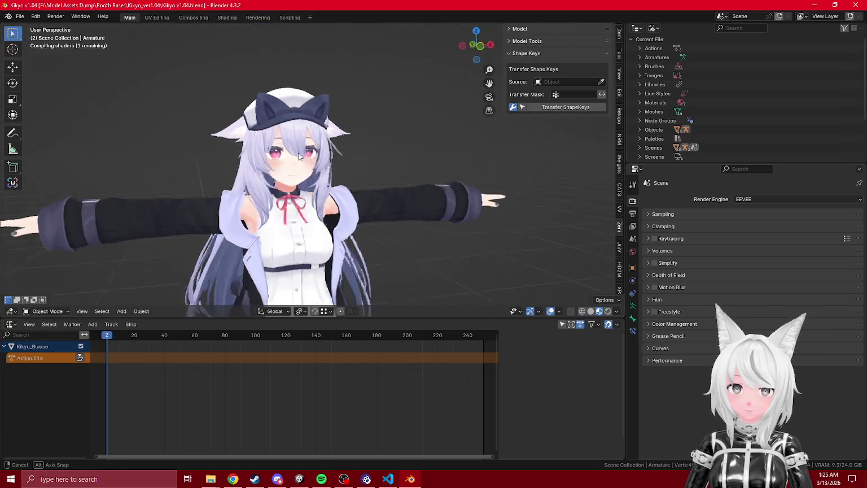
{"action": "left_click", "coordinate": [283, 130]}
{"action": "scroll", "coordinate": [279, 127], "scroll_direction": "up", "scroll_amount": 5}
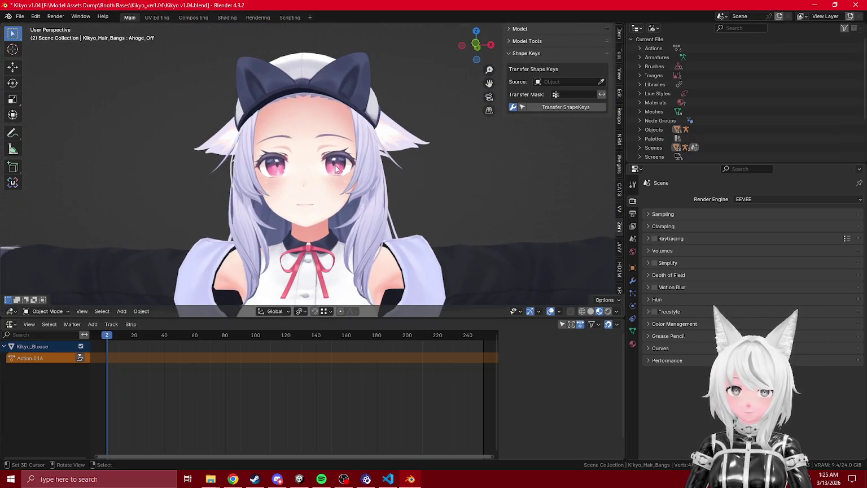
{"action": "left_click", "coordinate": [371, 173]}
{"action": "scroll", "coordinate": [339, 170], "scroll_direction": "up", "scroll_amount": 5}
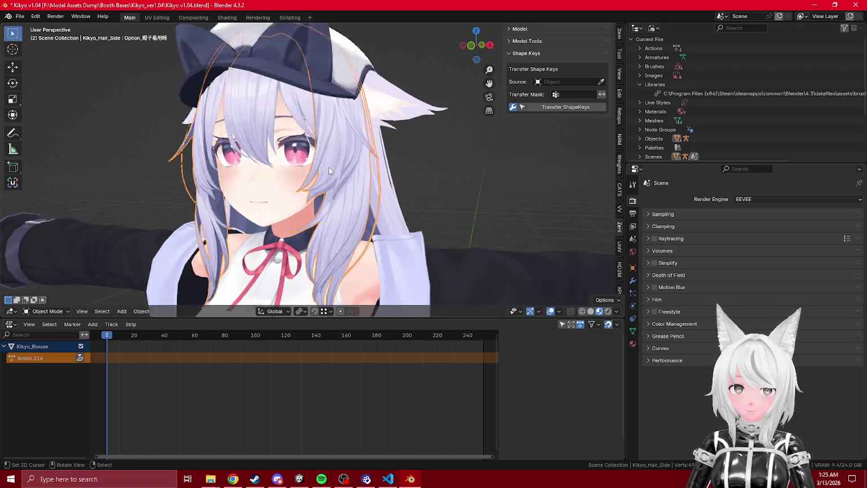
- Browse into the ZEN Blindfold file via Append and set the Outliner display mode to View Layer
{"action": "left_click", "coordinate": [20, 17]}
{"action": "left_click", "coordinate": [55, 128]}
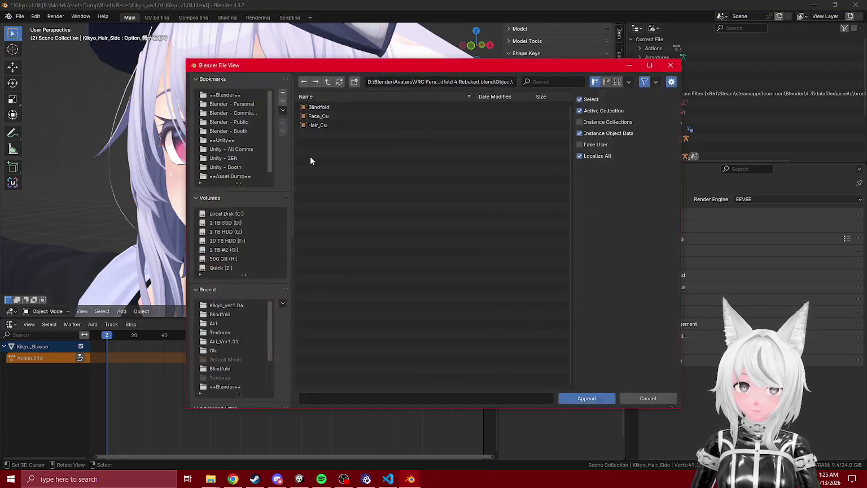
{"action": "double_click", "coordinate": [316, 106]}
{"action": "scroll", "coordinate": [302, 107], "scroll_direction": "down", "scroll_amount": 10}
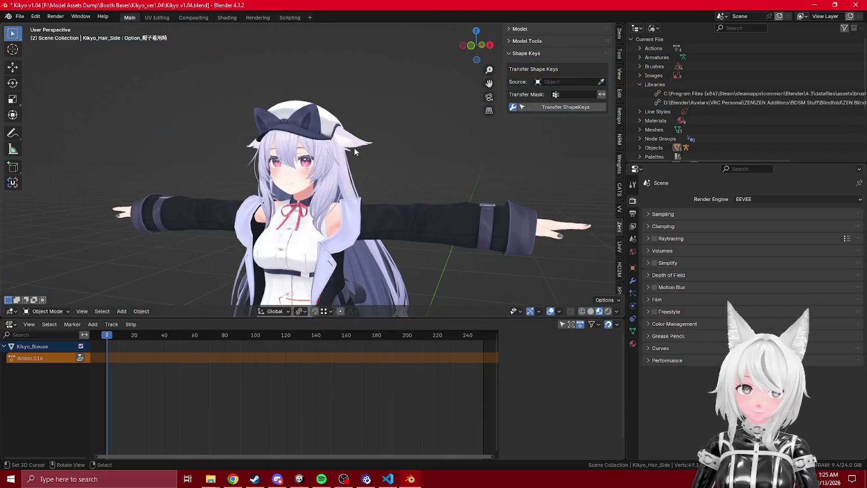
{"action": "left_click", "coordinate": [653, 29]}
{"action": "left_click", "coordinate": [674, 60]}
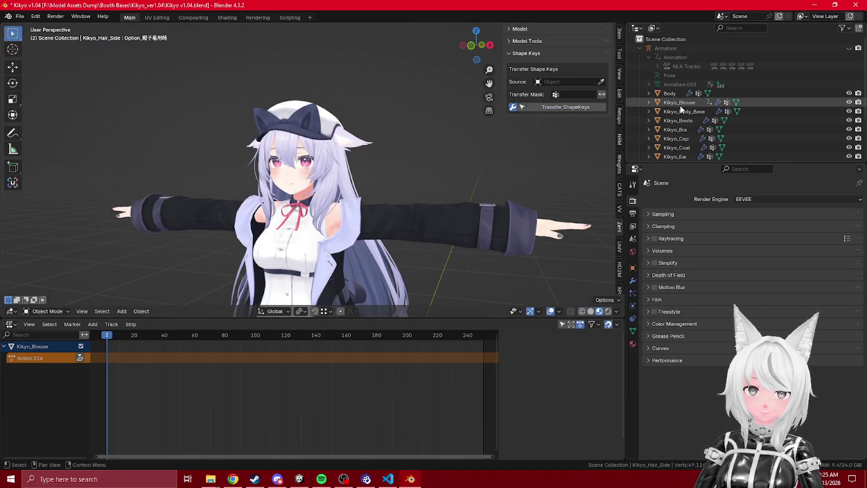
{"action": "left_click", "coordinate": [19, 15]}
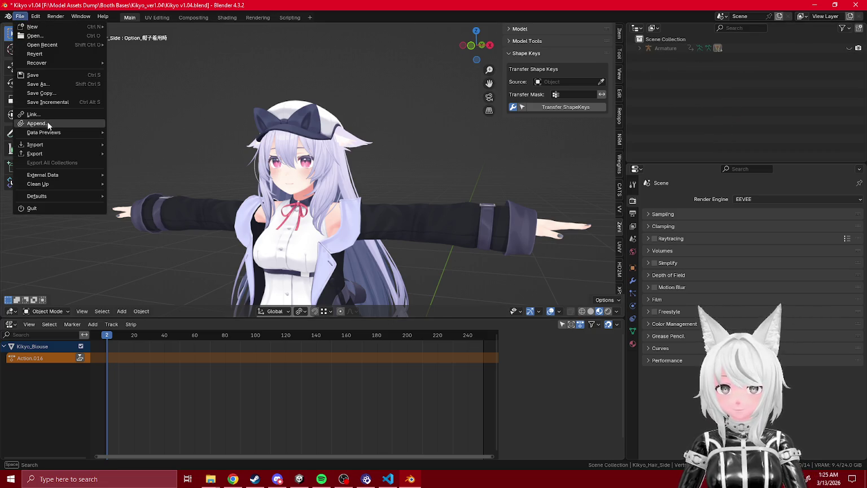
- Append the Blindfold object from ZEN Blindfold 4 Rebaked.blend into the Kikyo scene
{"action": "left_click", "coordinate": [49, 127]}
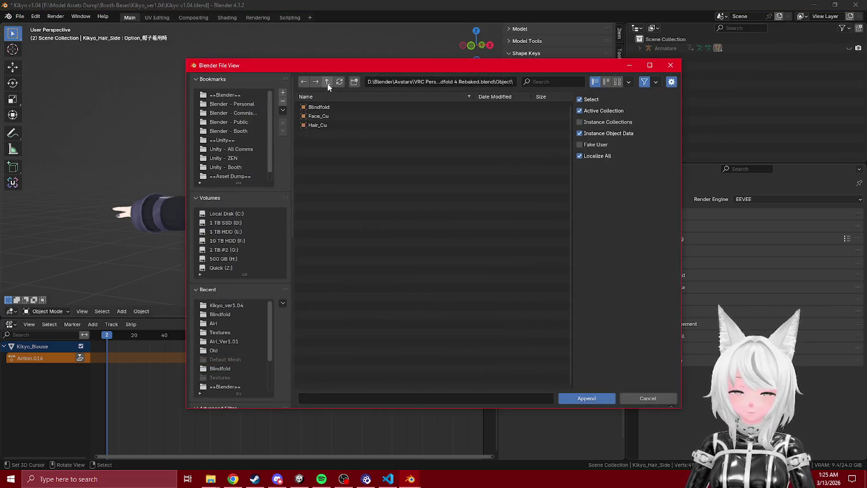
{"action": "left_click", "coordinate": [327, 83]}
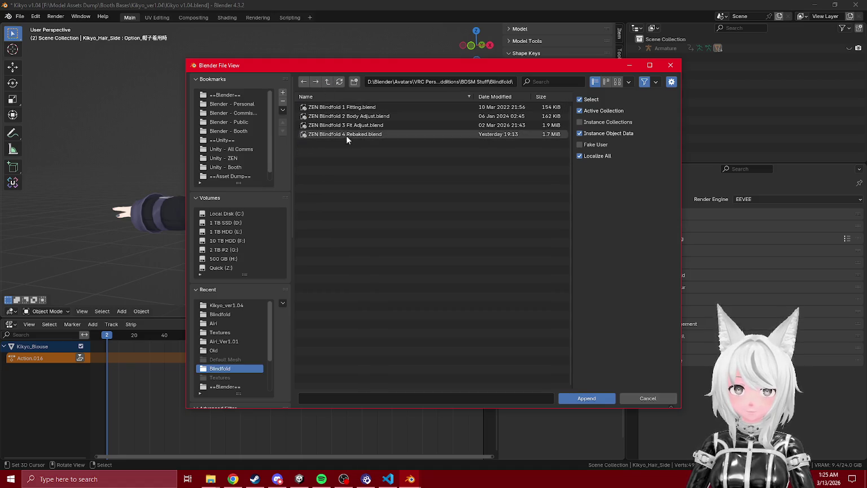
{"action": "double_click", "coordinate": [346, 135]}
{"action": "double_click", "coordinate": [333, 153]}
{"action": "double_click", "coordinate": [324, 108]}
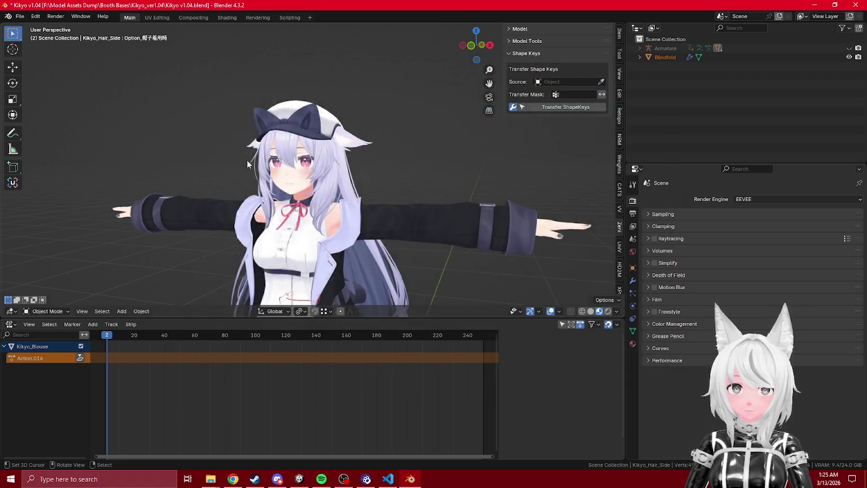
- Frame the character, then scale the Blindfold up so it sits over Kikyo's eyes
{"action": "key", "text": "a"}
{"action": "key", "text": "Home"}
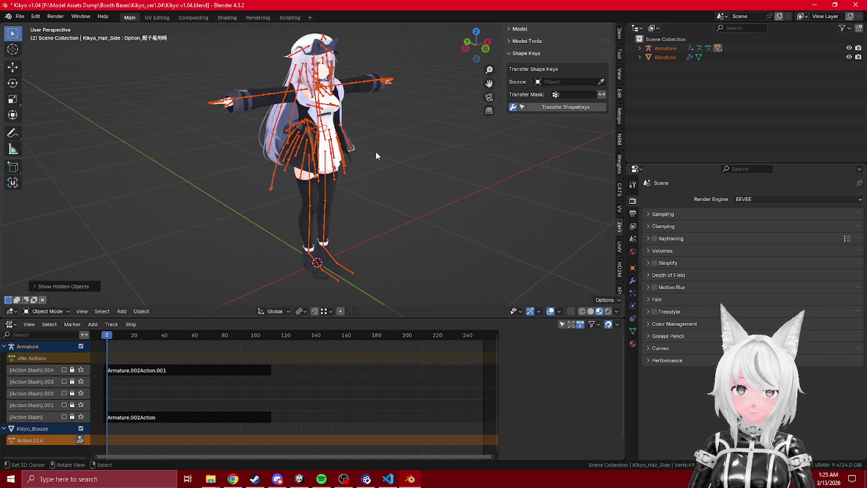
{"action": "key", "text": "alt+a"}
{"action": "key", "text": "s"}
{"action": "left_click", "coordinate": [366, 171]}
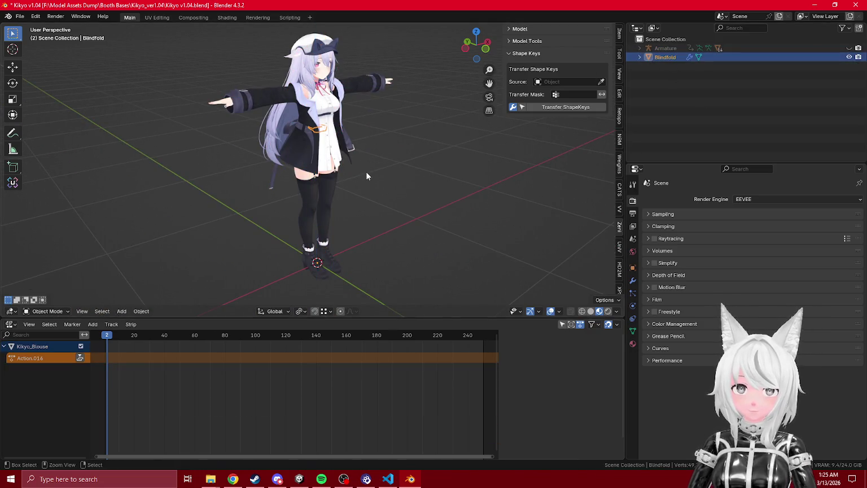
{"action": "key", "text": "s"}
{"action": "left_click", "coordinate": [397, 143]}
{"action": "scroll", "coordinate": [358, 119], "scroll_direction": "up", "scroll_amount": 8}
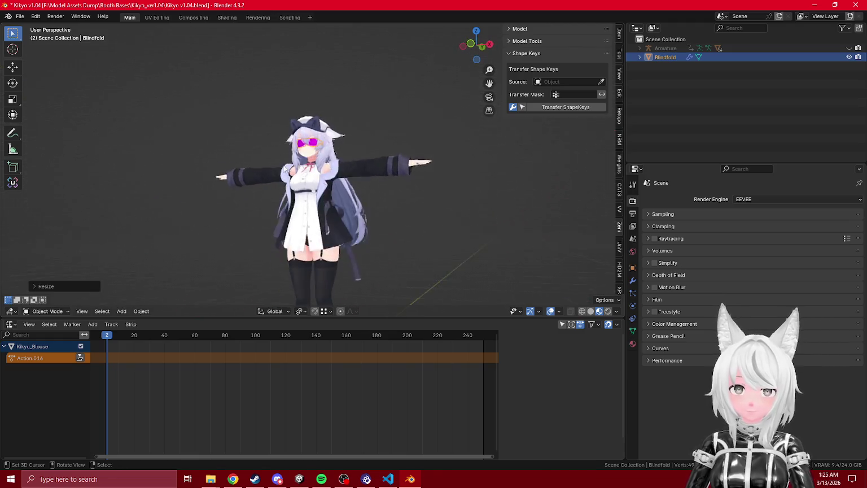
- Check the blindfold mesh in Edit Mode and Material Preview, then show its Blindfold material settings
{"action": "key", "text": "Tab"}
{"action": "key", "text": "shift+z"}
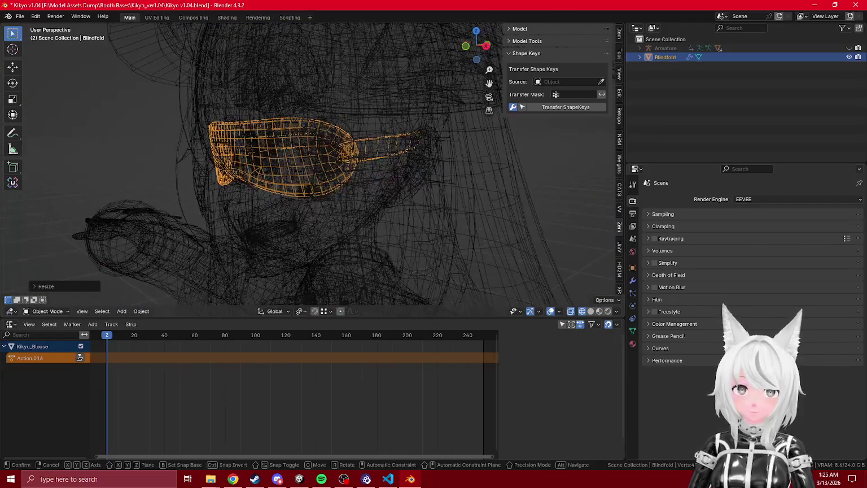
{"action": "key", "text": "alt+a"}
{"action": "key", "text": "z"}
{"action": "left_click_drag", "start_coordinate": [366, 187], "coordinate": [366, 144]}
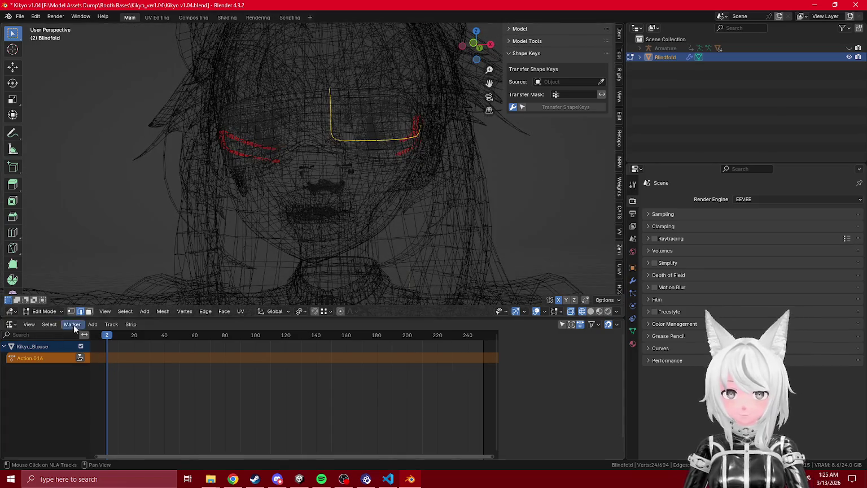
{"action": "key", "text": "shift+z"}
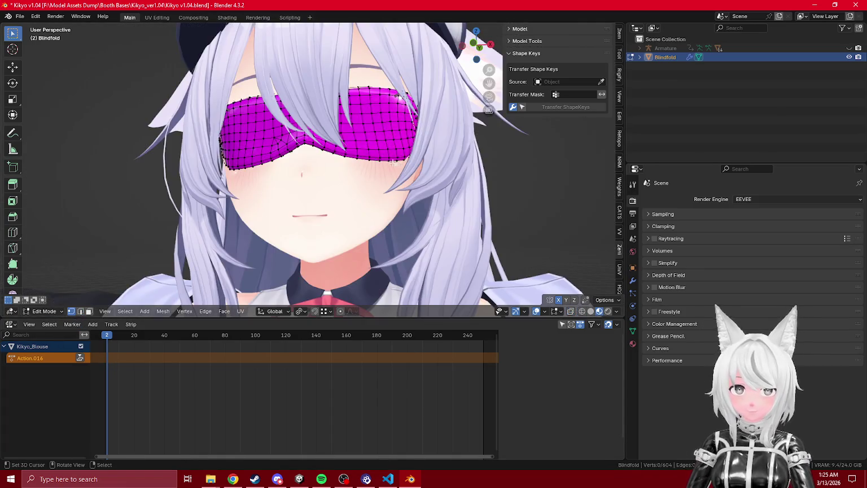
{"action": "key", "text": "Tab"}
{"action": "left_click", "coordinate": [633, 345]}
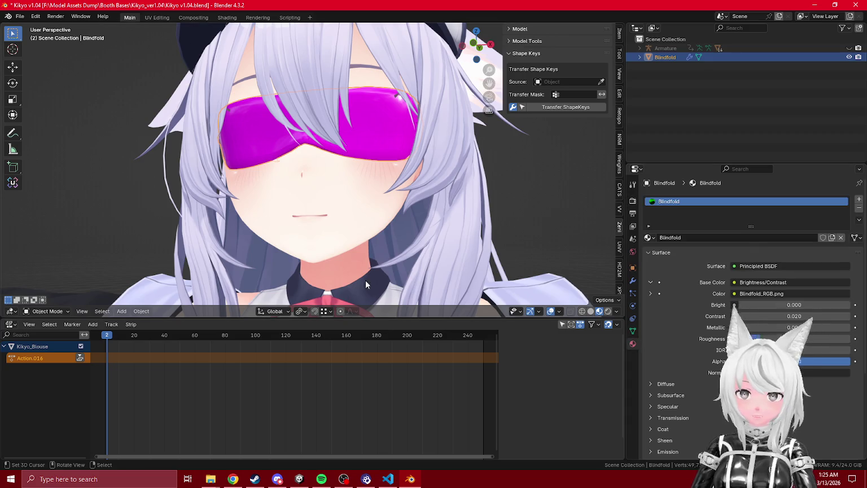
{"action": "left_click", "coordinate": [211, 484]}
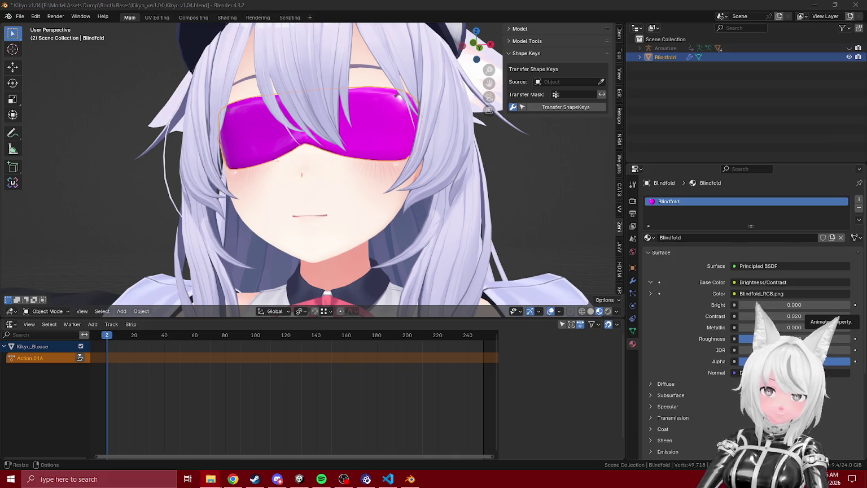
- Open the blindfold's .blend file from VRC Personal > ZEN > ZEN Additions > BDSM Stuff > Blindfold
{"action": "key", "text": "alt+Tab"}
{"action": "double_click", "coordinate": [334, 227]}
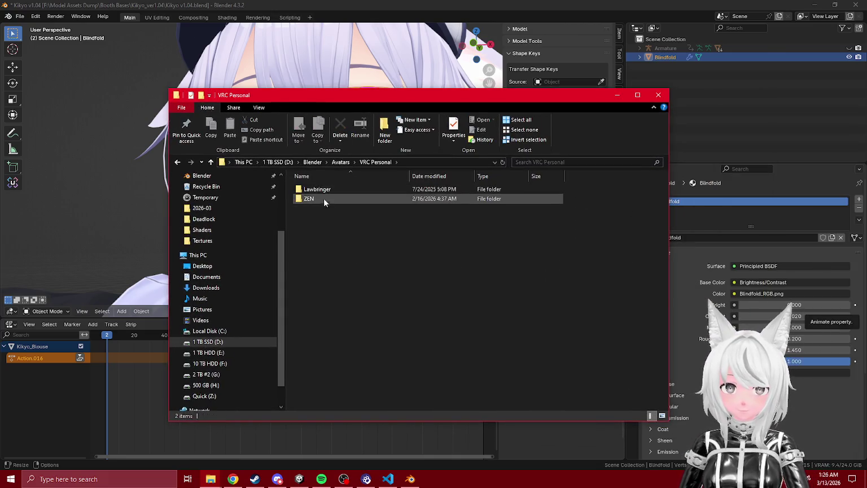
{"action": "double_click", "coordinate": [324, 202]}
{"action": "double_click", "coordinate": [337, 215]}
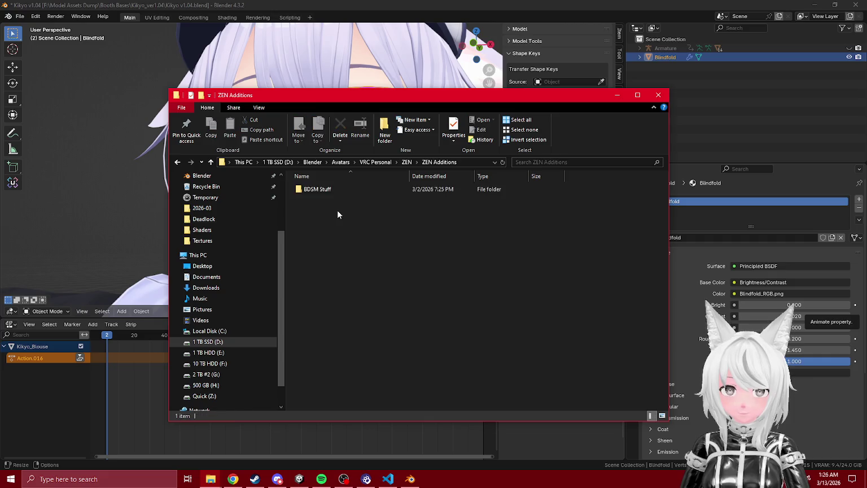
{"action": "double_click", "coordinate": [329, 195]}
{"action": "left_click", "coordinate": [320, 210]}
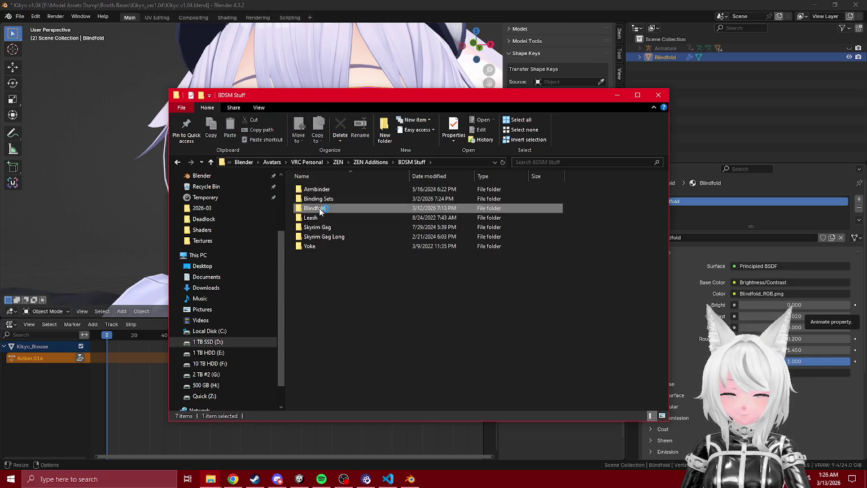
{"action": "double_click", "coordinate": [320, 209]}
{"action": "double_click", "coordinate": [335, 227]}
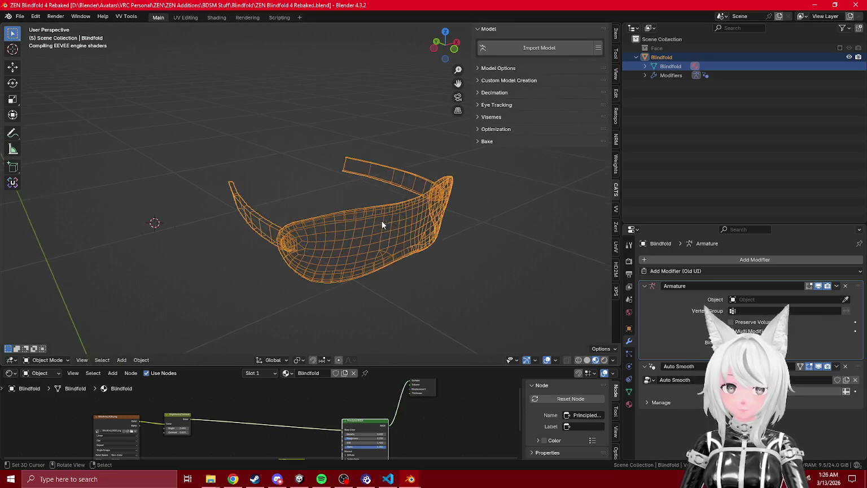
- Relink the Image Texture node to Blindfold_RGB.png from the Textures folder
{"action": "left_click_drag", "start_coordinate": [382, 225], "coordinate": [361, 207]}
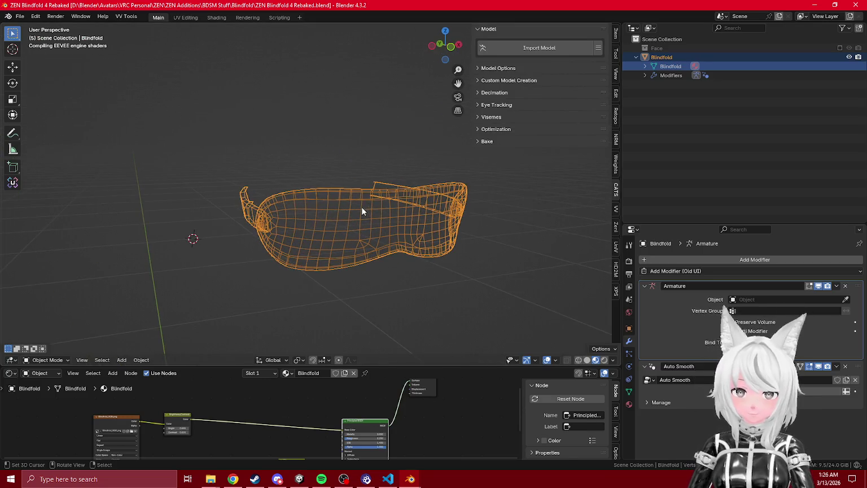
{"action": "left_click", "coordinate": [131, 432]}
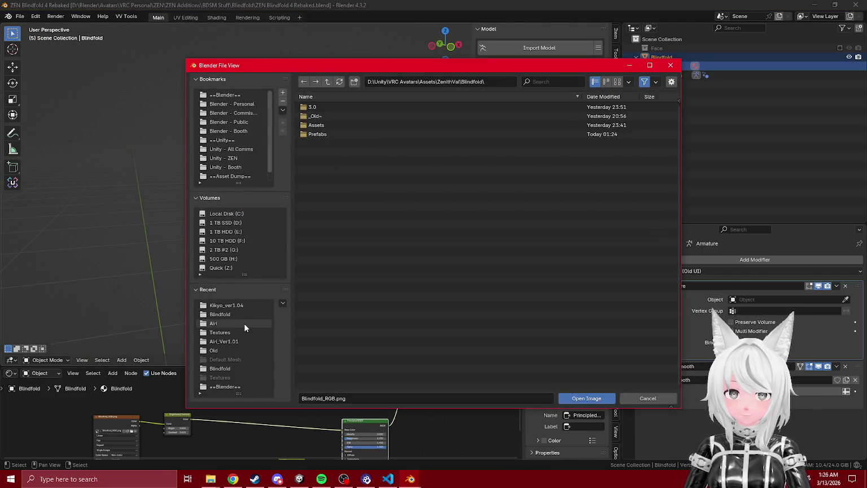
{"action": "left_click", "coordinate": [224, 314]}
{"action": "left_click", "coordinate": [230, 331]}
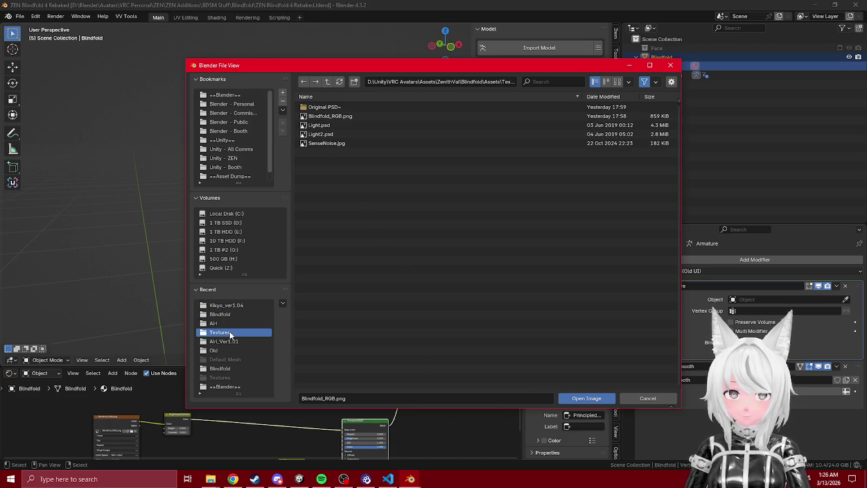
{"action": "double_click", "coordinate": [338, 122]}
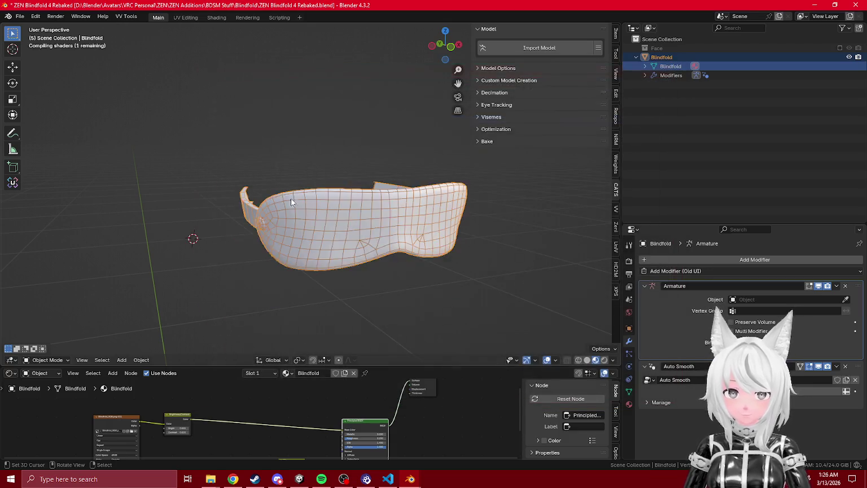
- Save ZEN Blindfold 4 Rebaked.blend and close its window to return to Kikyo
{"action": "left_click", "coordinate": [19, 16]}
{"action": "left_click", "coordinate": [40, 75]}
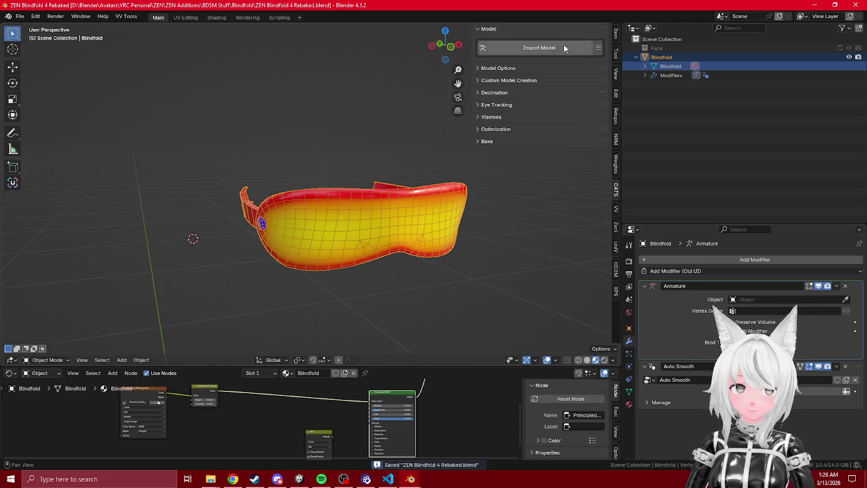
{"action": "key", "text": "alt+Tab"}
{"action": "left_click", "coordinate": [667, 99]}
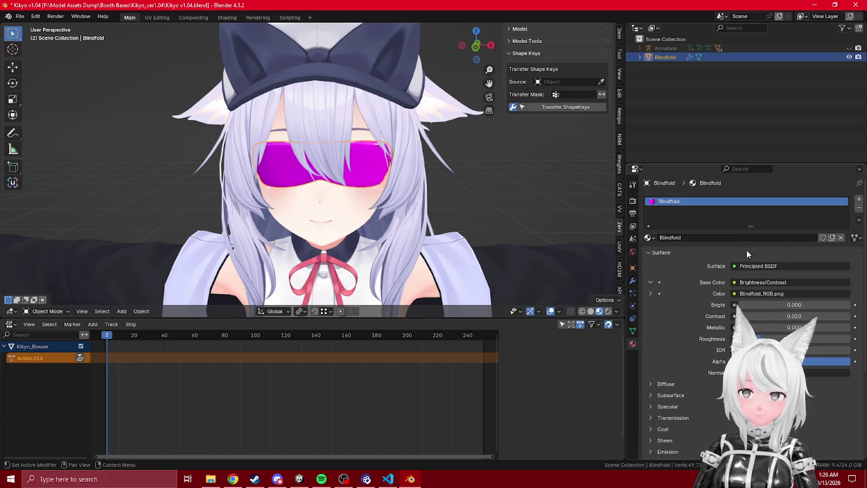
- Start a new General file, discarding the unsaved Kikyo changes
{"action": "left_click", "coordinate": [4, 323]}
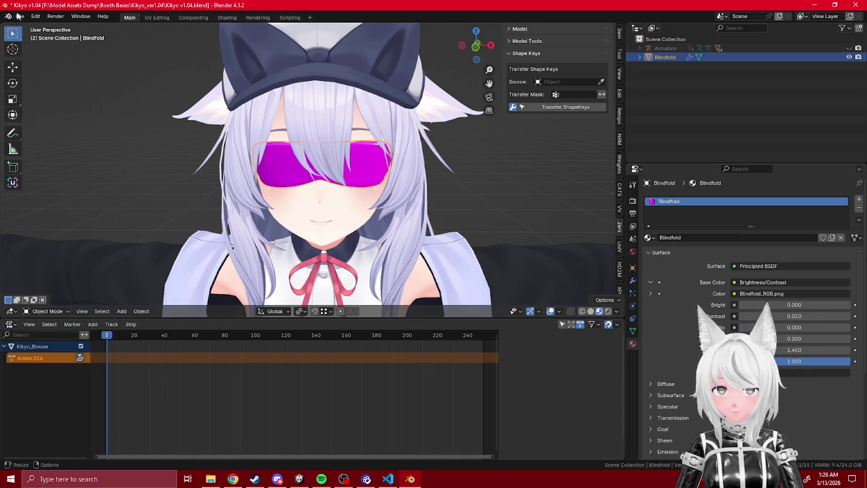
{"action": "left_click", "coordinate": [20, 16]}
{"action": "mouse_move", "coordinate": [63, 26]}
{"action": "left_click", "coordinate": [136, 26]}
{"action": "left_click", "coordinate": [435, 256]}
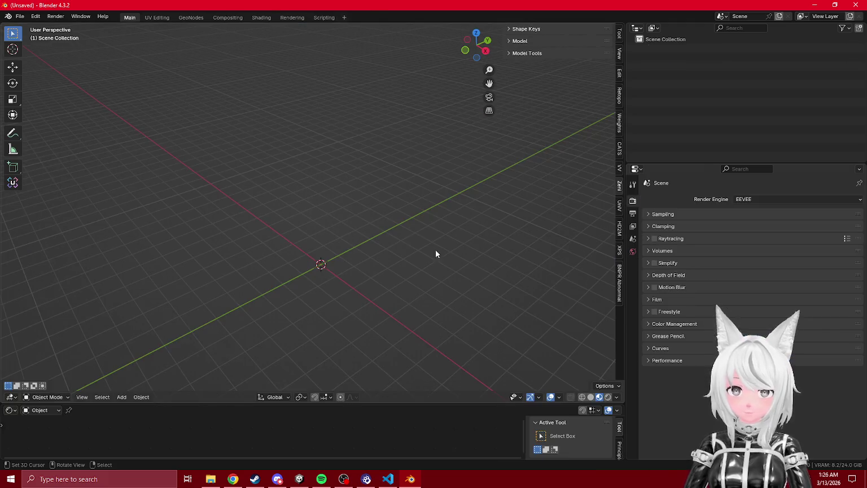
- Reopen Kikyo v1.04.blend and orbit to a level front view of the model
{"action": "left_click", "coordinate": [20, 15]}
{"action": "left_click", "coordinate": [36, 32]}
{"action": "left_click", "coordinate": [382, 125]}
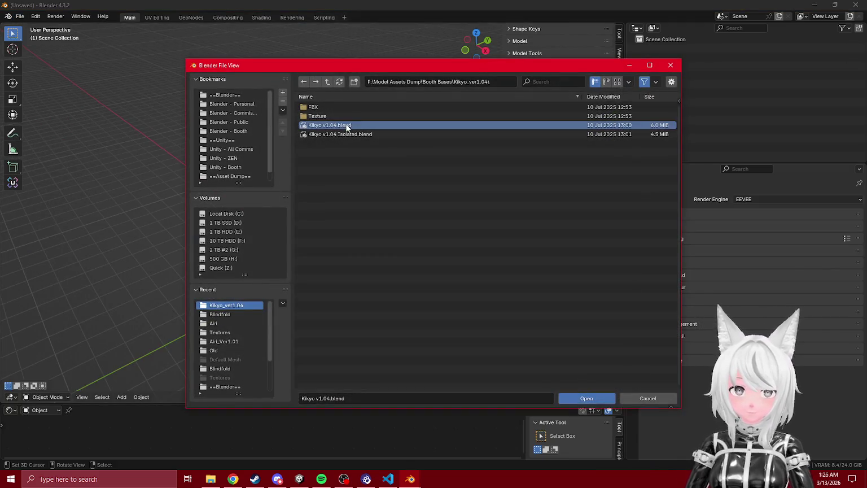
{"action": "left_click", "coordinate": [670, 82]}
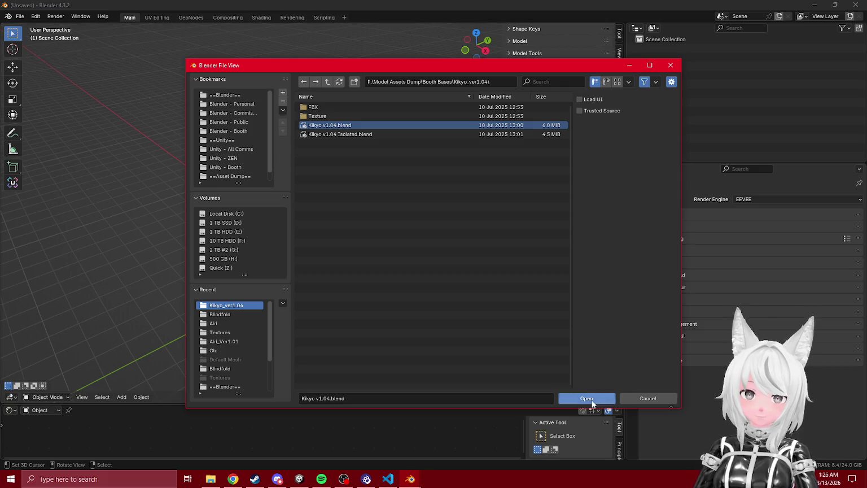
{"action": "left_click", "coordinate": [587, 398]}
{"action": "mouse_move", "coordinate": [312, 260]}
{"action": "left_mouse_down"}
{"action": "mouse_move", "coordinate": [412, 275]}
{"action": "mouse_move", "coordinate": [327, 204]}
{"action": "mouse_move", "coordinate": [323, 94]}
{"action": "left_mouse_up"}
{"action": "left_click", "coordinate": [19, 16]}
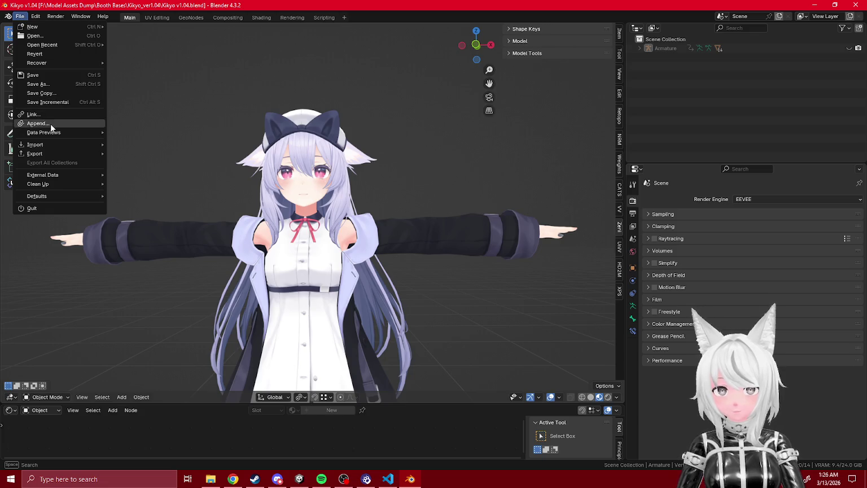
- Append the Blindfold object from the blindfold file into Kikyo's scene and select it
{"action": "left_click", "coordinate": [50, 125]}
{"action": "left_click", "coordinate": [333, 107]}
{"action": "double_click", "coordinate": [333, 107]}
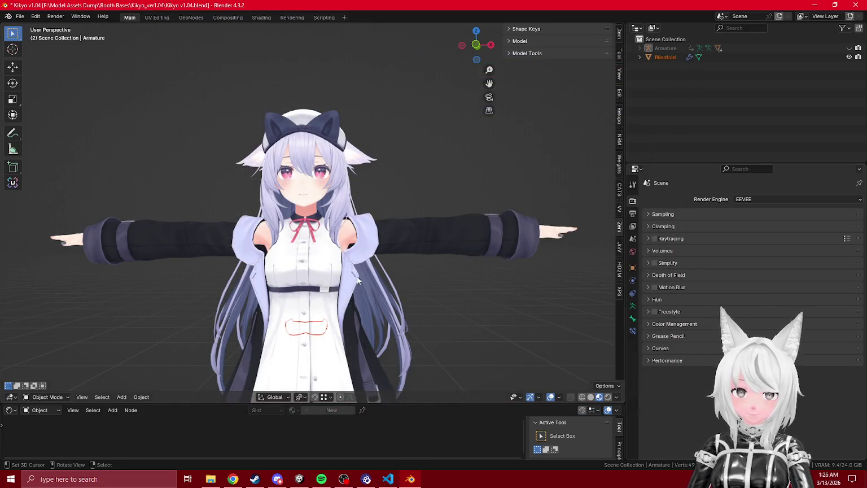
{"action": "left_click_drag", "start_coordinate": [357, 279], "coordinate": [385, 260]}
{"action": "key", "text": "s"}
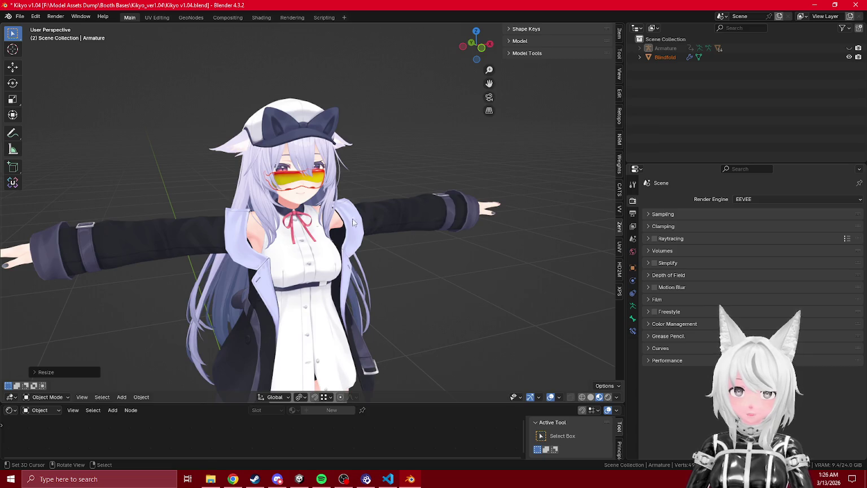
{"action": "right_click", "coordinate": [375, 202]}
{"action": "scroll", "coordinate": [339, 186], "scroll_direction": "up", "scroll_amount": 5}
{"action": "left_click", "coordinate": [294, 176]}
- Select the whole blindfold mesh in Edit Mode, try raising it, then undo the move
{"action": "key", "text": "shift+z"}
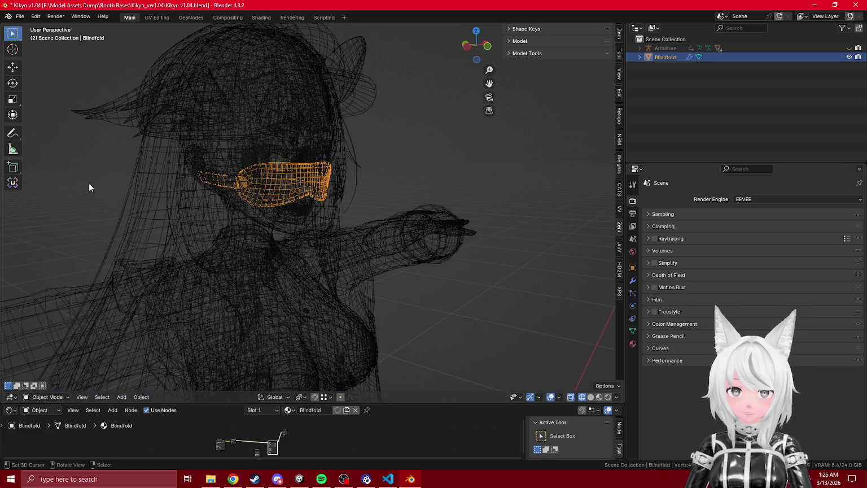
{"action": "key", "text": "Tab"}
{"action": "scroll", "coordinate": [324, 190], "scroll_direction": "up", "scroll_amount": 4}
{"action": "key", "text": "a"}
{"action": "key", "text": "shift+z"}
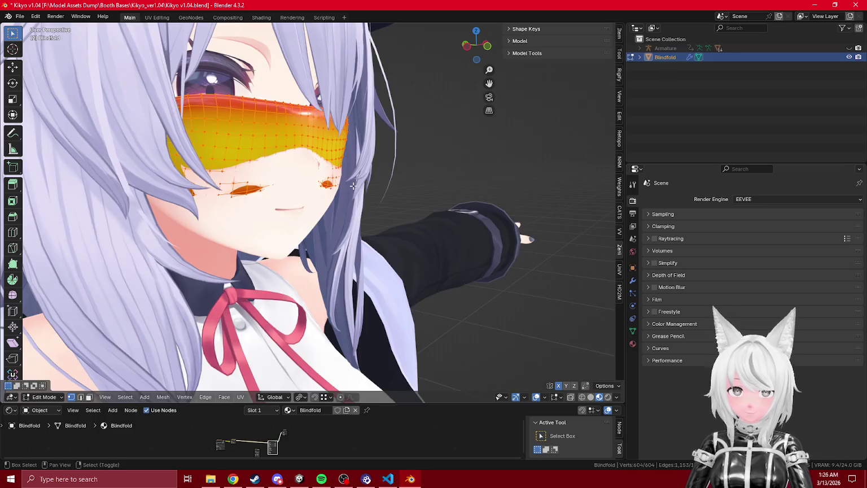
{"action": "left_click_drag", "start_coordinate": [316, 255], "coordinate": [399, 250]}
{"action": "key", "text": "z"}
{"action": "key", "text": "z"}
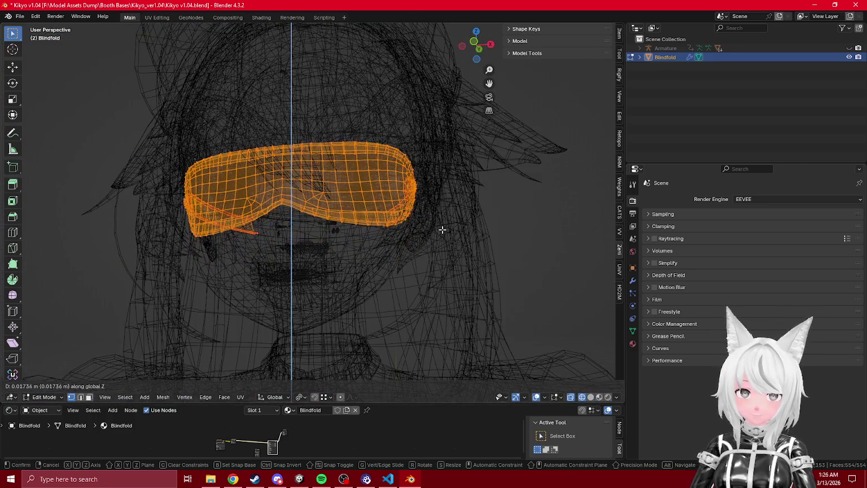
{"action": "left_click", "coordinate": [441, 229]}
{"action": "key", "text": "shift+z"}
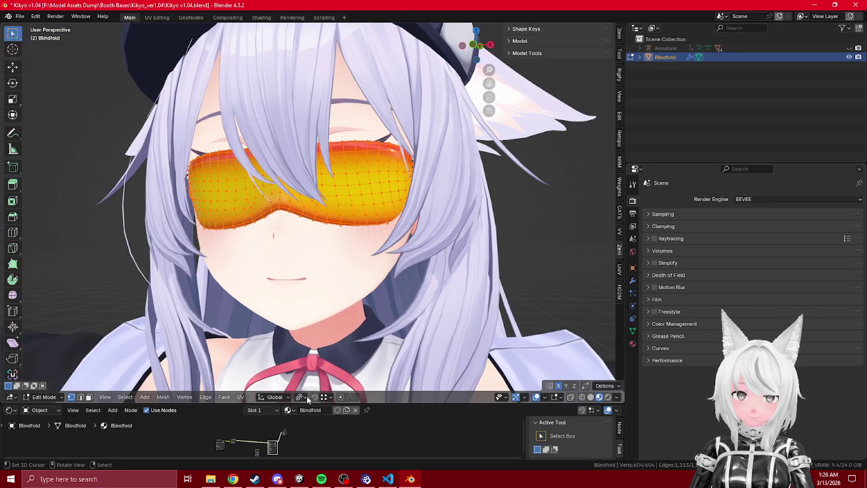
{"action": "key", "text": "ctrl+z"}
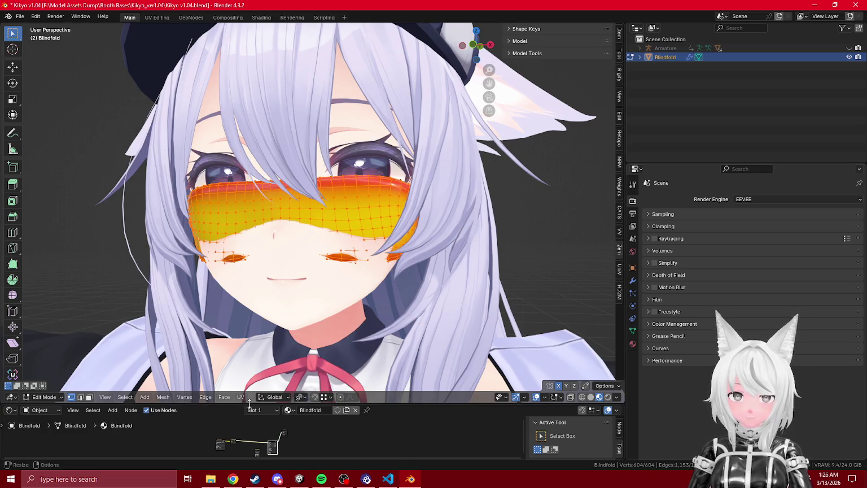
{"action": "left_click", "coordinate": [299, 397]}
- Raise the blindfold mesh along Z in see-through view, then leave Edit Mode in material shading
{"action": "key", "text": "shift+z"}
{"action": "key", "text": "g"}
{"action": "key", "text": "z"}
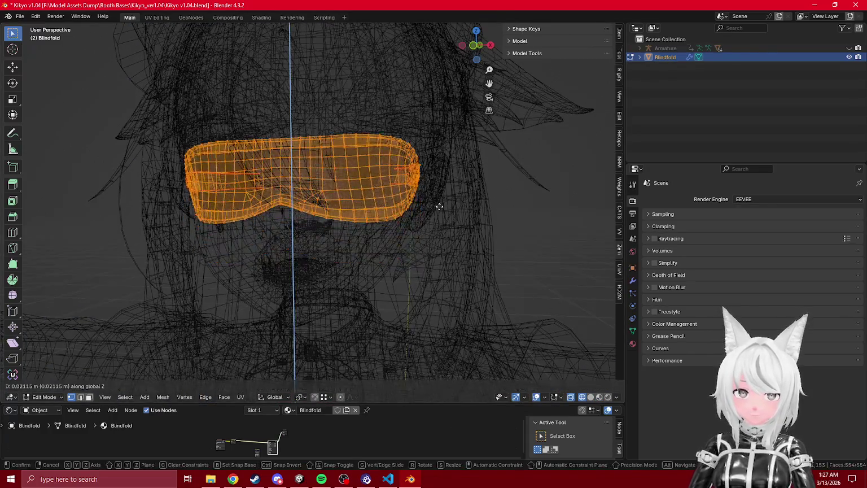
{"action": "left_click", "coordinate": [440, 207]}
{"action": "key", "text": "z"}
{"action": "left_click", "coordinate": [449, 270]}
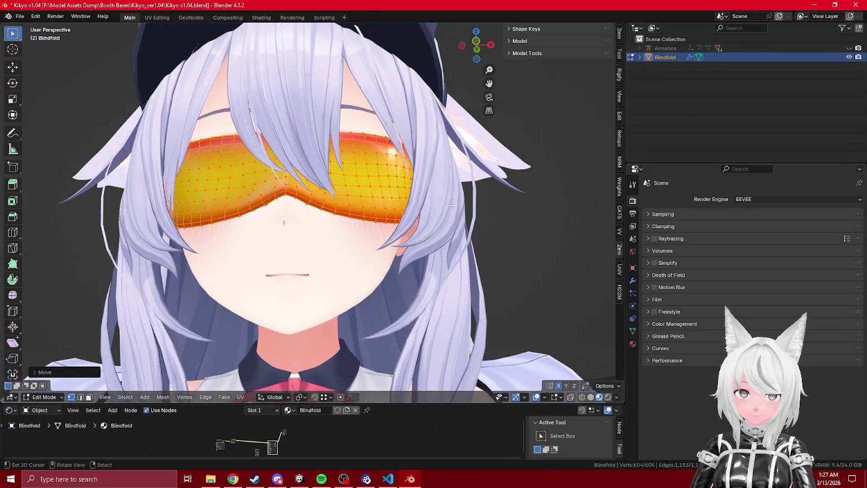
{"action": "key", "text": "Tab"}
- Reselect the blindfold from a side view of Kikyo's face
{"action": "left_click_drag", "start_coordinate": [449, 203], "coordinate": [399, 154]}
{"action": "left_click", "coordinate": [399, 155]}
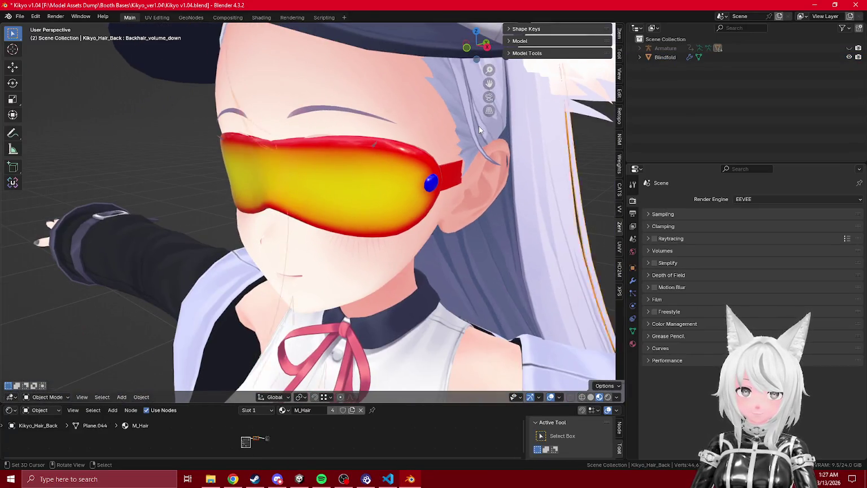
{"action": "left_click_drag", "start_coordinate": [478, 127], "coordinate": [456, 111]}
{"action": "left_click", "coordinate": [395, 179]}
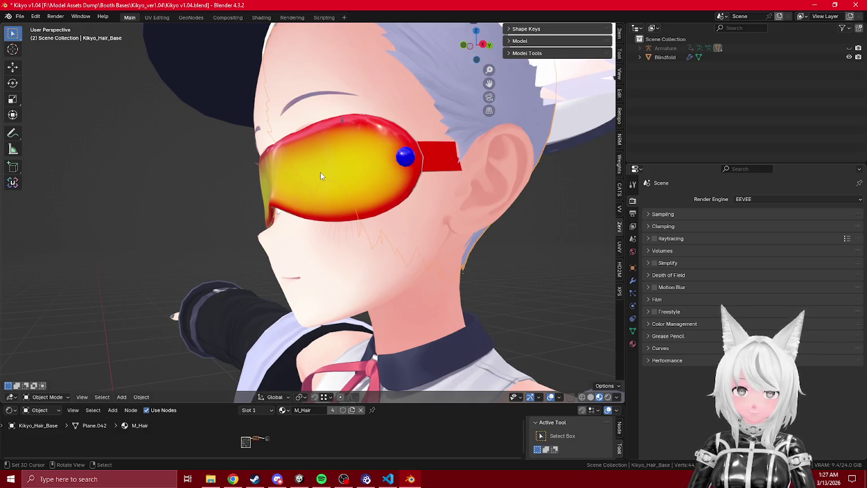
{"action": "left_click", "coordinate": [321, 175]}
{"action": "mouse_move", "coordinate": [320, 175]}
{"action": "left_mouse_down"}
{"action": "mouse_move", "coordinate": [444, 194]}
{"action": "mouse_move", "coordinate": [374, 181]}
{"action": "left_mouse_up"}
- Tilt the blindfold mesh around the X axis and reposition it over the eyes
{"action": "key", "text": "Tab"}
{"action": "key", "text": "shift+z"}
{"action": "key", "text": "r"}
{"action": "key", "text": "x"}
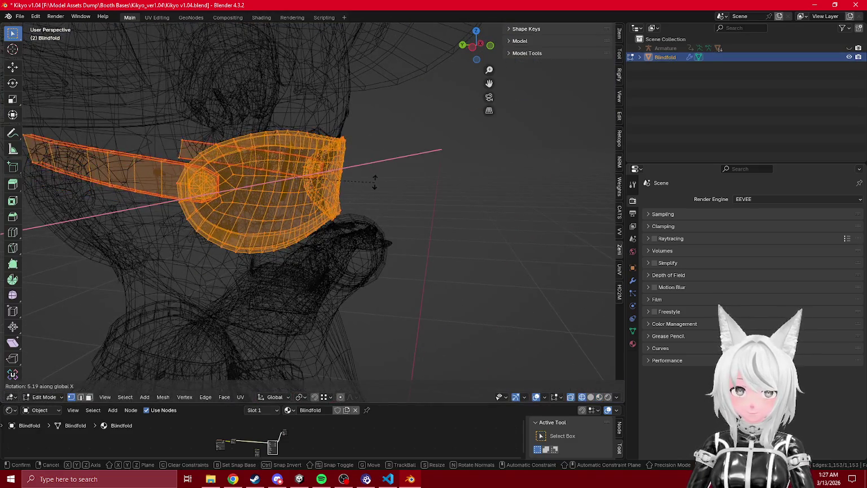
{"action": "left_click", "coordinate": [375, 182]}
{"action": "key", "text": "shift+z"}
{"action": "scroll", "coordinate": [375, 177], "scroll_direction": "up", "scroll_amount": 4}
{"action": "key", "text": "r"}
{"action": "key", "text": "x"}
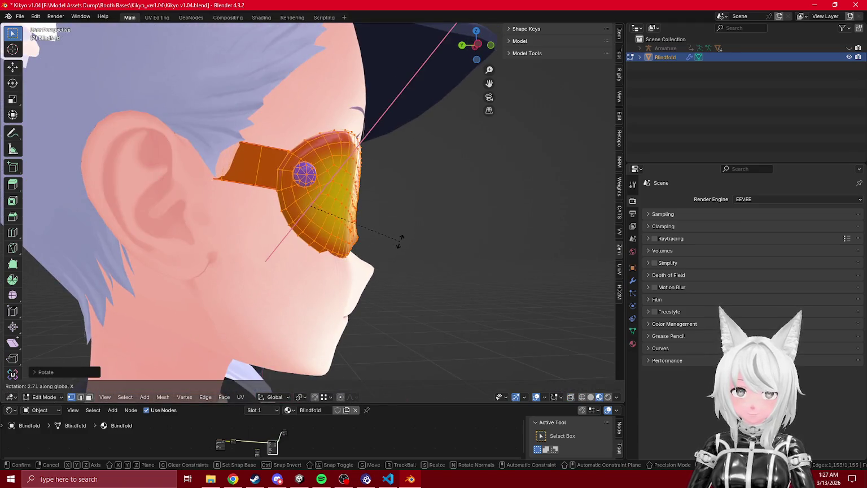
{"action": "right_click", "coordinate": [399, 241]}
{"action": "key", "text": "g"}
{"action": "left_click", "coordinate": [403, 240]}
- Select the blindfold's rim edge loop and shrink it inward toward the face with Alt+S
{"action": "mouse_move", "coordinate": [403, 240]}
{"action": "left_mouse_down"}
{"action": "mouse_move", "coordinate": [393, 265]}
{"action": "mouse_move", "coordinate": [360, 226]}
{"action": "left_mouse_up"}
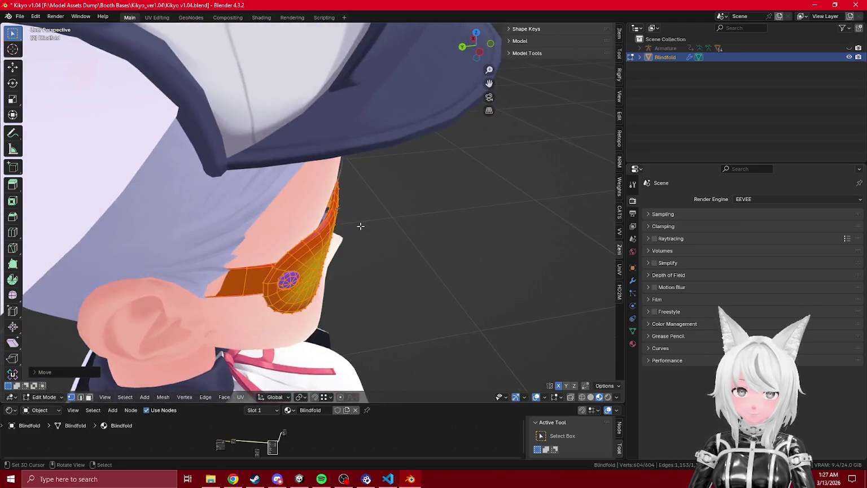
{"action": "left_click", "coordinate": [361, 226]}
{"action": "scroll", "coordinate": [356, 222], "scroll_direction": "up", "scroll_amount": 3}
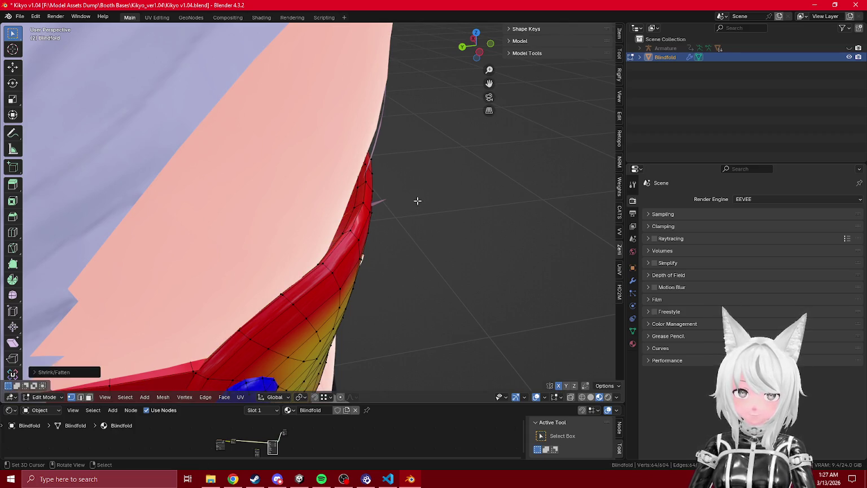
{"action": "left_click", "coordinate": [353, 200], "text": "alt"}
{"action": "key", "text": "alt+s"}
{"action": "left_click", "coordinate": [443, 211]}
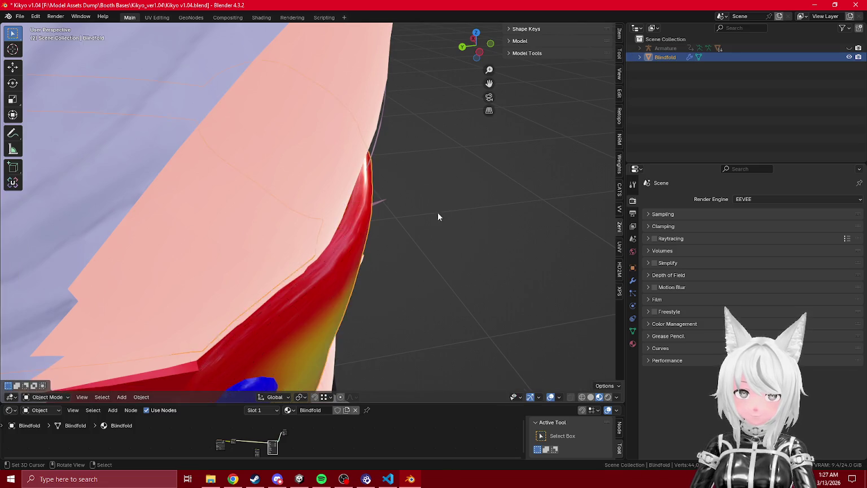
- Put the blindfold in Sculpt Mode and view it from the side beside the ear
{"action": "mouse_move", "coordinate": [438, 212]}
{"action": "left_mouse_down"}
{"action": "mouse_move", "coordinate": [267, 168]}
{"action": "mouse_move", "coordinate": [340, 209]}
{"action": "mouse_move", "coordinate": [293, 186]}
{"action": "mouse_move", "coordinate": [339, 204]}
{"action": "mouse_move", "coordinate": [354, 194]}
{"action": "left_mouse_up"}
{"action": "key", "text": "Tab"}
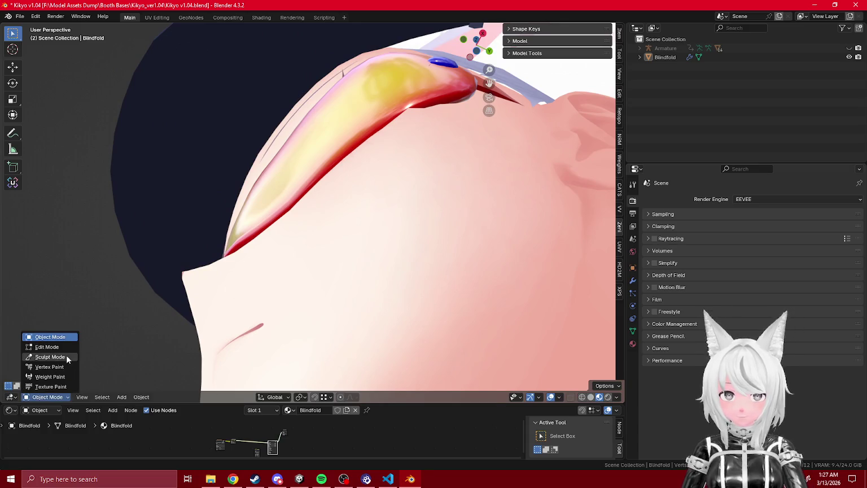
{"action": "left_click", "coordinate": [50, 357]}
{"action": "right_click", "coordinate": [324, 298]}
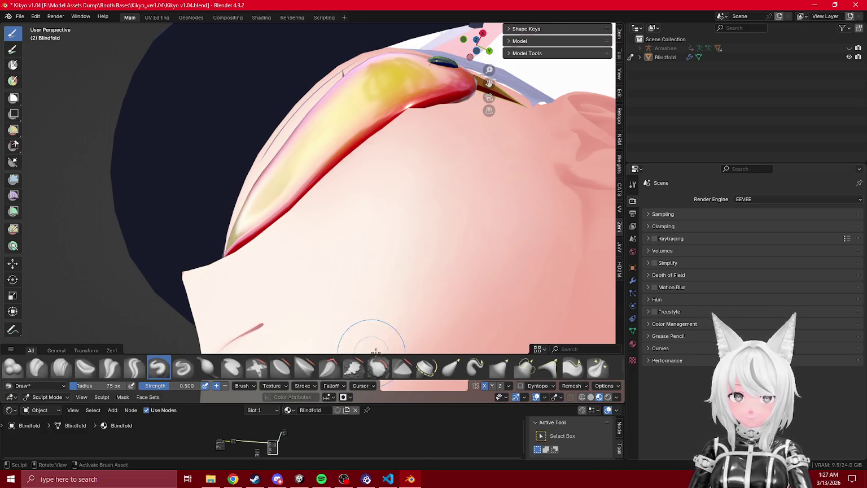
{"action": "left_click_drag", "start_coordinate": [315, 119], "coordinate": [319, 190]}
{"action": "mouse_move", "coordinate": [265, 272]}
{"action": "left_mouse_down"}
{"action": "mouse_move", "coordinate": [279, 193]}
{"action": "mouse_move", "coordinate": [375, 172]}
{"action": "mouse_move", "coordinate": [296, 166]}
{"action": "mouse_move", "coordinate": [242, 175]}
{"action": "mouse_move", "coordinate": [284, 199]}
{"action": "mouse_move", "coordinate": [233, 164]}
{"action": "mouse_move", "coordinate": [219, 188]}
{"action": "mouse_move", "coordinate": [272, 149]}
{"action": "mouse_move", "coordinate": [357, 187]}
{"action": "mouse_move", "coordinate": [271, 186]}
{"action": "mouse_move", "coordinate": [331, 191]}
{"action": "mouse_move", "coordinate": [342, 211]}
{"action": "mouse_move", "coordinate": [362, 211]}
{"action": "mouse_move", "coordinate": [362, 199]}
{"action": "mouse_move", "coordinate": [327, 205]}
{"action": "mouse_move", "coordinate": [344, 166]}
{"action": "mouse_move", "coordinate": [356, 175]}
{"action": "mouse_move", "coordinate": [336, 192]}
{"action": "mouse_move", "coordinate": [344, 185]}
{"action": "mouse_move", "coordinate": [302, 194]}
{"action": "mouse_move", "coordinate": [268, 226]}
{"action": "mouse_move", "coordinate": [369, 138]}
{"action": "mouse_move", "coordinate": [337, 170]}
{"action": "mouse_move", "coordinate": [319, 209]}
{"action": "left_mouse_up"}
- Grab-sculpt the blindfold edges flush against the cheeks and temples, checking the mesh in Edit Mode
{"action": "mouse_move", "coordinate": [252, 209]}
{"action": "left_mouse_down"}
{"action": "mouse_move", "coordinate": [388, 258]}
{"action": "mouse_move", "coordinate": [291, 194]}
{"action": "mouse_move", "coordinate": [300, 182]}
{"action": "mouse_move", "coordinate": [316, 225]}
{"action": "mouse_move", "coordinate": [381, 252]}
{"action": "mouse_move", "coordinate": [337, 211]}
{"action": "mouse_move", "coordinate": [361, 249]}
{"action": "mouse_move", "coordinate": [273, 274]}
{"action": "left_mouse_up"}
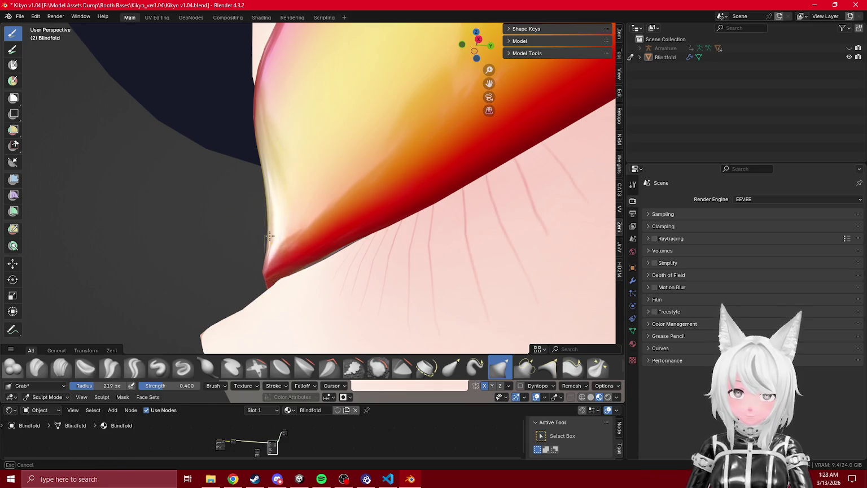
{"action": "key", "text": "Tab"}
{"action": "mouse_move", "coordinate": [270, 236]}
{"action": "left_mouse_down"}
{"action": "mouse_move", "coordinate": [376, 241]}
{"action": "mouse_move", "coordinate": [361, 252]}
{"action": "mouse_move", "coordinate": [381, 255]}
{"action": "left_mouse_up"}
{"action": "key", "text": "Tab"}
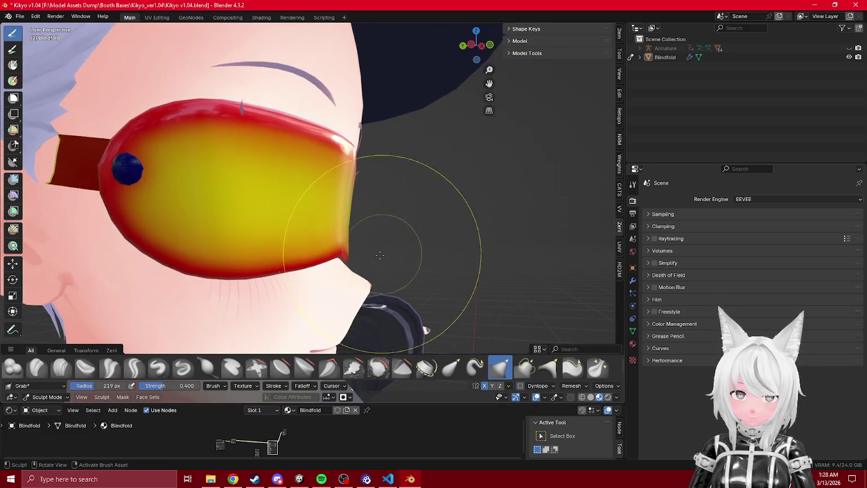
{"action": "mouse_move", "coordinate": [328, 247]}
{"action": "left_mouse_down"}
{"action": "mouse_move", "coordinate": [328, 176]}
{"action": "mouse_move", "coordinate": [304, 192]}
{"action": "mouse_move", "coordinate": [305, 182]}
{"action": "left_mouse_up"}
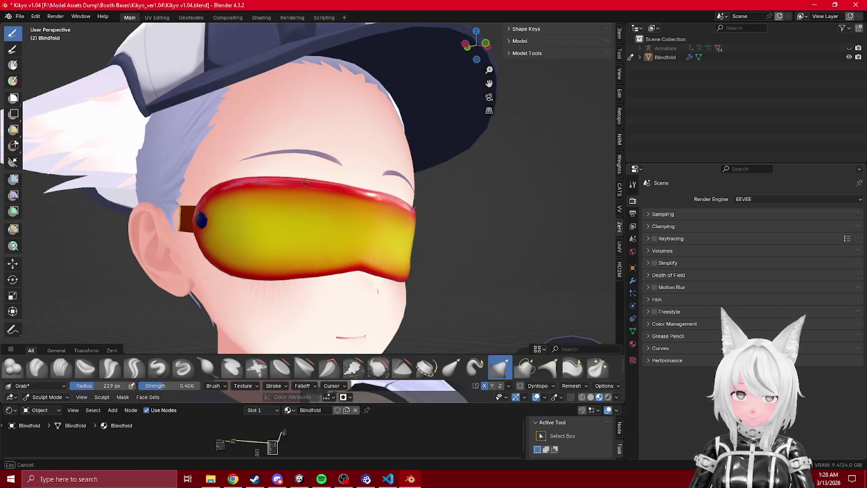
{"action": "mouse_move", "coordinate": [362, 180]}
{"action": "left_mouse_down"}
{"action": "mouse_move", "coordinate": [360, 198]}
{"action": "mouse_move", "coordinate": [341, 187]}
{"action": "mouse_move", "coordinate": [455, 194]}
{"action": "mouse_move", "coordinate": [338, 188]}
{"action": "mouse_move", "coordinate": [345, 194]}
{"action": "mouse_move", "coordinate": [361, 194]}
{"action": "mouse_move", "coordinate": [308, 179]}
{"action": "mouse_move", "coordinate": [406, 194]}
{"action": "left_mouse_up"}
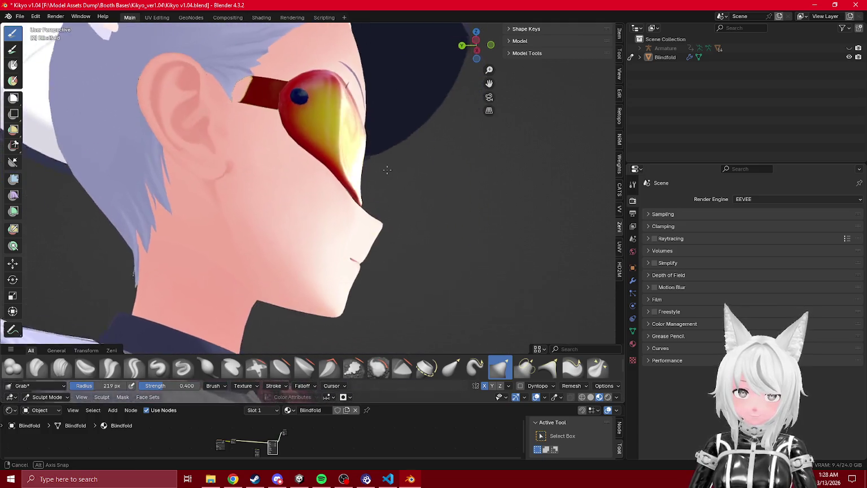
{"action": "scroll", "coordinate": [305, 159], "scroll_direction": "up", "scroll_amount": 5}
{"action": "scroll", "coordinate": [305, 158], "scroll_direction": "down", "scroll_amount": 5}
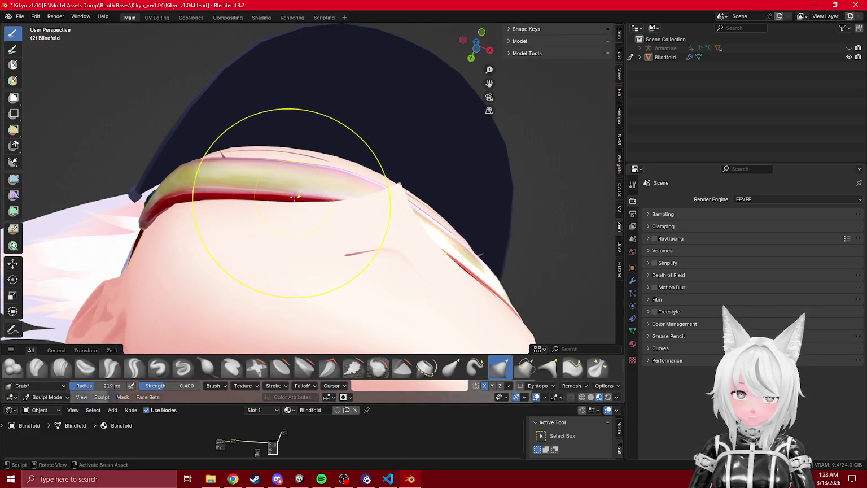
{"action": "mouse_move", "coordinate": [297, 148]}
{"action": "left_mouse_down"}
{"action": "mouse_move", "coordinate": [370, 164]}
{"action": "mouse_move", "coordinate": [286, 117]}
{"action": "mouse_move", "coordinate": [307, 194]}
{"action": "mouse_move", "coordinate": [313, 169]}
{"action": "mouse_move", "coordinate": [315, 177]}
{"action": "mouse_move", "coordinate": [276, 179]}
{"action": "mouse_move", "coordinate": [317, 191]}
{"action": "mouse_move", "coordinate": [320, 170]}
{"action": "mouse_move", "coordinate": [300, 173]}
{"action": "left_mouse_up"}
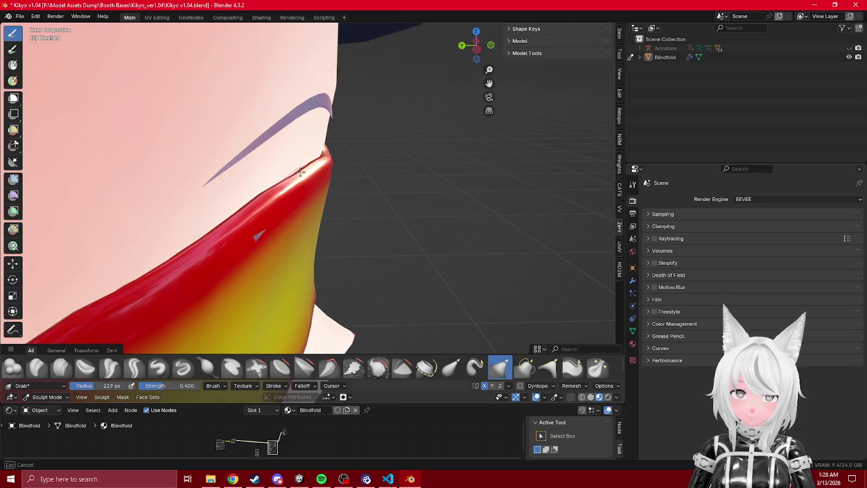
{"action": "mouse_move", "coordinate": [240, 219]}
{"action": "left_mouse_down"}
{"action": "mouse_move", "coordinate": [229, 239]}
{"action": "mouse_move", "coordinate": [294, 217]}
{"action": "left_mouse_up"}
{"action": "scroll", "coordinate": [367, 193], "scroll_direction": "up", "scroll_amount": 3}
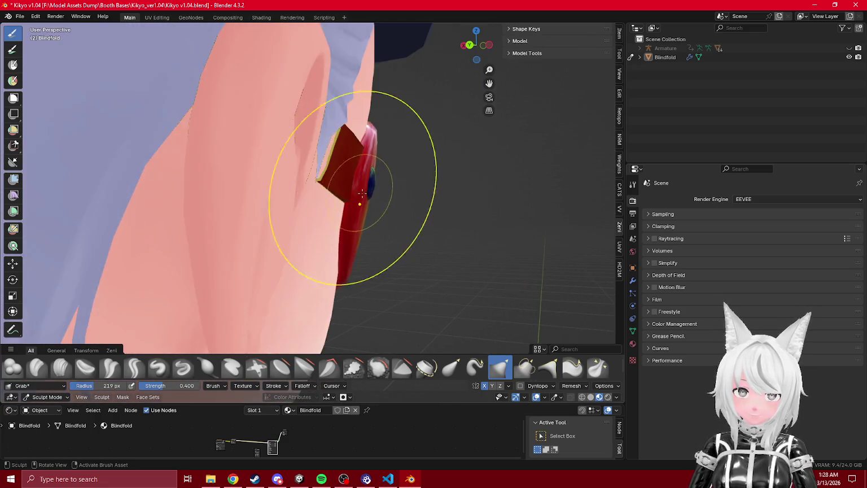
{"action": "key", "text": "Tab"}
{"action": "scroll", "coordinate": [345, 213], "scroll_direction": "down", "scroll_amount": 4}
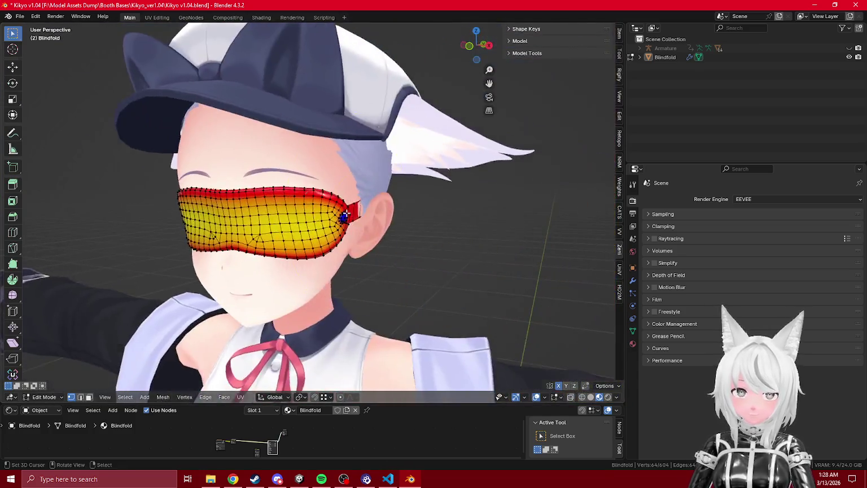
- Check the blindfold's fit in wireframe shading, then return to Sculpt Mode
{"action": "key", "text": "Tab"}
{"action": "key", "text": "z"}
{"action": "left_click", "coordinate": [381, 216]}
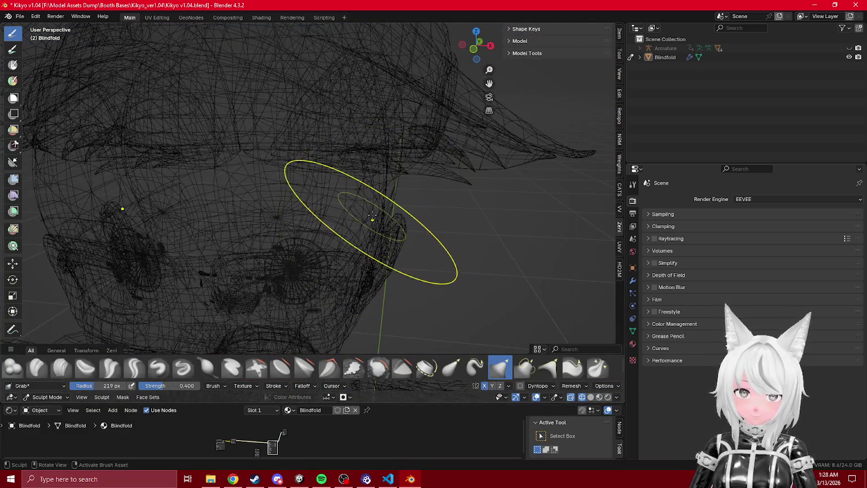
{"action": "key", "text": "shift+z"}
{"action": "mouse_move", "coordinate": [390, 213]}
{"action": "left_mouse_down"}
{"action": "mouse_move", "coordinate": [362, 208]}
{"action": "mouse_move", "coordinate": [218, 239]}
{"action": "mouse_move", "coordinate": [340, 206]}
{"action": "mouse_move", "coordinate": [340, 339]}
{"action": "left_mouse_up"}
{"action": "key", "text": "shift+z"}
{"action": "key", "text": "shift+z"}
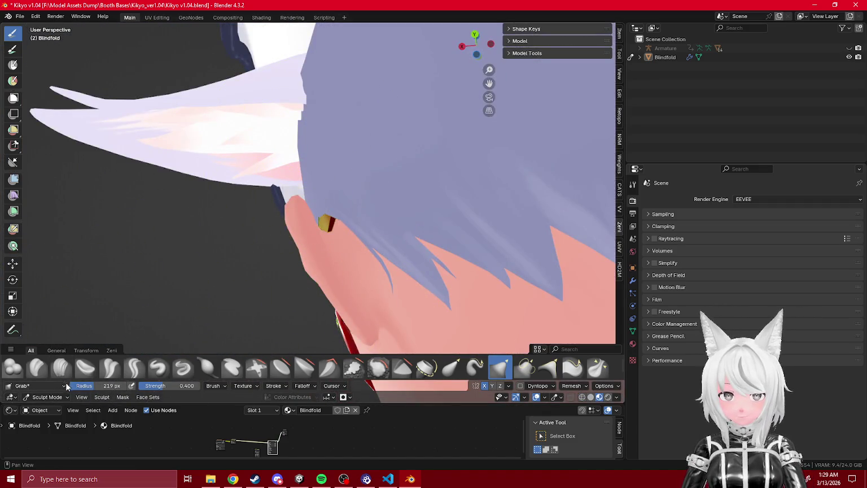
{"action": "left_click", "coordinate": [50, 337]}
{"action": "mouse_move", "coordinate": [409, 169]}
{"action": "left_mouse_down"}
{"action": "mouse_move", "coordinate": [344, 184]}
{"action": "mouse_move", "coordinate": [311, 235]}
{"action": "left_mouse_up"}
{"action": "left_click", "coordinate": [49, 358]}
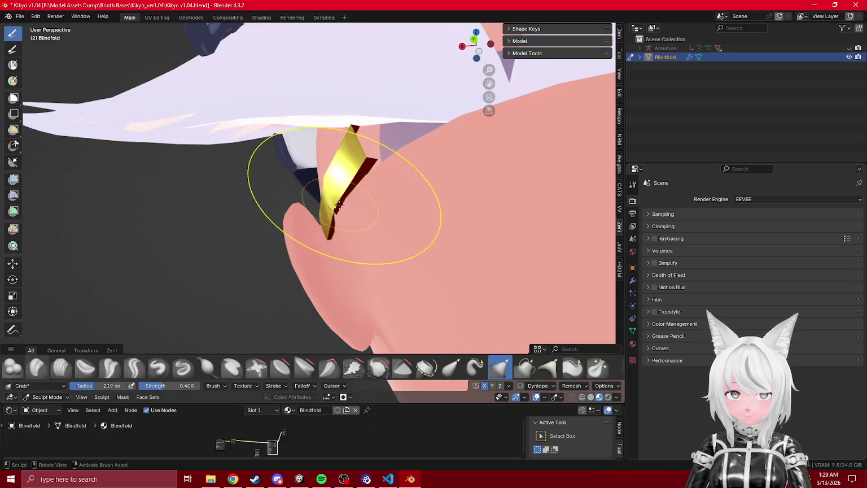
- Sculpt the strap to bend over the ear and run back along the side of the head
{"action": "scroll", "coordinate": [324, 213], "scroll_direction": "down", "scroll_amount": 5}
{"action": "mouse_move", "coordinate": [388, 218]}
{"action": "left_mouse_down"}
{"action": "mouse_move", "coordinate": [304, 209]}
{"action": "mouse_move", "coordinate": [318, 235]}
{"action": "left_mouse_up"}
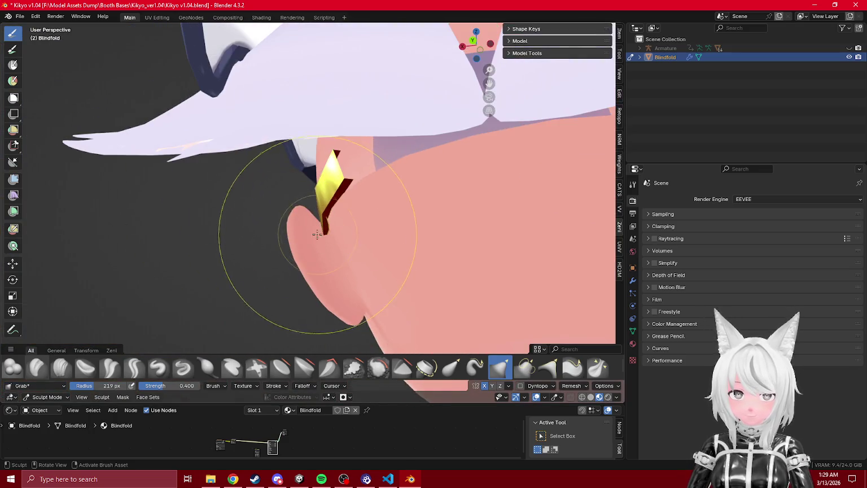
{"action": "left_click_drag", "start_coordinate": [315, 196], "coordinate": [351, 218]}
{"action": "scroll", "coordinate": [311, 203], "scroll_direction": "down", "scroll_amount": 5}
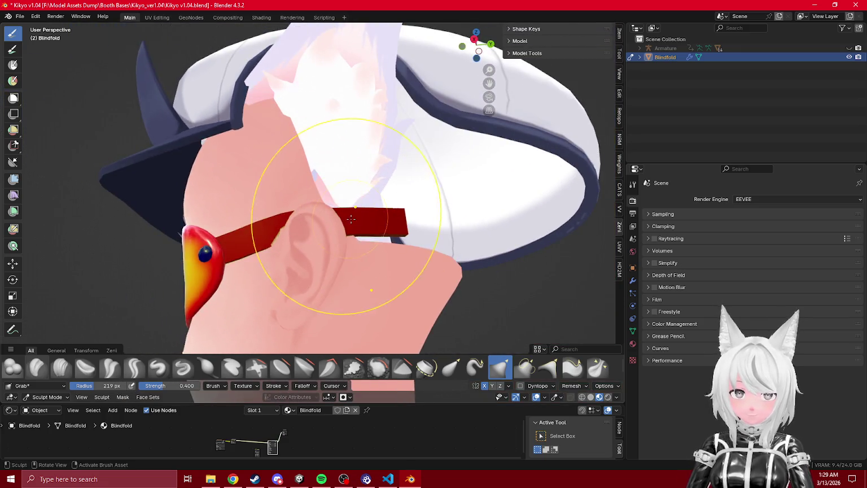
{"action": "mouse_move", "coordinate": [296, 210]}
{"action": "left_mouse_down"}
{"action": "mouse_move", "coordinate": [412, 158]}
{"action": "mouse_move", "coordinate": [422, 208]}
{"action": "left_mouse_up"}
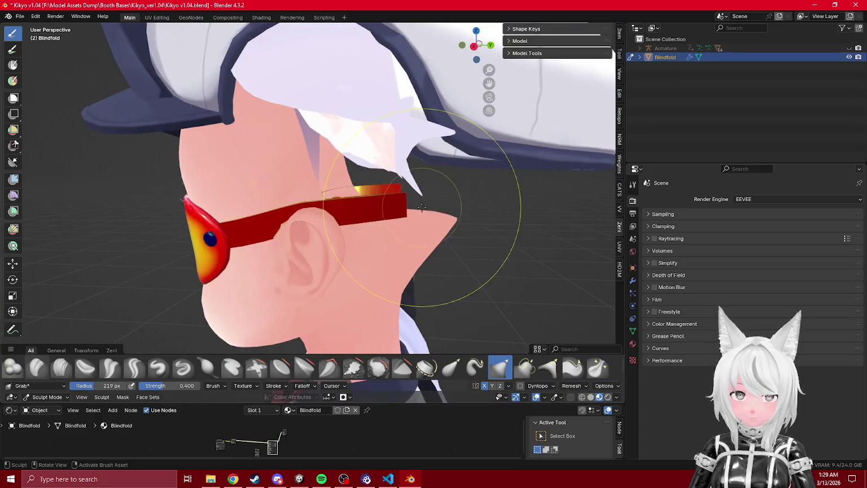
{"action": "scroll", "coordinate": [377, 178], "scroll_direction": "up", "scroll_amount": 5}
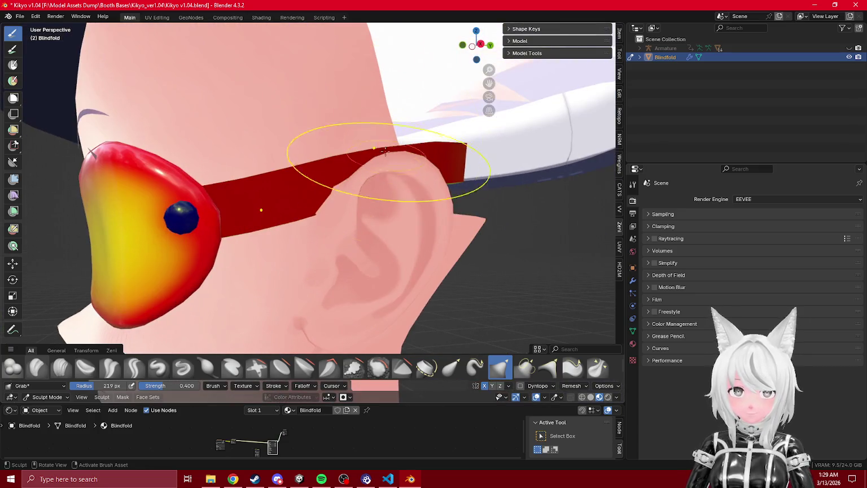
{"action": "scroll", "coordinate": [388, 154], "scroll_direction": "up", "scroll_amount": 6}
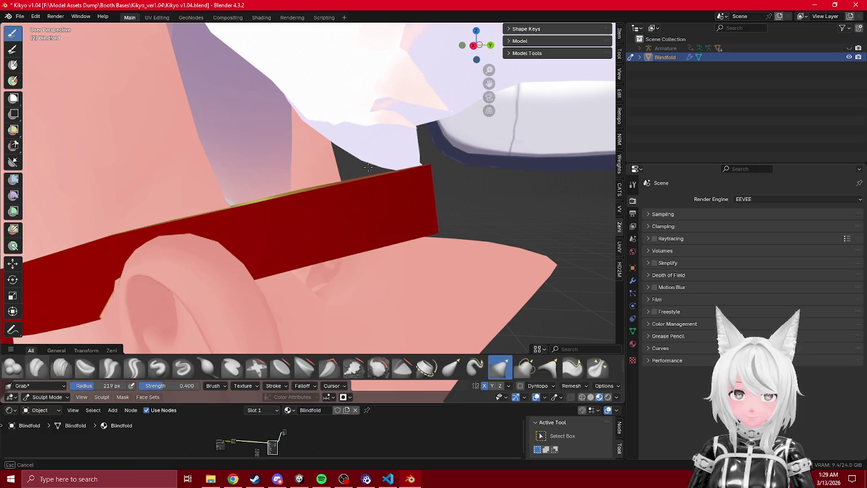
{"action": "mouse_move", "coordinate": [408, 204]}
{"action": "left_mouse_down"}
{"action": "mouse_move", "coordinate": [367, 181]}
{"action": "mouse_move", "coordinate": [338, 230]}
{"action": "mouse_move", "coordinate": [354, 214]}
{"action": "mouse_move", "coordinate": [327, 207]}
{"action": "mouse_move", "coordinate": [310, 177]}
{"action": "left_mouse_up"}
{"action": "scroll", "coordinate": [229, 202], "scroll_direction": "up", "scroll_amount": 3}
{"action": "left_click_drag", "start_coordinate": [214, 182], "coordinate": [311, 194]}
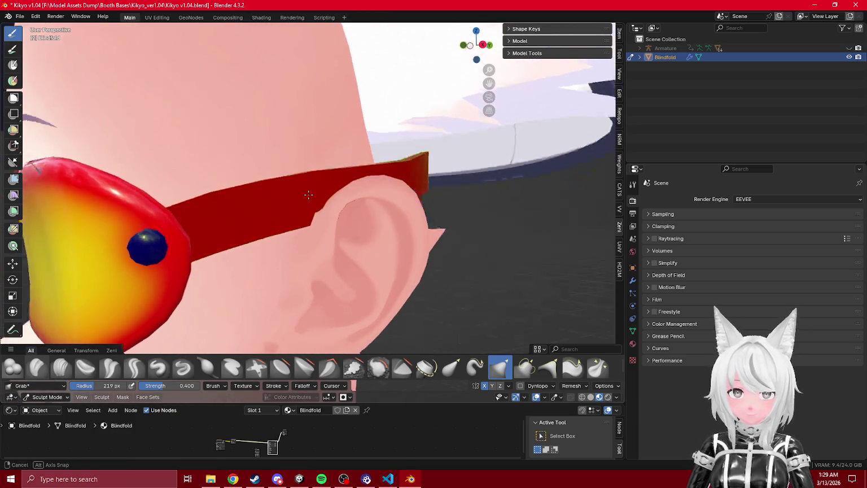
{"action": "scroll", "coordinate": [250, 219], "scroll_direction": "down", "scroll_amount": 2}
{"action": "left_click_drag", "start_coordinate": [250, 228], "coordinate": [334, 191]}
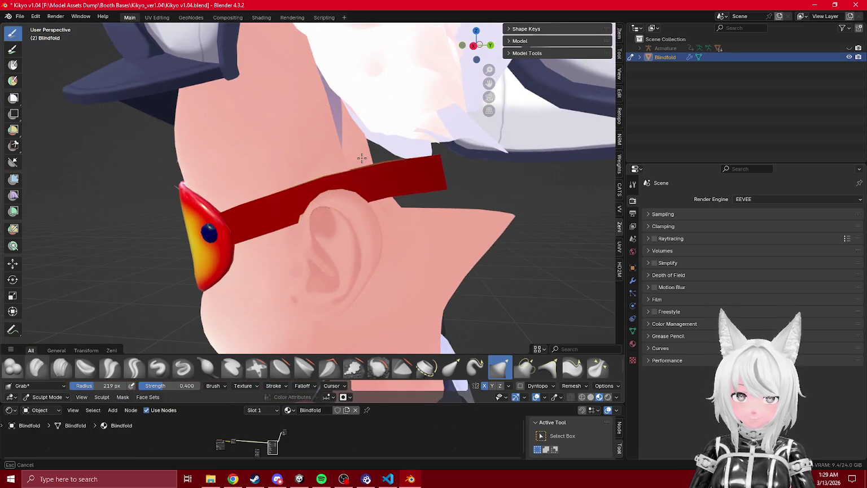
{"action": "left_click_drag", "start_coordinate": [362, 158], "coordinate": [320, 192]}
{"action": "scroll", "coordinate": [318, 192], "scroll_direction": "up", "scroll_amount": 4}
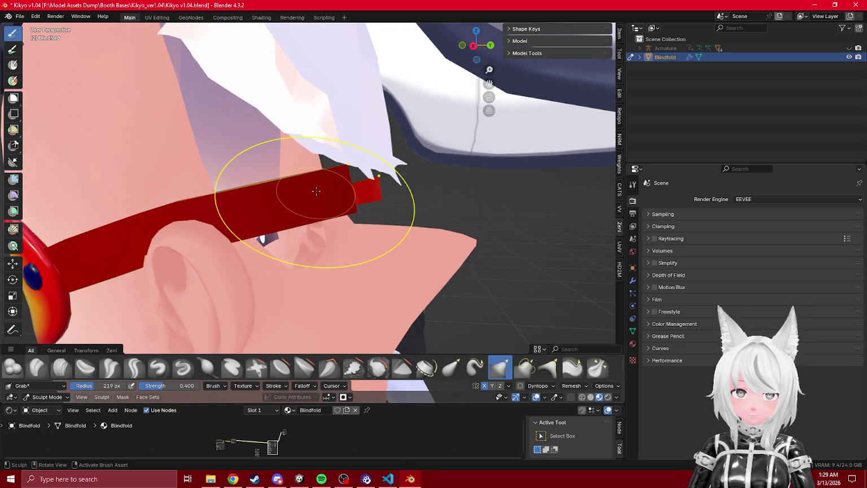
{"action": "left_click", "coordinate": [633, 332]}
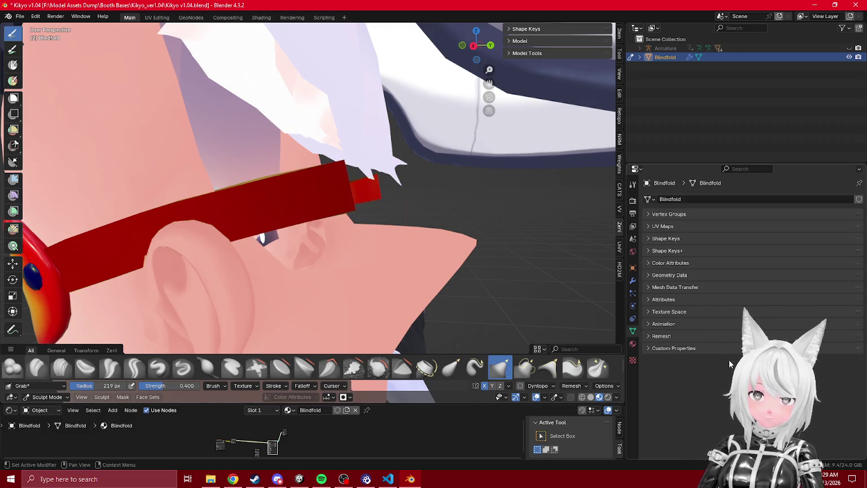
- Toggle Geometry Data and Mesh Data Transfer, then expand and scroll the Blindfold's Attributes list
{"action": "left_click", "coordinate": [685, 275]}
{"action": "left_click", "coordinate": [687, 325]}
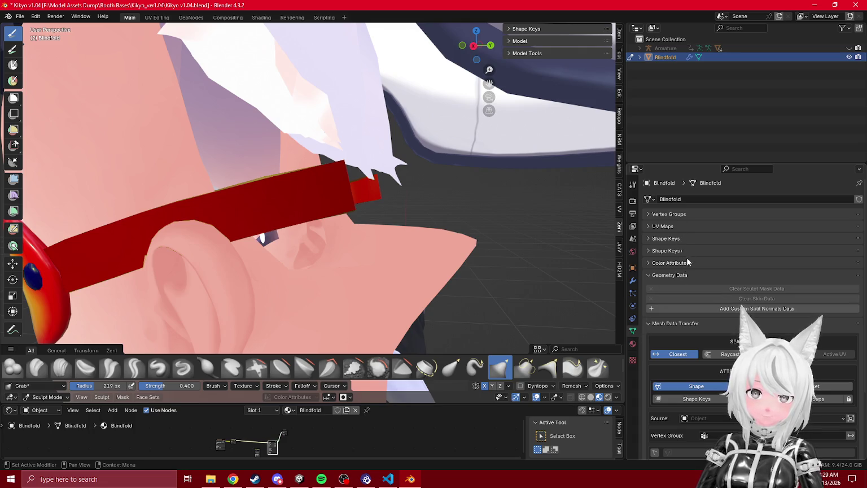
{"action": "left_click", "coordinate": [681, 275]}
{"action": "left_click", "coordinate": [688, 288]}
{"action": "left_click", "coordinate": [687, 299]}
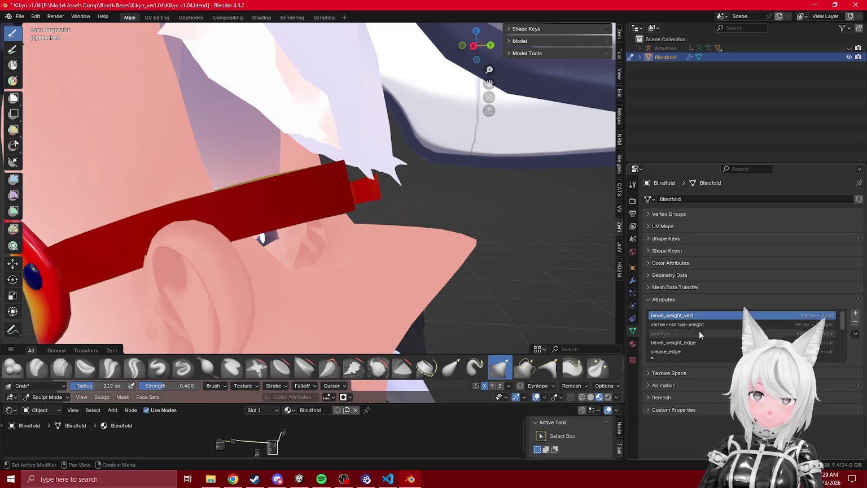
{"action": "scroll", "coordinate": [701, 331], "scroll_direction": "down", "scroll_amount": 1}
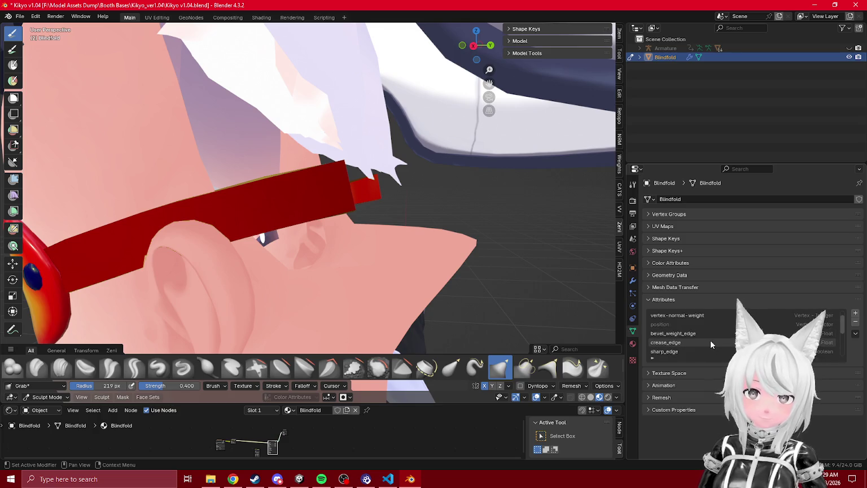
{"action": "scroll", "coordinate": [710, 340], "scroll_direction": "up", "scroll_amount": 1}
{"action": "scroll", "coordinate": [711, 338], "scroll_direction": "down", "scroll_amount": 3}
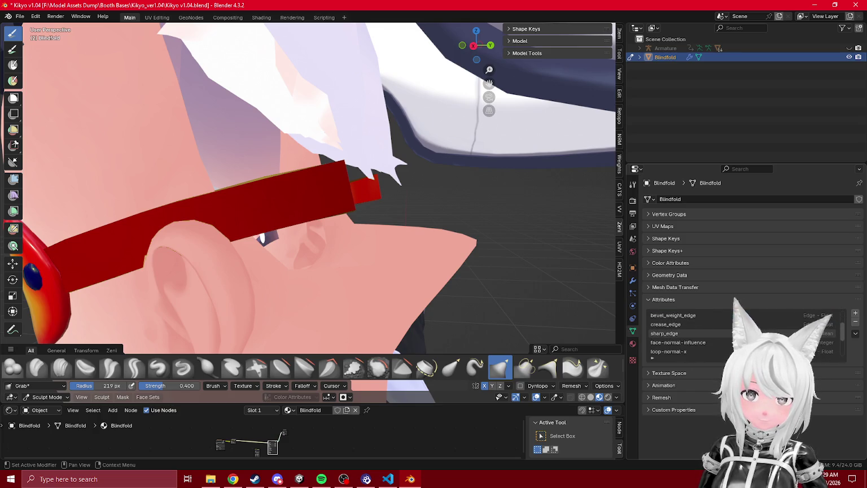
{"action": "scroll", "coordinate": [740, 342], "scroll_direction": "down", "scroll_amount": 2}
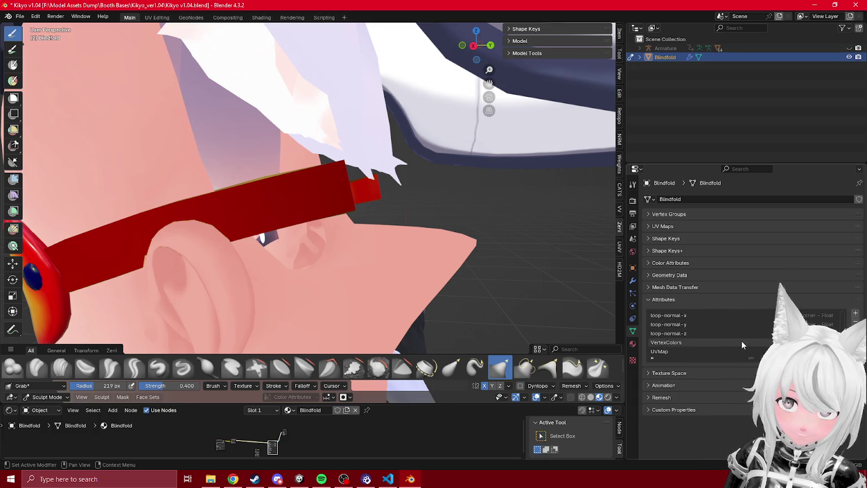
{"action": "scroll", "coordinate": [742, 341], "scroll_direction": "up", "scroll_amount": 2}
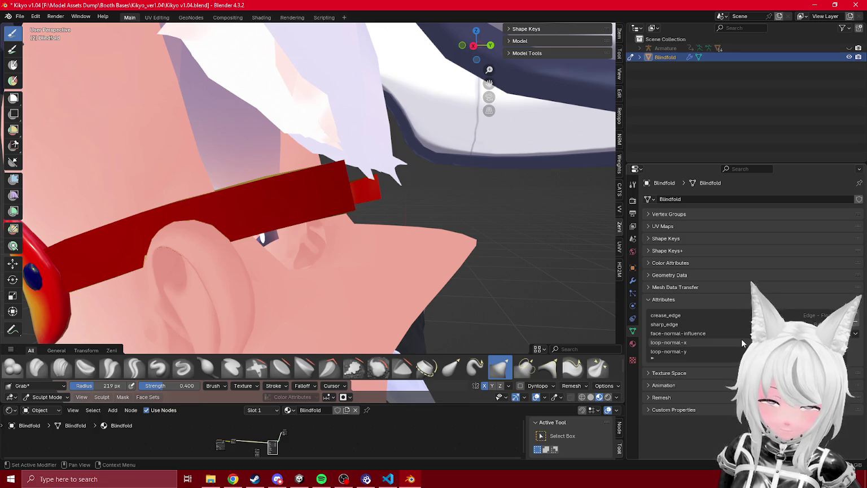
{"action": "scroll", "coordinate": [742, 339], "scroll_direction": "up", "scroll_amount": 1}
{"action": "scroll", "coordinate": [290, 266], "scroll_direction": "up", "scroll_amount": 2}
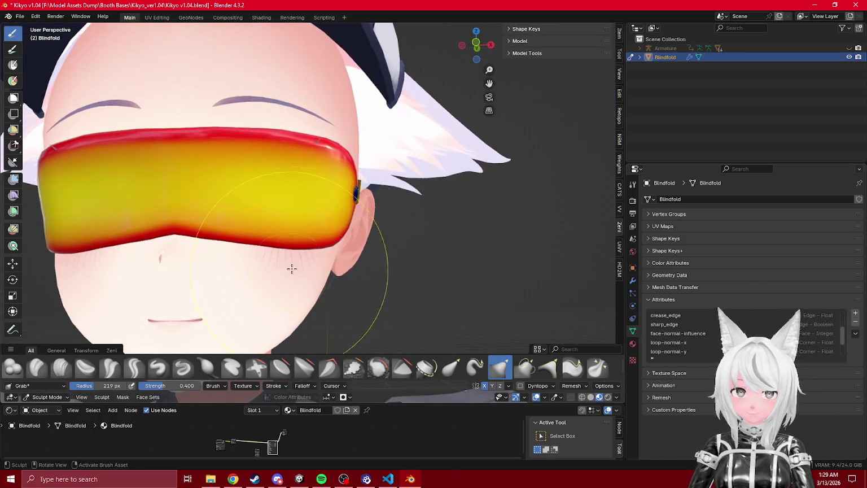
{"action": "scroll", "coordinate": [320, 154], "scroll_direction": "up", "scroll_amount": 4}
{"action": "mouse_move", "coordinate": [320, 154]}
{"action": "left_mouse_down"}
{"action": "mouse_move", "coordinate": [308, 192]}
{"action": "mouse_move", "coordinate": [321, 179]}
{"action": "mouse_move", "coordinate": [388, 229]}
{"action": "mouse_move", "coordinate": [348, 205]}
{"action": "mouse_move", "coordinate": [374, 220]}
{"action": "mouse_move", "coordinate": [269, 225]}
{"action": "mouse_move", "coordinate": [351, 250]}
{"action": "mouse_move", "coordinate": [361, 244]}
{"action": "mouse_move", "coordinate": [346, 242]}
{"action": "mouse_move", "coordinate": [455, 249]}
{"action": "mouse_move", "coordinate": [311, 272]}
{"action": "mouse_move", "coordinate": [182, 312]}
{"action": "left_mouse_up"}
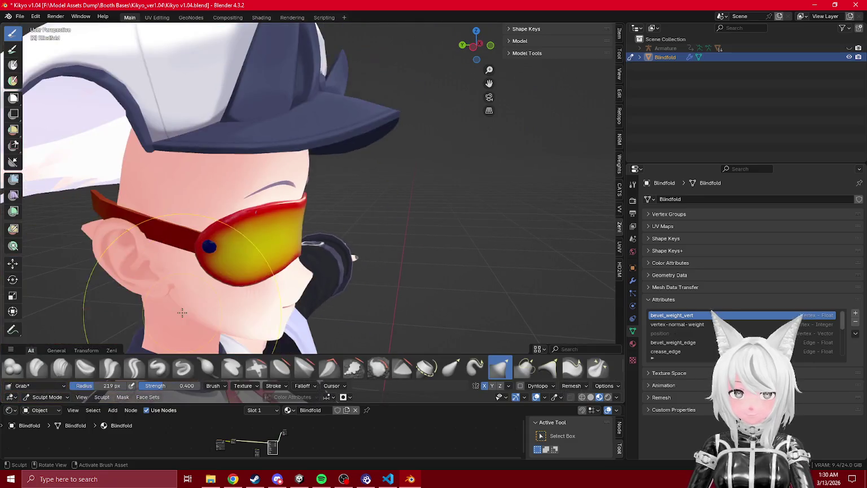
- Leave Sculpt Mode for Object Mode and orbit round to the blindfold's front
{"action": "scroll", "coordinate": [367, 143], "scroll_direction": "up", "scroll_amount": 6}
{"action": "scroll", "coordinate": [292, 182], "scroll_direction": "down", "scroll_amount": 5}
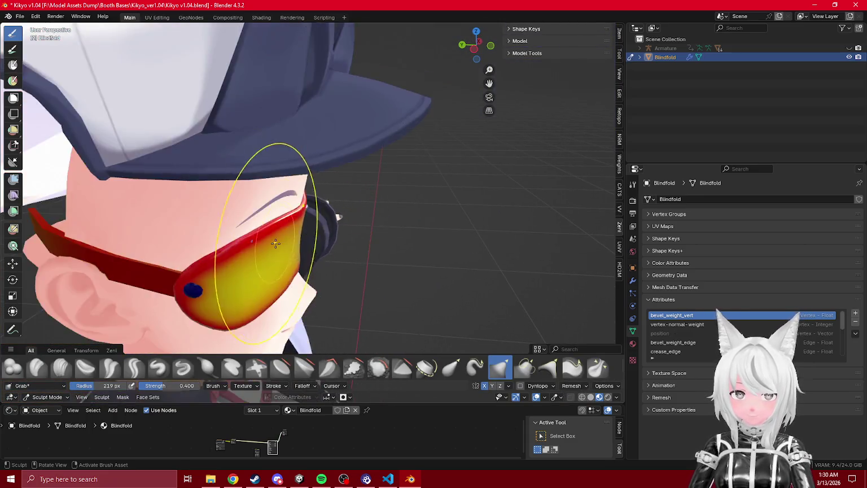
{"action": "left_click_drag", "start_coordinate": [281, 237], "coordinate": [330, 201]}
{"action": "left_click", "coordinate": [50, 337]}
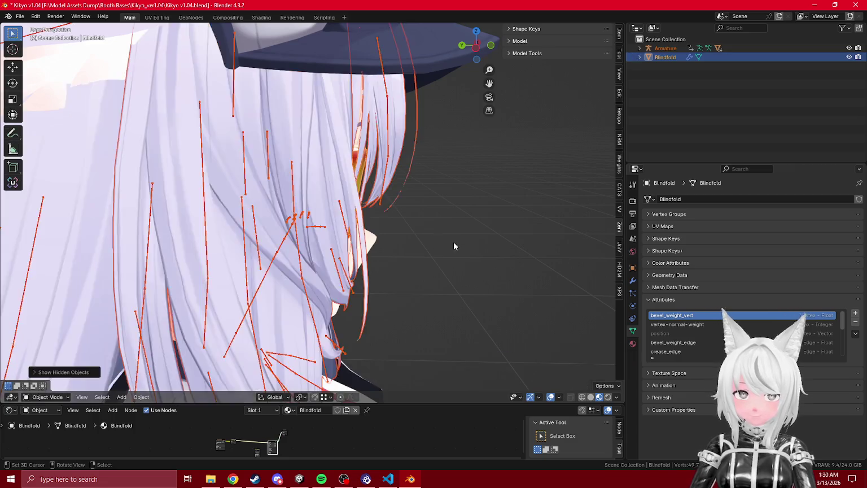
{"action": "left_click_drag", "start_coordinate": [453, 242], "coordinate": [339, 219]}
{"action": "scroll", "coordinate": [363, 165], "scroll_direction": "up", "scroll_amount": 3}
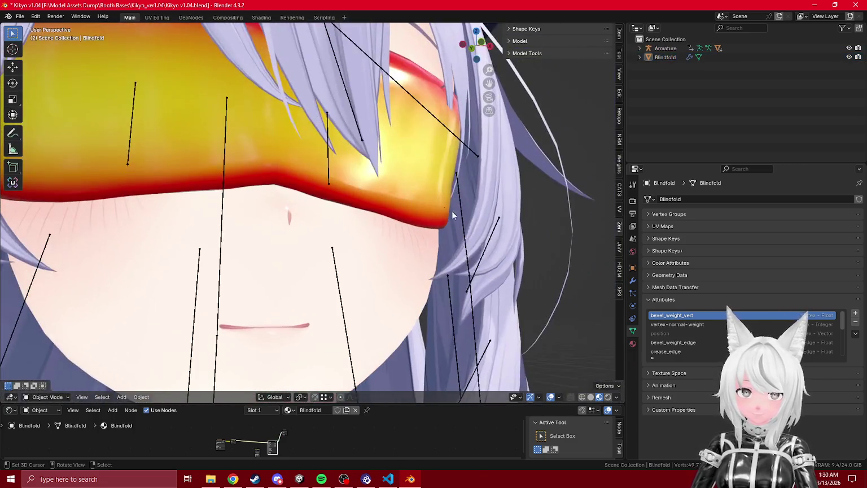
- Hide the armature and front hair, then select the armature in the outliner
{"action": "left_click", "coordinate": [452, 211]}
{"action": "key", "text": "h"}
{"action": "left_click", "coordinate": [455, 235]}
{"action": "scroll", "coordinate": [421, 209], "scroll_direction": "down", "scroll_amount": 4}
{"action": "key", "text": "h"}
{"action": "left_click", "coordinate": [313, 194]}
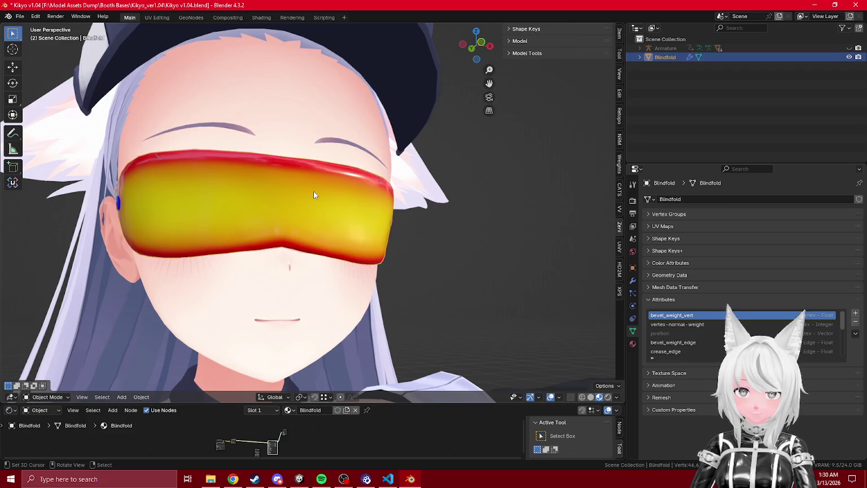
{"action": "key", "text": "KP_Decimal"}
{"action": "left_click", "coordinate": [649, 49]}
{"action": "right_click", "coordinate": [649, 49]}
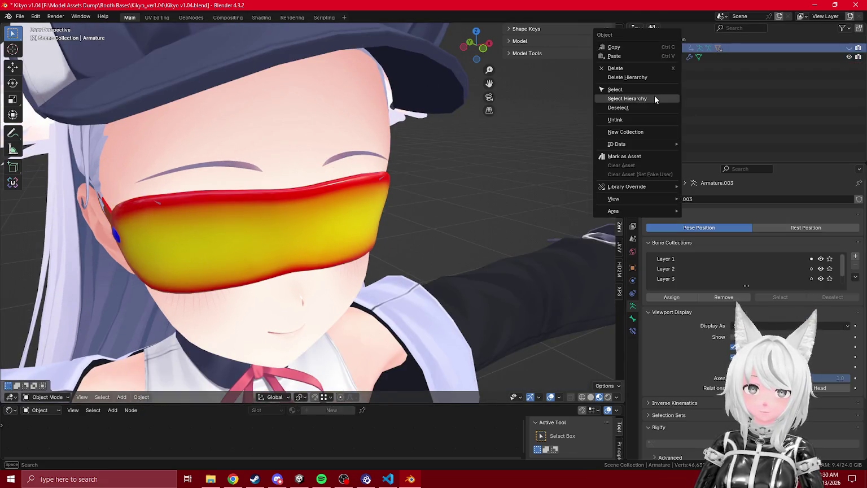
- Delete the armature with its child meshes and select the Blindfold object
{"action": "left_click", "coordinate": [654, 77]}
{"action": "scroll", "coordinate": [262, 211], "scroll_direction": "down", "scroll_amount": 3}
{"action": "left_click", "coordinate": [262, 211]}
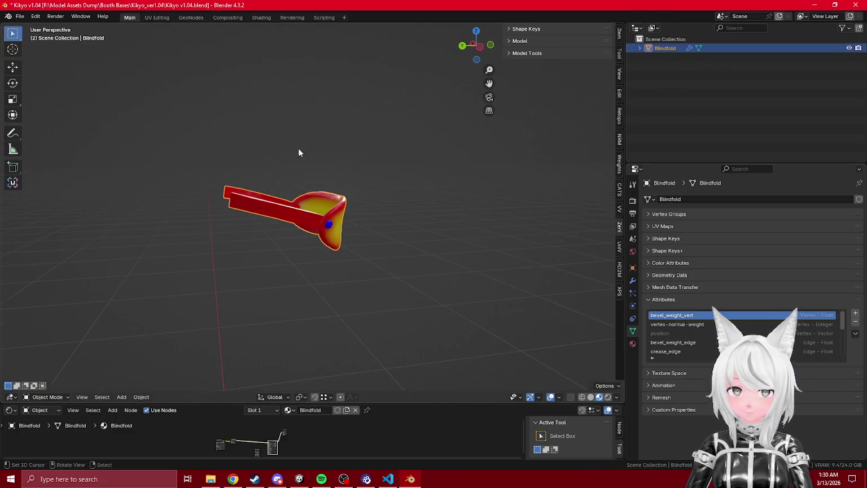
- Export Blindfold as Kikyo Blindfold.fbx into the Kikyo prefab folder using the saved preset
{"action": "left_click", "coordinate": [22, 16]}
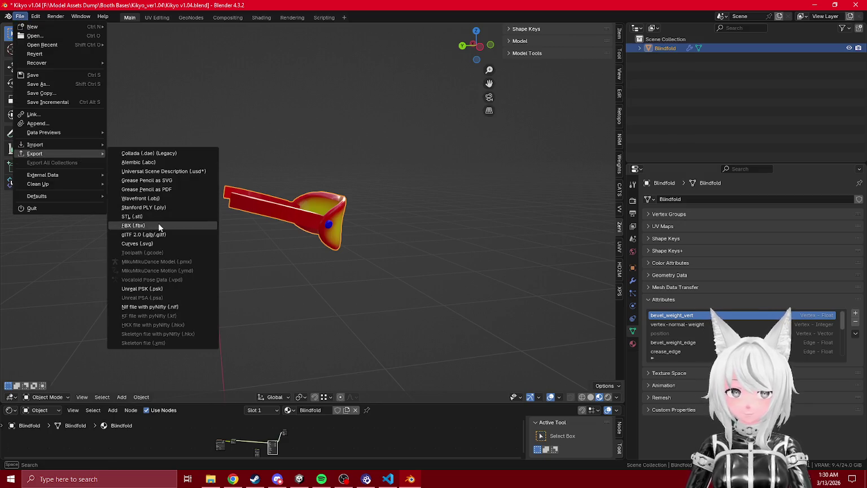
{"action": "left_click", "coordinate": [158, 225]}
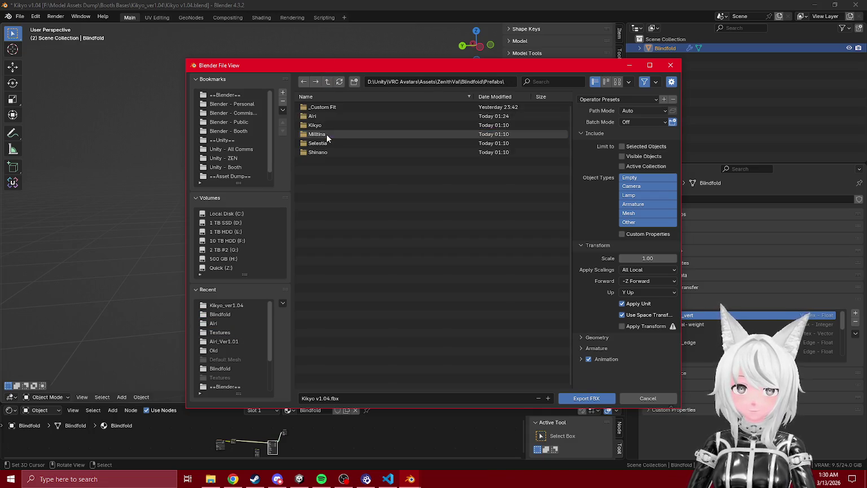
{"action": "double_click", "coordinate": [324, 125]}
{"action": "left_click", "coordinate": [329, 107]}
{"action": "left_click", "coordinate": [617, 101]}
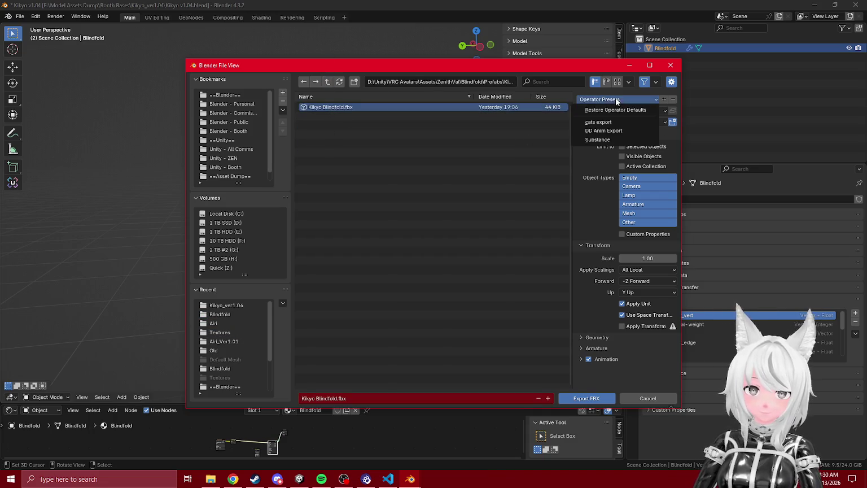
{"action": "left_click", "coordinate": [599, 122]}
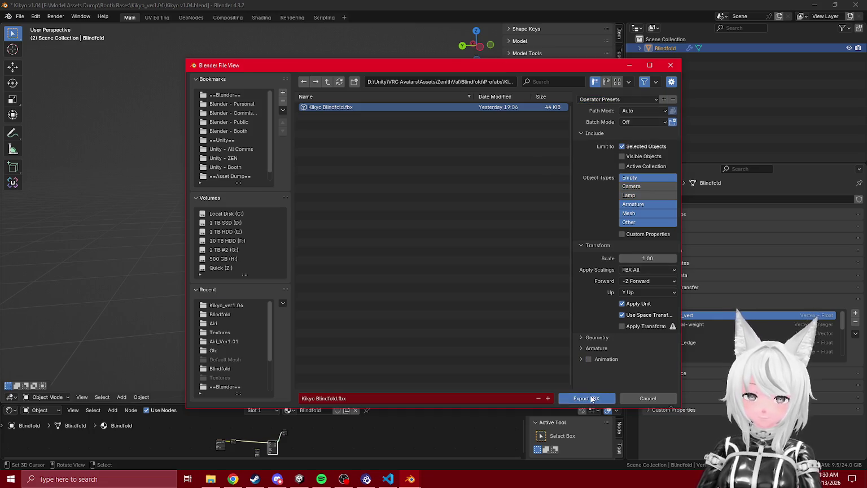
{"action": "left_click", "coordinate": [587, 399]}
{"action": "left_click", "coordinate": [20, 16]}
{"action": "left_click", "coordinate": [39, 87]}
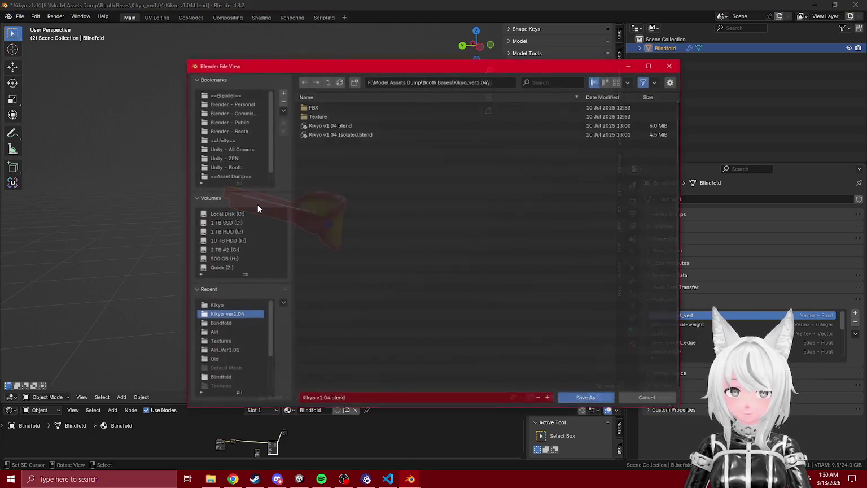
- Save the scene as Kikyo blindfold.blend in D:\Blender\Avatars\VRC Booth\Blindfold, then switch to Unity
{"action": "left_click", "coordinate": [222, 323]}
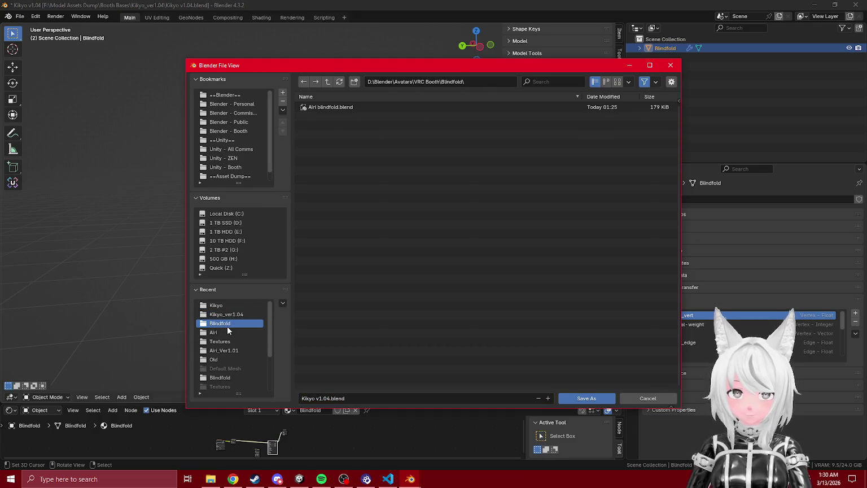
{"action": "left_click", "coordinate": [326, 109]}
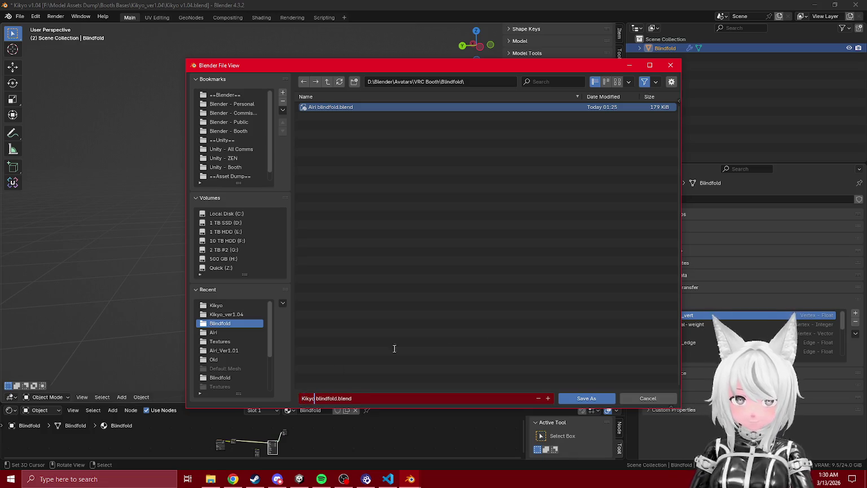
{"action": "key", "text": "Return"}
{"action": "key", "text": "alt+Tab"}
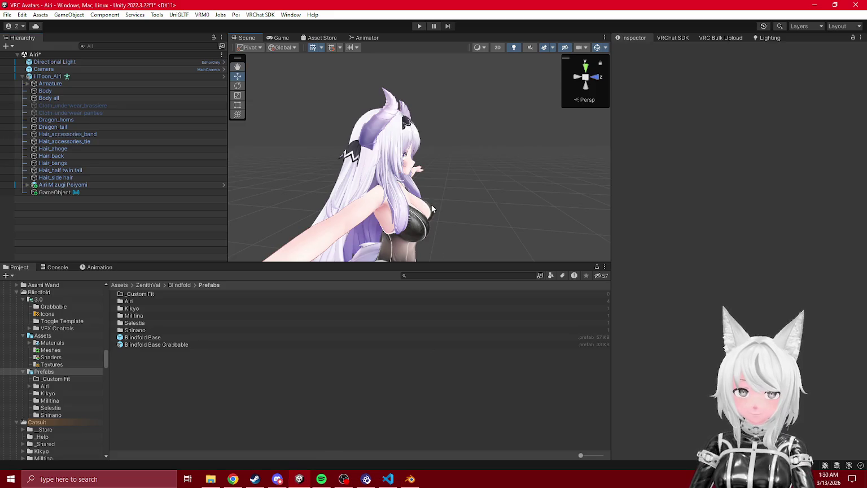
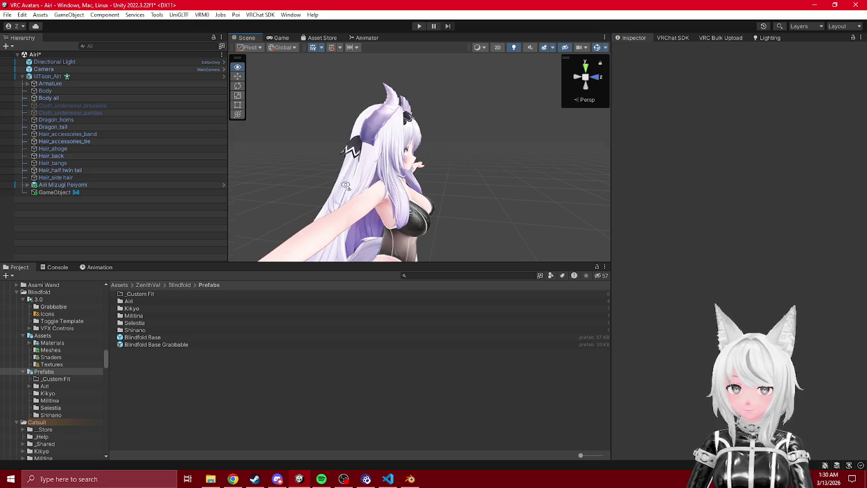
- Delete the leftover empty GameObject and browse the Kikyo and Airi blindfold prefab folders
{"action": "left_click", "coordinate": [43, 192]}
{"action": "key", "text": "Delete"}
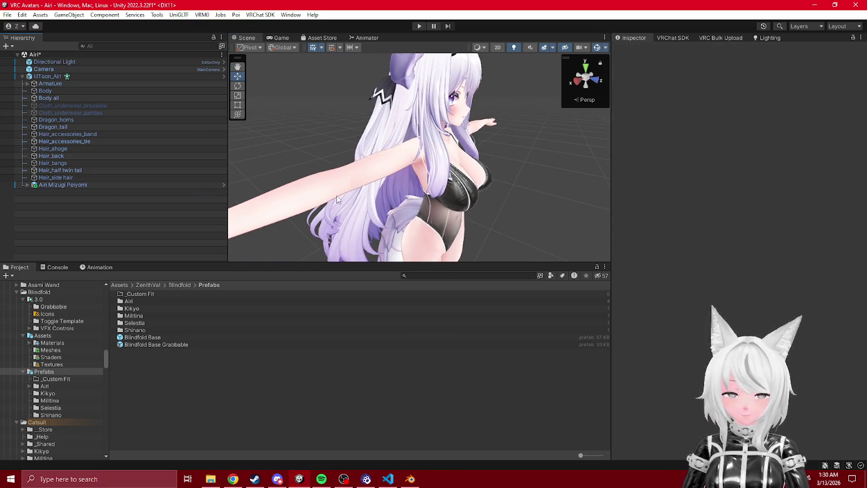
{"action": "left_click", "coordinate": [50, 394]}
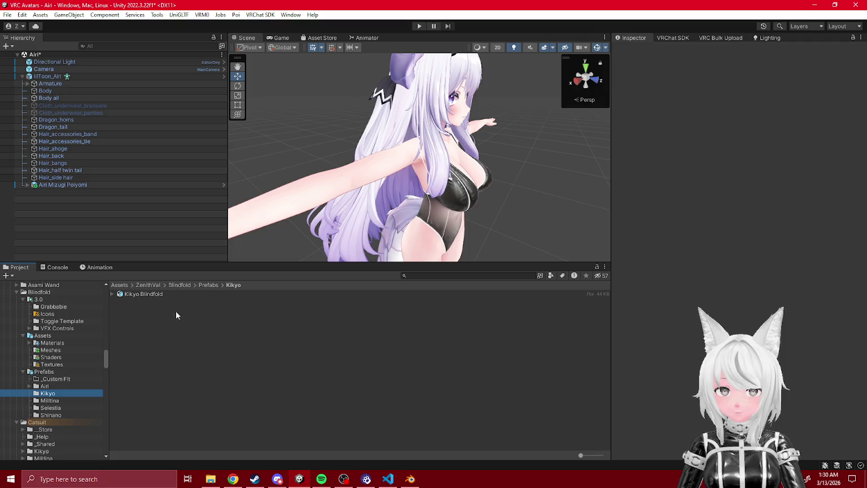
{"action": "left_click", "coordinate": [45, 387]}
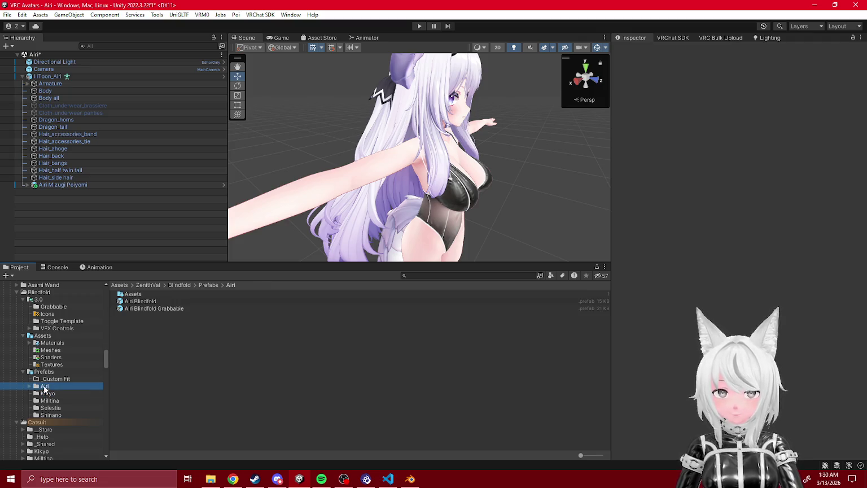
{"action": "left_click", "coordinate": [59, 373]}
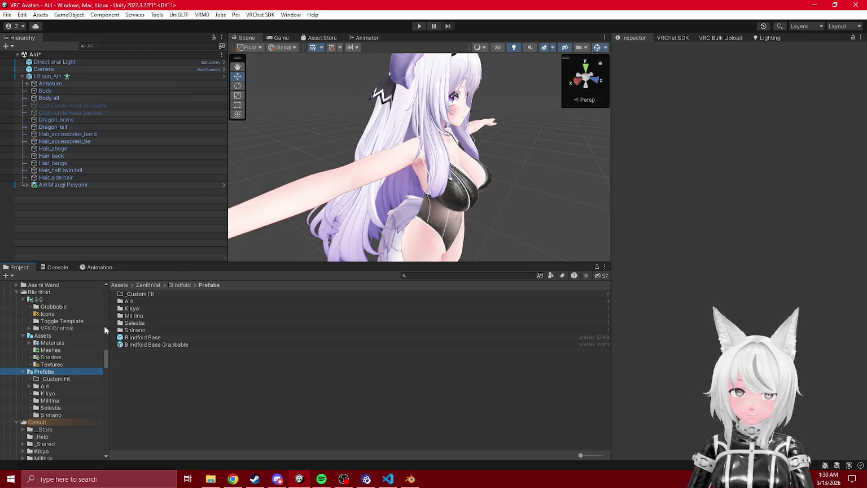
- Compare the Kikyo and Milltina blindfold prefabs, ending back in the Prefabs folder
{"action": "mouse_move", "coordinate": [293, 102]}
{"action": "left_mouse_down"}
{"action": "mouse_move", "coordinate": [329, 103]}
{"action": "mouse_move", "coordinate": [300, 113]}
{"action": "left_mouse_up"}
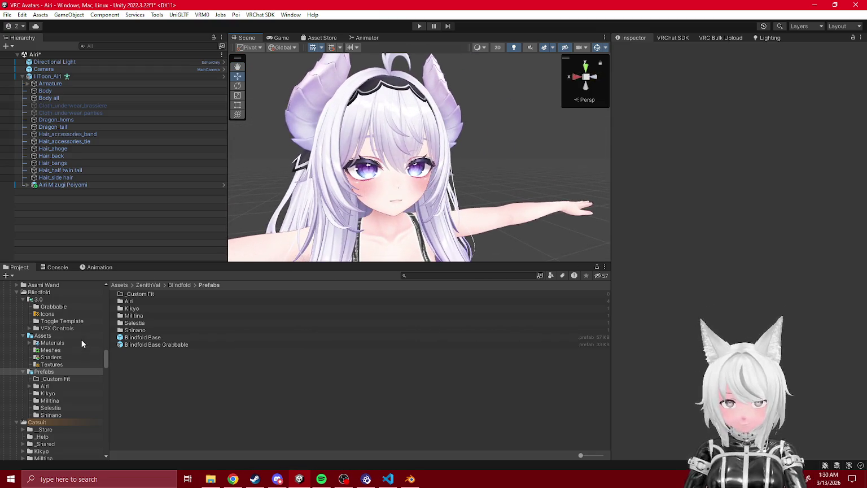
{"action": "left_click", "coordinate": [57, 391]}
{"action": "left_click", "coordinate": [50, 401]}
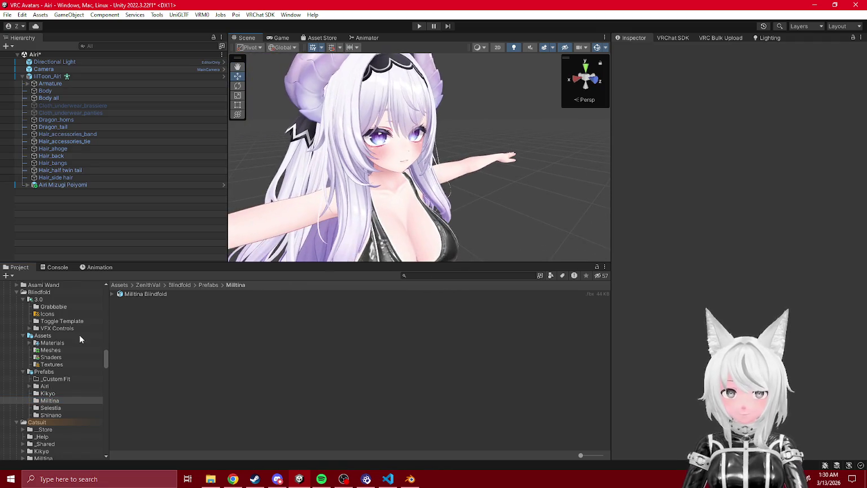
{"action": "left_click", "coordinate": [55, 394]}
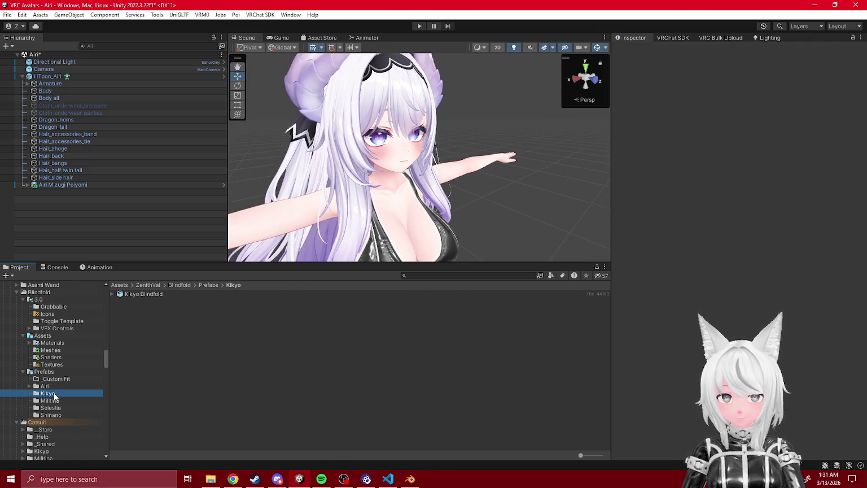
{"action": "left_click", "coordinate": [54, 401]}
{"action": "left_click", "coordinate": [53, 394]}
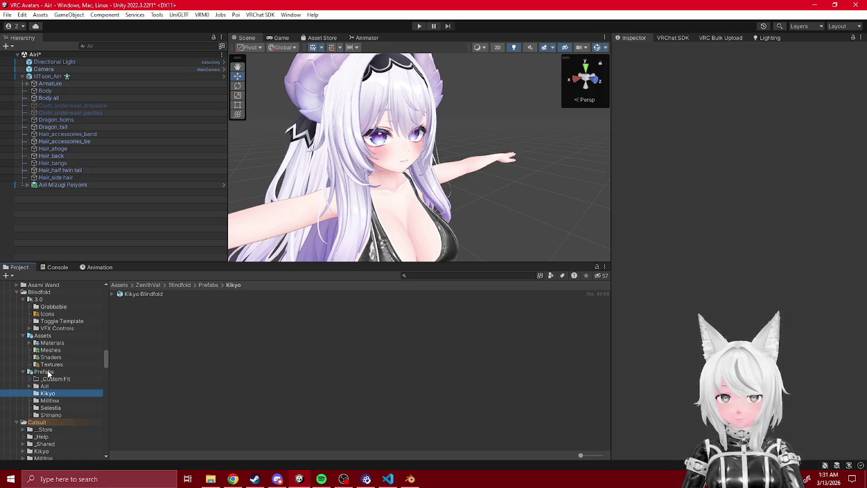
{"action": "left_click", "coordinate": [45, 371]}
- Open the Kikyo avatar's asset folder under Booth Models
{"action": "scroll", "coordinate": [65, 371], "scroll_direction": "down", "scroll_amount": 8}
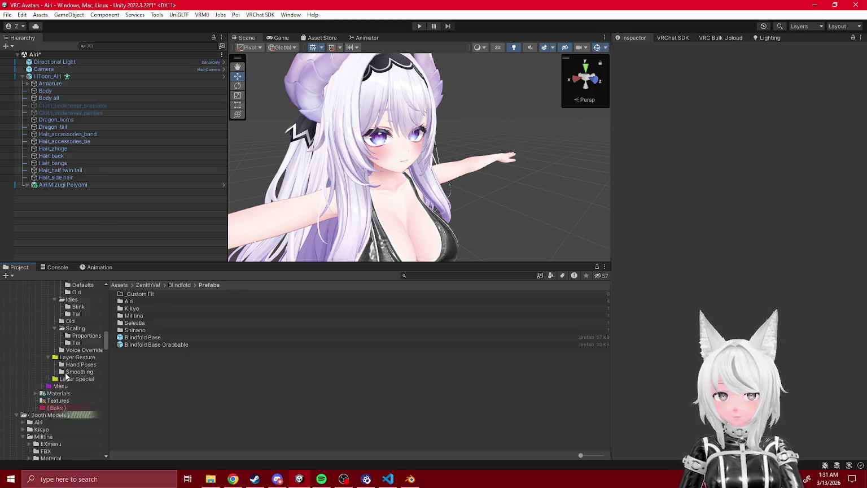
{"action": "scroll", "coordinate": [65, 372], "scroll_direction": "down", "scroll_amount": 10}
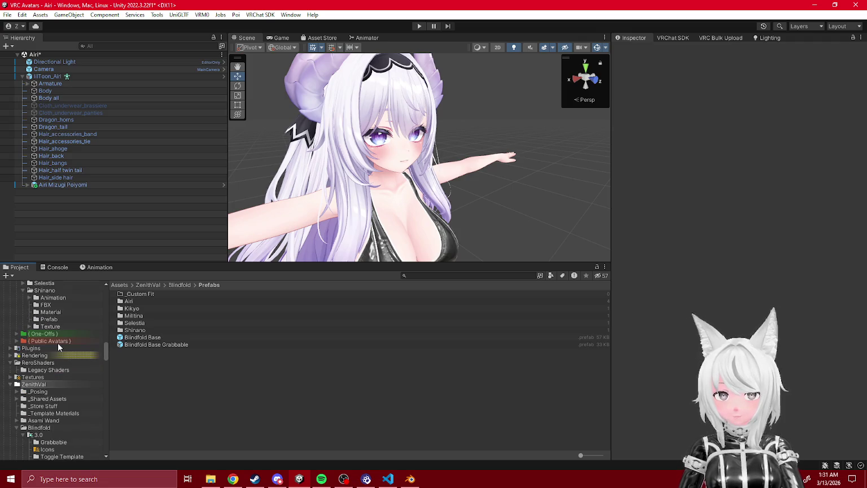
{"action": "scroll", "coordinate": [50, 342], "scroll_direction": "up", "scroll_amount": 3}
{"action": "left_click", "coordinate": [45, 295]}
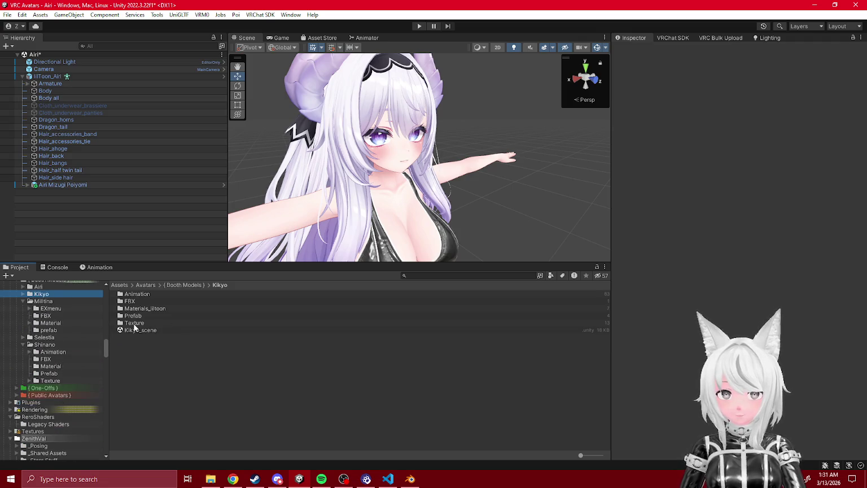
- Open Kikyo_scene, answering the save prompt, and bring the Kikyo_PB avatar into a frontal view
{"action": "double_click", "coordinate": [136, 330]}
{"action": "left_click", "coordinate": [464, 259]}
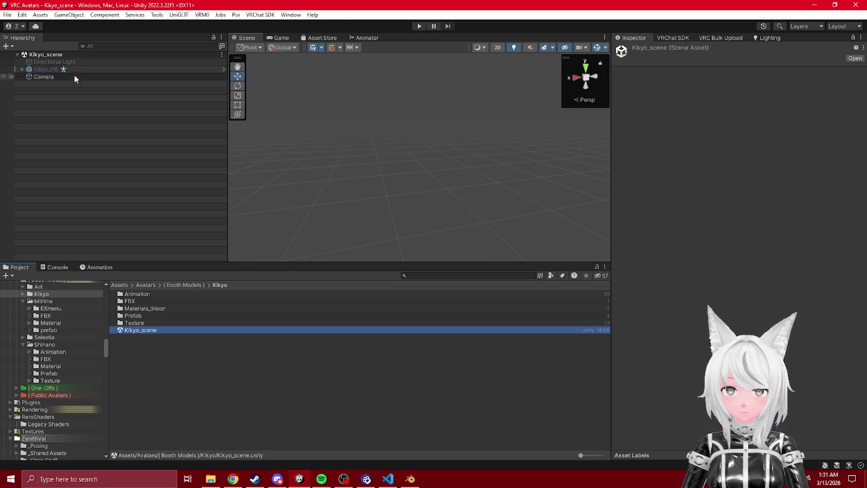
{"action": "left_click", "coordinate": [56, 70]}
{"action": "mouse_move", "coordinate": [521, 100]}
{"action": "left_mouse_down"}
{"action": "mouse_move", "coordinate": [484, 158]}
{"action": "mouse_move", "coordinate": [415, 171]}
{"action": "mouse_move", "coordinate": [451, 112]}
{"action": "mouse_move", "coordinate": [413, 123]}
{"action": "left_mouse_up"}
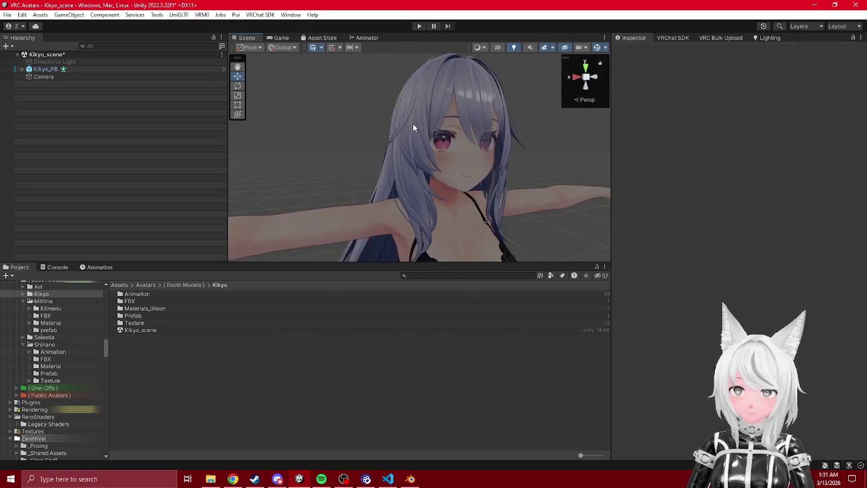
{"action": "left_click", "coordinate": [60, 62]}
{"action": "left_click_drag", "start_coordinate": [565, 113], "coordinate": [523, 109]}
{"action": "scroll", "coordinate": [522, 108], "scroll_direction": "down", "scroll_amount": 3}
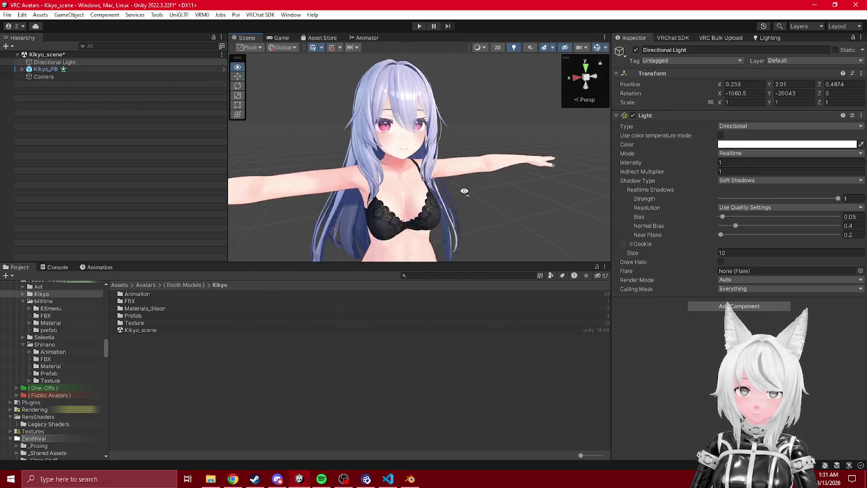
{"action": "scroll", "coordinate": [506, 149], "scroll_direction": "up", "scroll_amount": 5}
{"action": "left_click", "coordinate": [506, 148]}
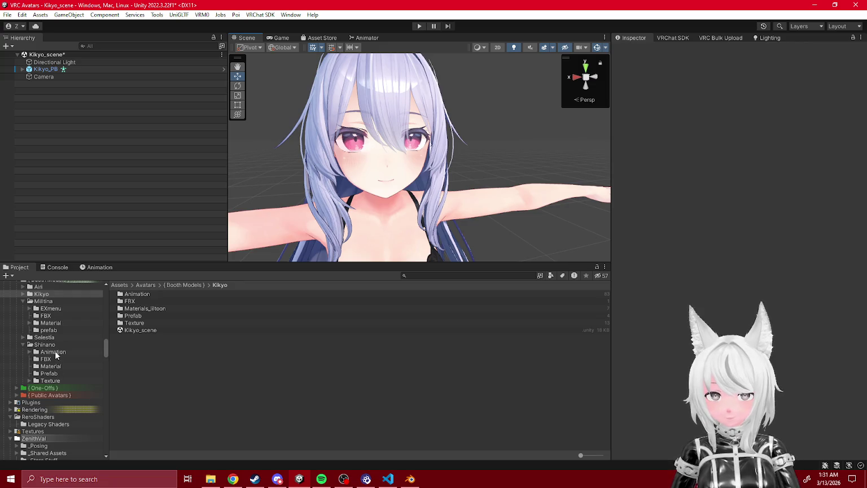
- Drag the Kikyo Blindfold prefab from Blindfold/Prefabs/Kikyo into the scene at 0,0,0
{"action": "scroll", "coordinate": [55, 351], "scroll_direction": "down", "scroll_amount": 4}
{"action": "scroll", "coordinate": [51, 375], "scroll_direction": "down", "scroll_amount": 10}
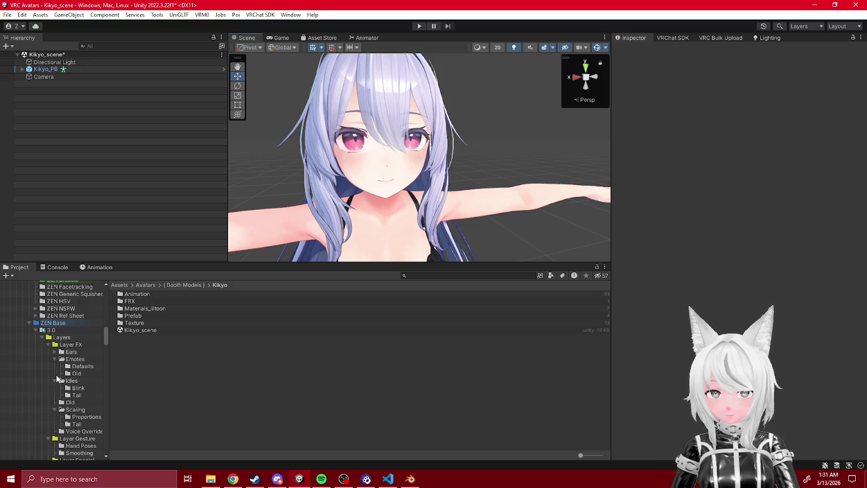
{"action": "scroll", "coordinate": [57, 373], "scroll_direction": "up", "scroll_amount": 15}
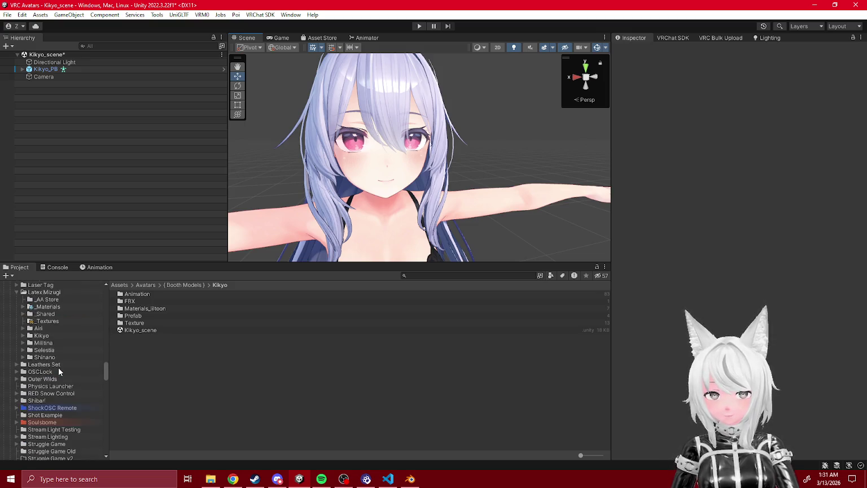
{"action": "scroll", "coordinate": [59, 370], "scroll_direction": "up", "scroll_amount": 5}
{"action": "left_click", "coordinate": [17, 423]}
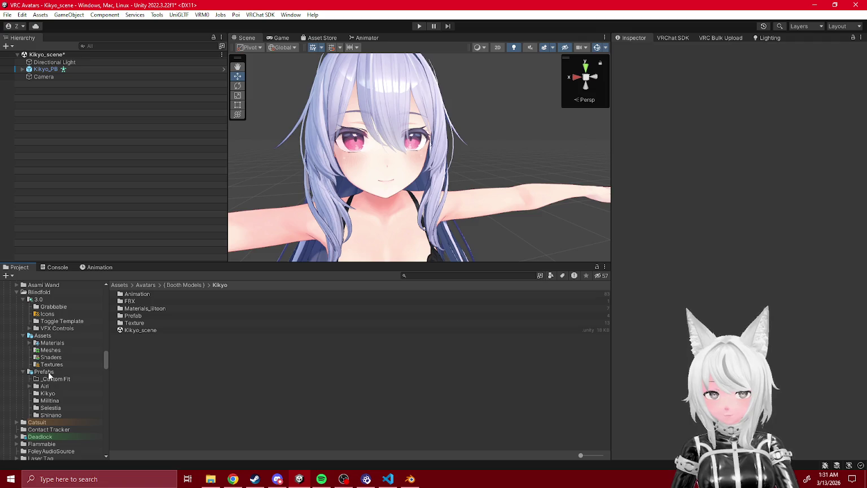
{"action": "left_click", "coordinate": [50, 393]}
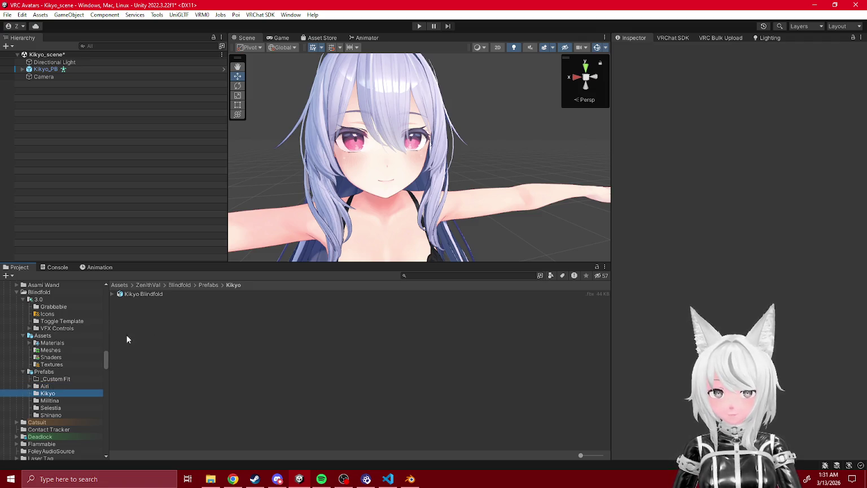
{"action": "left_click_drag", "start_coordinate": [135, 295], "coordinate": [102, 232]}
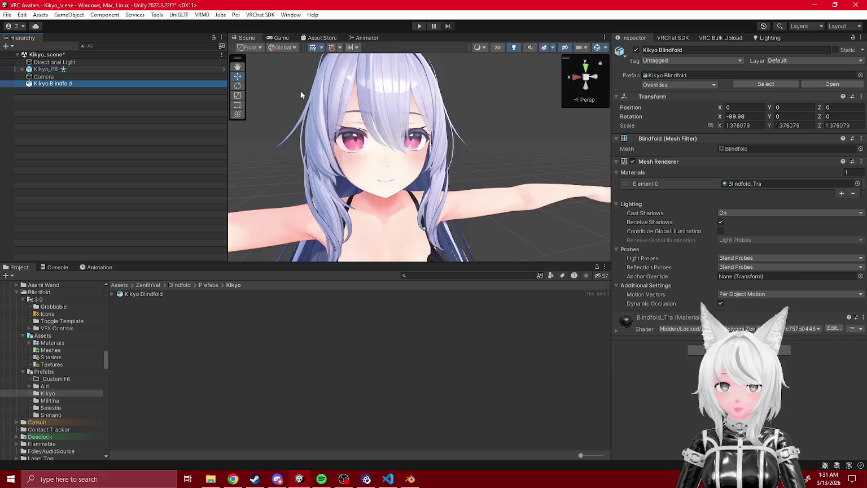
{"action": "scroll", "coordinate": [301, 95], "scroll_direction": "down", "scroll_amount": 5}
{"action": "left_click_drag", "start_coordinate": [300, 95], "coordinate": [400, 196]}
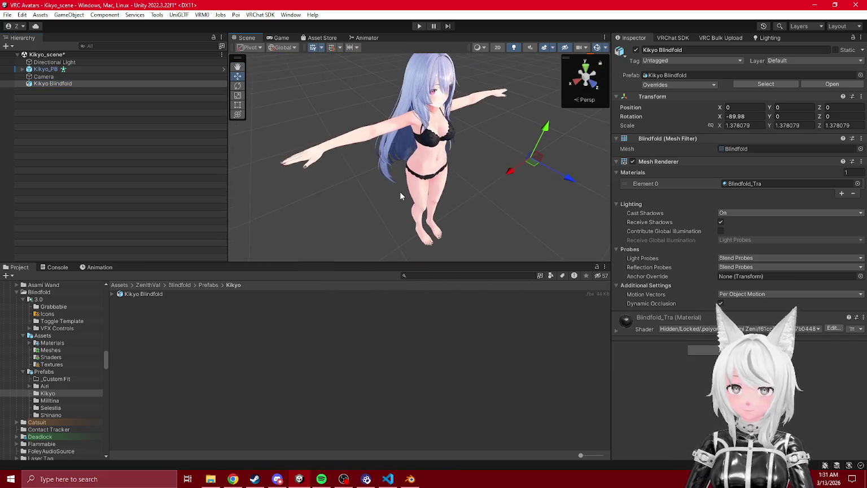
- In Blender, apply all transforms to the blindfold via the 'apply all' operator search
{"action": "key", "text": "alt+Tab"}
{"action": "key", "text": "F3"}
{"action": "type", "text": "apply"}
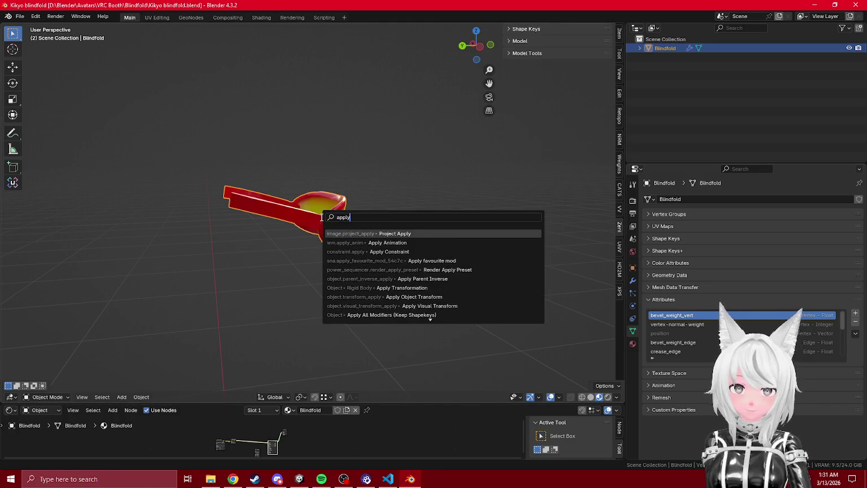
{"action": "type", "text": " all t"}
{"action": "left_click", "coordinate": [424, 315]}
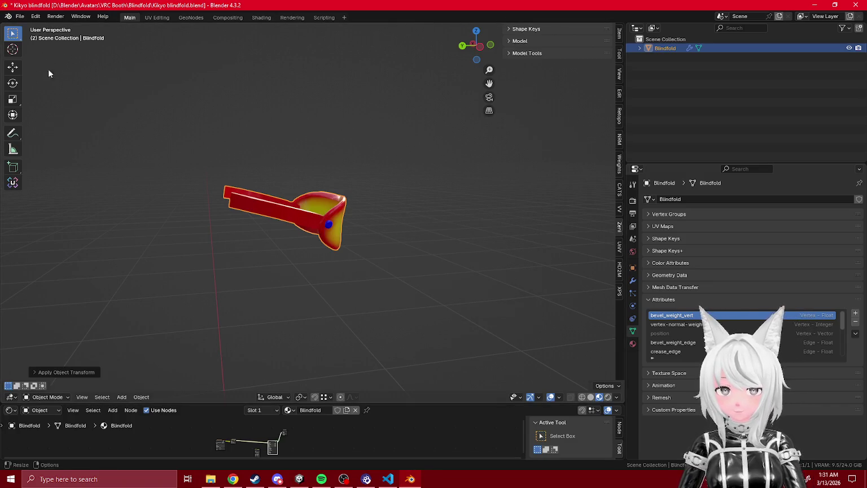
- Export the blindfold as FBX, overwriting Kikyo Blindfold.fbx
{"action": "left_click", "coordinate": [20, 16]}
{"action": "mouse_move", "coordinate": [65, 158]}
{"action": "left_click", "coordinate": [141, 227]}
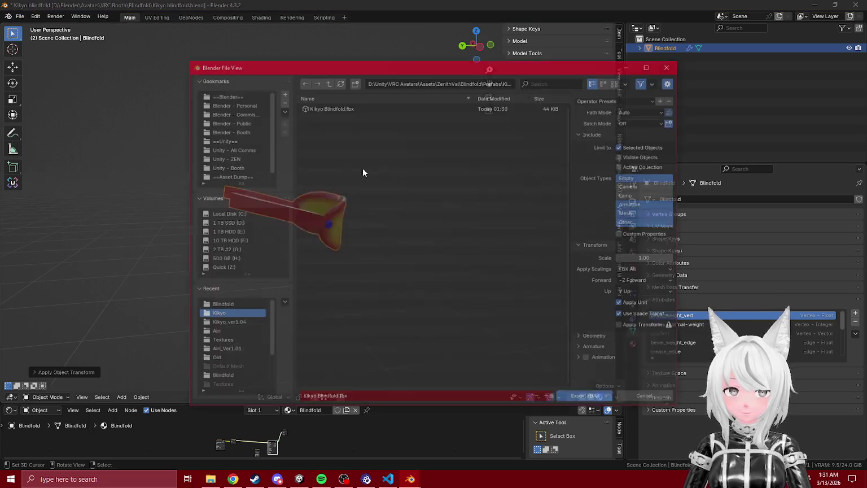
{"action": "double_click", "coordinate": [339, 108]}
{"action": "key", "text": "alt+Tab"}
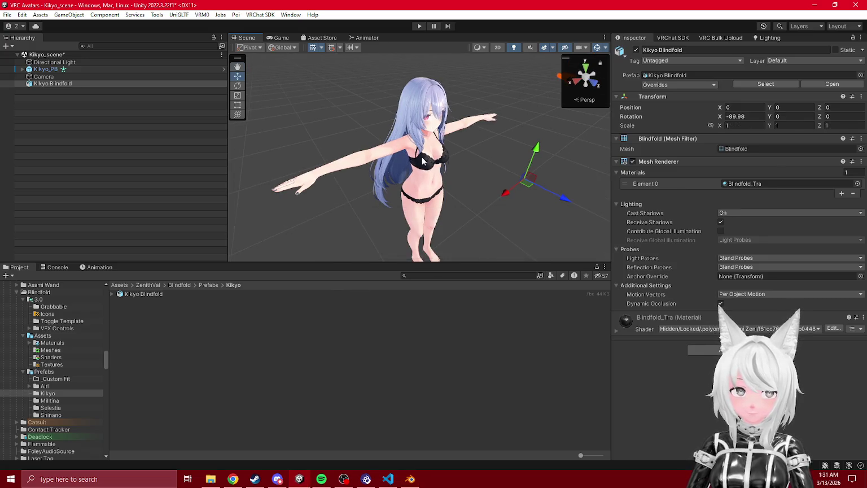
- Frame the Kikyo_PB avatar's face front-on and select the Kikyo Blindfold
{"action": "left_click", "coordinate": [64, 69]}
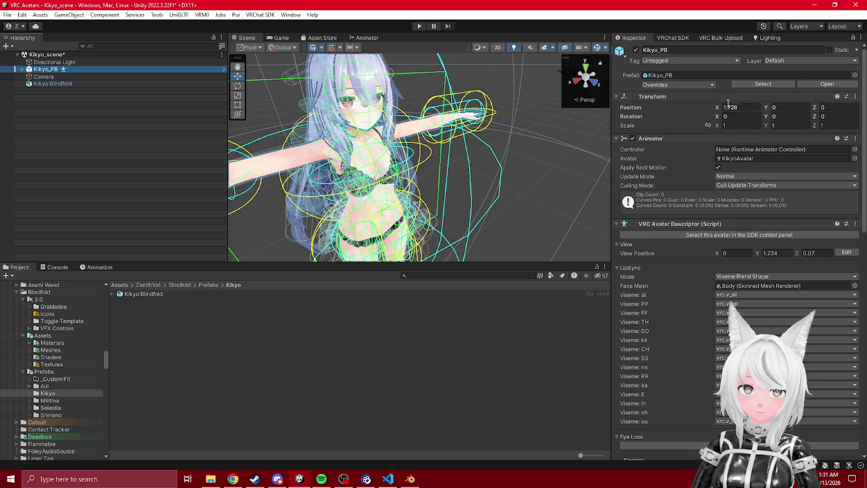
{"action": "key", "text": "f"}
{"action": "left_click", "coordinate": [564, 131]}
{"action": "scroll", "coordinate": [500, 149], "scroll_direction": "up", "scroll_amount": 10}
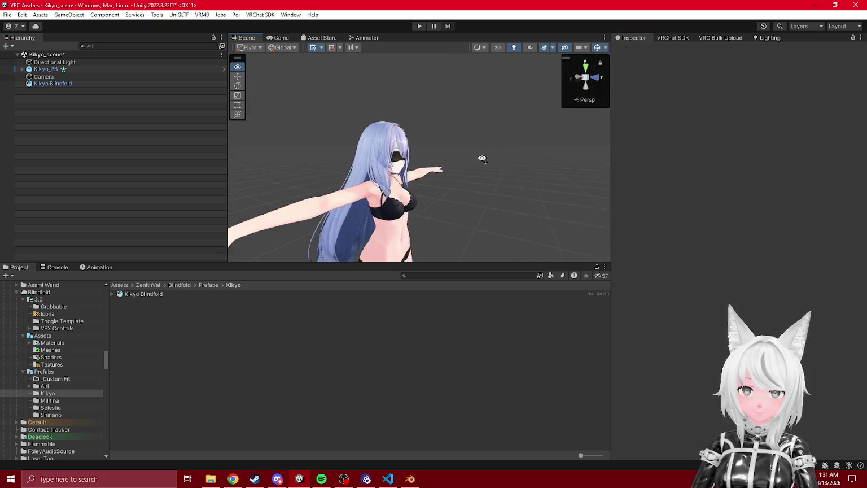
{"action": "left_click_drag", "start_coordinate": [342, 203], "coordinate": [347, 178]}
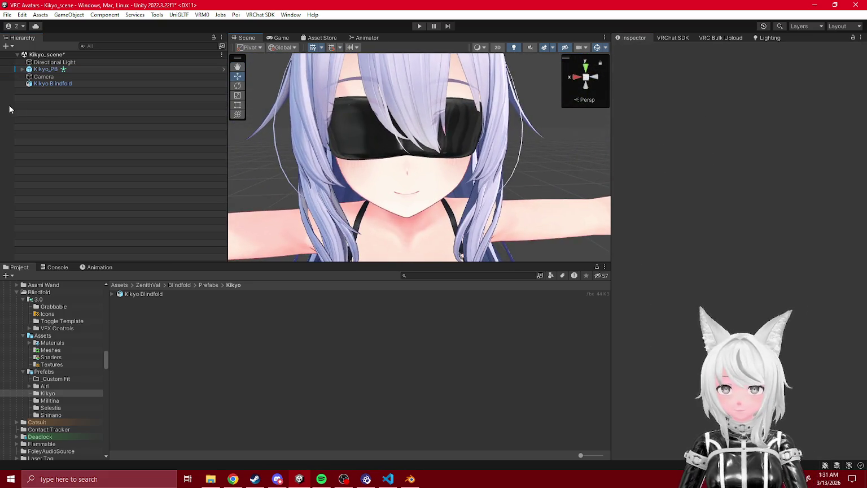
{"action": "left_click", "coordinate": [51, 84]}
- Drag the Blindfold Base prefab onto Kikyo_PB and expand it down to its Head child
{"action": "left_click", "coordinate": [45, 372]}
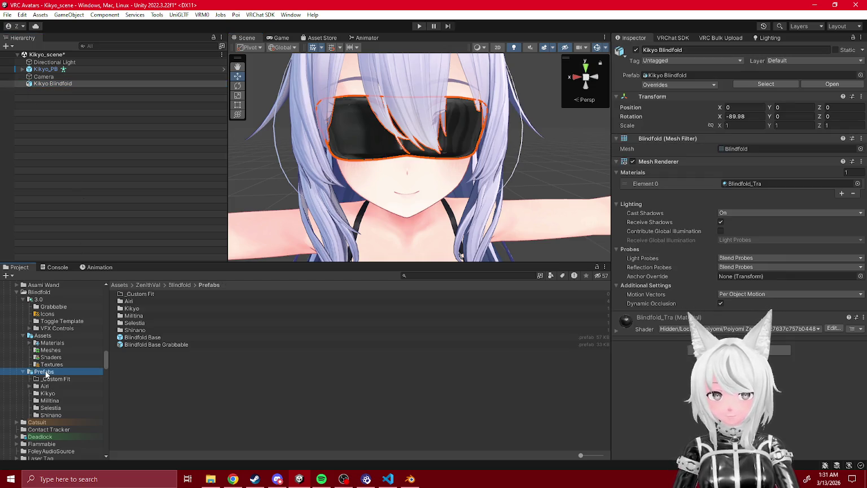
{"action": "left_click", "coordinate": [22, 68]}
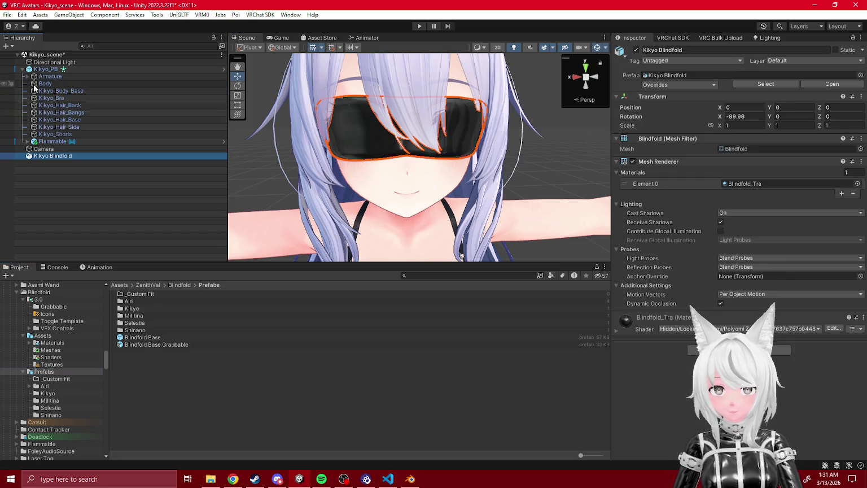
{"action": "left_click_drag", "start_coordinate": [141, 338], "coordinate": [51, 70]}
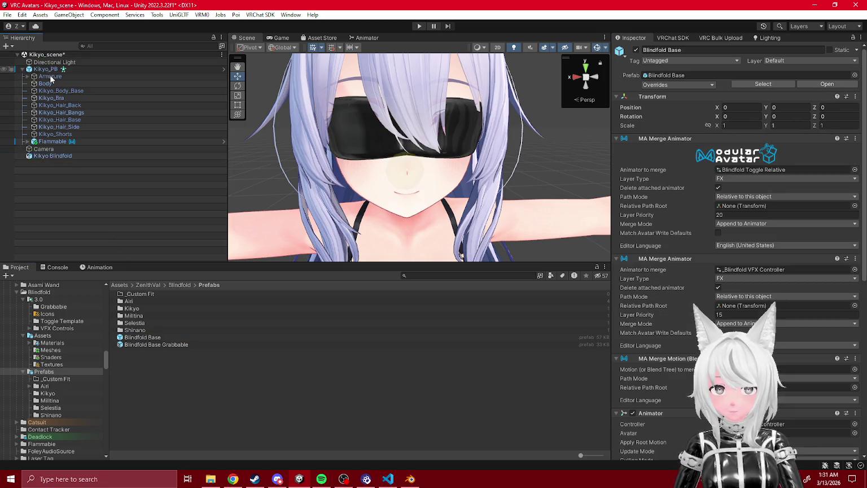
{"action": "left_click", "coordinate": [28, 149]}
{"action": "left_click", "coordinate": [53, 192]}
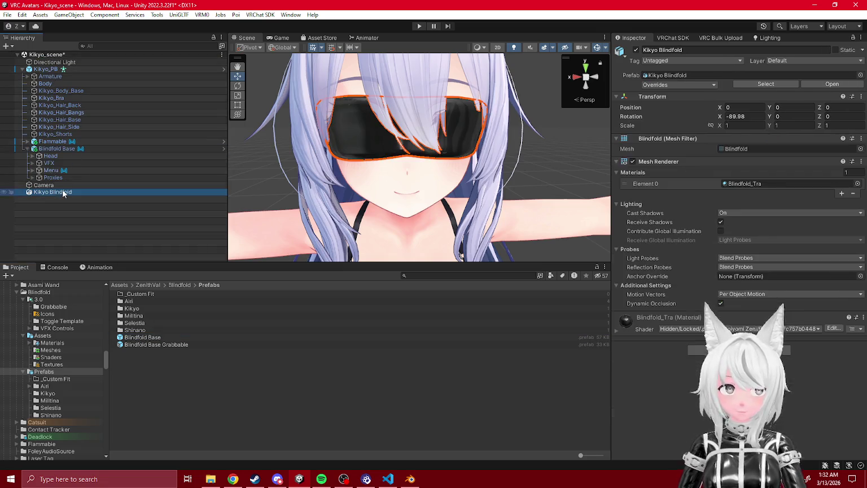
{"action": "left_click", "coordinate": [32, 156]}
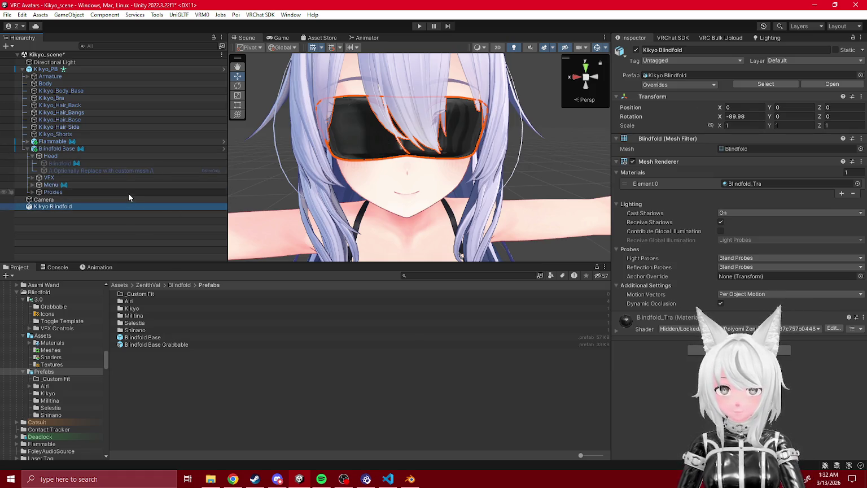
- Inspect the transforms of the prefab's Blindfold, Blindfold Base and Head objects
{"action": "left_click", "coordinate": [80, 166]}
{"action": "scroll", "coordinate": [363, 142], "scroll_direction": "down", "scroll_amount": 5}
{"action": "mouse_move", "coordinate": [363, 142]}
{"action": "left_mouse_down"}
{"action": "mouse_move", "coordinate": [415, 188]}
{"action": "mouse_move", "coordinate": [463, 106]}
{"action": "left_mouse_up"}
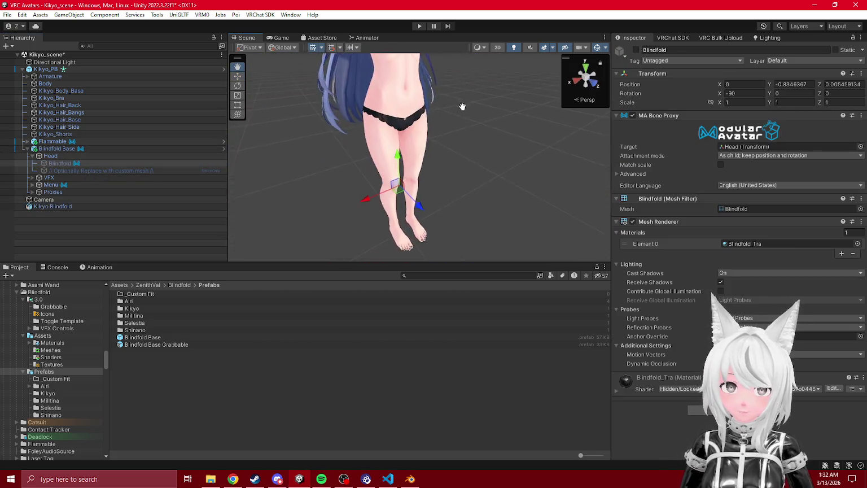
{"action": "scroll", "coordinate": [462, 106], "scroll_direction": "down", "scroll_amount": 5}
{"action": "left_click", "coordinate": [57, 149]}
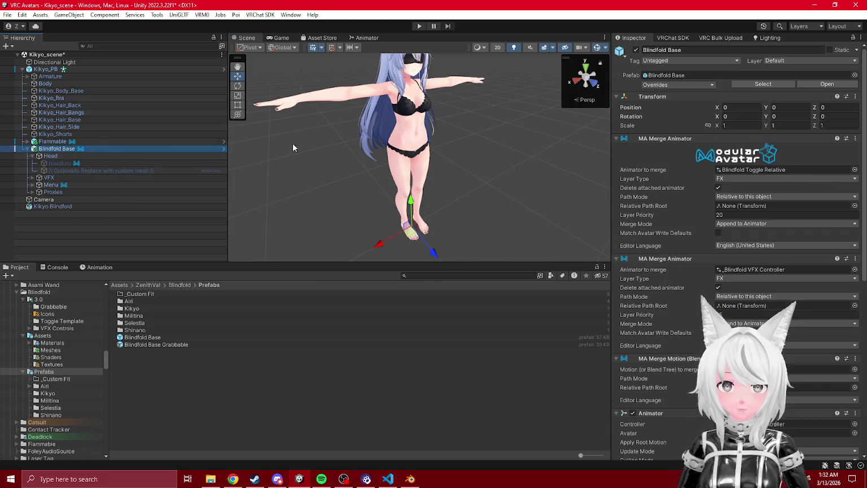
{"action": "left_click_drag", "start_coordinate": [394, 149], "coordinate": [386, 207]}
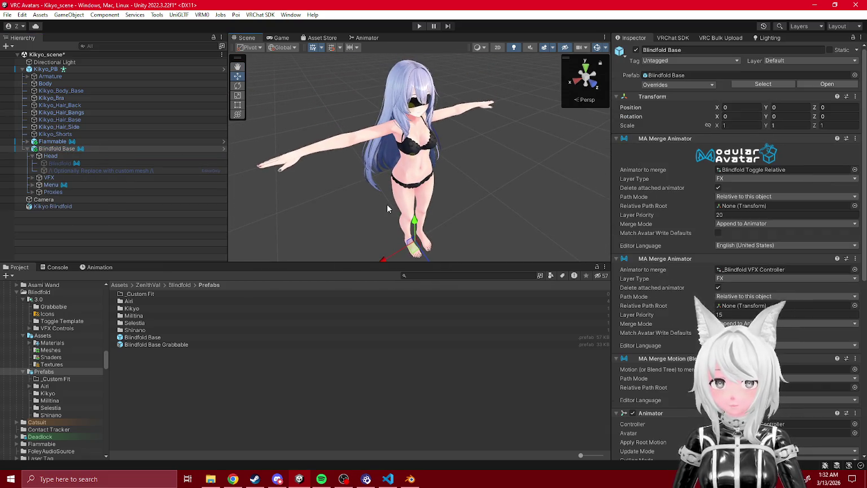
{"action": "left_click", "coordinate": [51, 70]}
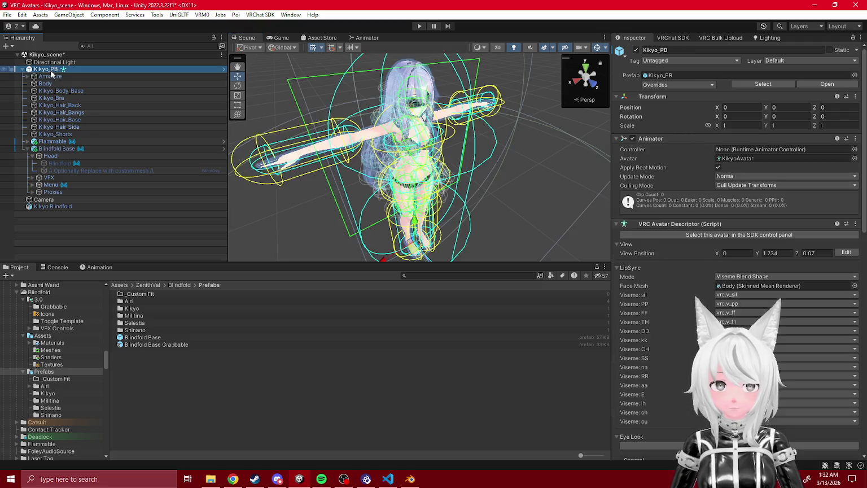
{"action": "left_click", "coordinate": [59, 156]}
{"action": "left_click", "coordinate": [63, 163]}
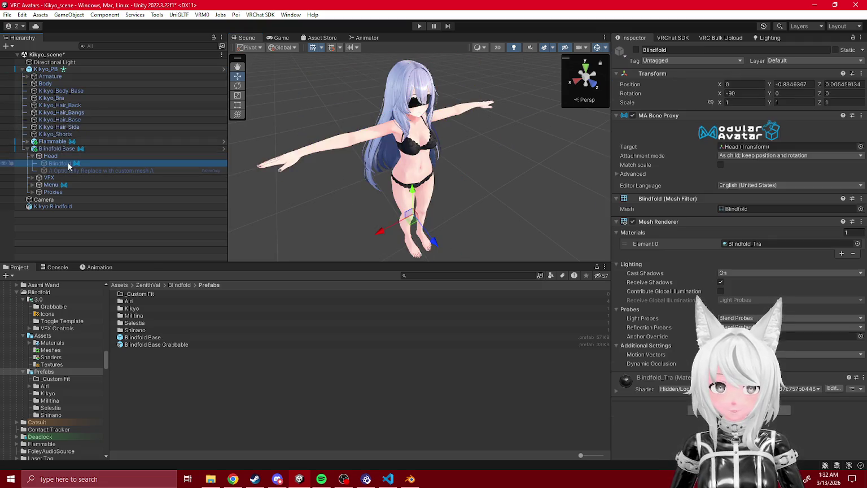
{"action": "left_click", "coordinate": [64, 156]}
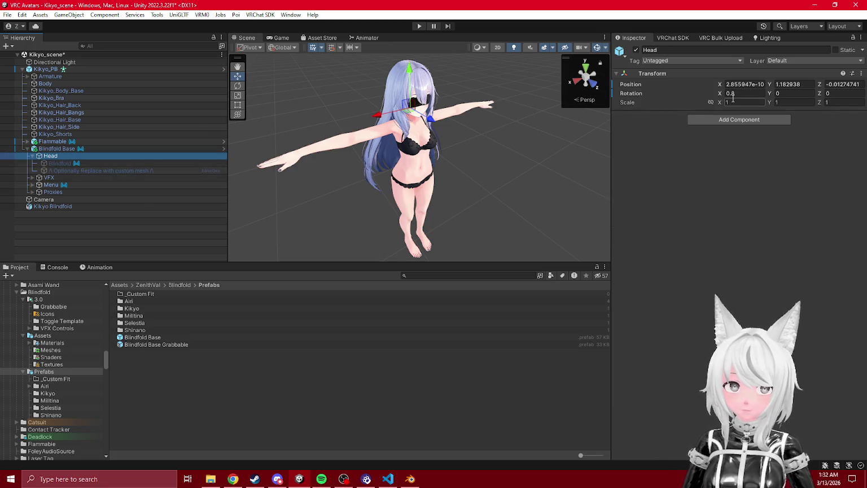
{"action": "left_click", "coordinate": [745, 84]}
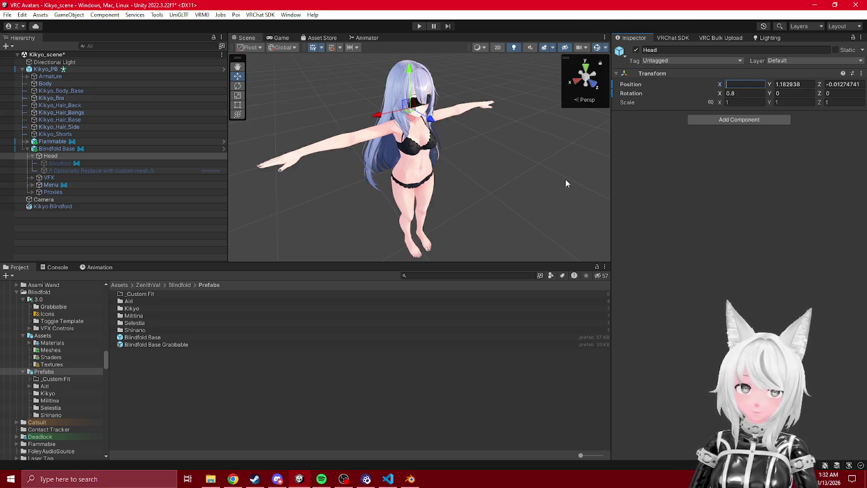
{"action": "scroll", "coordinate": [566, 183], "scroll_direction": "up", "scroll_amount": 5}
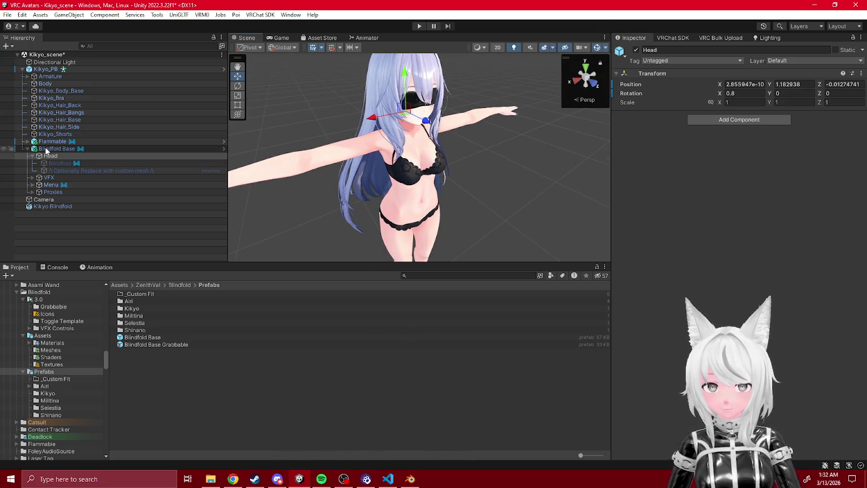
- Copy Kikyo Blindfold's Transform and paste it as World Transform onto the prefab's Blindfold
{"action": "left_click", "coordinate": [64, 163]}
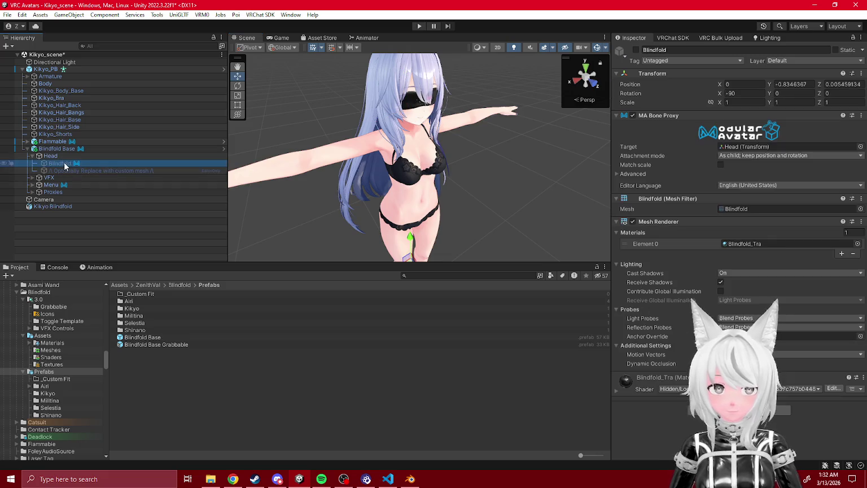
{"action": "left_click", "coordinate": [68, 206]}
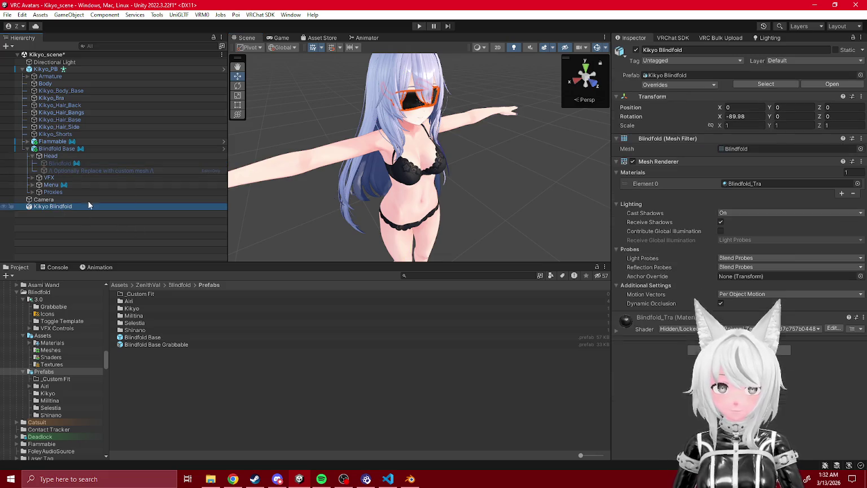
{"action": "right_click", "coordinate": [689, 100]}
{"action": "mouse_move", "coordinate": [734, 235]}
{"action": "left_click", "coordinate": [825, 264]}
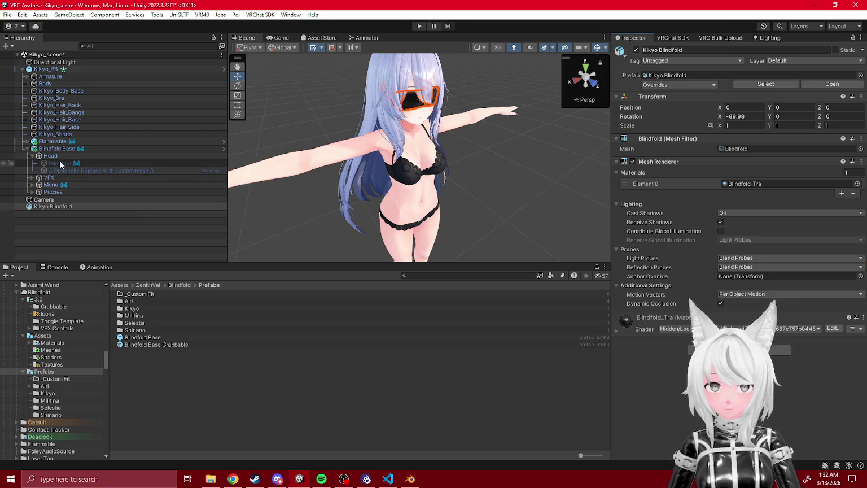
{"action": "left_click", "coordinate": [60, 163]}
{"action": "right_click", "coordinate": [672, 74]}
{"action": "mouse_move", "coordinate": [722, 215]}
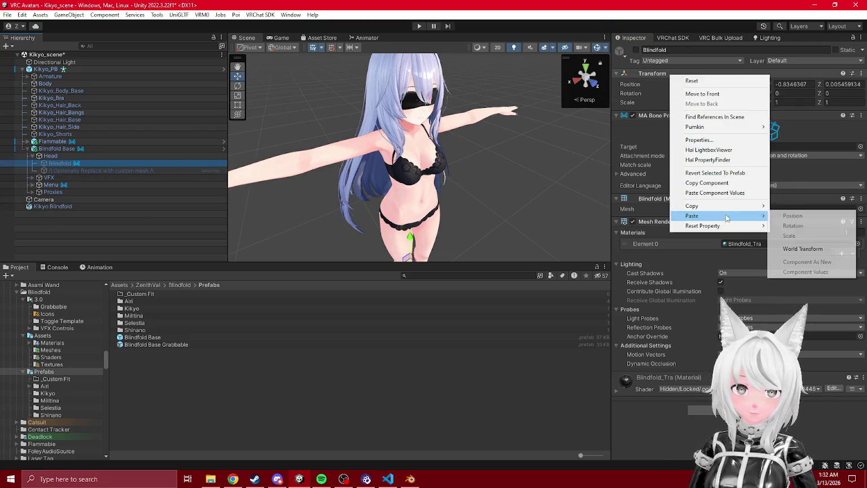
{"action": "left_click", "coordinate": [804, 249]}
{"action": "left_click", "coordinate": [55, 207]}
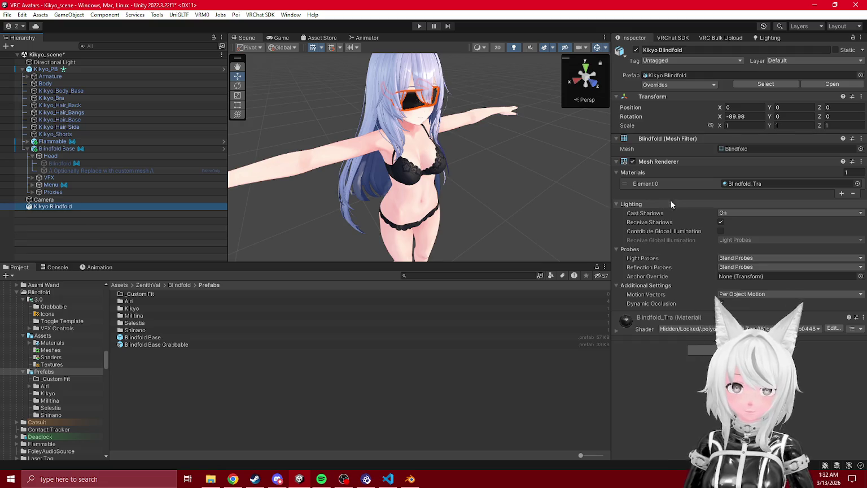
{"action": "key", "text": "ctrl+z"}
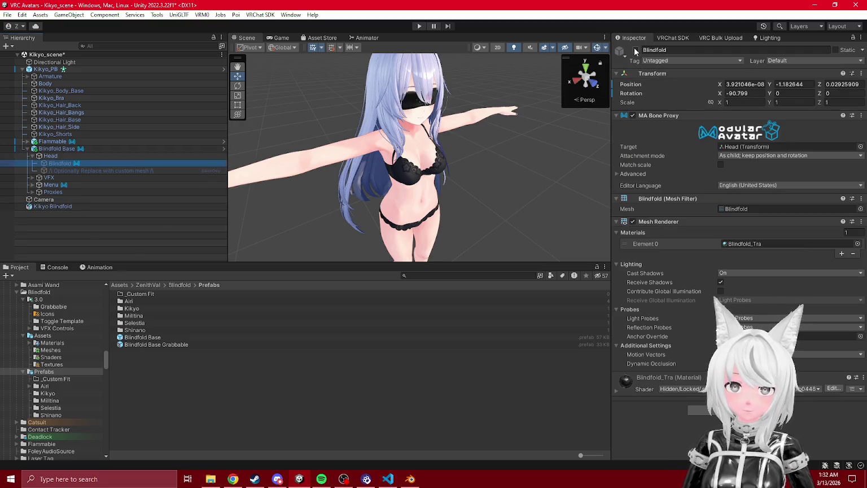
- Enable the Blindfold and try assigning the Kikyo Blindfold mesh to it
{"action": "left_click", "coordinate": [635, 50]}
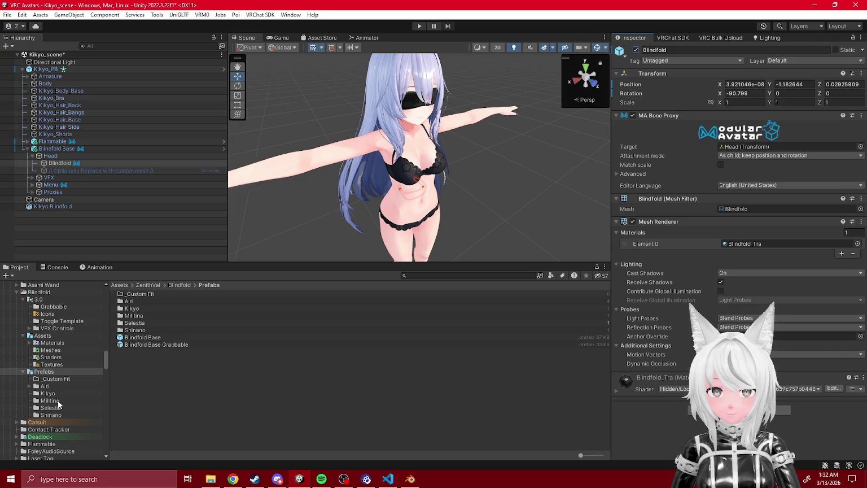
{"action": "left_click", "coordinate": [48, 393]}
{"action": "left_click", "coordinate": [114, 294]}
{"action": "mouse_move", "coordinate": [141, 301]}
{"action": "left_mouse_down"}
{"action": "mouse_move", "coordinate": [786, 143]}
{"action": "mouse_move", "coordinate": [752, 205]}
{"action": "left_mouse_up"}
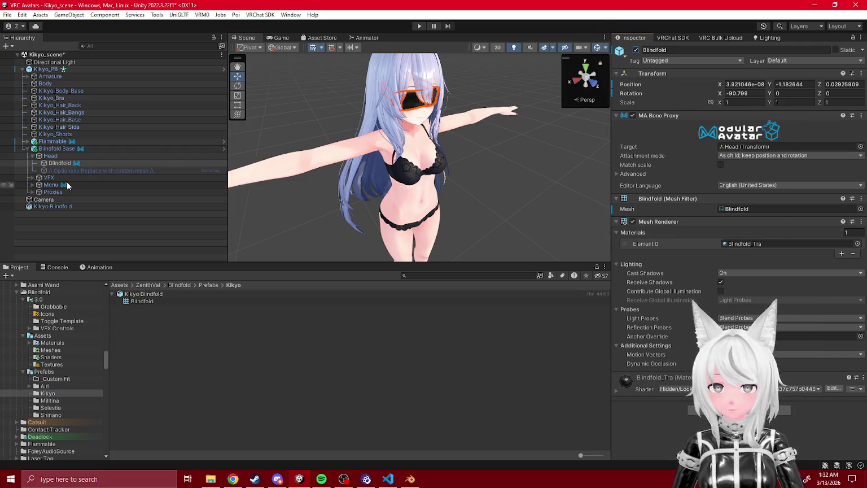
- Delete the old Kikyo Blindfold and the custom-mesh placeholder, then disable the Blindfold
{"action": "left_click", "coordinate": [70, 206]}
{"action": "key", "text": "Delete"}
{"action": "left_click", "coordinate": [161, 170]}
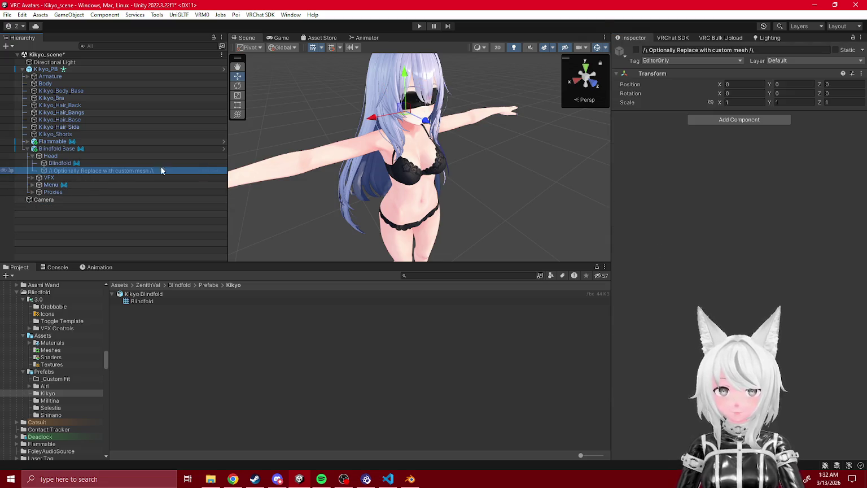
{"action": "key", "text": "Delete"}
{"action": "left_click", "coordinate": [59, 162]}
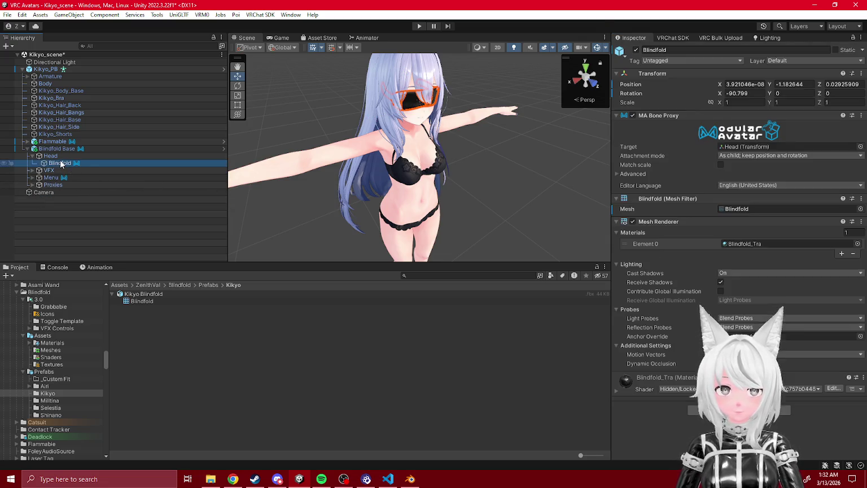
{"action": "left_click_drag", "start_coordinate": [384, 145], "coordinate": [406, 145]}
{"action": "left_click", "coordinate": [636, 50]}
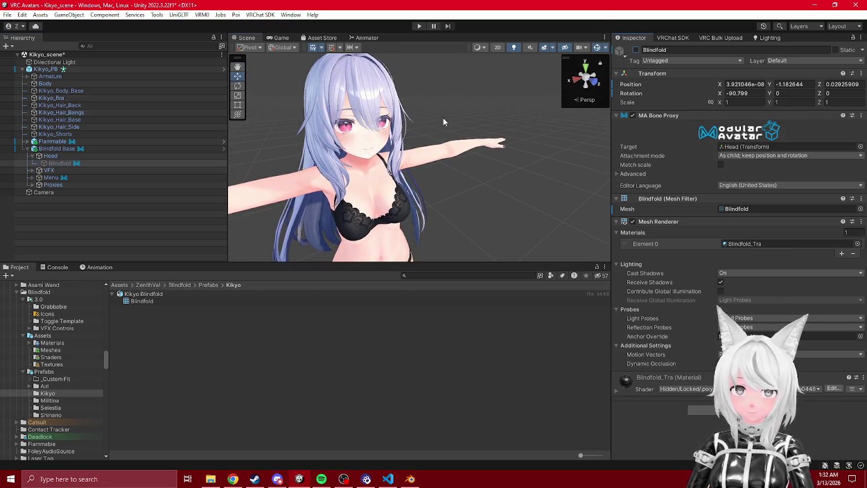
{"action": "scroll", "coordinate": [443, 117], "scroll_direction": "up", "scroll_amount": 2}
{"action": "right_click", "coordinate": [148, 320]}
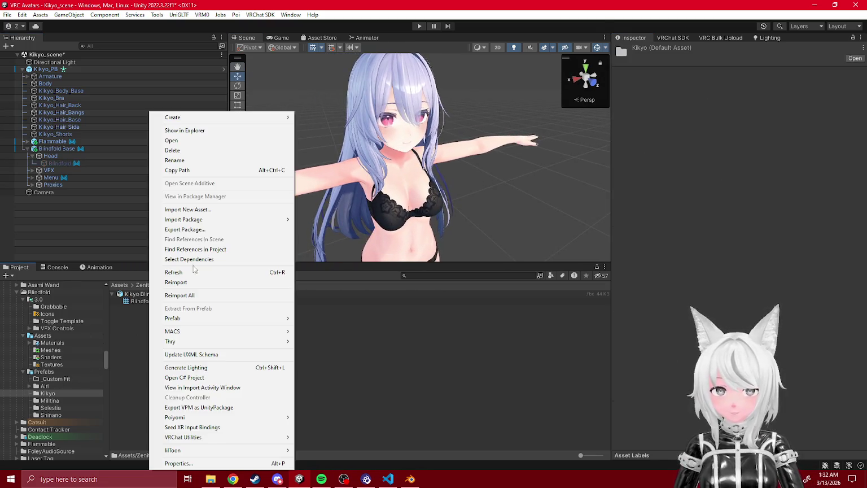
- Create an Assets folder inside Kikyo and move the Kikyo Blindfold model into it
{"action": "left_click", "coordinate": [26, 385]}
{"action": "left_click", "coordinate": [27, 385]}
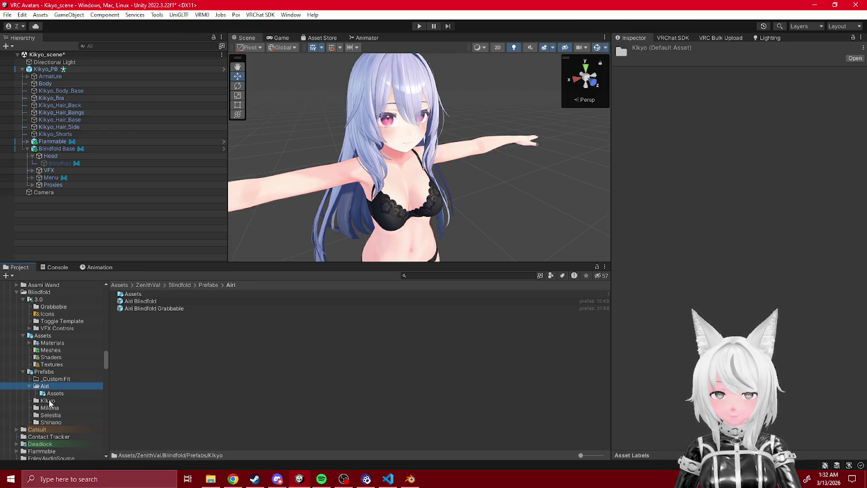
{"action": "right_click", "coordinate": [190, 343]}
{"action": "mouse_move", "coordinate": [270, 120]}
{"action": "left_click", "coordinate": [408, 72]}
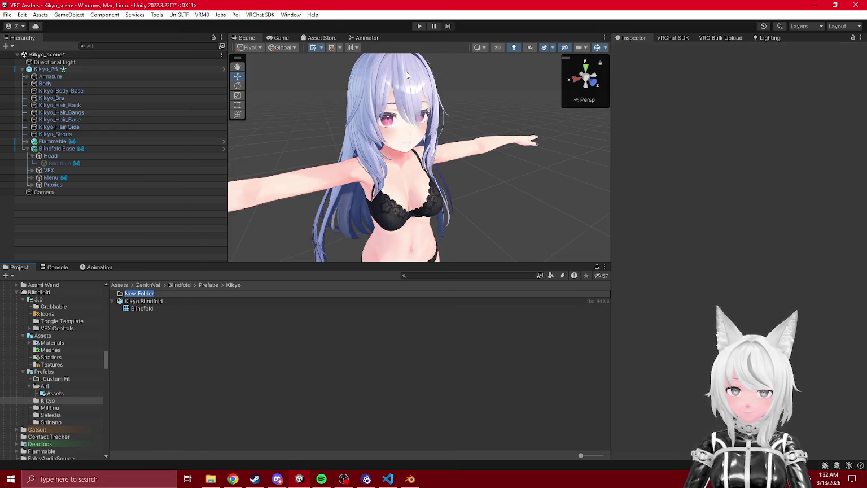
{"action": "type", "text": "ets"}
{"action": "key", "text": "Return"}
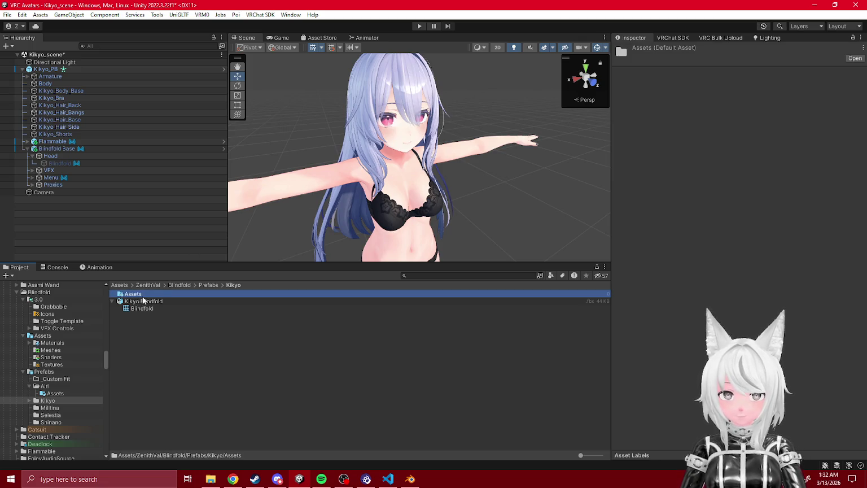
{"action": "left_click_drag", "start_coordinate": [142, 301], "coordinate": [140, 294]}
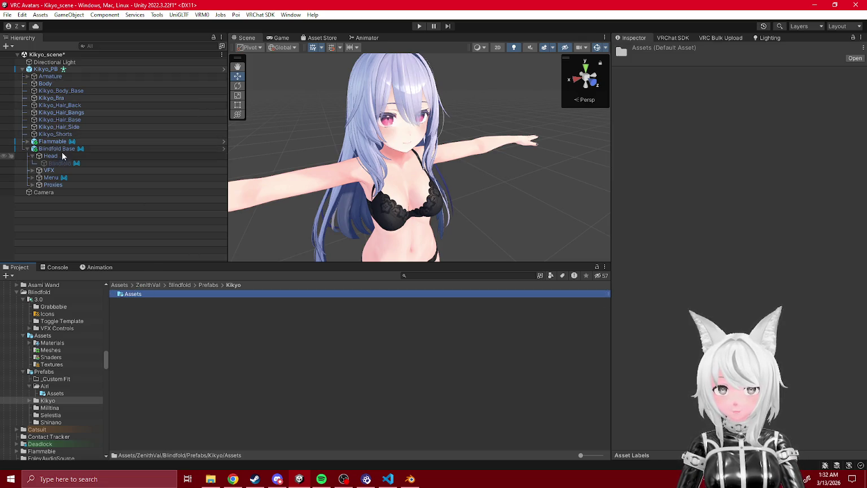
- Rename Blindfold Base to Kikyo Blindfold and save it as a Blindfold Base prefab variant in Kikyo
{"action": "left_click", "coordinate": [59, 149]}
{"action": "left_click", "coordinate": [60, 149]}
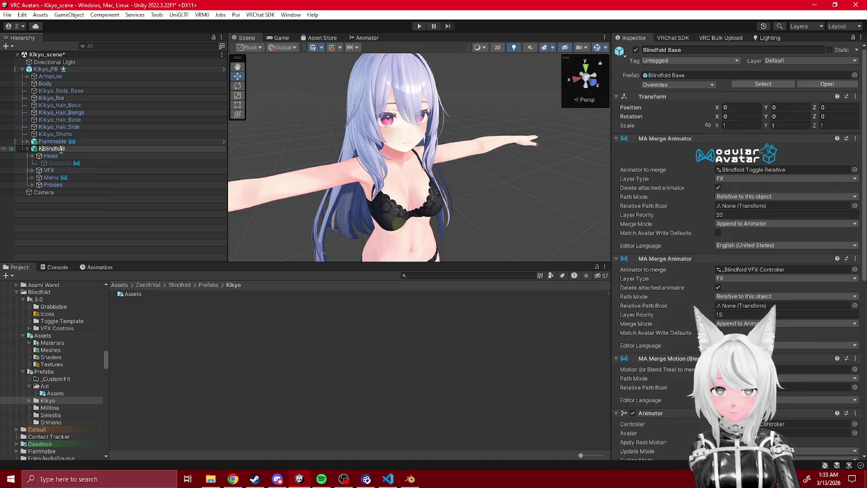
{"action": "type", "text": "ikyo"}
{"action": "key", "text": "Return"}
{"action": "mouse_move", "coordinate": [57, 148]}
{"action": "left_mouse_down"}
{"action": "mouse_move", "coordinate": [212, 362]}
{"action": "mouse_move", "coordinate": [267, 326]}
{"action": "left_mouse_up"}
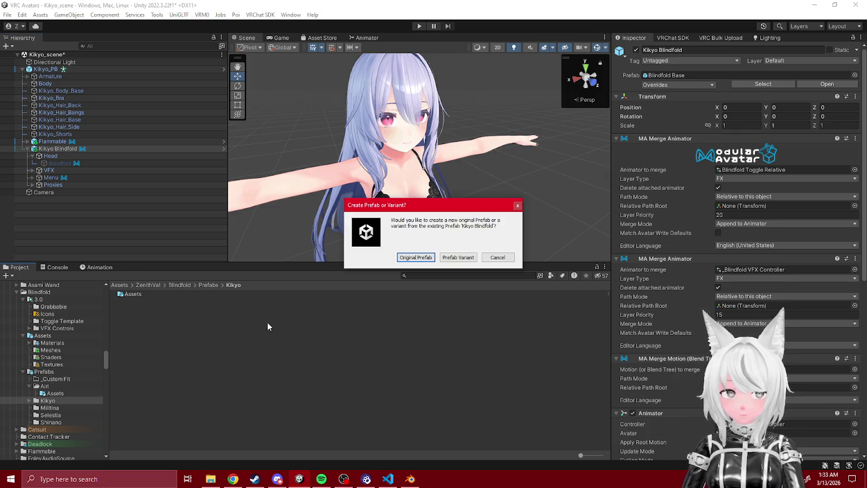
{"action": "left_click", "coordinate": [458, 258]}
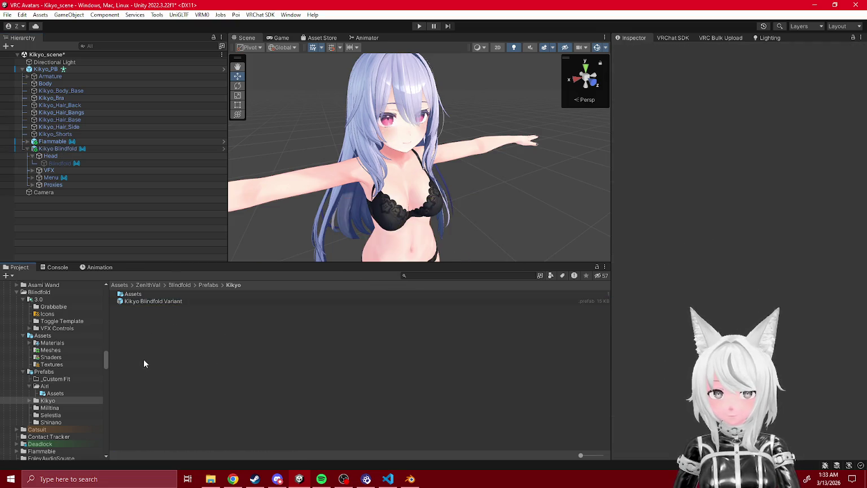
- Rename the 'Kikyo Blindfold Variant' prefab to 'Kikyo Blindfold' and go back to the Prefabs folder
{"action": "left_click", "coordinate": [175, 299]}
{"action": "left_click", "coordinate": [175, 299]}
{"action": "double_click", "coordinate": [218, 303]}
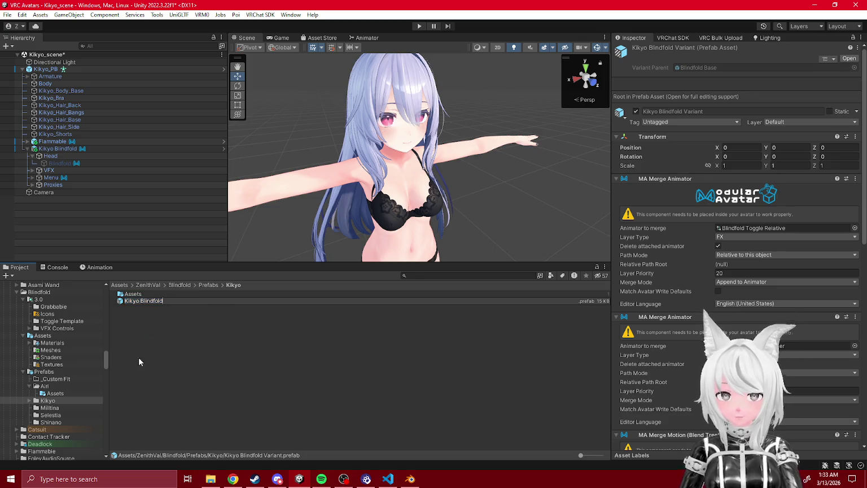
{"action": "key", "text": "Return"}
{"action": "left_click", "coordinate": [44, 372]}
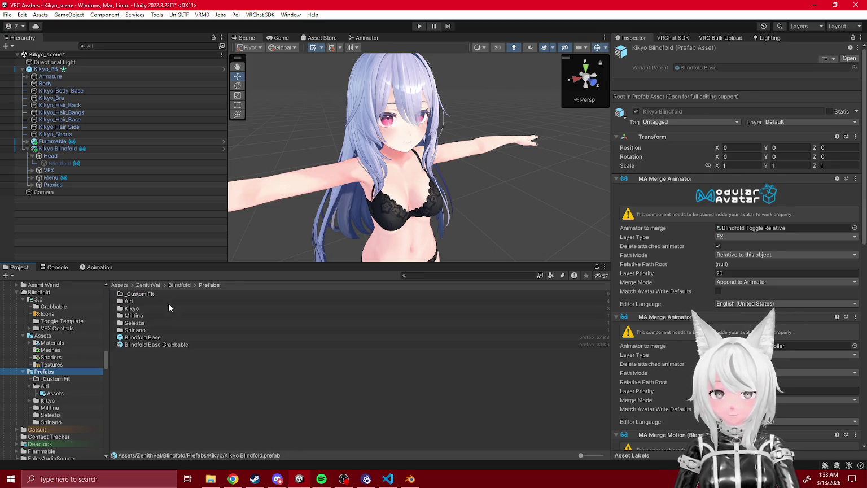
{"action": "left_click", "coordinate": [53, 148]}
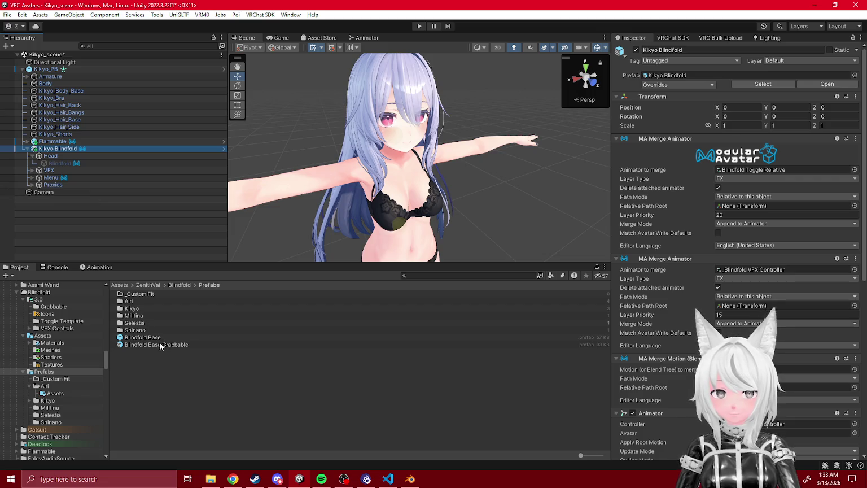
- Add Blindfold Base Grabbable to the scene and copy the Kikyo blindfold's transform values
{"action": "mouse_move", "coordinate": [160, 345]}
{"action": "left_mouse_down"}
{"action": "mouse_move", "coordinate": [62, 124]}
{"action": "mouse_move", "coordinate": [62, 79]}
{"action": "mouse_move", "coordinate": [45, 169]}
{"action": "mouse_move", "coordinate": [30, 193]}
{"action": "left_mouse_up"}
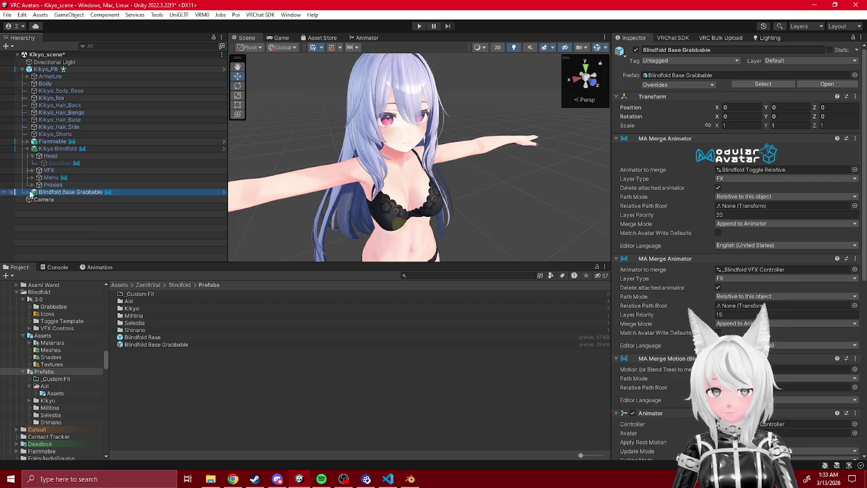
{"action": "left_click", "coordinate": [27, 192]}
{"action": "left_click", "coordinate": [60, 164]}
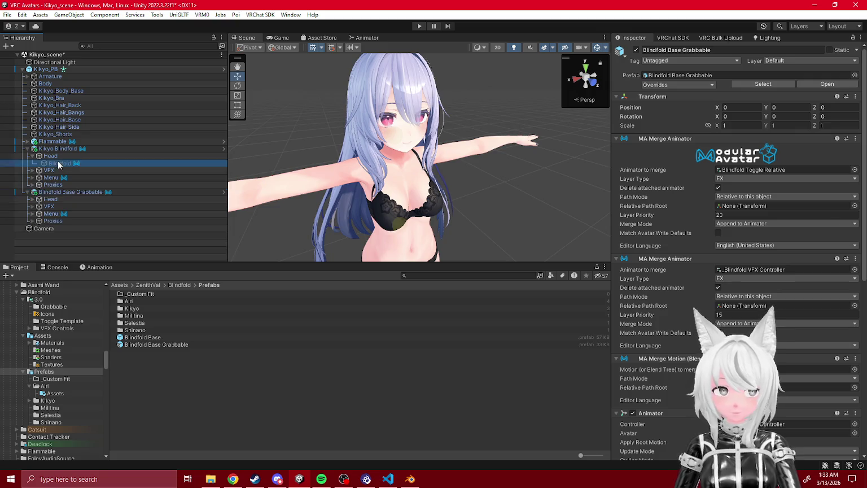
{"action": "right_click", "coordinate": [667, 79]}
{"action": "left_click", "coordinate": [701, 174]}
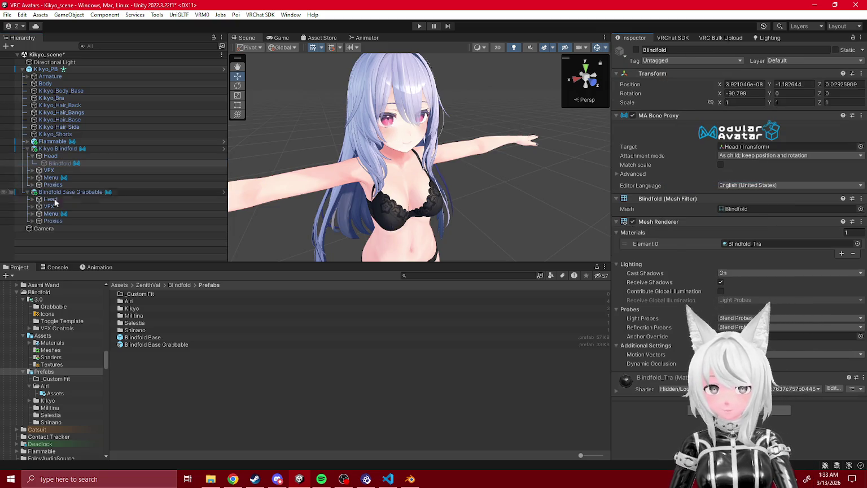
- Paste the copied values onto Blindfold On Offset and Blindfold Off Offset
{"action": "left_click", "coordinate": [33, 199]}
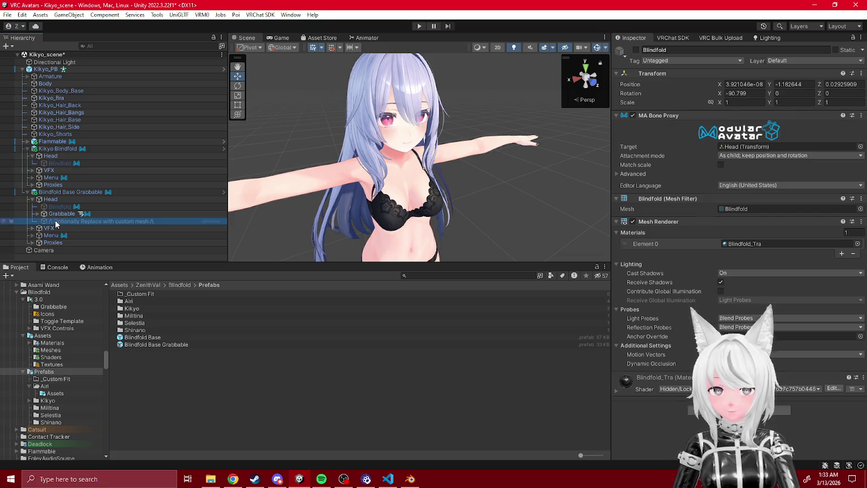
{"action": "left_click", "coordinate": [36, 214]}
{"action": "left_click", "coordinate": [42, 228]}
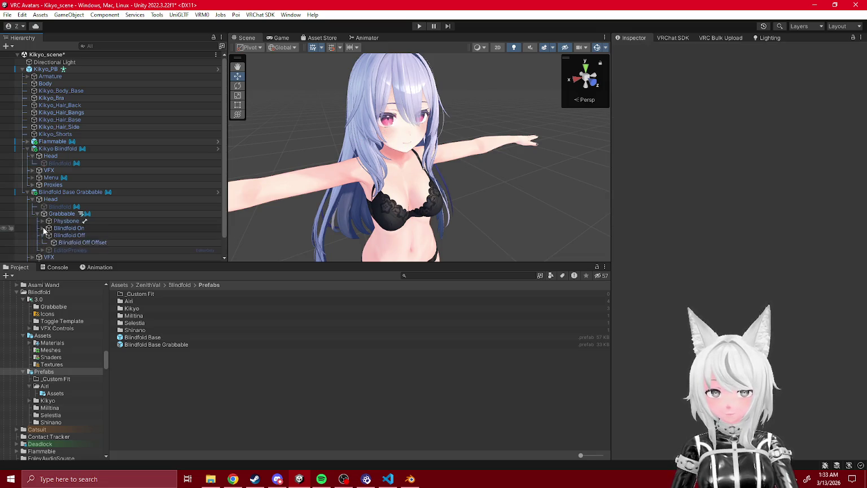
{"action": "left_click", "coordinate": [43, 243]}
{"action": "left_click", "coordinate": [82, 235]}
{"action": "right_click", "coordinate": [655, 74]}
{"action": "left_click", "coordinate": [701, 191]}
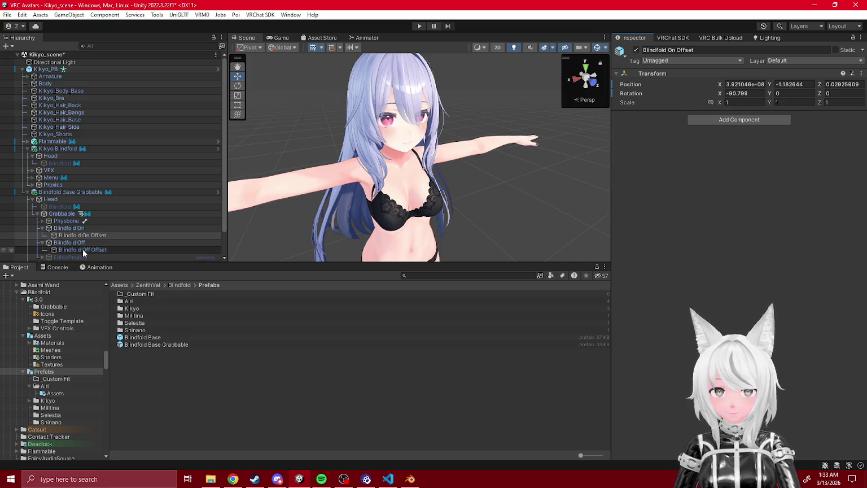
{"action": "left_click", "coordinate": [82, 250]}
{"action": "right_click", "coordinate": [679, 73]}
{"action": "mouse_move", "coordinate": [734, 212]}
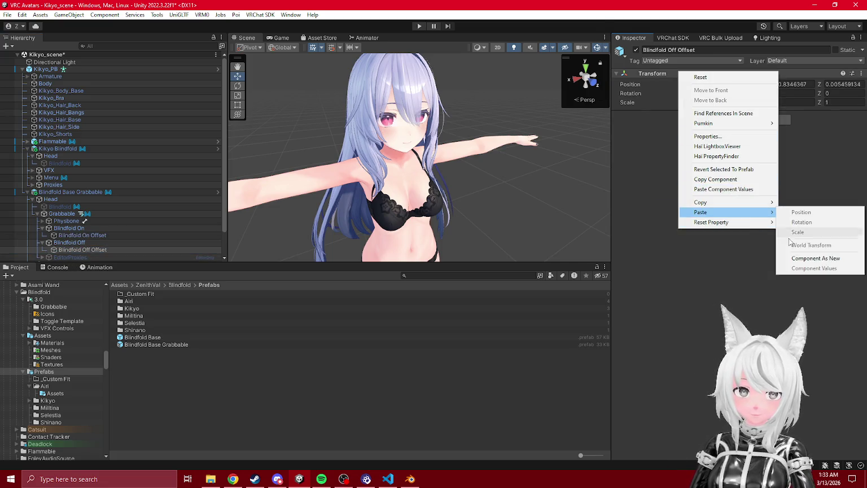
{"action": "left_click", "coordinate": [806, 260]}
{"action": "scroll", "coordinate": [90, 234], "scroll_direction": "down", "scroll_amount": 2}
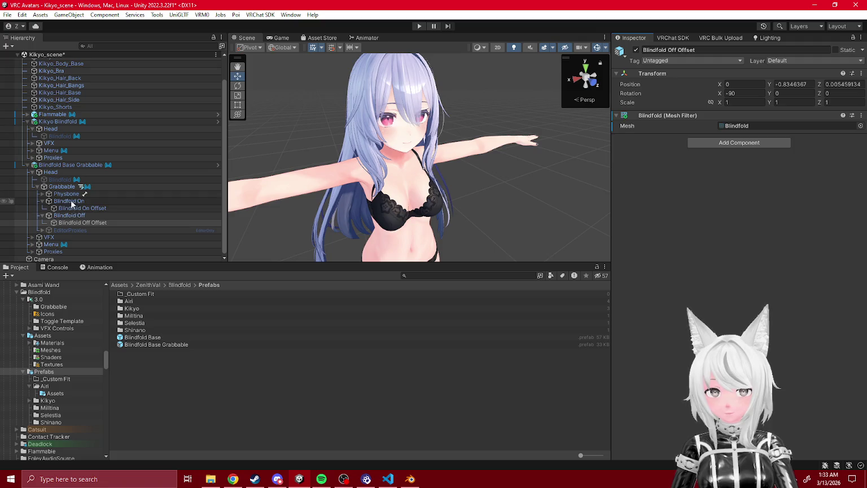
- Copy the grabbable blindfold's transform and assign Airi's Blindfold mesh to it
{"action": "left_click", "coordinate": [59, 179]}
{"action": "right_click", "coordinate": [649, 73]}
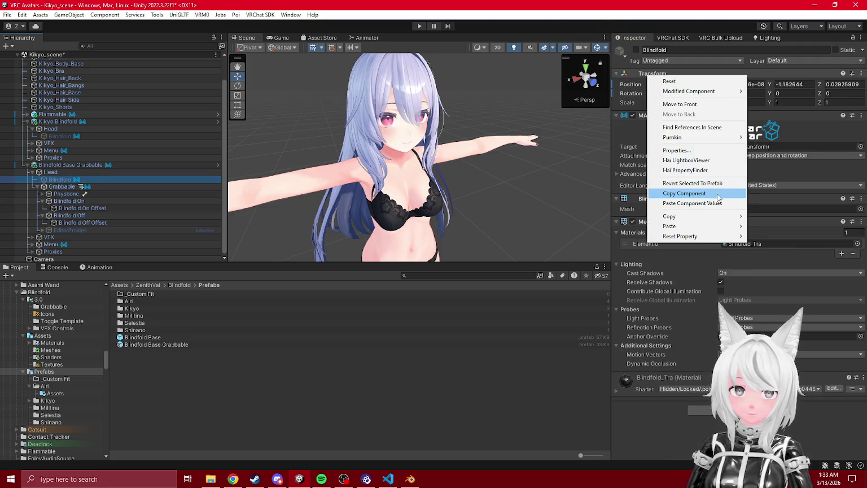
{"action": "left_click", "coordinate": [721, 204]}
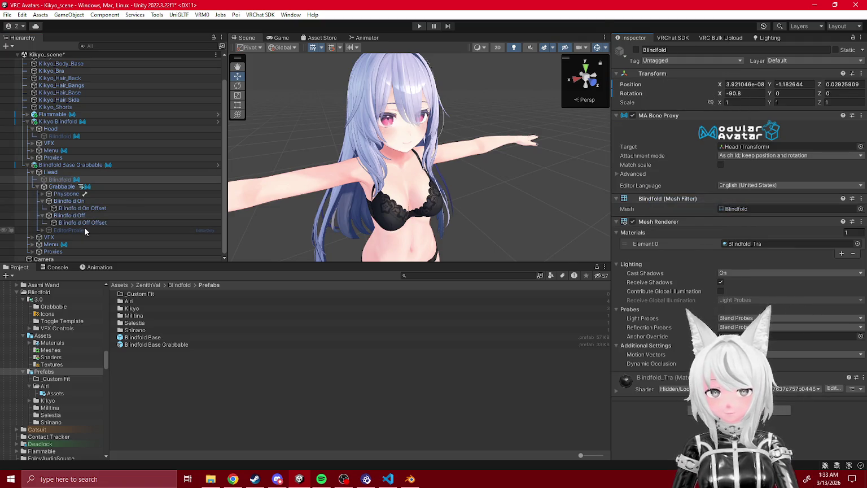
{"action": "left_click", "coordinate": [84, 227]}
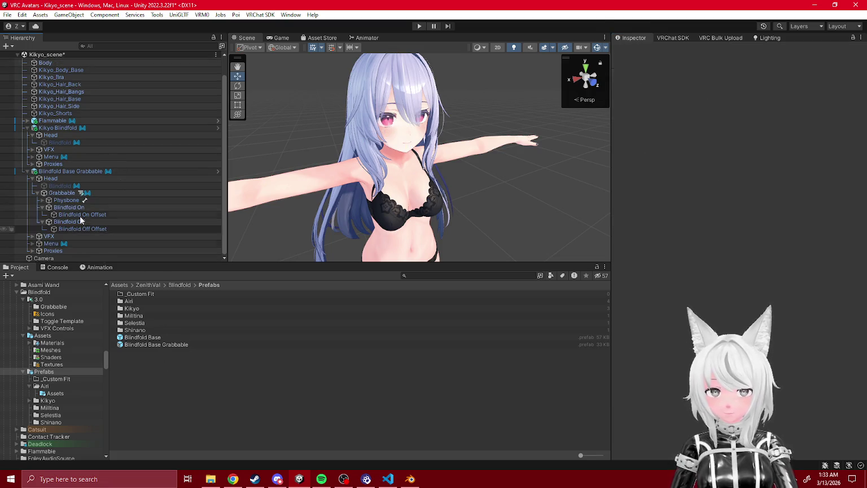
{"action": "left_click", "coordinate": [59, 186]}
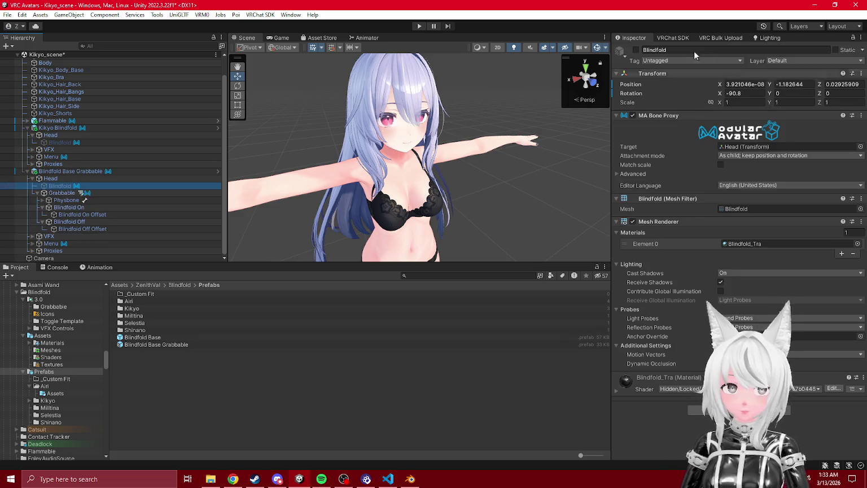
{"action": "left_click", "coordinate": [48, 396]}
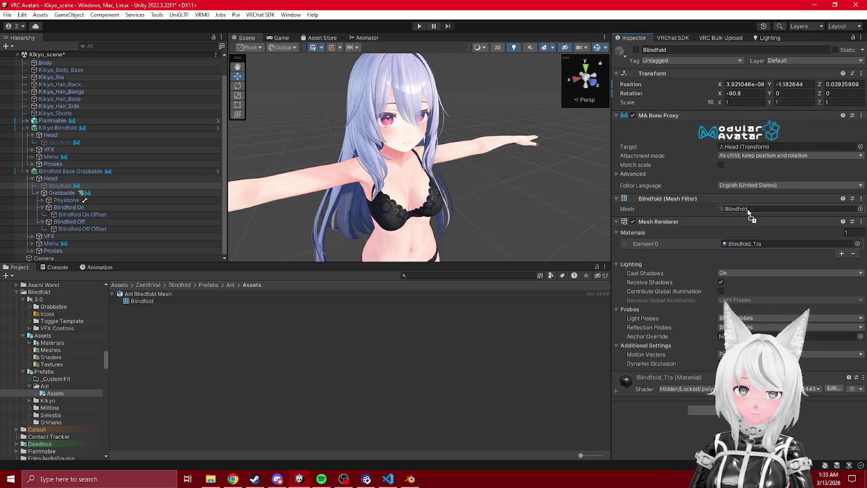
{"action": "left_click_drag", "start_coordinate": [748, 209], "coordinate": [749, 209]}
- Delete the Kikyo Blindfold object and adjust the grabbable blindfold's transform
{"action": "left_click", "coordinate": [57, 127]}
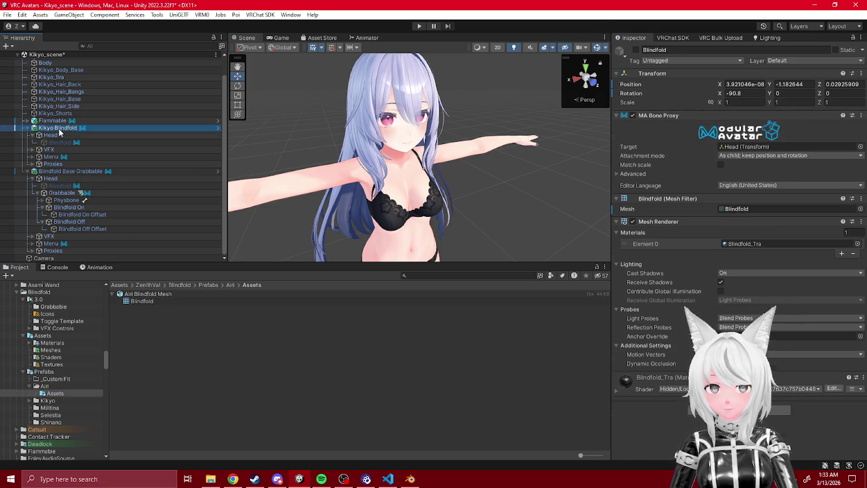
{"action": "key", "text": "Delete"}
{"action": "left_click", "coordinate": [74, 164]}
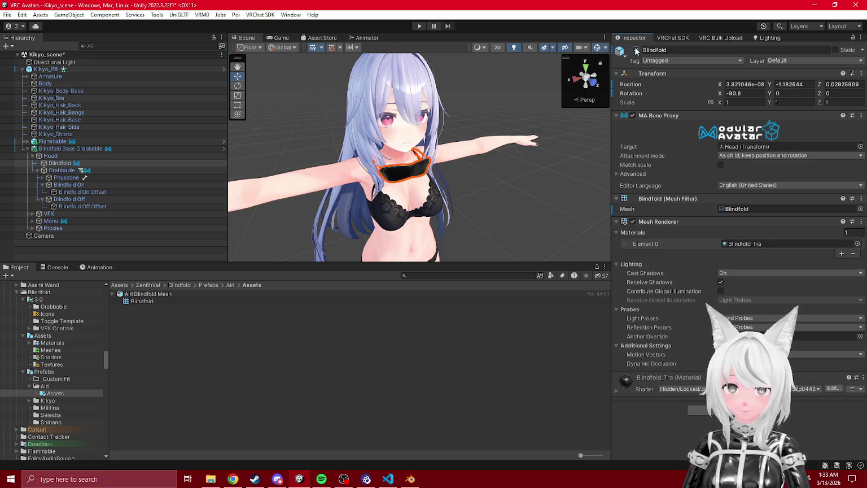
{"action": "right_click", "coordinate": [661, 114]}
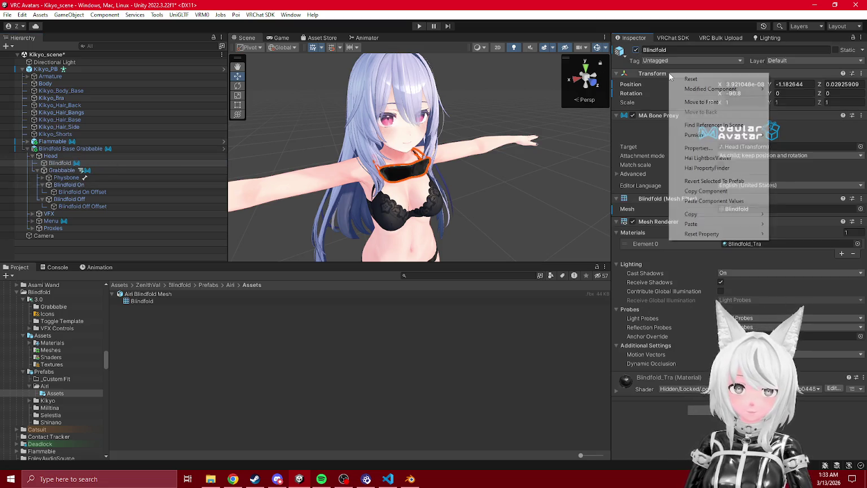
{"action": "left_click", "coordinate": [689, 208]}
- Place the Airi Blindfold Mesh asset at the scene root
{"action": "left_click", "coordinate": [51, 150]}
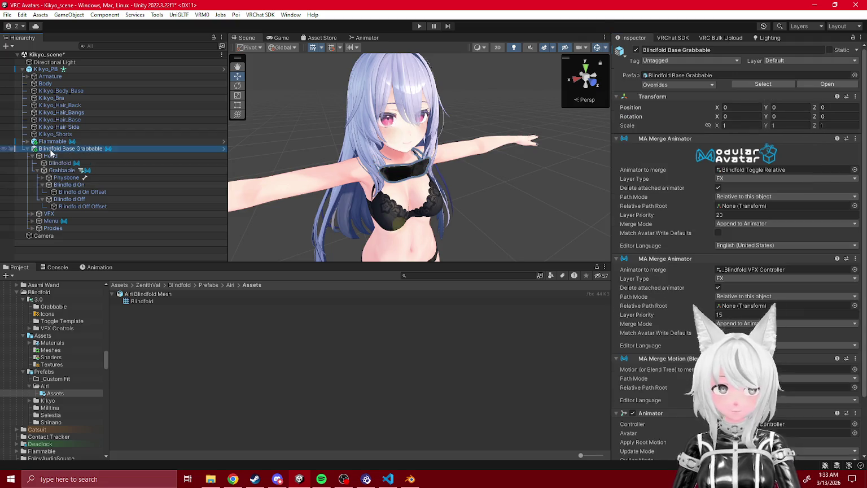
{"action": "left_click", "coordinate": [45, 69]}
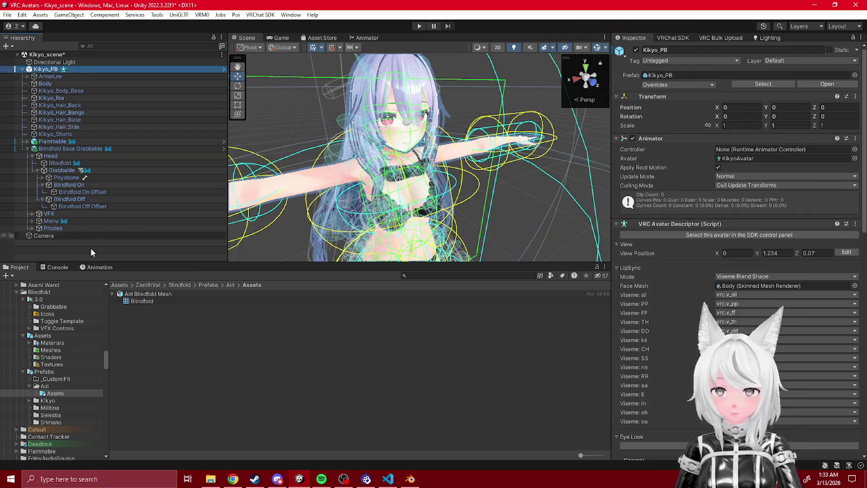
{"action": "left_click", "coordinate": [141, 295]}
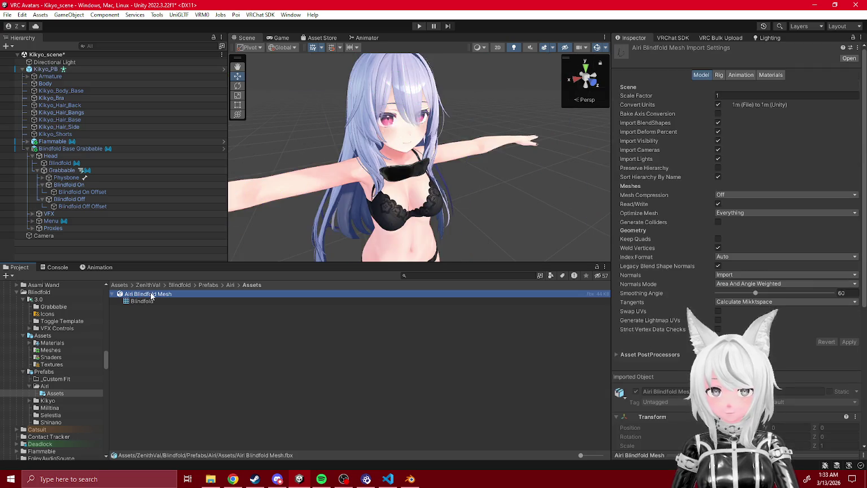
{"action": "left_click_drag", "start_coordinate": [153, 294], "coordinate": [63, 246]}
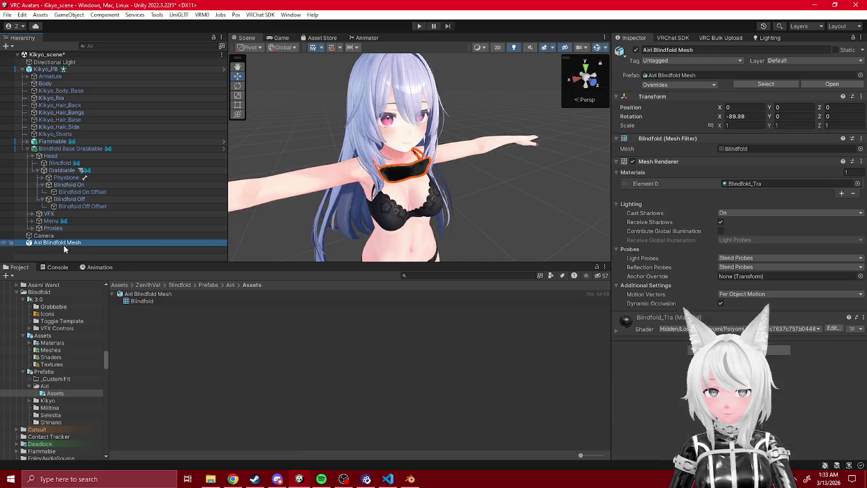
{"action": "left_click_drag", "start_coordinate": [407, 158], "coordinate": [428, 209]}
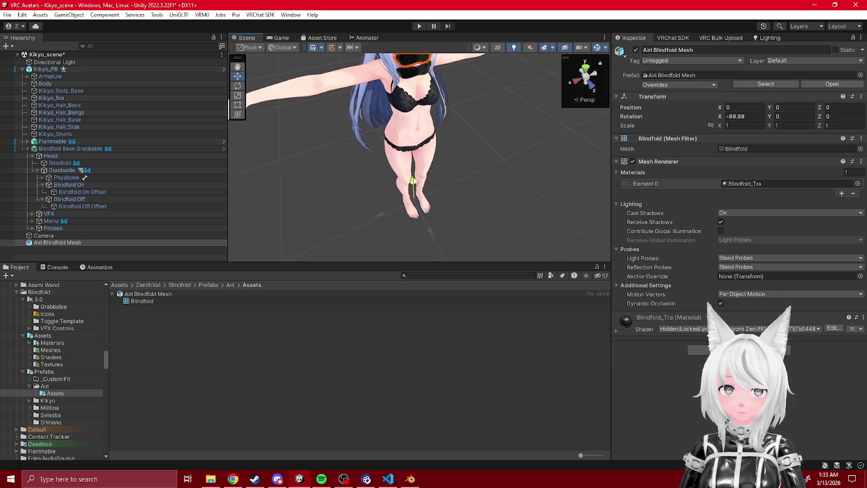
- Raise the Airi Blindfold Mesh toward the avatar's eyes and check the fit from several angles
{"action": "mouse_move", "coordinate": [413, 180]}
{"action": "left_mouse_down"}
{"action": "mouse_move", "coordinate": [413, 172]}
{"action": "mouse_move", "coordinate": [439, 177]}
{"action": "left_mouse_up"}
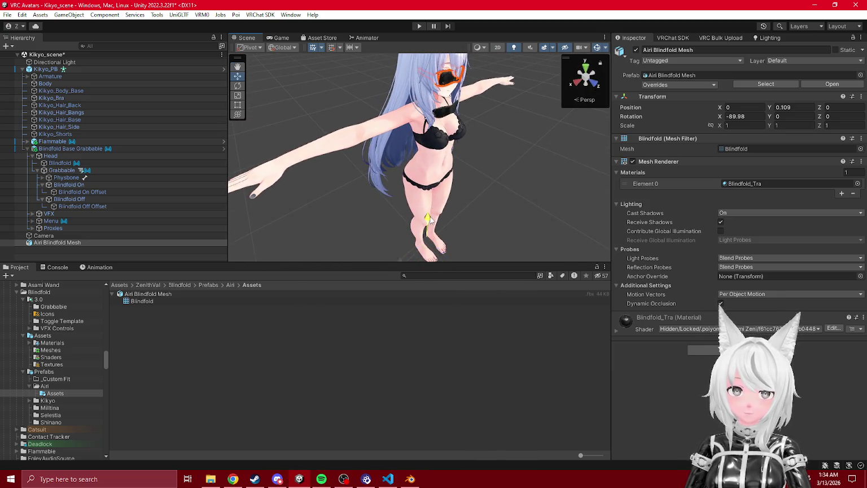
{"action": "left_click", "coordinate": [410, 478]}
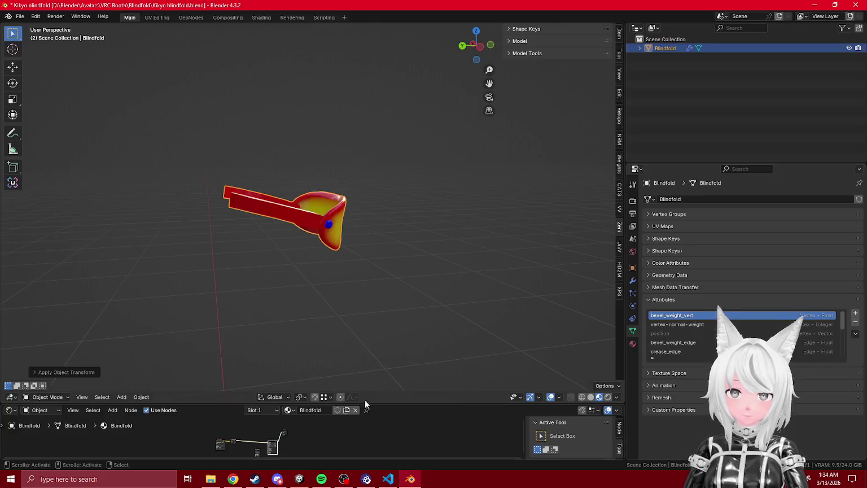
{"action": "scroll", "coordinate": [326, 257], "scroll_direction": "down", "scroll_amount": 3}
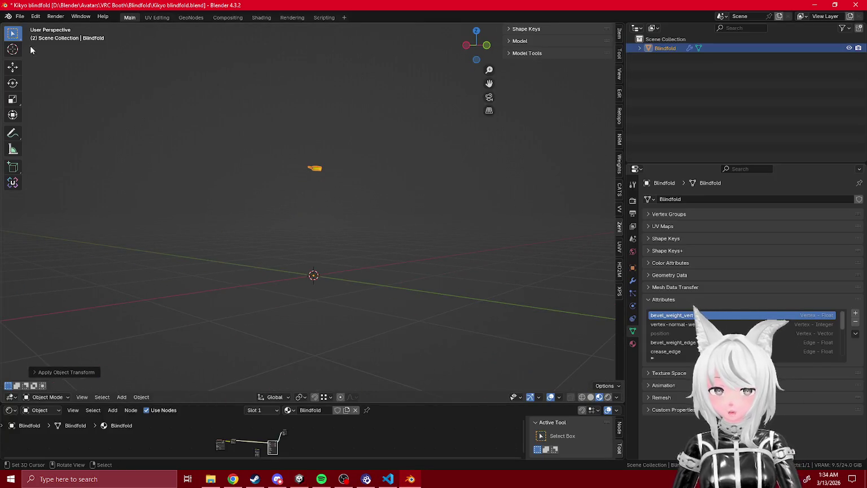
{"action": "left_click", "coordinate": [813, 5]}
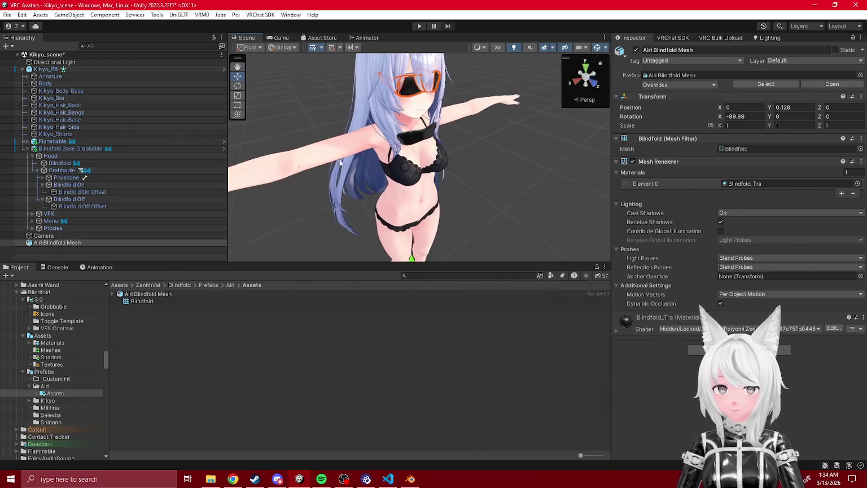
{"action": "left_click_drag", "start_coordinate": [57, 242], "coordinate": [83, 152]}
{"action": "left_click", "coordinate": [83, 150]}
{"action": "left_click_drag", "start_coordinate": [534, 123], "coordinate": [539, 163]}
{"action": "double_click", "coordinate": [57, 242]}
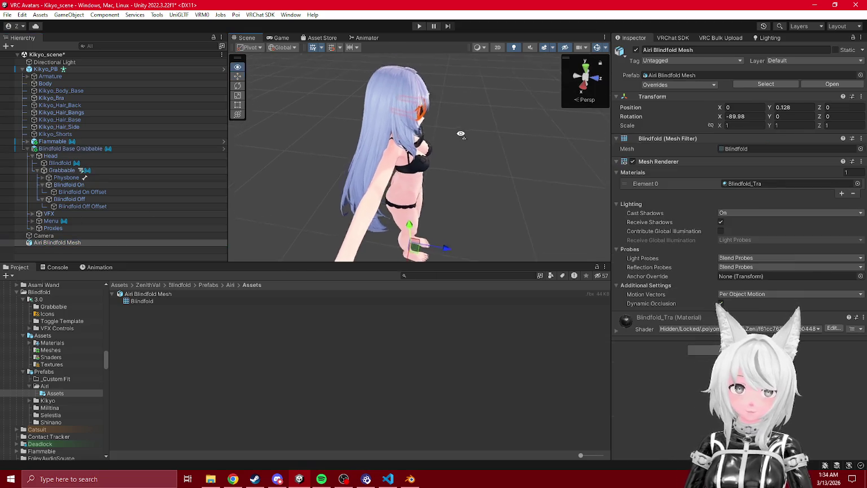
{"action": "mouse_move", "coordinate": [536, 155]}
{"action": "left_mouse_down"}
{"action": "mouse_move", "coordinate": [289, 128]}
{"action": "mouse_move", "coordinate": [413, 218]}
{"action": "mouse_move", "coordinate": [408, 210]}
{"action": "left_mouse_up"}
- Undo the height change so the mesh sits at 0, 0, 0, then switch to Blender
{"action": "key", "text": "f"}
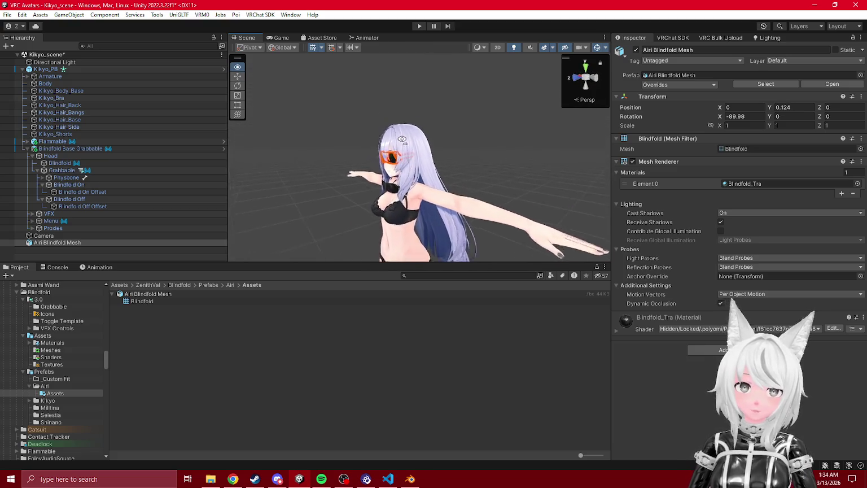
{"action": "mouse_move", "coordinate": [457, 123]}
{"action": "left_mouse_down"}
{"action": "mouse_move", "coordinate": [548, 122]}
{"action": "mouse_move", "coordinate": [497, 127]}
{"action": "mouse_move", "coordinate": [509, 128]}
{"action": "left_mouse_up"}
{"action": "scroll", "coordinate": [496, 127], "scroll_direction": "up", "scroll_amount": 5}
{"action": "key", "text": "ctrl+z"}
{"action": "scroll", "coordinate": [509, 128], "scroll_direction": "down", "scroll_amount": 10}
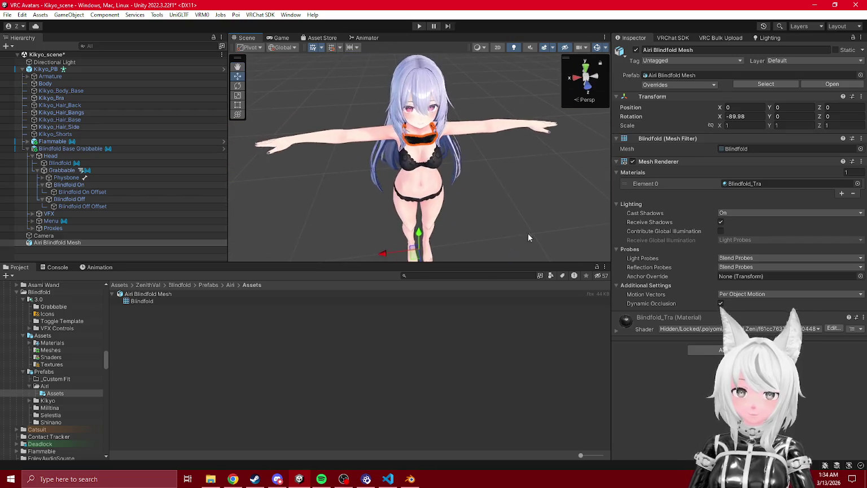
{"action": "left_click", "coordinate": [404, 480]}
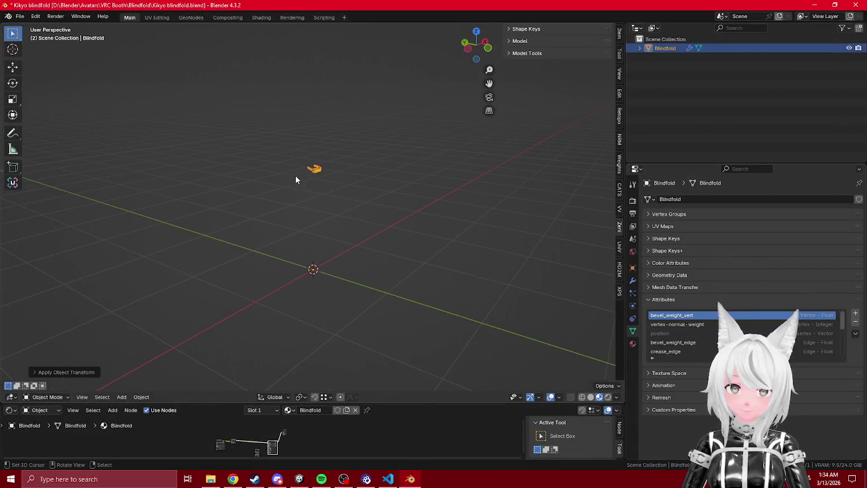
- Reveal the hidden avatar meshes and view the armature's object transform values
{"action": "key", "text": "ctrl+z"}
{"action": "mouse_move", "coordinate": [499, 119]}
{"action": "left_mouse_down"}
{"action": "mouse_move", "coordinate": [347, 114]}
{"action": "mouse_move", "coordinate": [326, 200]}
{"action": "left_mouse_up"}
{"action": "scroll", "coordinate": [324, 217], "scroll_direction": "up", "scroll_amount": 3}
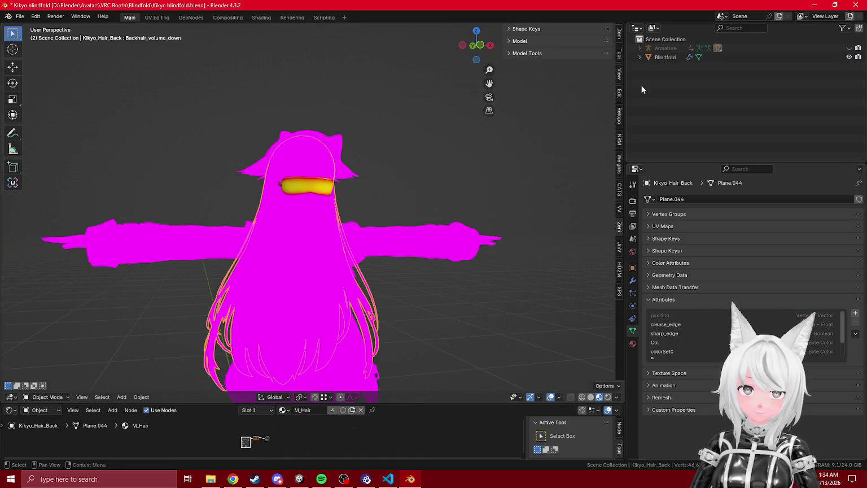
{"action": "left_click", "coordinate": [666, 48]}
{"action": "left_click", "coordinate": [632, 268]}
{"action": "left_click_drag", "start_coordinate": [330, 116], "coordinate": [429, 118]}
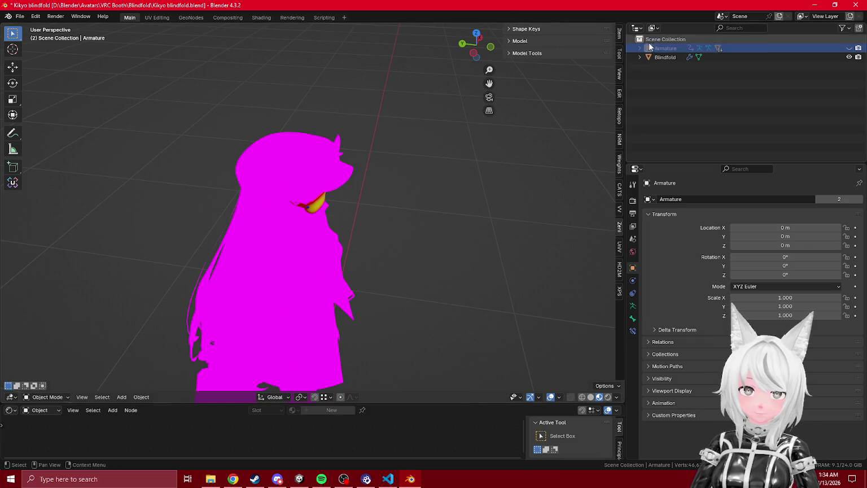
- Inspect the armature's children, NLA tracks and Armature.003 bones in the Outliner
{"action": "left_click", "coordinate": [640, 48]}
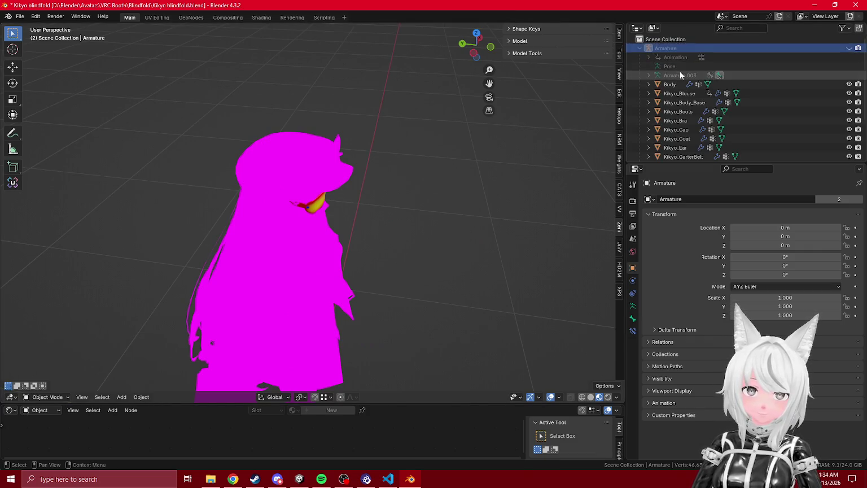
{"action": "left_click", "coordinate": [649, 57]}
{"action": "left_click", "coordinate": [658, 67]}
{"action": "left_click", "coordinate": [658, 67]}
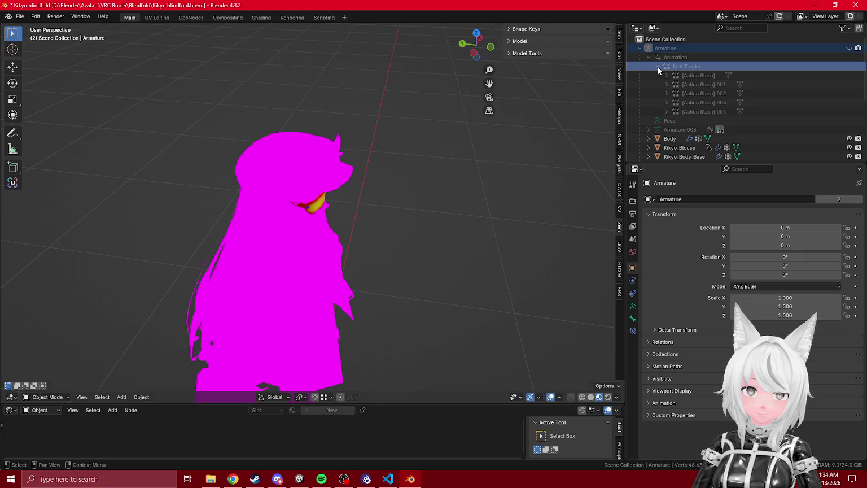
{"action": "left_click", "coordinate": [658, 66]}
{"action": "left_click", "coordinate": [642, 49]}
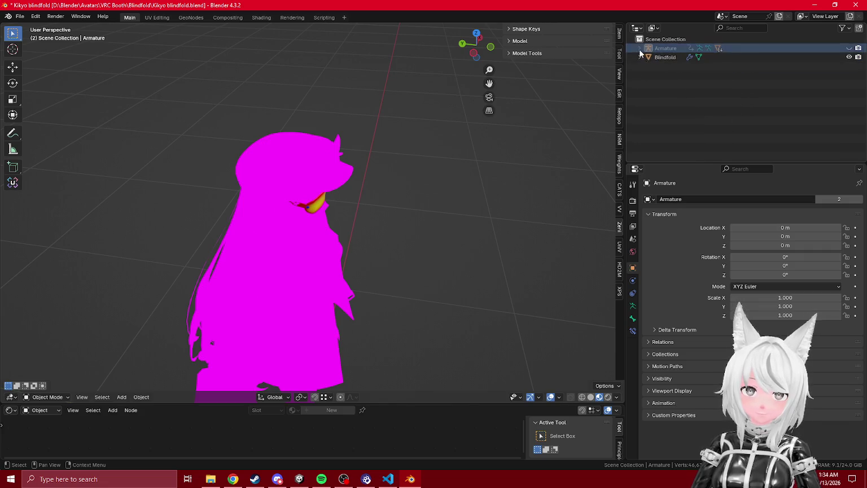
{"action": "left_click", "coordinate": [640, 48]}
{"action": "left_click", "coordinate": [648, 85]}
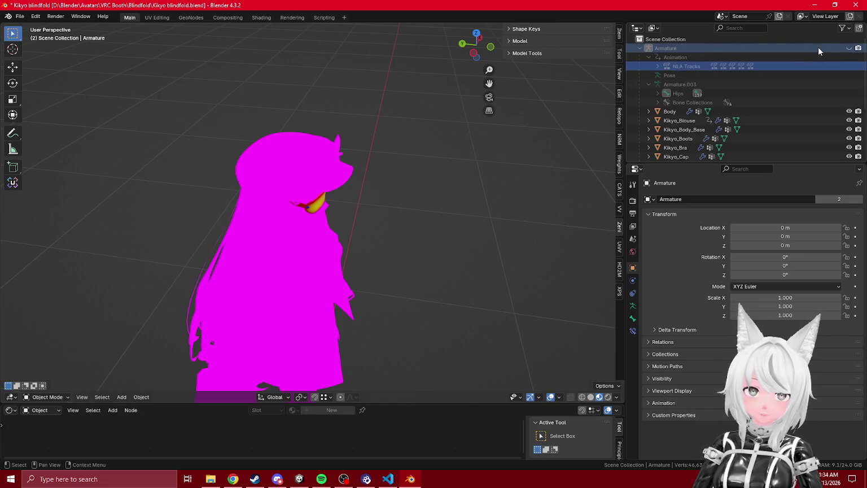
- Apply all transforms to the blindfold so its scale changes from 1.378 to 1.000
{"action": "key", "text": "KP_1"}
{"action": "left_click", "coordinate": [328, 187]}
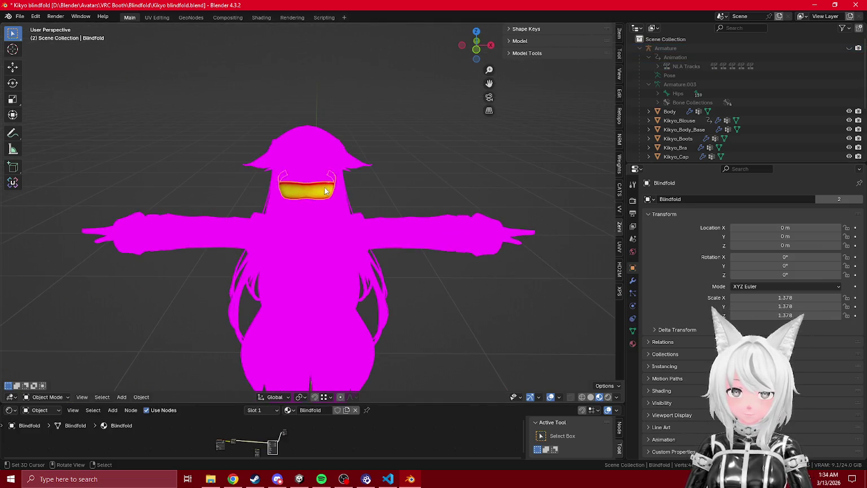
{"action": "left_click_drag", "start_coordinate": [329, 187], "coordinate": [359, 191]}
{"action": "key", "text": "F3"}
{"action": "key", "text": "Return"}
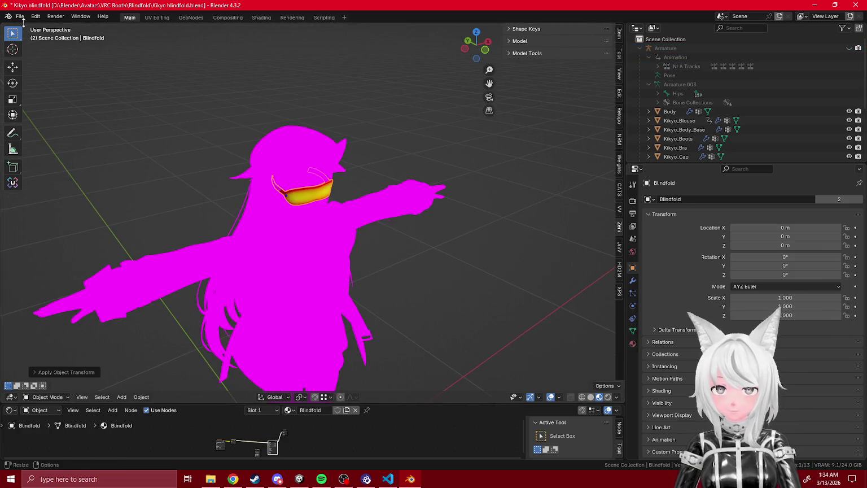
- Start an FBX export of the blindfold, then minimize Blender to return to Unity
{"action": "left_click", "coordinate": [21, 17]}
{"action": "mouse_move", "coordinate": [60, 157]}
{"action": "left_click", "coordinate": [157, 226]}
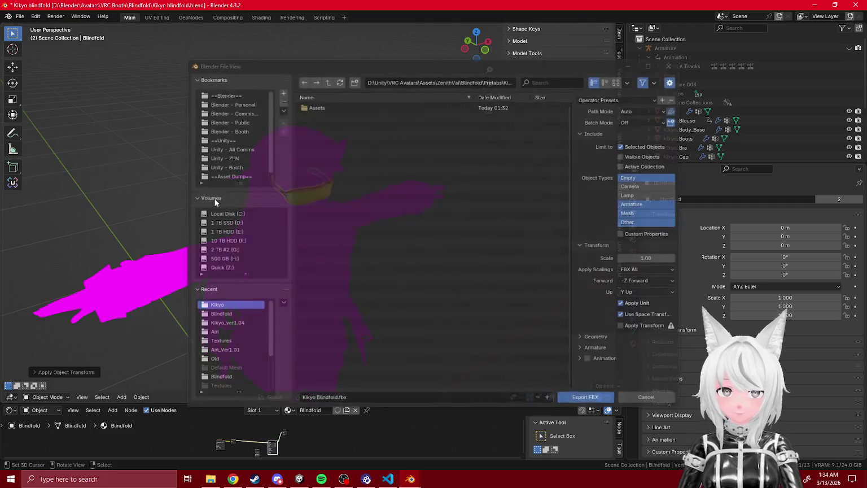
{"action": "left_click", "coordinate": [815, 5]}
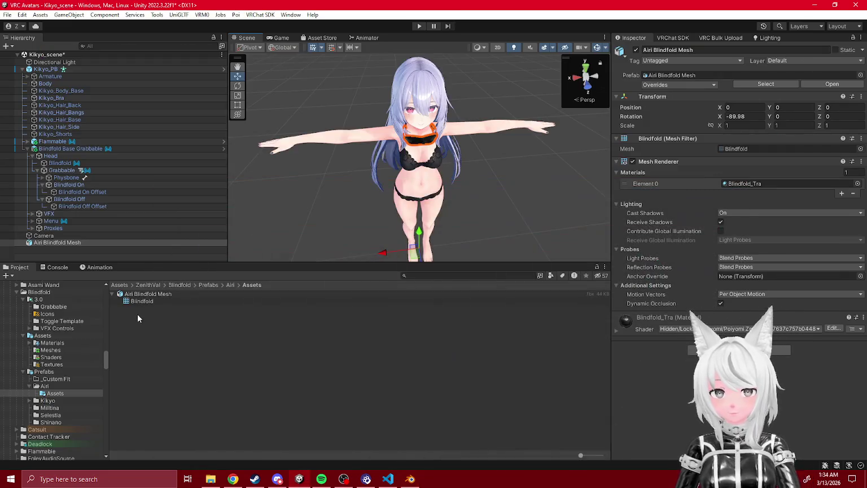
- Add a second copy of the Airi blindfold mesh to the scene, then delete it
{"action": "left_click", "coordinate": [157, 302]}
{"action": "left_click_drag", "start_coordinate": [144, 295], "coordinate": [85, 258]}
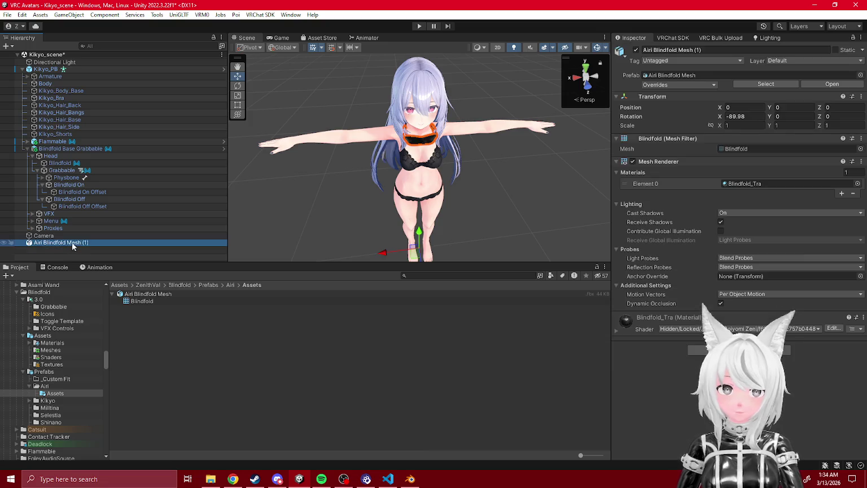
{"action": "left_click_drag", "start_coordinate": [396, 205], "coordinate": [420, 211]}
{"action": "left_click", "coordinate": [60, 243]}
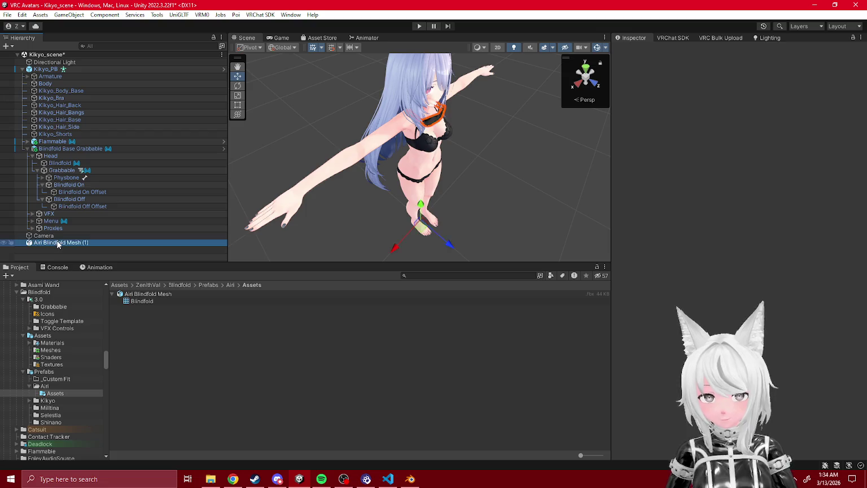
{"action": "key", "text": "Delete"}
- Place the Kikyo Blindfold prefab to check its Blindfold fit, then delete it and switch to Blender
{"action": "left_click", "coordinate": [30, 386]}
{"action": "left_click", "coordinate": [30, 394]}
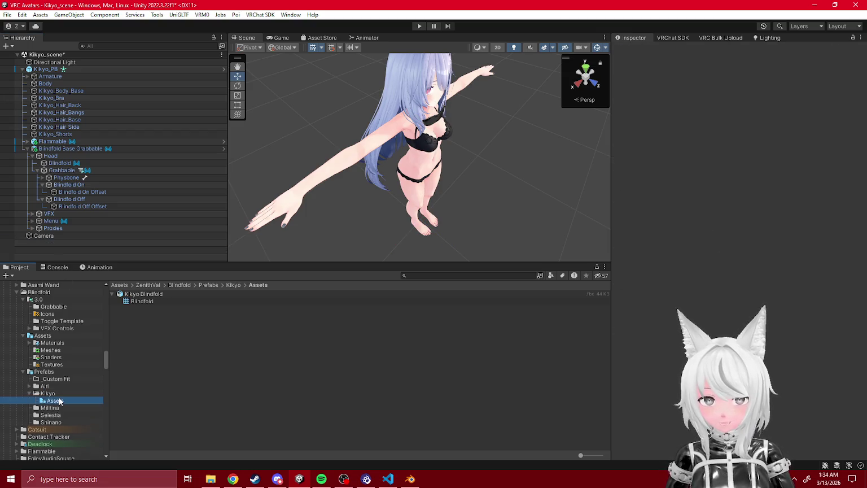
{"action": "left_click_drag", "start_coordinate": [98, 240], "coordinate": [99, 242]}
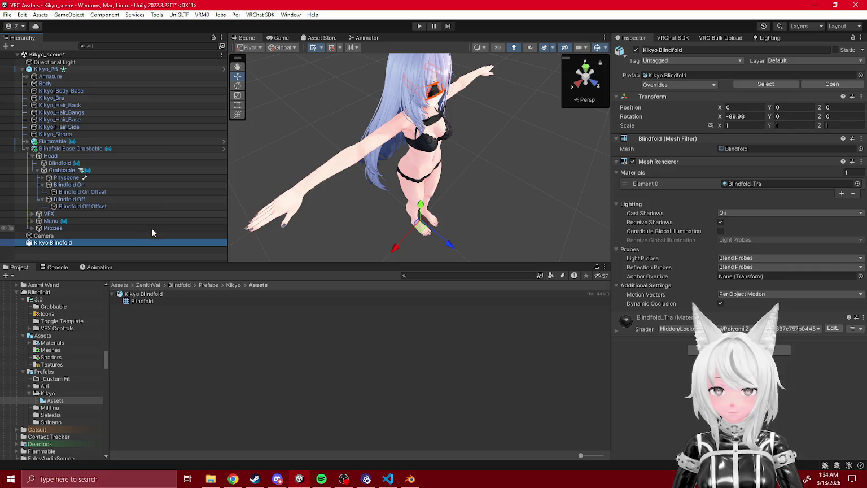
{"action": "left_click", "coordinate": [59, 162]}
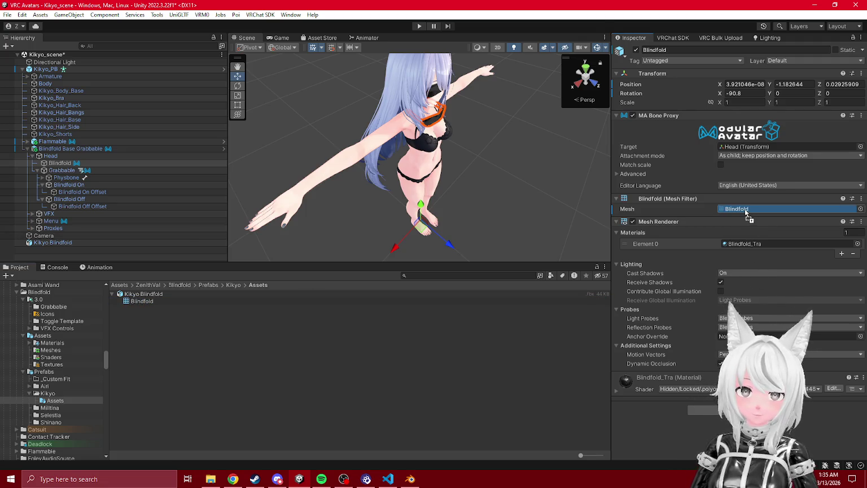
{"action": "scroll", "coordinate": [361, 226], "scroll_direction": "up", "scroll_amount": 1}
{"action": "left_click", "coordinate": [67, 242]}
{"action": "key", "text": "Delete"}
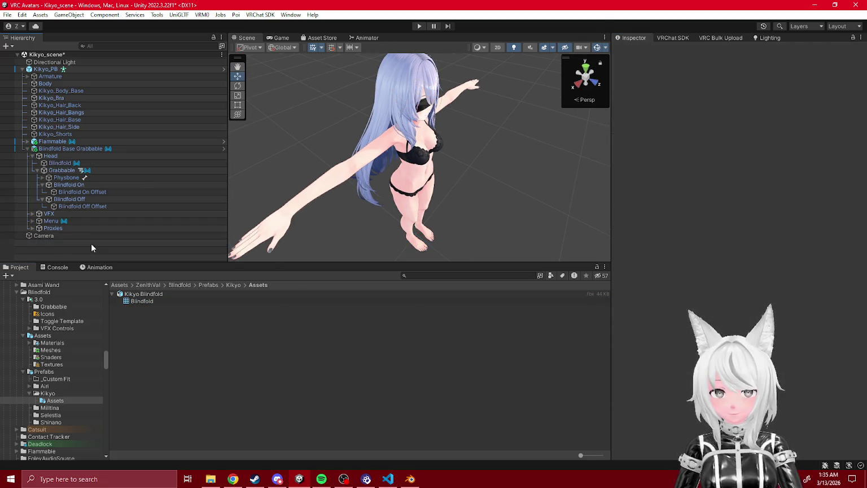
{"action": "left_click", "coordinate": [410, 479]}
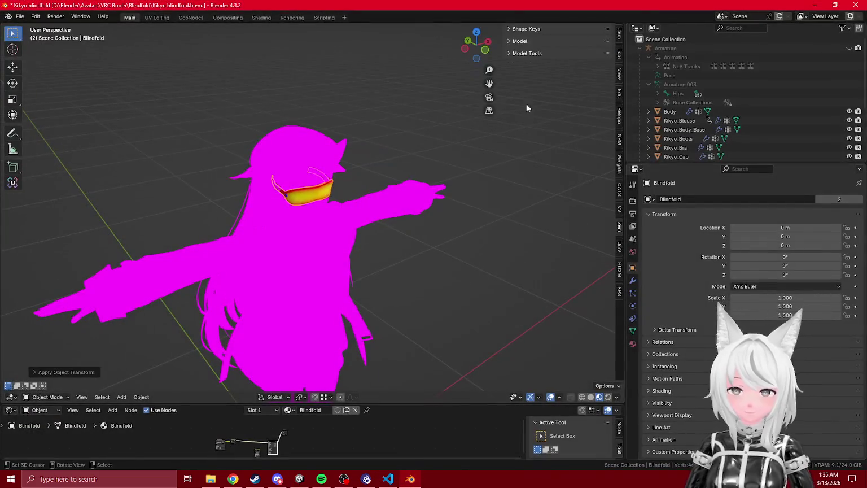
- Reopen Kikyo blindfold.blend from recent files, discarding unsaved changes
{"action": "left_click", "coordinate": [19, 17]}
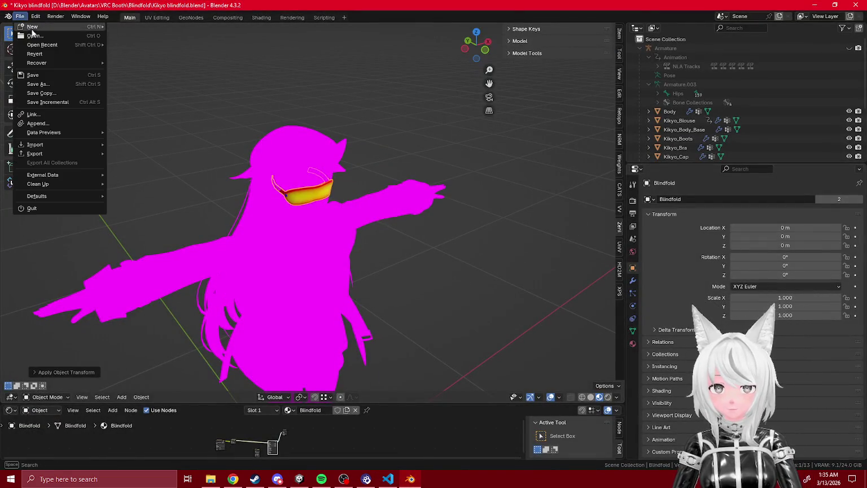
{"action": "mouse_move", "coordinate": [42, 45]}
{"action": "left_click", "coordinate": [160, 45]}
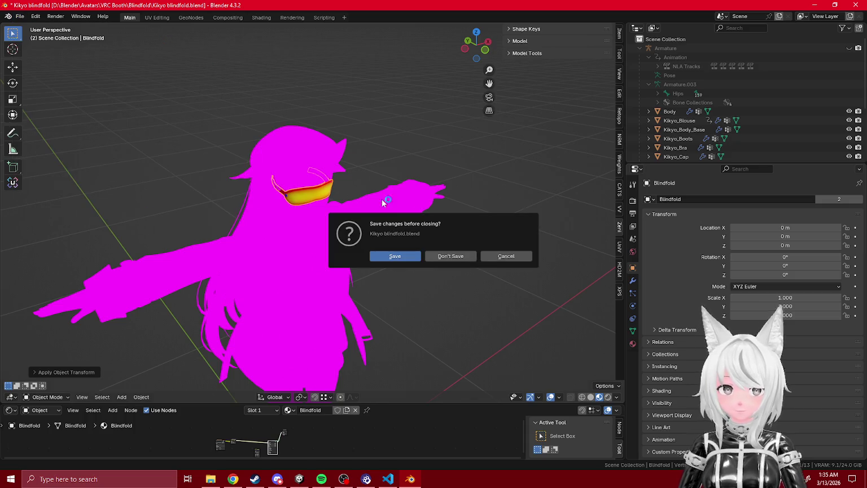
{"action": "left_click", "coordinate": [446, 257]}
- Rename the blindfold object and its mesh data to Kikyo Blindfold
{"action": "double_click", "coordinate": [667, 48]}
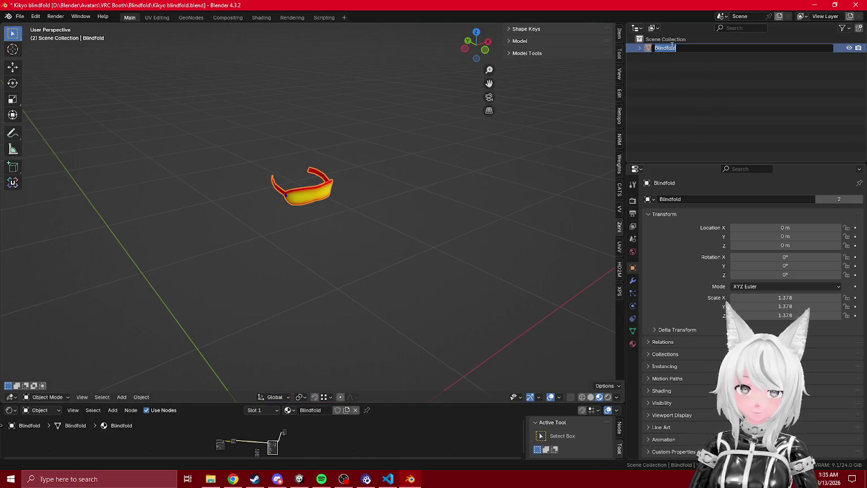
{"action": "type", "text": "Kikyo"}
{"action": "key", "text": "Return"}
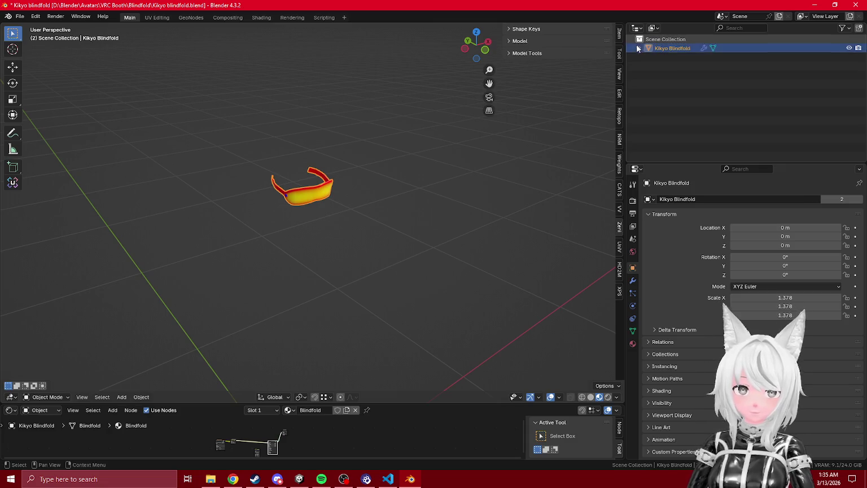
{"action": "left_click", "coordinate": [640, 48]}
{"action": "double_click", "coordinate": [674, 57]}
{"action": "type", "text": "Kikyo Blindfold"}
{"action": "key", "text": "Return"}
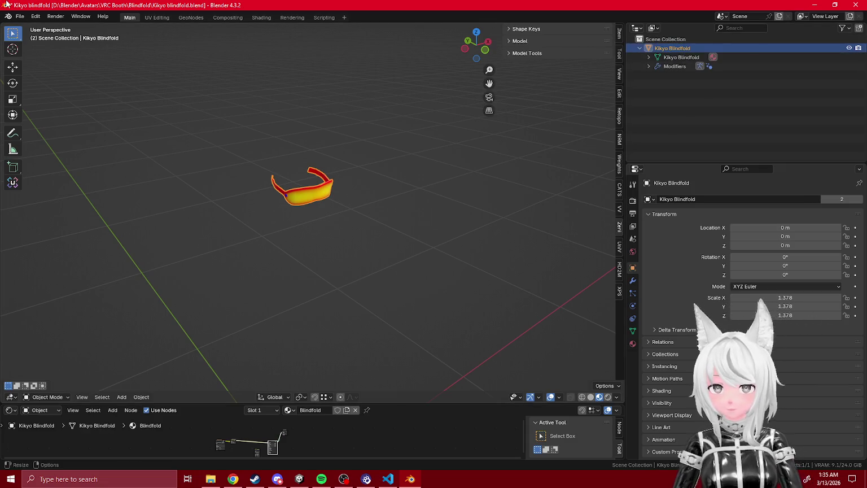
- Export FBX over Kikyo Blindfold.fbx in Kikyo's Assets folder and save the .blend
{"action": "left_click", "coordinate": [19, 16]}
{"action": "mouse_move", "coordinate": [56, 154]}
{"action": "left_click", "coordinate": [145, 226]}
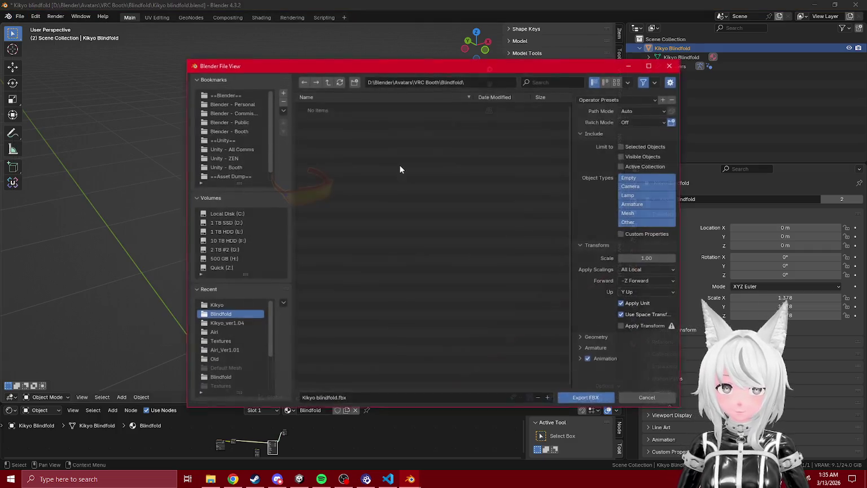
{"action": "left_click", "coordinate": [209, 309]}
{"action": "double_click", "coordinate": [313, 109]}
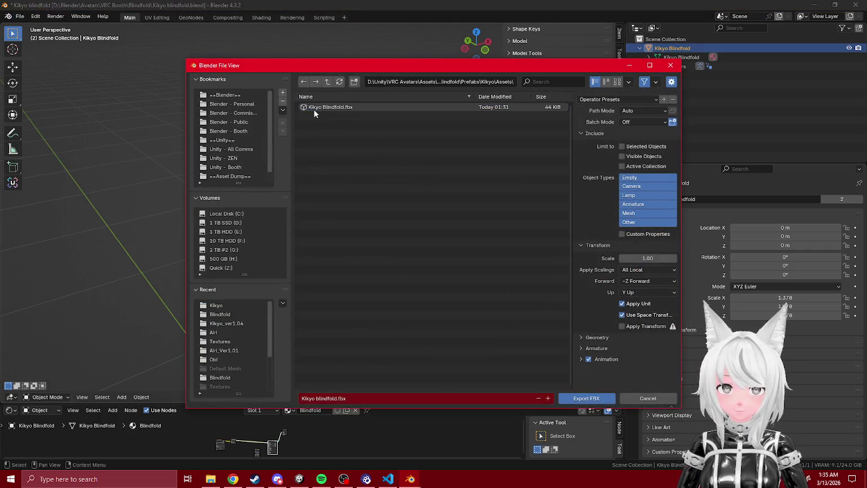
{"action": "double_click", "coordinate": [325, 108]}
{"action": "left_click", "coordinate": [20, 17]}
{"action": "left_click", "coordinate": [32, 74]}
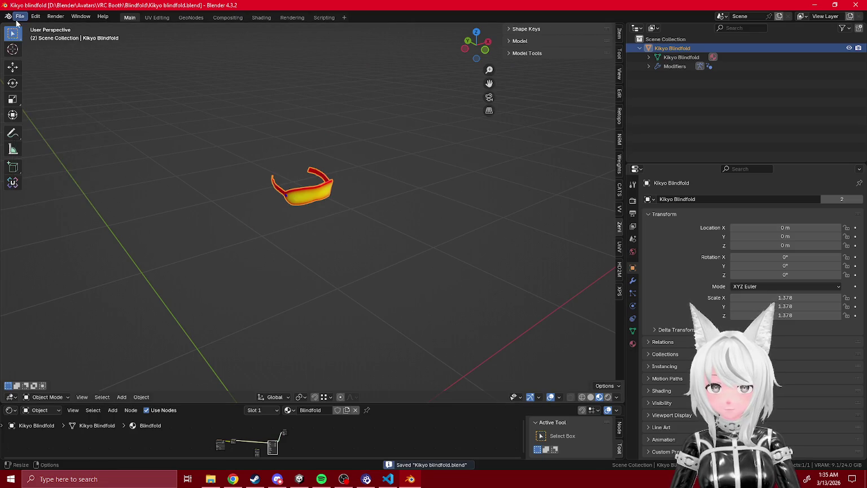
- Open Airi blindfold.blend and rename the object and mesh data to Airi Blindfold
{"action": "left_click", "coordinate": [20, 16]}
{"action": "mouse_move", "coordinate": [89, 48]}
{"action": "left_click", "coordinate": [143, 62]}
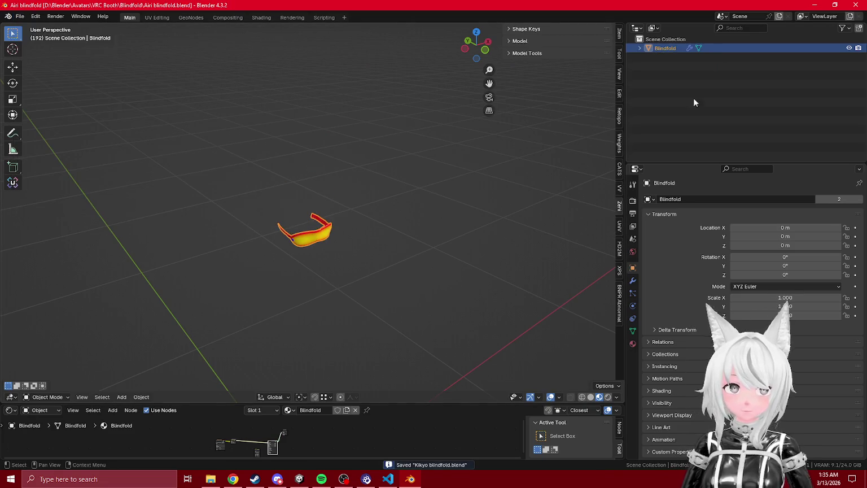
{"action": "double_click", "coordinate": [665, 48]}
{"action": "type", "text": "Airi"}
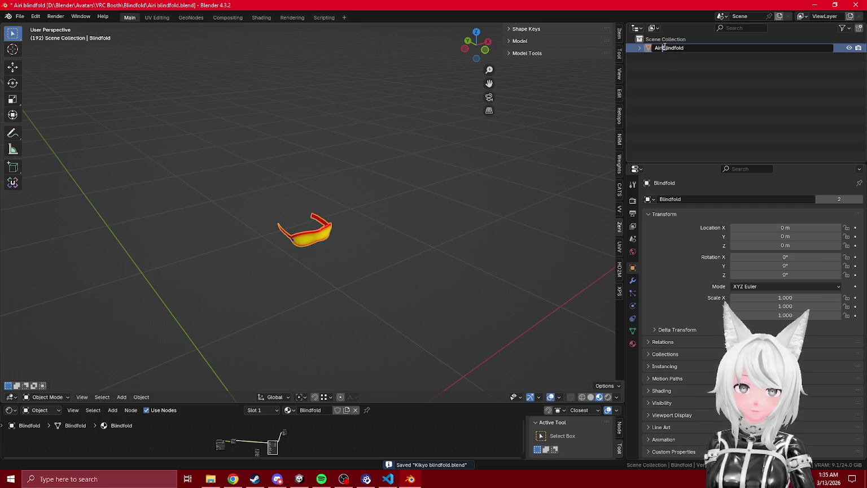
{"action": "key", "text": "Return"}
{"action": "left_click", "coordinate": [640, 48]}
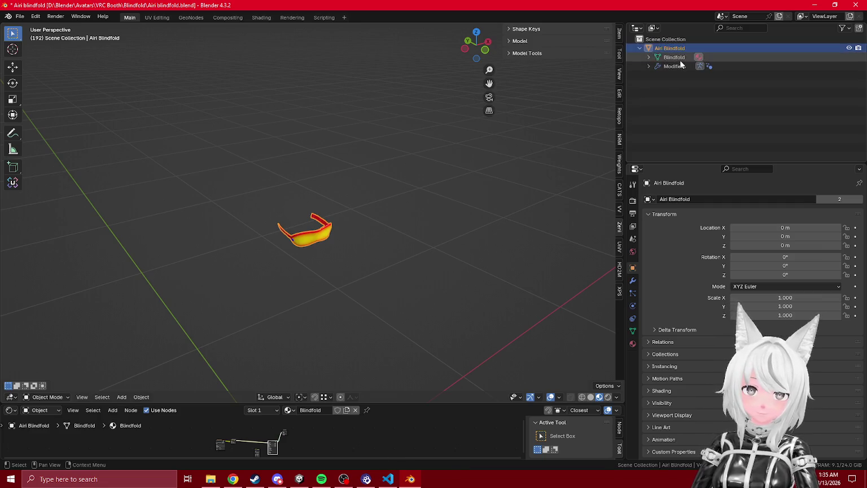
{"action": "double_click", "coordinate": [678, 58]}
{"action": "type", "text": "Airi Blindfold"}
{"action": "key", "text": "Return"}
- Check the blindfold's modifiers, then start and cancel an STL export
{"action": "left_click", "coordinate": [632, 281]}
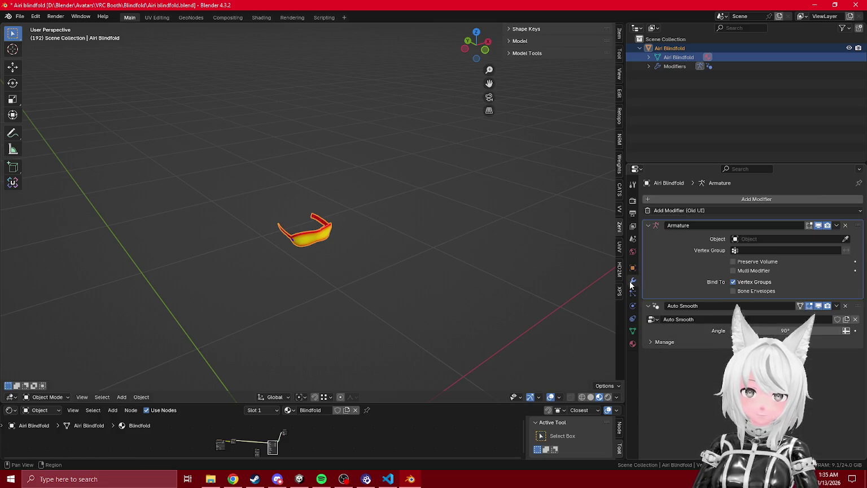
{"action": "left_click", "coordinate": [18, 17]}
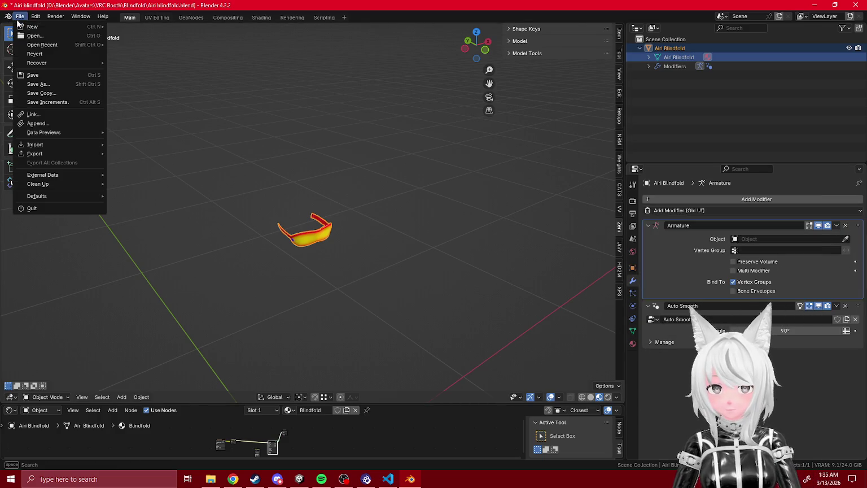
{"action": "mouse_move", "coordinate": [64, 158]}
{"action": "left_click", "coordinate": [147, 225]}
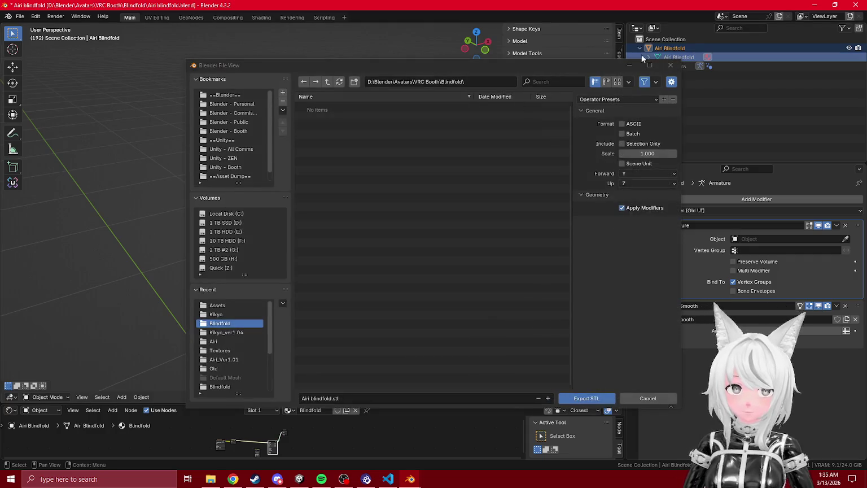
{"action": "left_click", "coordinate": [671, 65]}
- Export FBX over Airi Blindfold Mesh.fbx in Prefabs\Airi\Assets, then return to Unity
{"action": "left_click", "coordinate": [19, 16]}
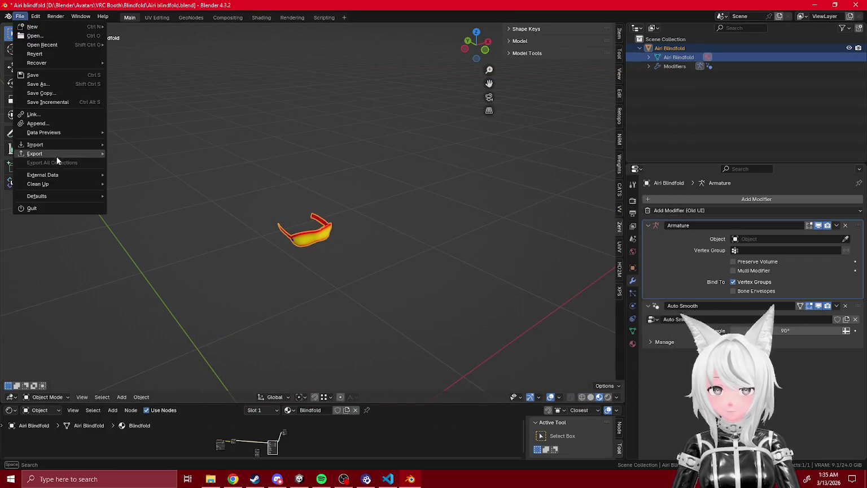
{"action": "mouse_move", "coordinate": [57, 154]}
{"action": "left_click", "coordinate": [158, 226]}
{"action": "left_click", "coordinate": [220, 315]}
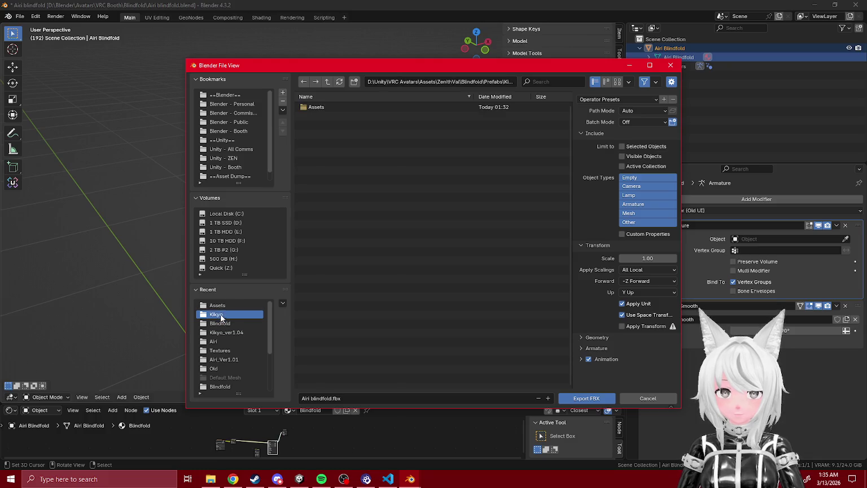
{"action": "left_click", "coordinate": [217, 305]}
{"action": "left_click", "coordinate": [229, 341]}
{"action": "double_click", "coordinate": [323, 108]}
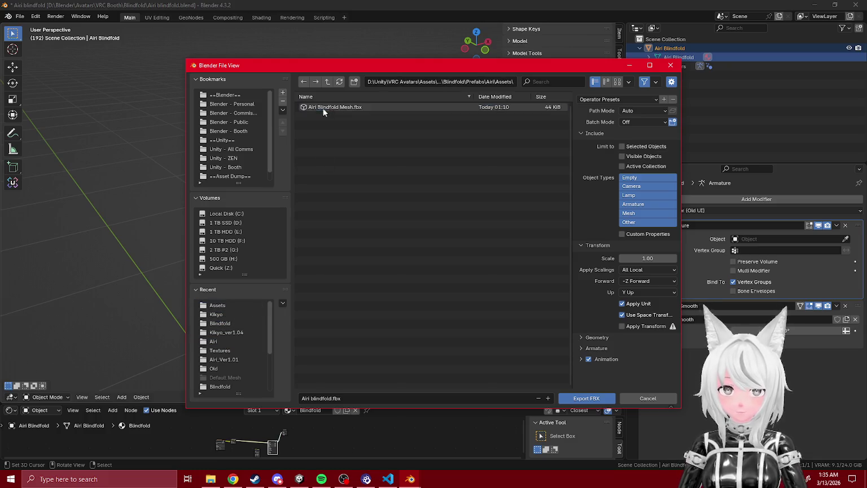
{"action": "double_click", "coordinate": [336, 108]}
{"action": "left_click", "coordinate": [299, 479]}
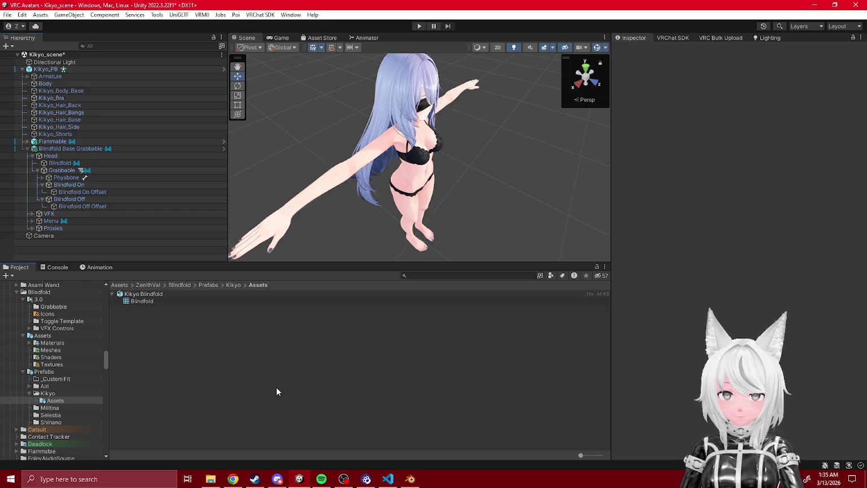
- Open the Airi Blindfold prefab, select its Blindfold object and browse Airi's Assets folder
{"action": "left_click", "coordinate": [31, 387]}
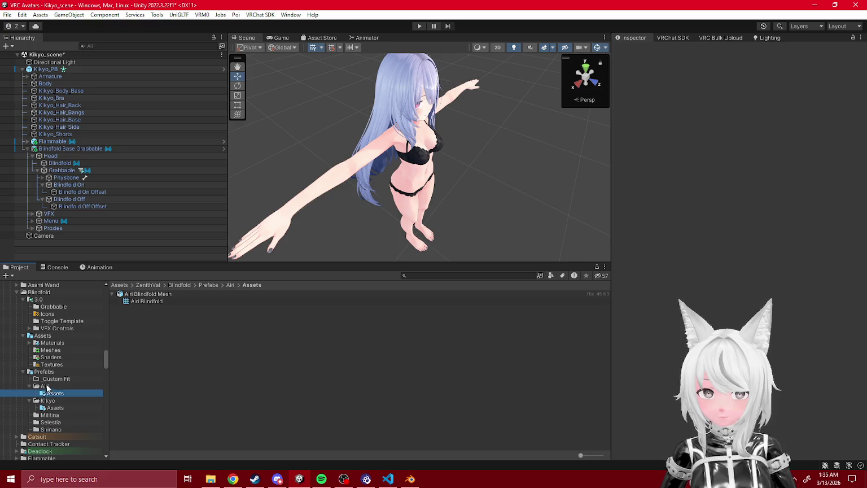
{"action": "left_click", "coordinate": [45, 386]}
{"action": "double_click", "coordinate": [144, 301]}
{"action": "scroll", "coordinate": [78, 141], "scroll_direction": "down", "scroll_amount": 5}
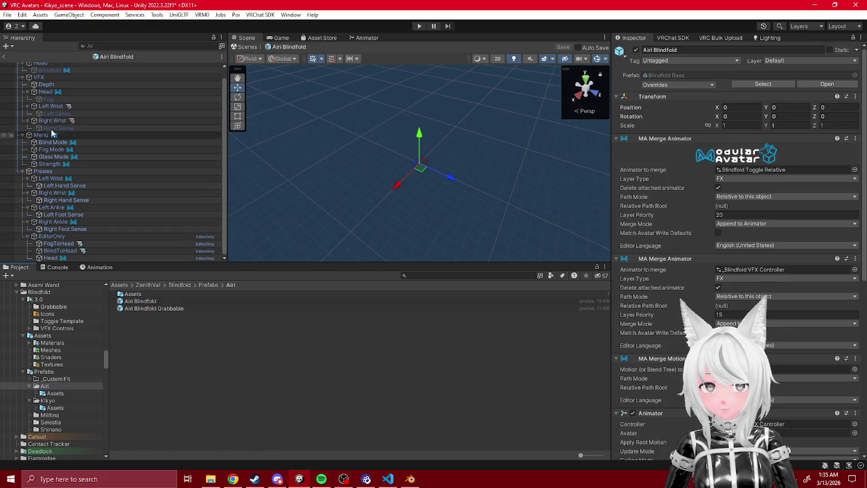
{"action": "scroll", "coordinate": [51, 131], "scroll_direction": "up", "scroll_amount": 1}
{"action": "left_click", "coordinate": [54, 81]}
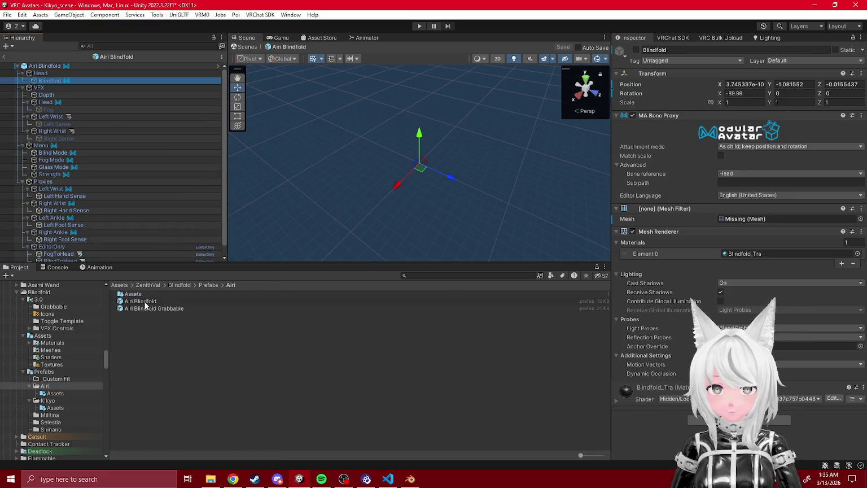
{"action": "left_click", "coordinate": [53, 394]}
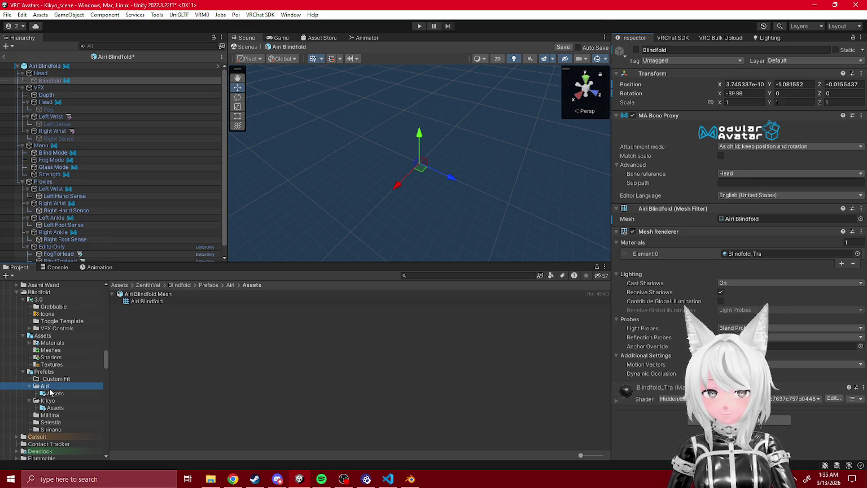
- Save the Airi Blindfold prefab and set Airi Blindfold Grabbable's second constraint source weight to 1
{"action": "double_click", "coordinate": [151, 310]}
{"action": "left_click", "coordinate": [414, 259]}
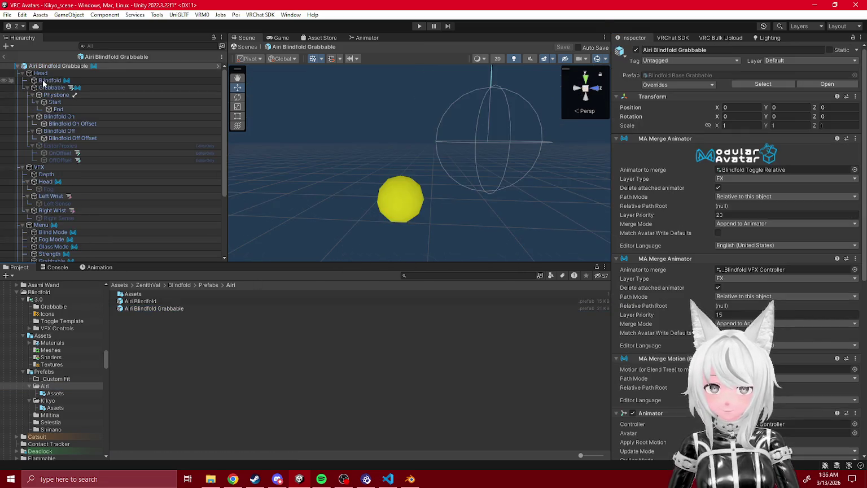
{"action": "left_click", "coordinate": [153, 81]}
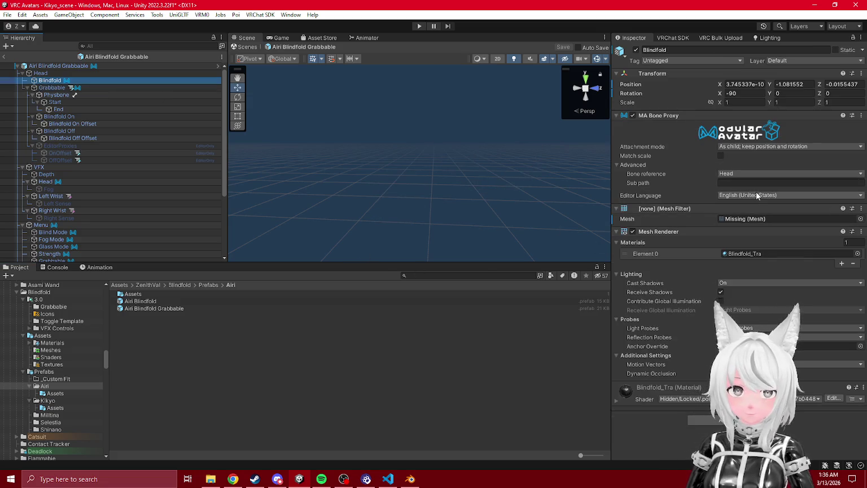
{"action": "left_click", "coordinate": [58, 88]}
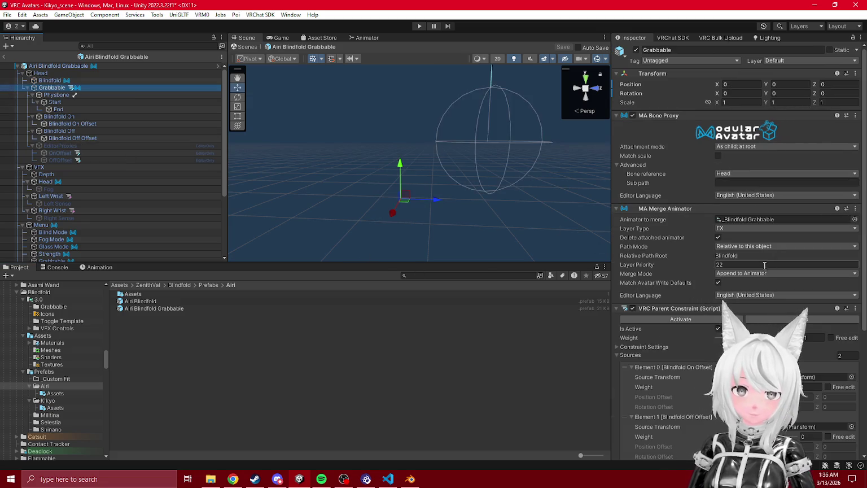
{"action": "scroll", "coordinate": [764, 265], "scroll_direction": "down", "scroll_amount": 2}
{"action": "left_click", "coordinate": [811, 338]}
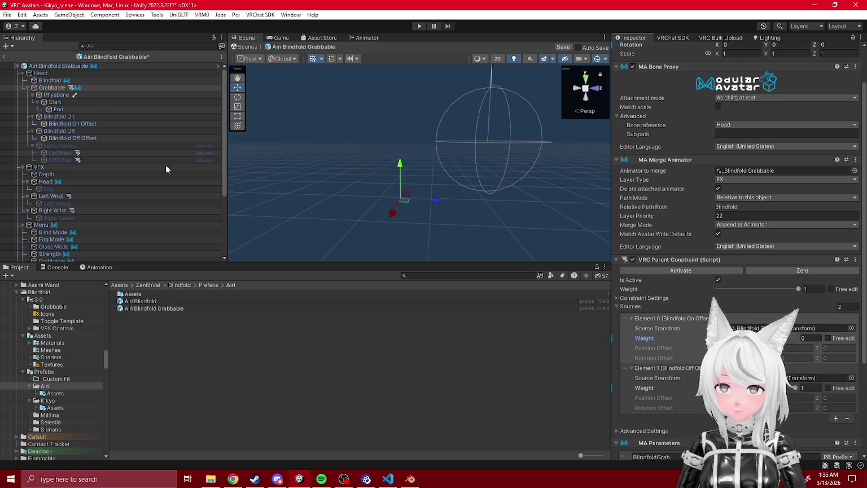
- Assign the Airi Blindfold mesh to the Grabbable prefab's Blindfold and save the prefab
{"action": "left_click", "coordinate": [50, 80]}
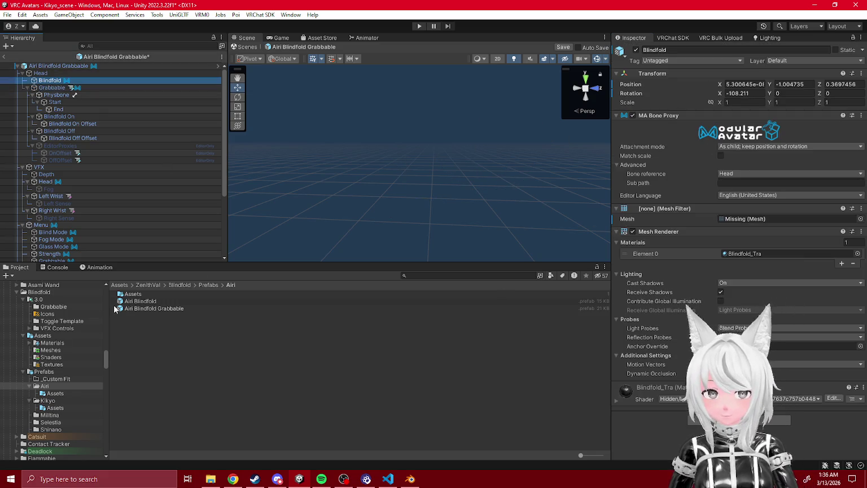
{"action": "left_click", "coordinate": [55, 394]}
{"action": "mouse_move", "coordinate": [148, 303]}
{"action": "left_mouse_down"}
{"action": "mouse_move", "coordinate": [756, 210]}
{"action": "mouse_move", "coordinate": [769, 221]}
{"action": "left_mouse_up"}
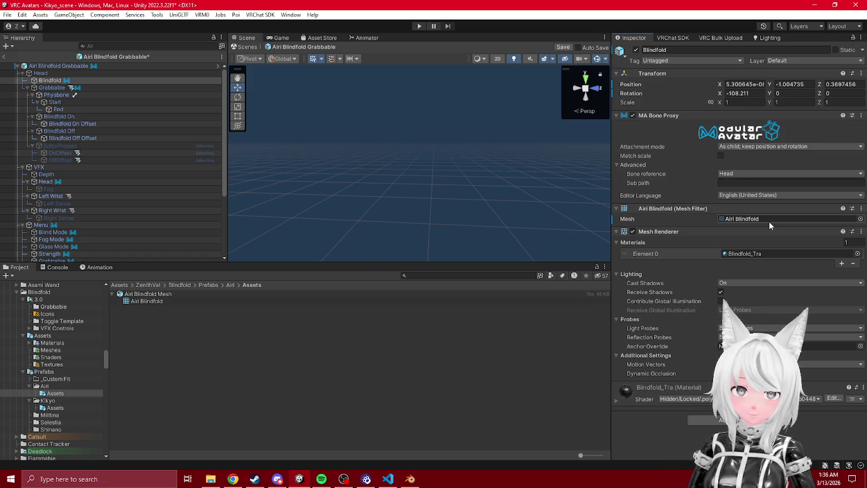
{"action": "left_click", "coordinate": [153, 294]}
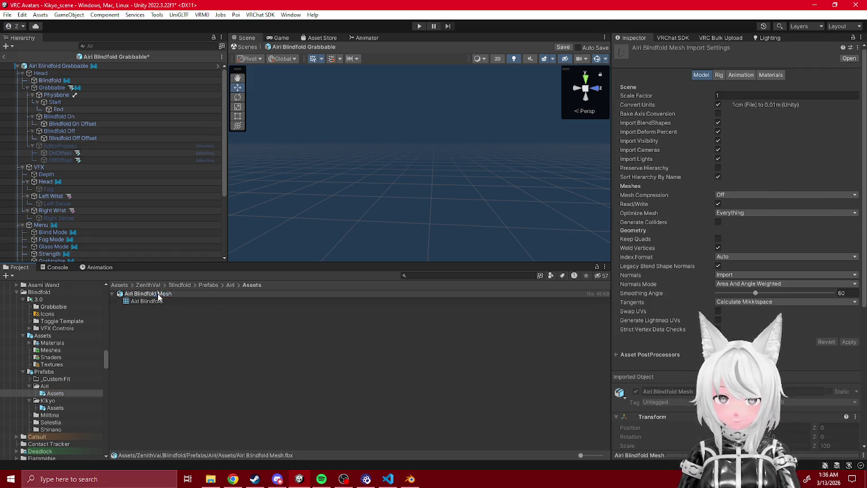
{"action": "left_click", "coordinate": [56, 408]}
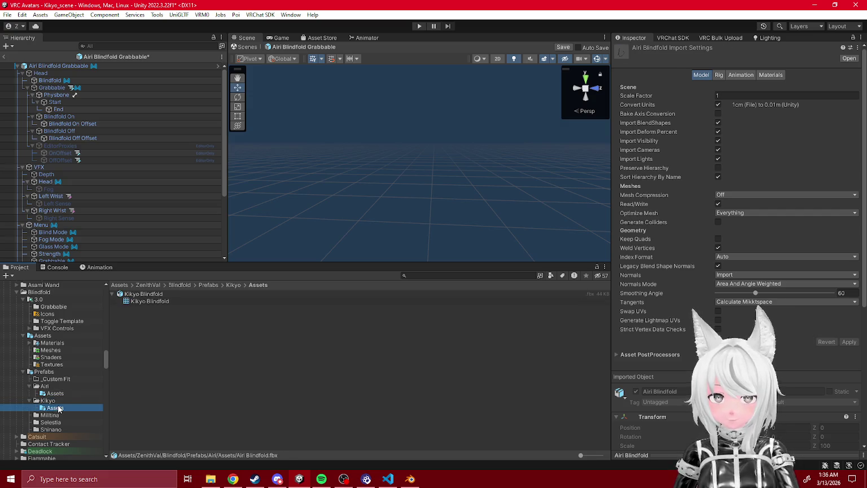
{"action": "left_click", "coordinate": [7, 57]}
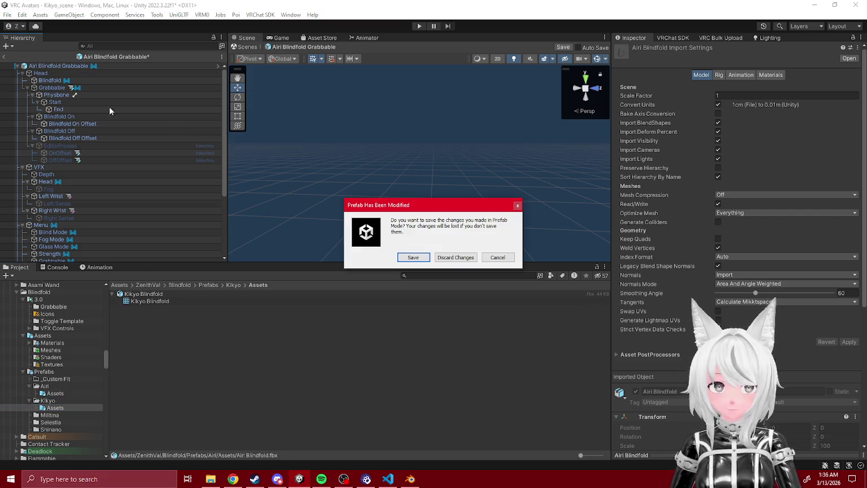
{"action": "left_click", "coordinate": [416, 259]}
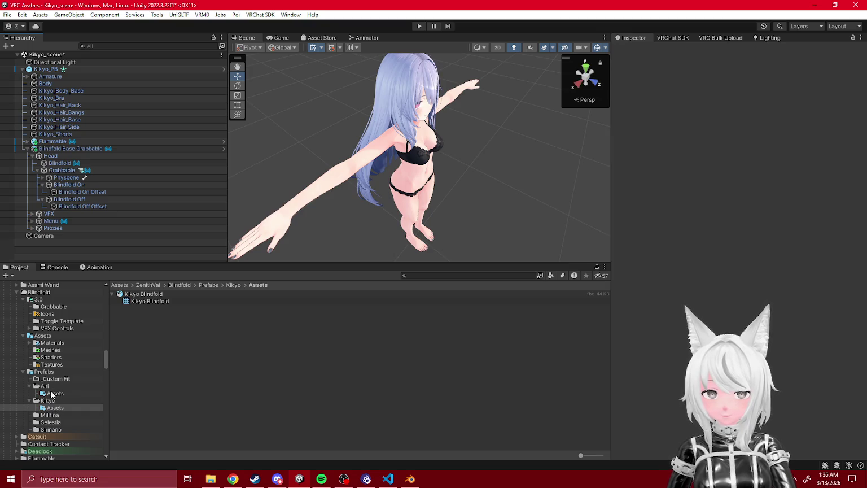
- Save the Airi Blindfold Grabbable prefab and open the Kikyo Blindfold prefab
{"action": "double_click", "coordinate": [152, 309]}
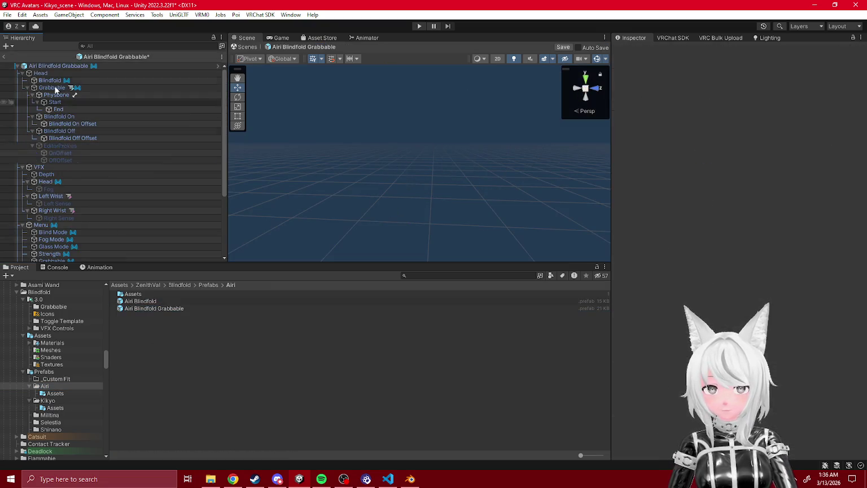
{"action": "left_click", "coordinate": [4, 58]}
{"action": "left_click", "coordinate": [412, 256]}
{"action": "left_click", "coordinate": [49, 401]}
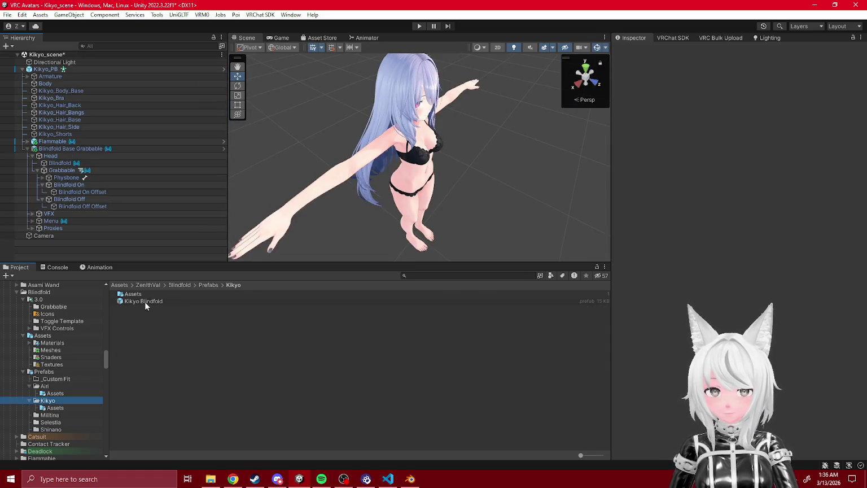
{"action": "double_click", "coordinate": [145, 302]}
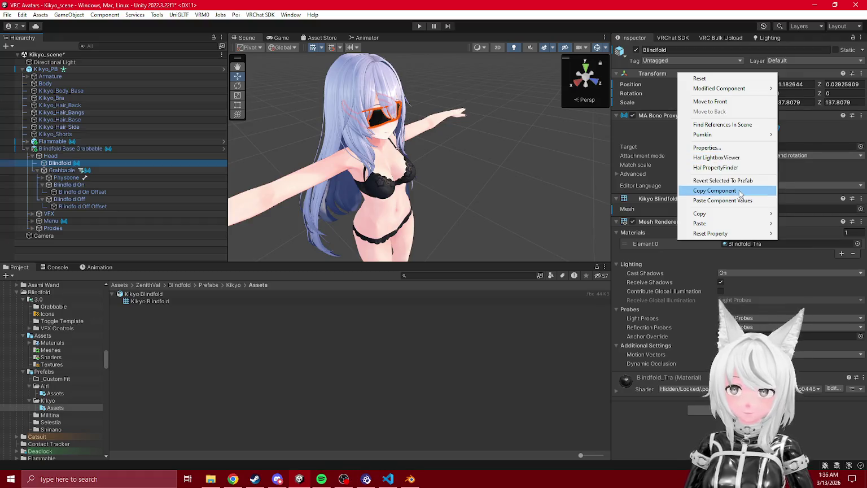
- Paste the Blindfold's transform onto both On and Off Offsets and remove the Off Offset's Mesh Filter
{"action": "left_click", "coordinate": [83, 192]}
{"action": "right_click", "coordinate": [672, 74]}
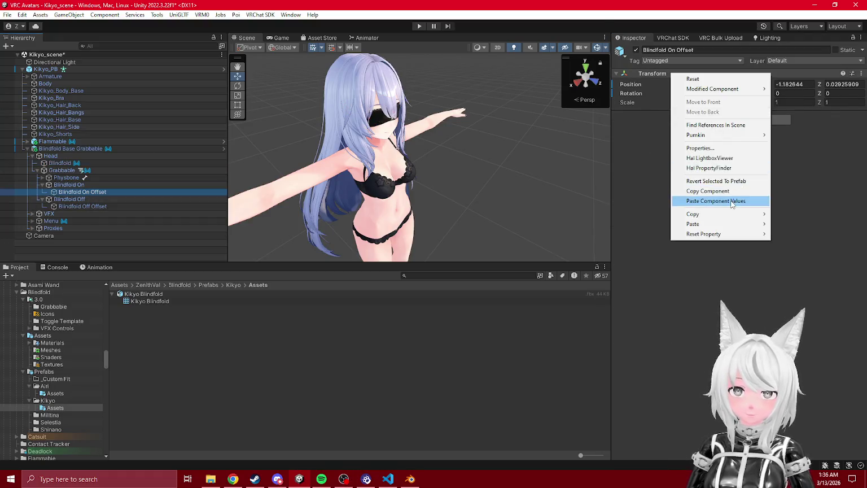
{"action": "left_click", "coordinate": [708, 177]}
{"action": "left_click", "coordinate": [82, 206]}
{"action": "right_click", "coordinate": [672, 75]}
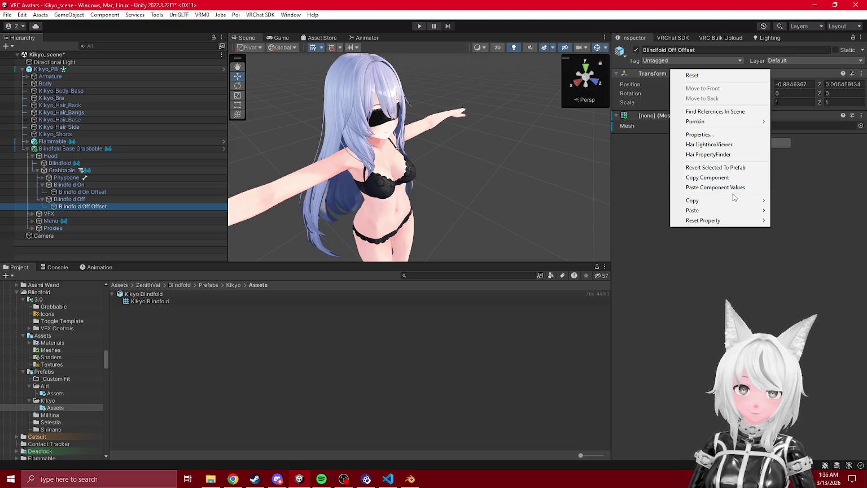
{"action": "left_click", "coordinate": [716, 187]}
{"action": "right_click", "coordinate": [669, 116]}
{"action": "left_click", "coordinate": [709, 179]}
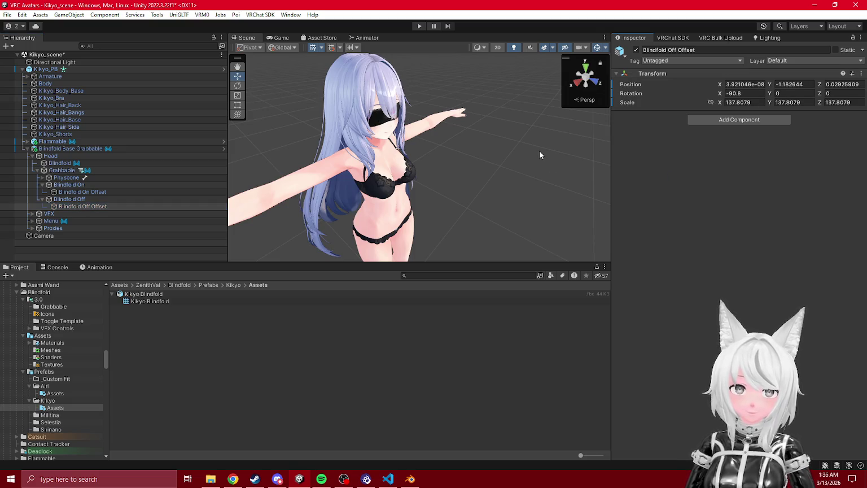
- Swap Grabbable's Parent Constraint weights: On Offset to 0, Off Offset to 1
{"action": "left_click", "coordinate": [197, 171]}
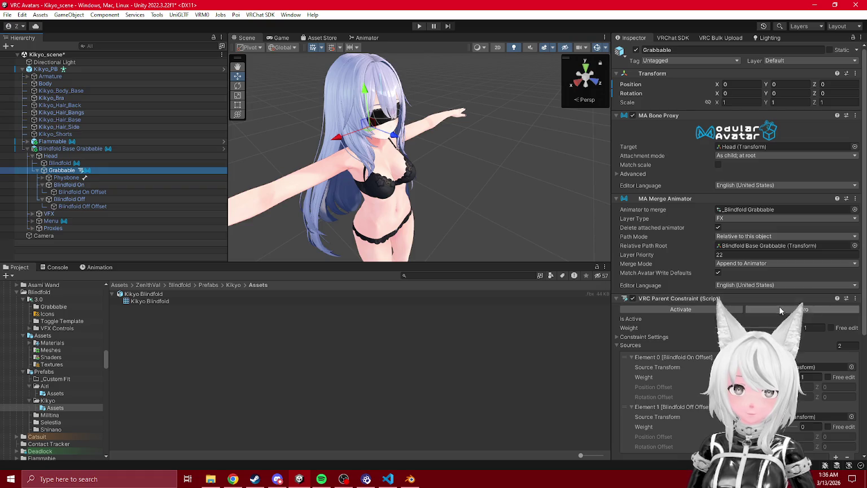
{"action": "scroll", "coordinate": [779, 306], "scroll_direction": "down", "scroll_amount": 1}
{"action": "left_click", "coordinate": [795, 402]}
{"action": "left_click", "coordinate": [723, 353]}
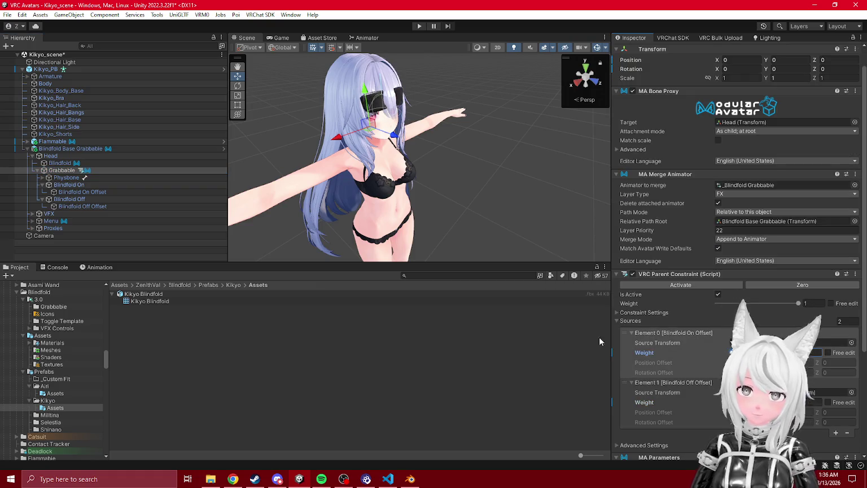
{"action": "scroll", "coordinate": [271, 243], "scroll_direction": "up", "scroll_amount": 3}
{"action": "left_click", "coordinate": [69, 198]}
{"action": "mouse_move", "coordinate": [316, 181]}
{"action": "left_mouse_down"}
{"action": "mouse_move", "coordinate": [384, 180]}
{"action": "mouse_move", "coordinate": [361, 169]}
{"action": "mouse_move", "coordinate": [388, 152]}
{"action": "mouse_move", "coordinate": [380, 172]}
{"action": "mouse_move", "coordinate": [407, 178]}
{"action": "mouse_move", "coordinate": [361, 167]}
{"action": "mouse_move", "coordinate": [390, 170]}
{"action": "mouse_move", "coordinate": [381, 176]}
{"action": "mouse_move", "coordinate": [419, 188]}
{"action": "mouse_move", "coordinate": [426, 180]}
{"action": "mouse_move", "coordinate": [459, 220]}
{"action": "mouse_move", "coordinate": [428, 189]}
{"action": "left_mouse_up"}
- Nudge Blindfold Off slightly forward onto Kikyo's forehead
{"action": "key", "text": "e"}
{"action": "key", "text": "w"}
{"action": "scroll", "coordinate": [380, 177], "scroll_direction": "up", "scroll_amount": 3}
{"action": "scroll", "coordinate": [426, 181], "scroll_direction": "up", "scroll_amount": 3}
{"action": "left_click_drag", "start_coordinate": [428, 188], "coordinate": [393, 183], "text": "alt"}
{"action": "left_click_drag", "start_coordinate": [305, 189], "coordinate": [509, 188]}
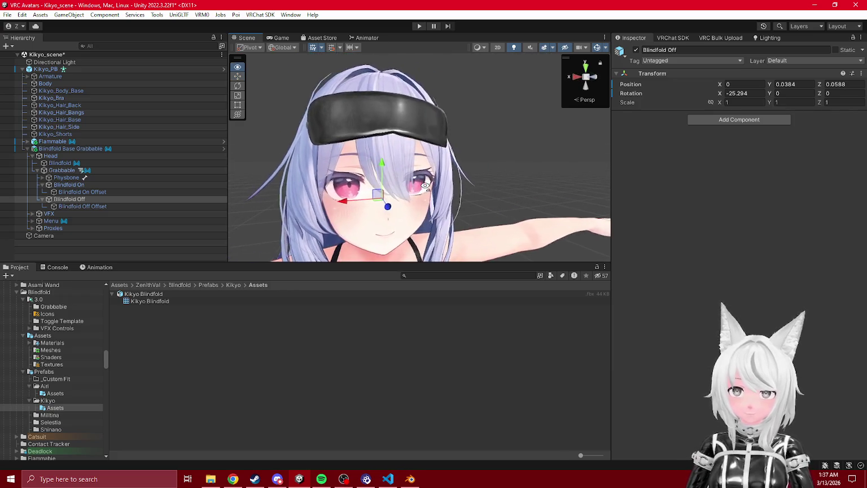
- Raise the blindfold Physbone onto the head at 0, 0.072, 0.1199 with collision radius 0.06
{"action": "left_click", "coordinate": [64, 163]}
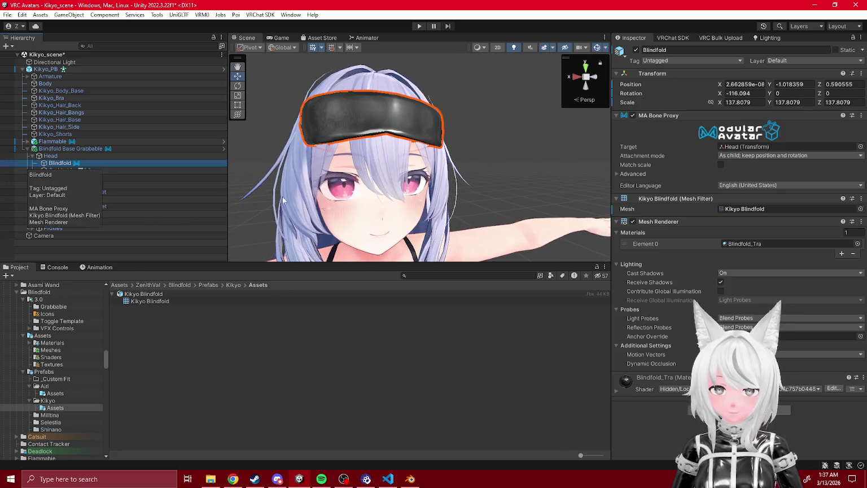
{"action": "left_click", "coordinate": [66, 177]}
{"action": "key", "text": "f"}
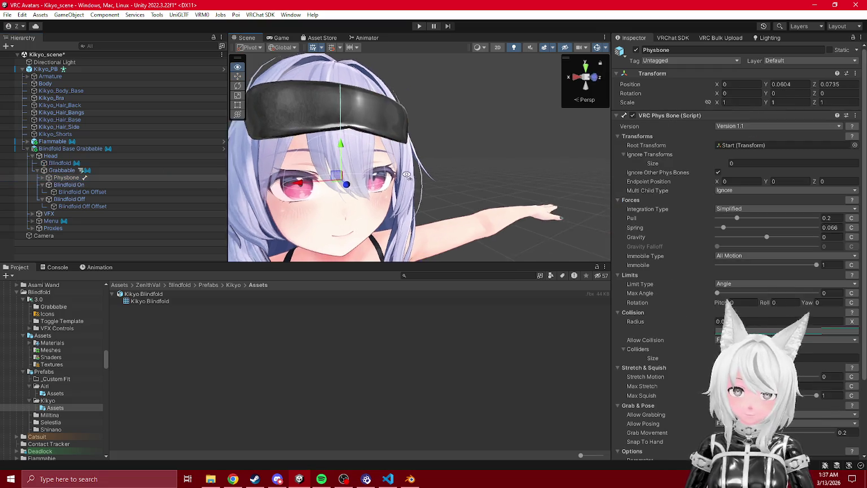
{"action": "mouse_move", "coordinate": [530, 195]}
{"action": "left_mouse_down"}
{"action": "mouse_move", "coordinate": [462, 191]}
{"action": "mouse_move", "coordinate": [507, 178]}
{"action": "mouse_move", "coordinate": [516, 189]}
{"action": "left_mouse_up"}
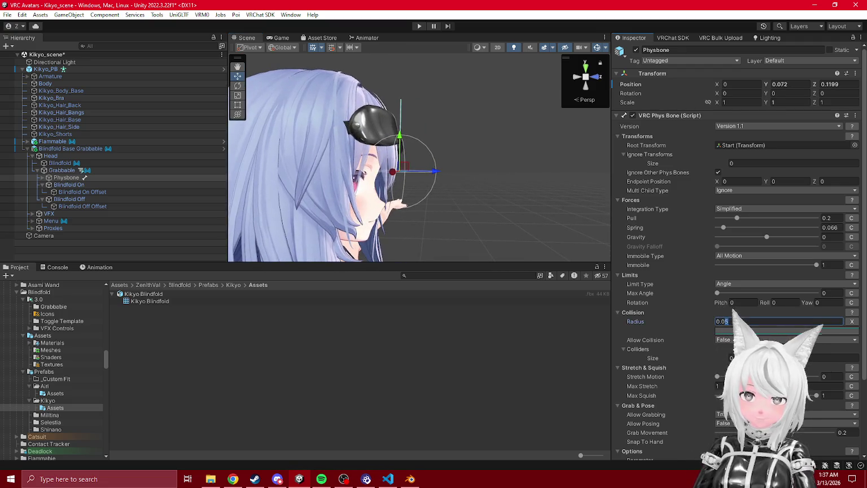
{"action": "key", "text": "Return"}
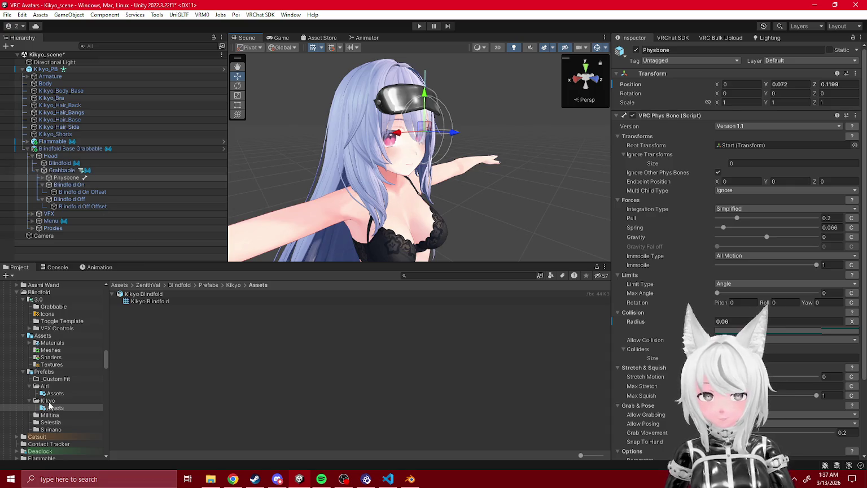
{"action": "left_click", "coordinate": [49, 402]}
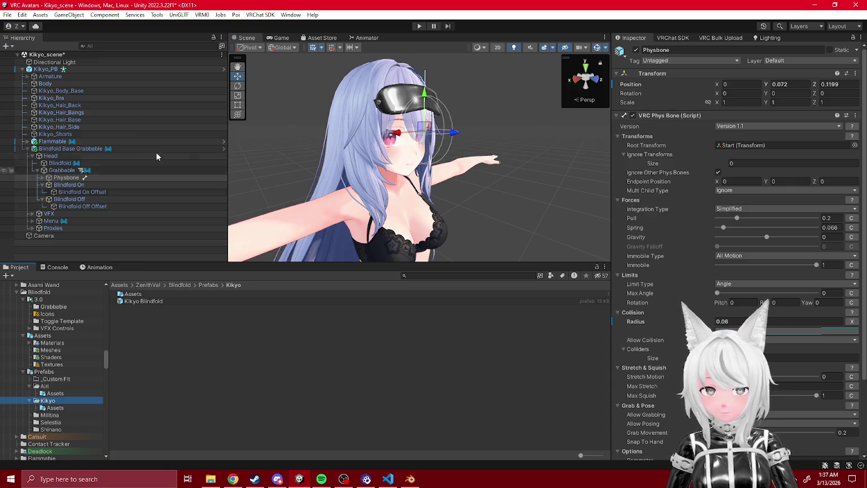
{"action": "left_click", "coordinate": [90, 148]}
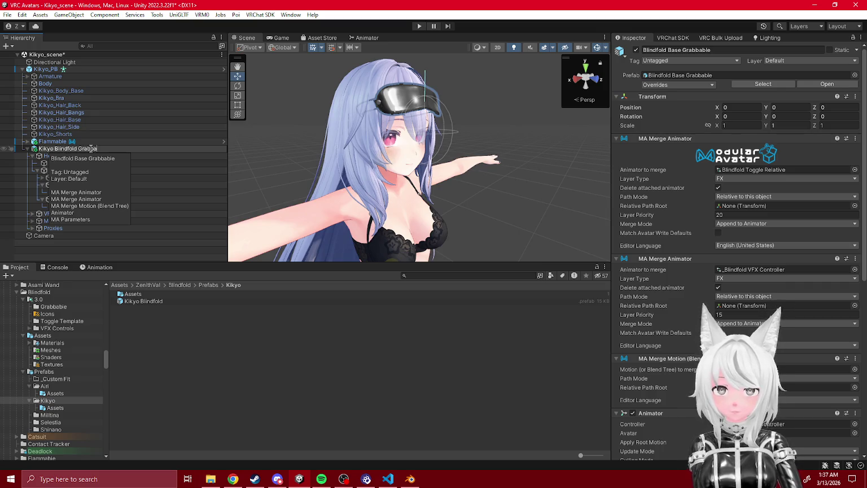
- Save the object as the Prefab Variant 'Kikyo Blindfold Grabbable' in the Kikyo folder
{"action": "type", "text": "ble"}
{"action": "key", "text": "Return"}
{"action": "left_click_drag", "start_coordinate": [90, 148], "coordinate": [194, 368]}
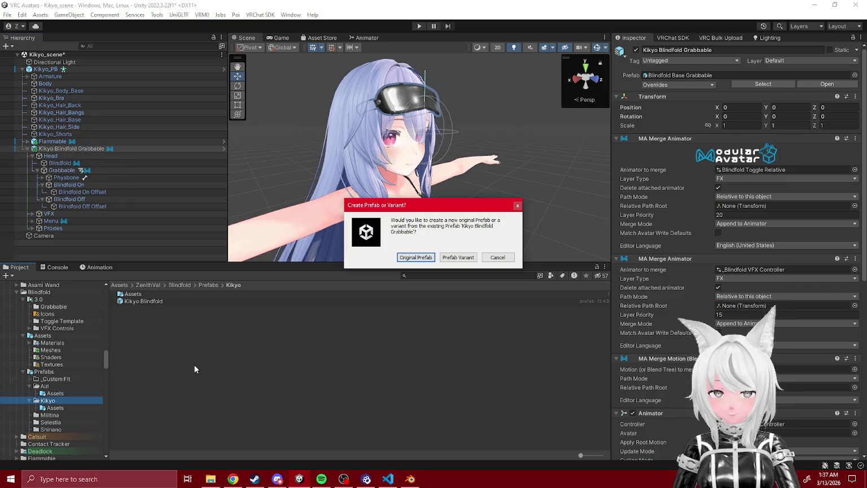
{"action": "left_click", "coordinate": [458, 257]}
{"action": "double_click", "coordinate": [200, 309]}
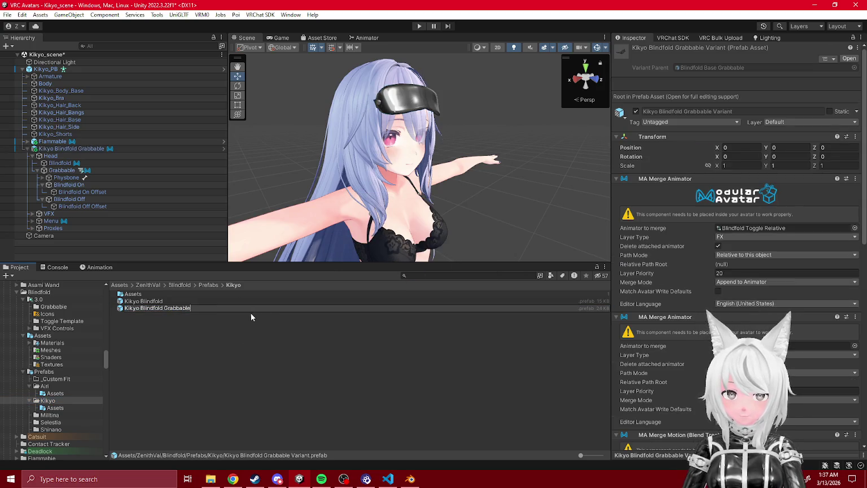
{"action": "key", "text": "Return"}
- Delete the grabbable blindfold from the scene and check the new prefab's Physbone settings
{"action": "left_click", "coordinate": [70, 149]}
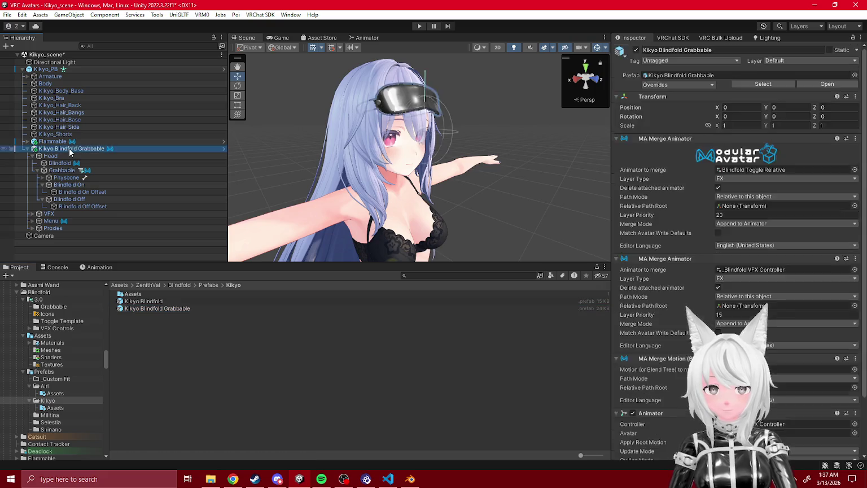
{"action": "key", "text": "Delete"}
{"action": "double_click", "coordinate": [144, 302]}
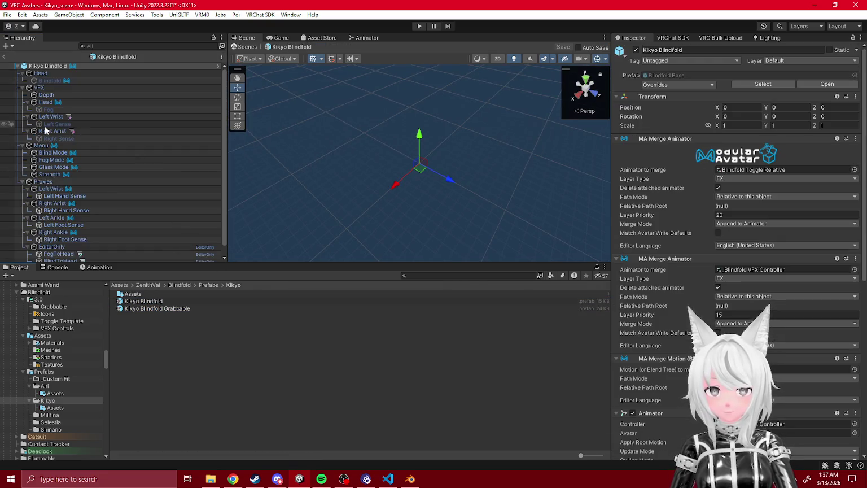
{"action": "scroll", "coordinate": [53, 159], "scroll_direction": "down", "scroll_amount": 1}
{"action": "double_click", "coordinate": [162, 310]}
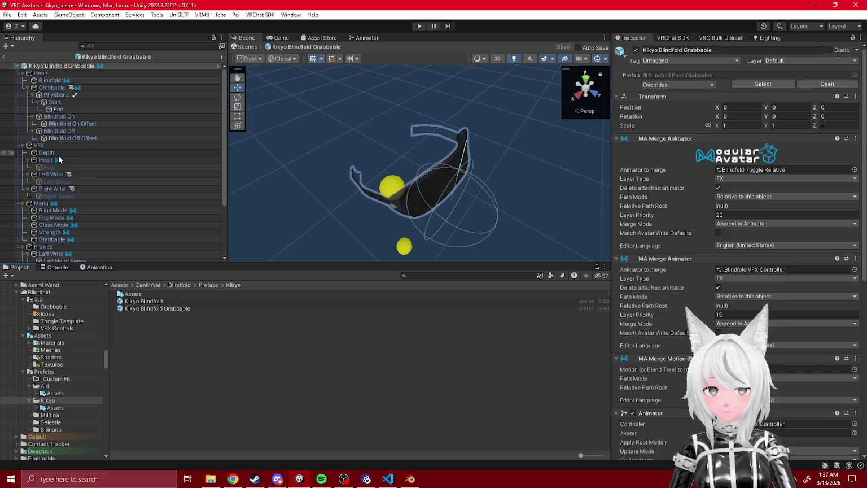
{"action": "left_click", "coordinate": [5, 57]}
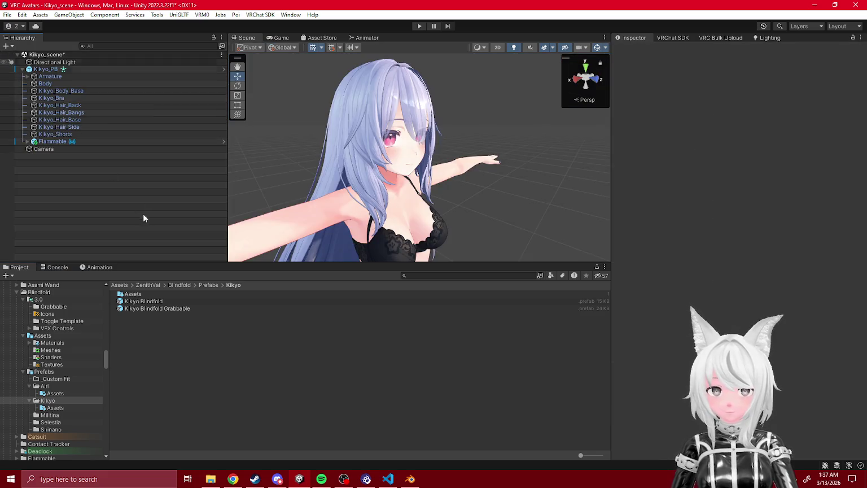
{"action": "double_click", "coordinate": [155, 308]}
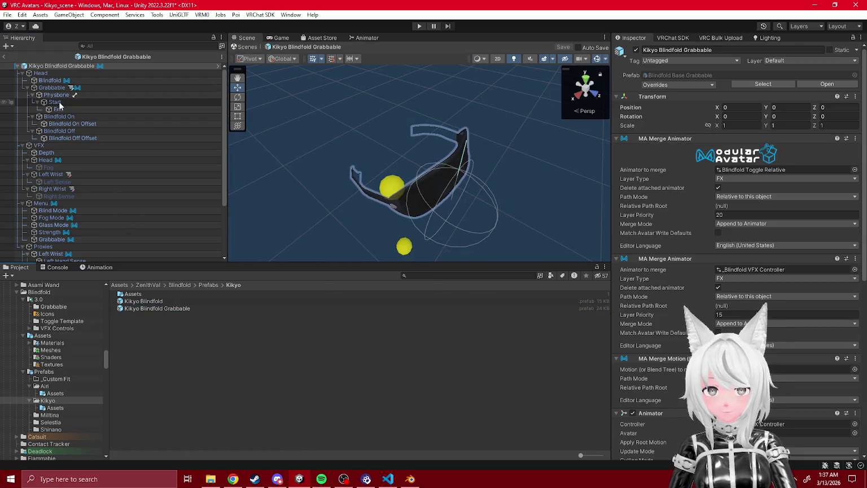
{"action": "left_click", "coordinate": [59, 95]}
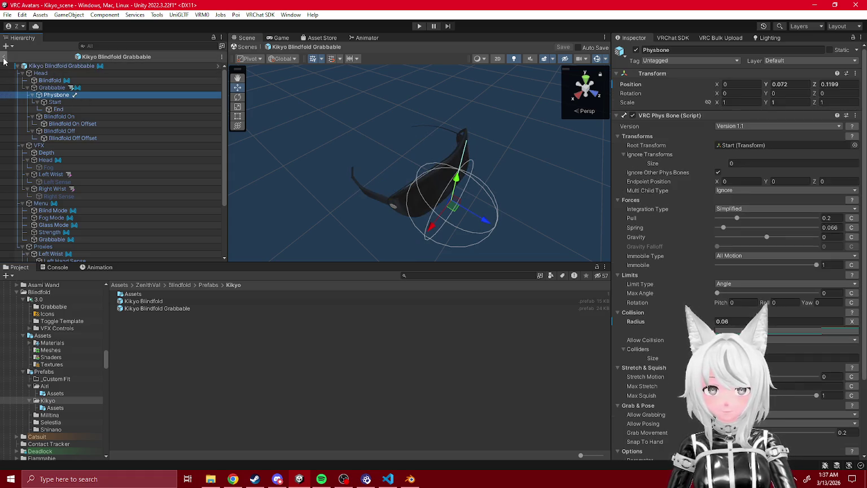
{"action": "left_click", "coordinate": [4, 60]}
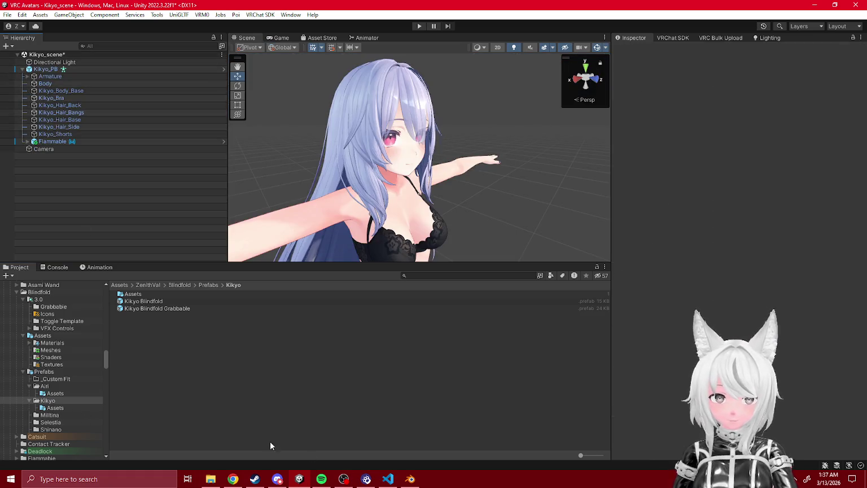
{"action": "left_click", "coordinate": [410, 479]}
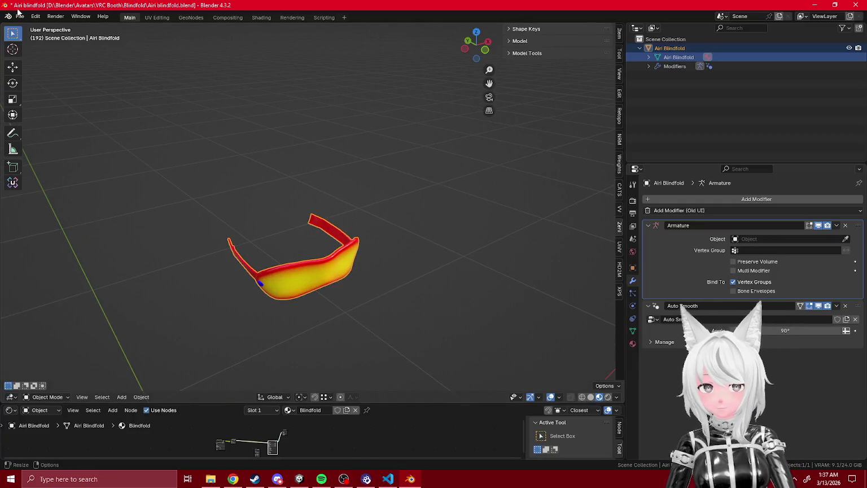
- Save the Airi blindfold .blend file in Blender
{"action": "left_click", "coordinate": [20, 15]}
{"action": "left_click", "coordinate": [43, 37]}
{"action": "left_click", "coordinate": [443, 256]}
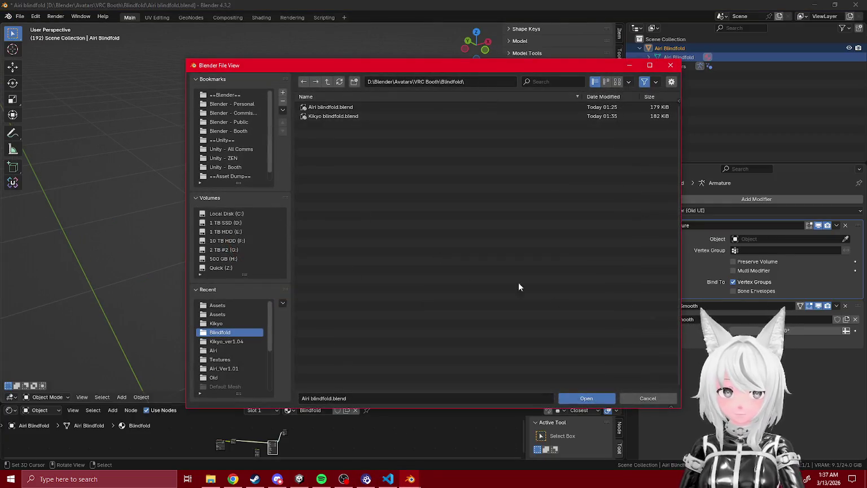
{"action": "left_click", "coordinate": [644, 396]}
{"action": "left_click", "coordinate": [20, 15]}
{"action": "left_click", "coordinate": [28, 85]}
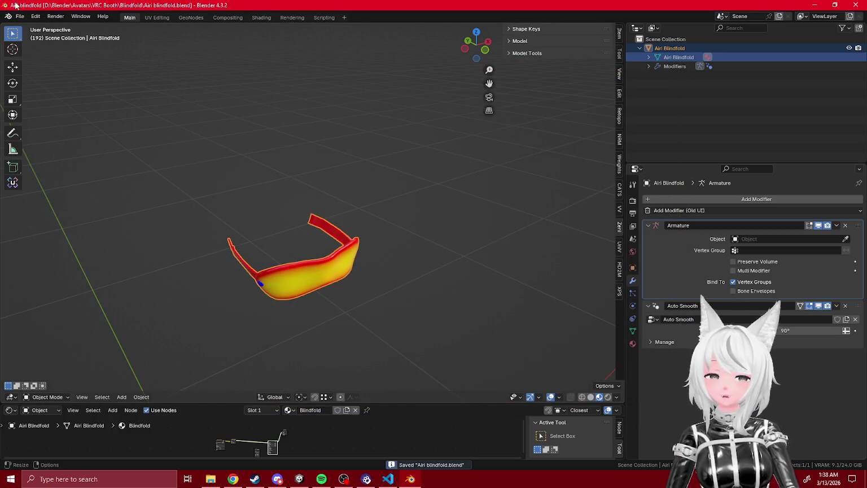
- Open Milltina v1.01.blend from the base avatars folder and start File > Append
{"action": "left_click", "coordinate": [19, 16]}
{"action": "left_click", "coordinate": [43, 37]}
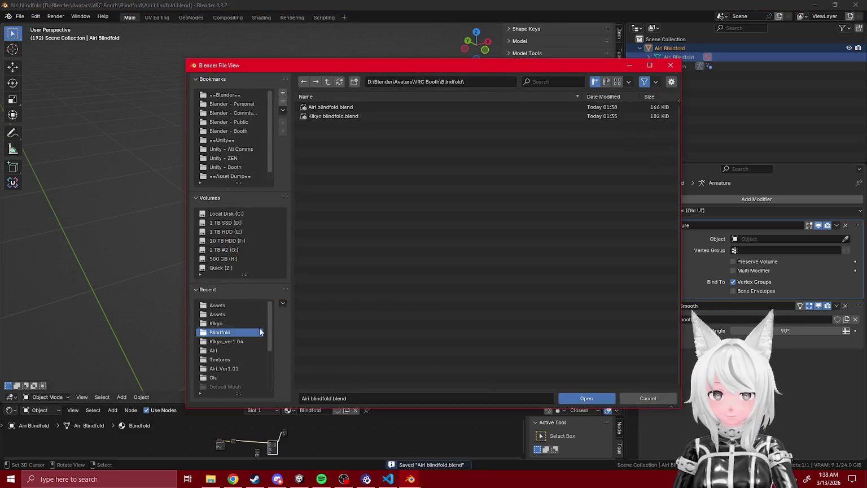
{"action": "left_click", "coordinate": [231, 351]}
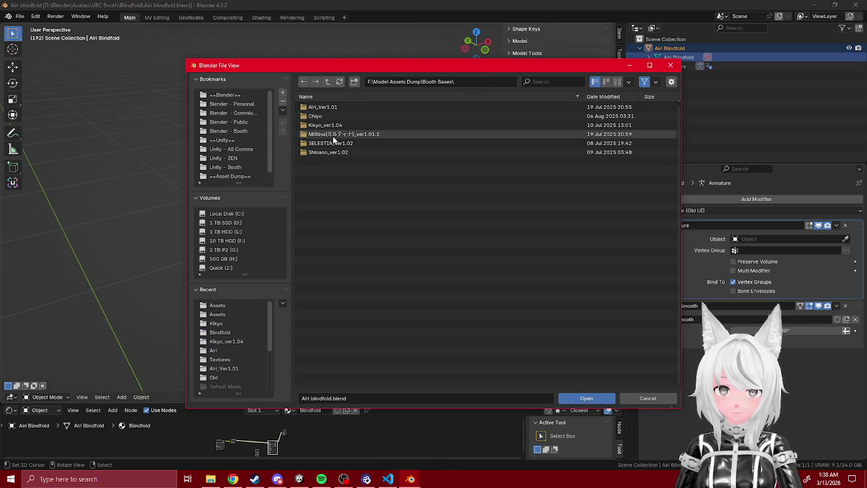
{"action": "double_click", "coordinate": [336, 145]}
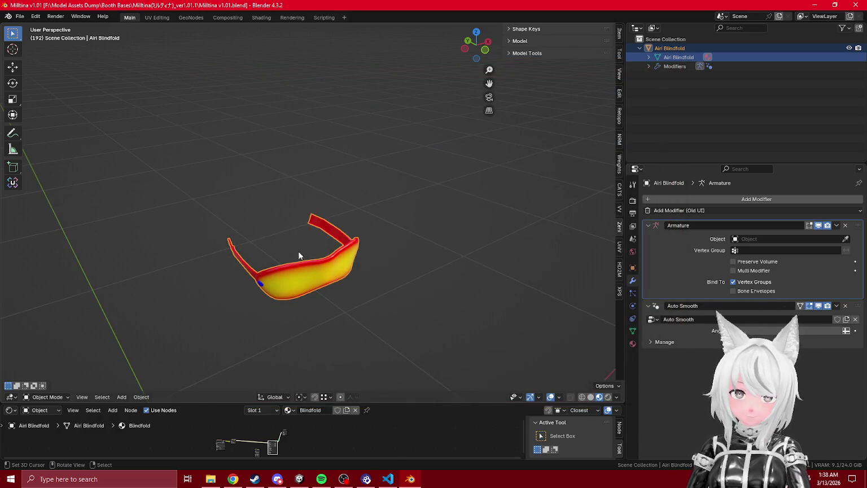
{"action": "scroll", "coordinate": [329, 175], "scroll_direction": "up", "scroll_amount": 3}
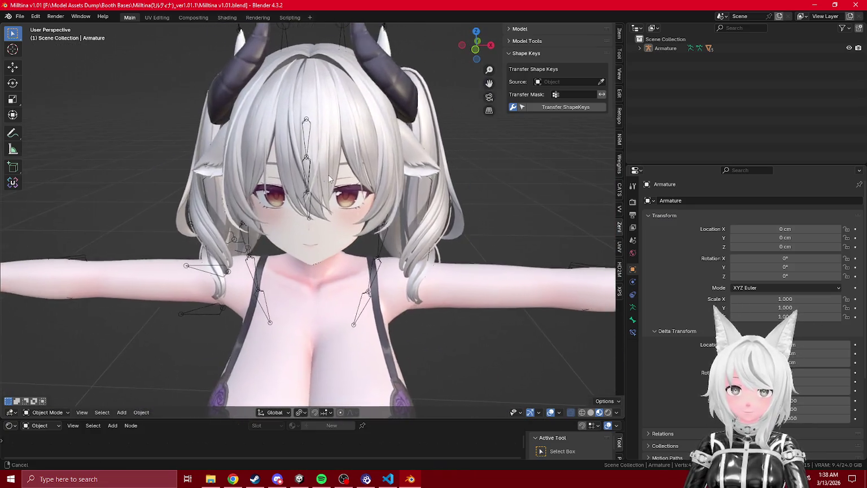
{"action": "scroll", "coordinate": [327, 160], "scroll_direction": "up", "scroll_amount": 3}
{"action": "left_click", "coordinate": [22, 16]}
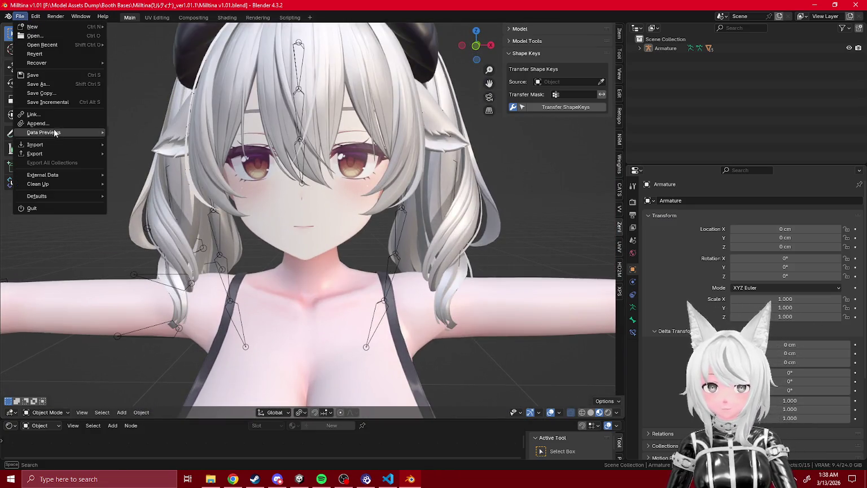
{"action": "left_click", "coordinate": [40, 134]}
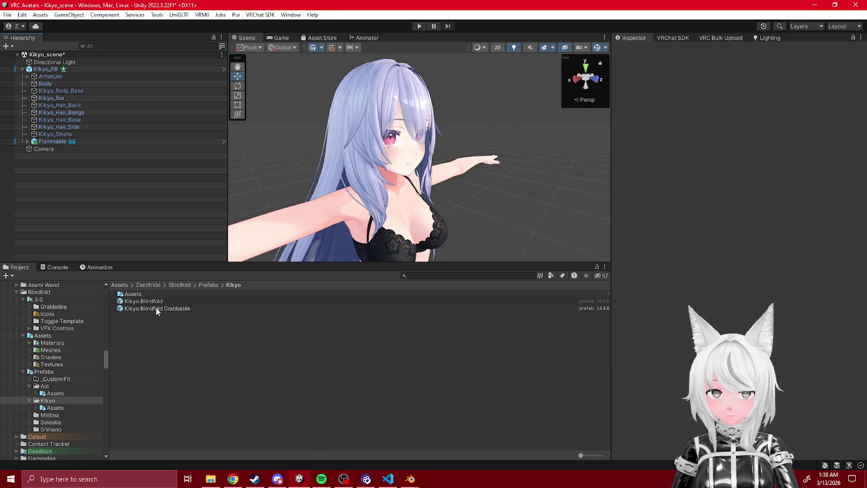
- Place the Kikyo Blindfold on the avatar, delete the Flammable object, and select the blindfold mesh under Head
{"action": "left_click_drag", "start_coordinate": [62, 55], "coordinate": [48, 68]}
{"action": "left_click", "coordinate": [62, 142]}
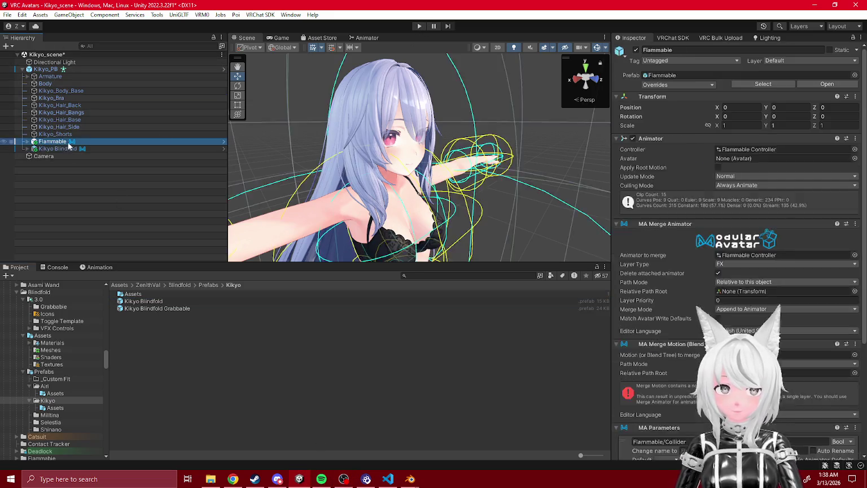
{"action": "key", "text": "Delete"}
{"action": "left_click", "coordinate": [60, 142]}
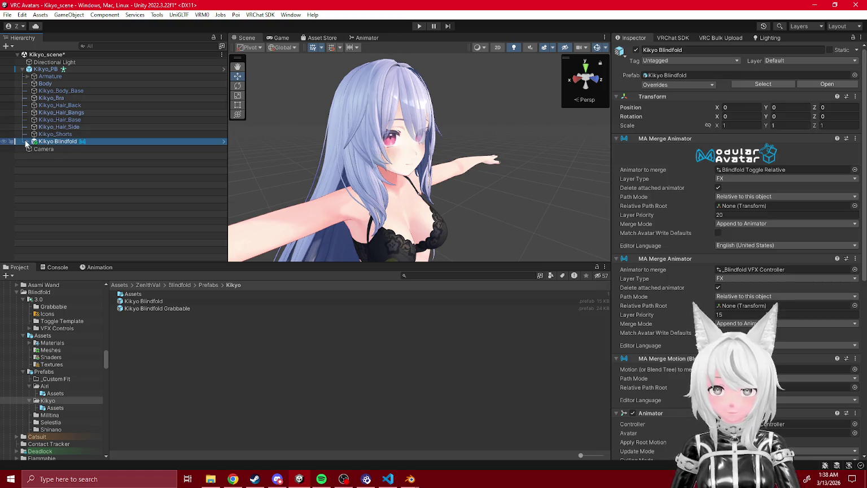
{"action": "left_click", "coordinate": [27, 141]}
{"action": "left_click", "coordinate": [32, 149]}
{"action": "left_click", "coordinate": [37, 157]}
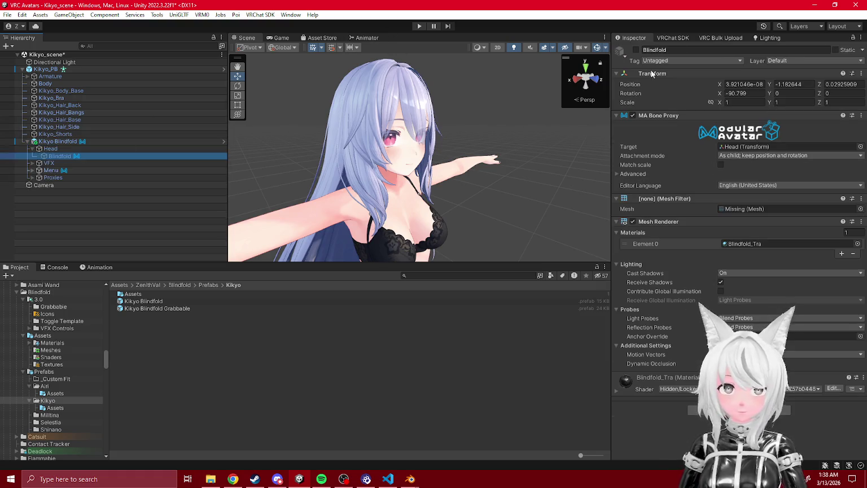
- Review and save the Kikyo Blindfold, Kikyo Blindfold Grabbable and Airi Blindfold prefabs
{"action": "left_click", "coordinate": [223, 141]}
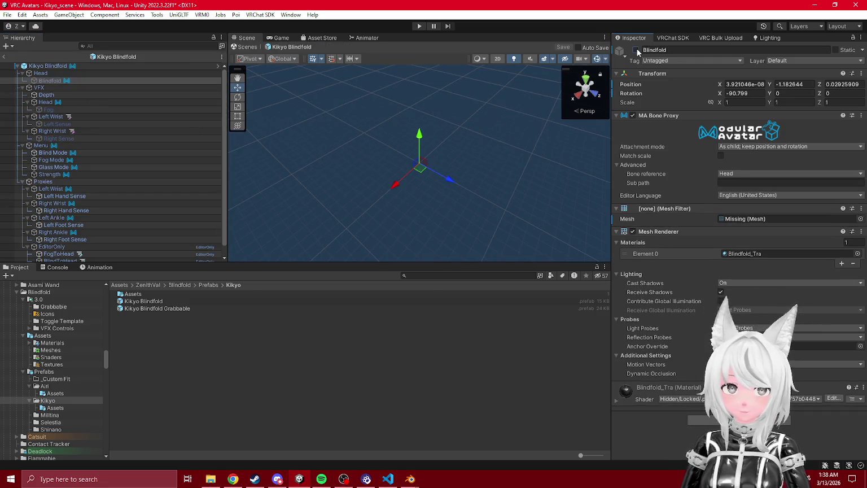
{"action": "left_click", "coordinate": [4, 57]}
{"action": "left_click", "coordinate": [413, 257]}
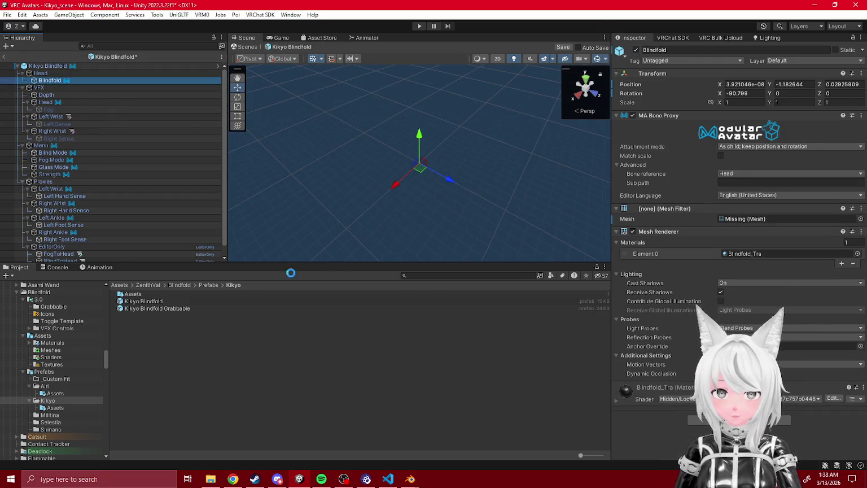
{"action": "double_click", "coordinate": [143, 308]}
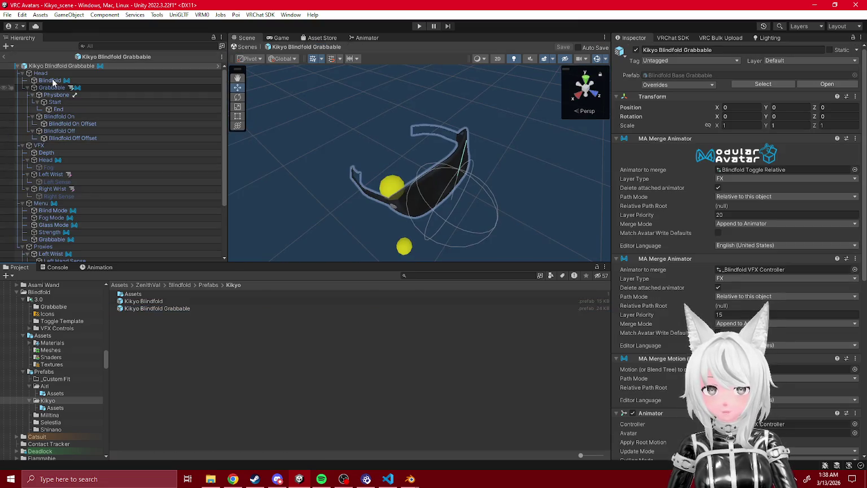
{"action": "left_click", "coordinate": [4, 58]}
{"action": "left_click", "coordinate": [45, 387]}
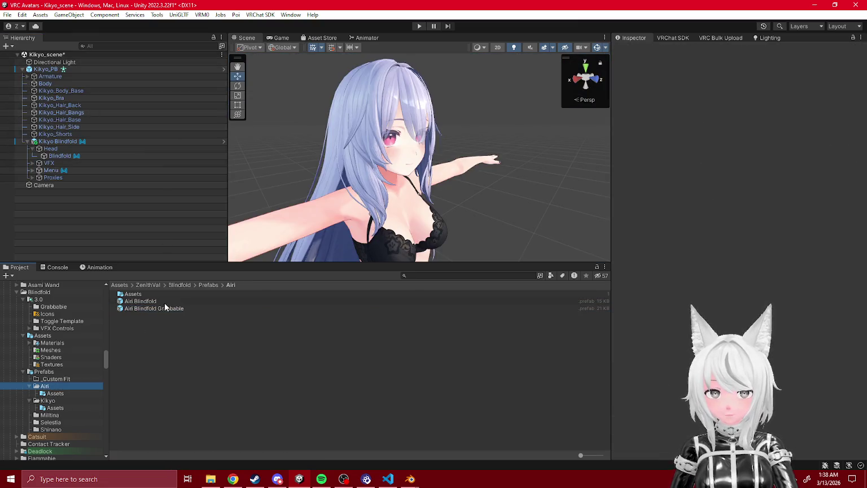
{"action": "double_click", "coordinate": [163, 302]}
{"action": "left_click", "coordinate": [38, 88]}
{"action": "left_click", "coordinate": [61, 80]}
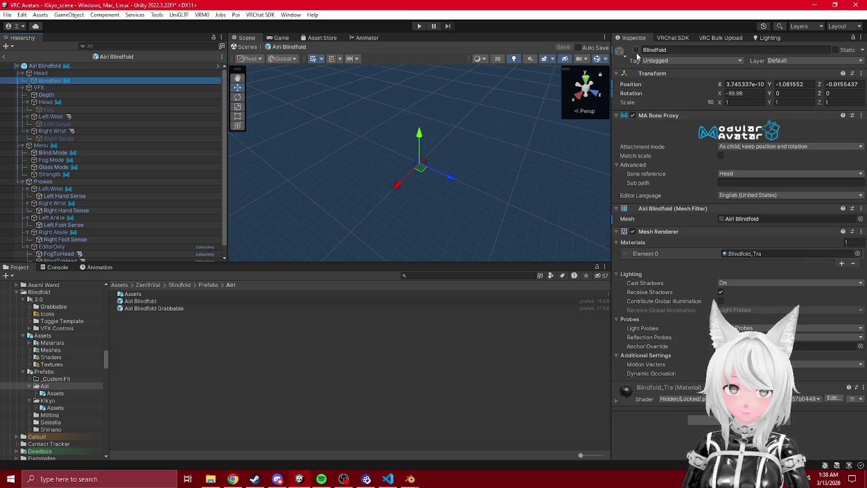
{"action": "left_click", "coordinate": [4, 58]}
{"action": "left_click", "coordinate": [413, 258]}
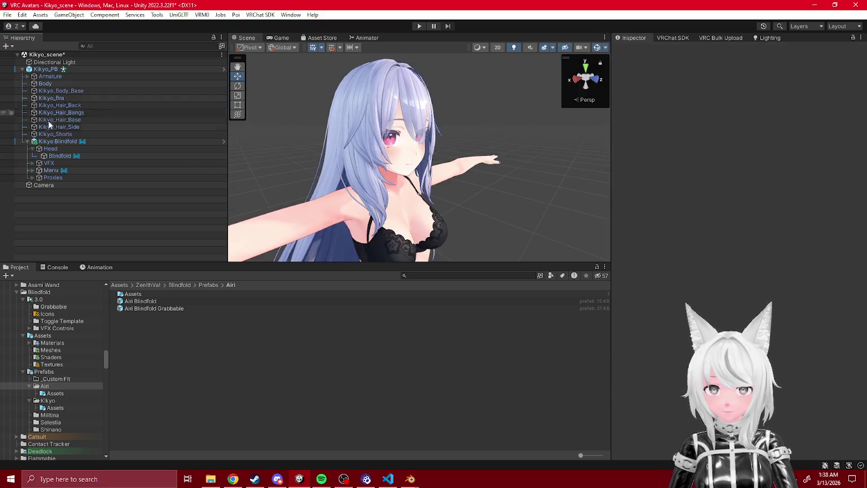
- Try the Airi Blindfold prefab on the Kikyo avatar, then delete it
{"action": "left_click", "coordinate": [58, 143]}
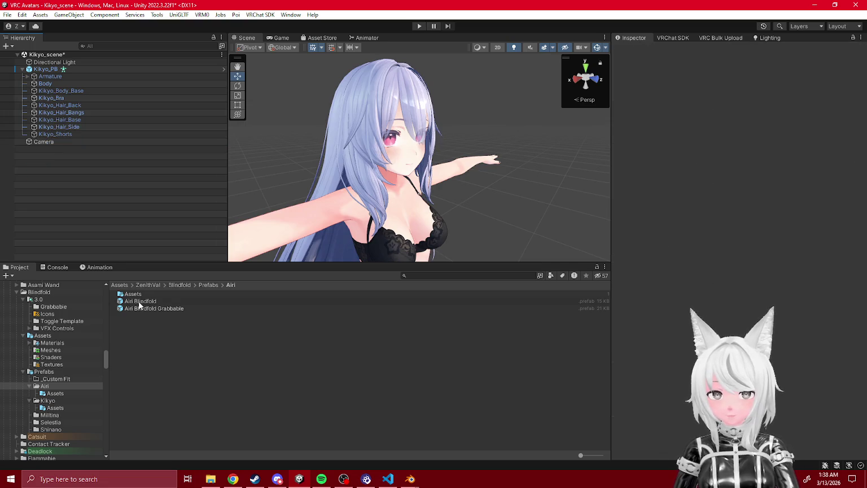
{"action": "left_click_drag", "start_coordinate": [140, 305], "coordinate": [46, 69]}
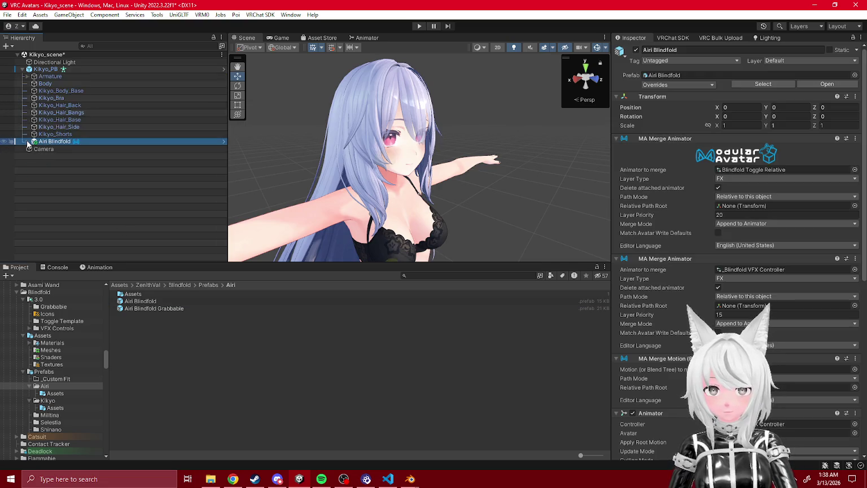
{"action": "left_click", "coordinate": [32, 148]}
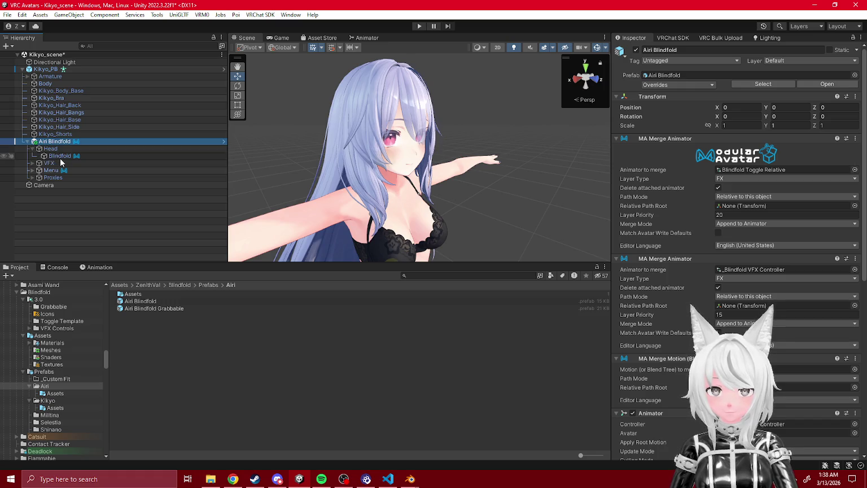
{"action": "key", "text": "Delete"}
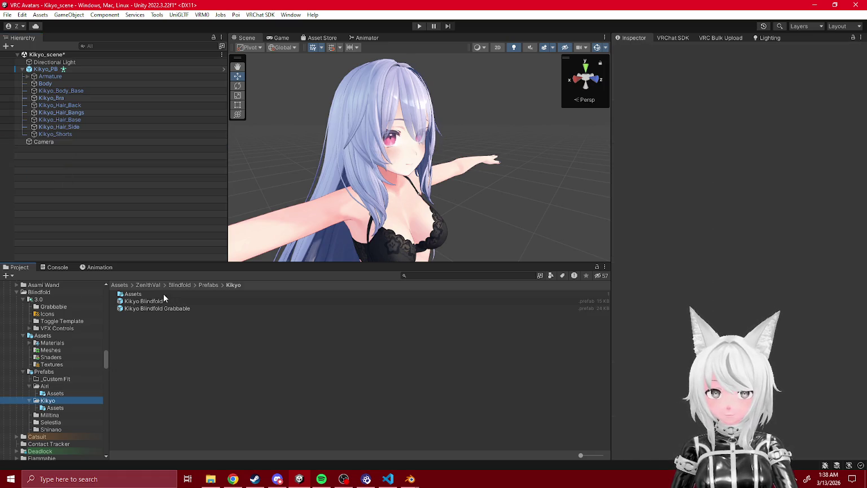
- Add the Kikyo Blindfold prefab to Kikyo_PB and test it in Play mode
{"action": "mouse_move", "coordinate": [144, 301]}
{"action": "left_mouse_down"}
{"action": "mouse_move", "coordinate": [63, 79]}
{"action": "mouse_move", "coordinate": [46, 68]}
{"action": "left_mouse_up"}
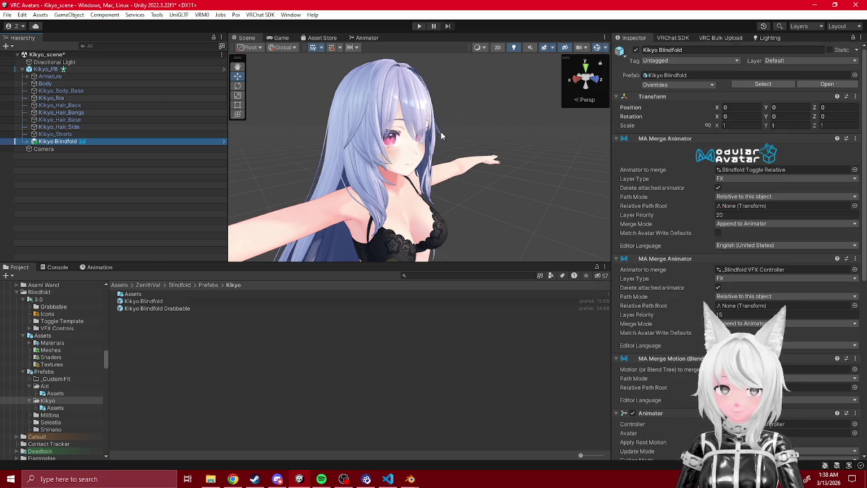
{"action": "scroll", "coordinate": [438, 133], "scroll_direction": "down", "scroll_amount": 5}
{"action": "scroll", "coordinate": [418, 159], "scroll_direction": "up", "scroll_amount": 5}
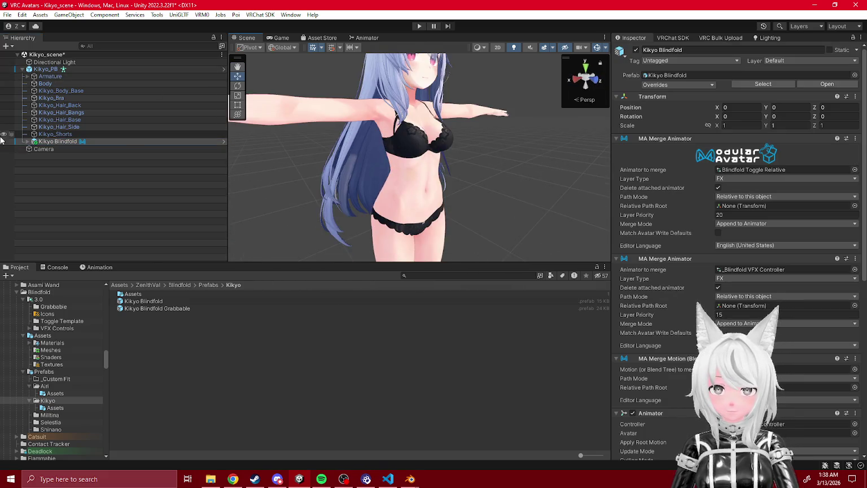
{"action": "left_click", "coordinate": [26, 141]}
{"action": "left_click_drag", "start_coordinate": [395, 158], "coordinate": [446, 149]}
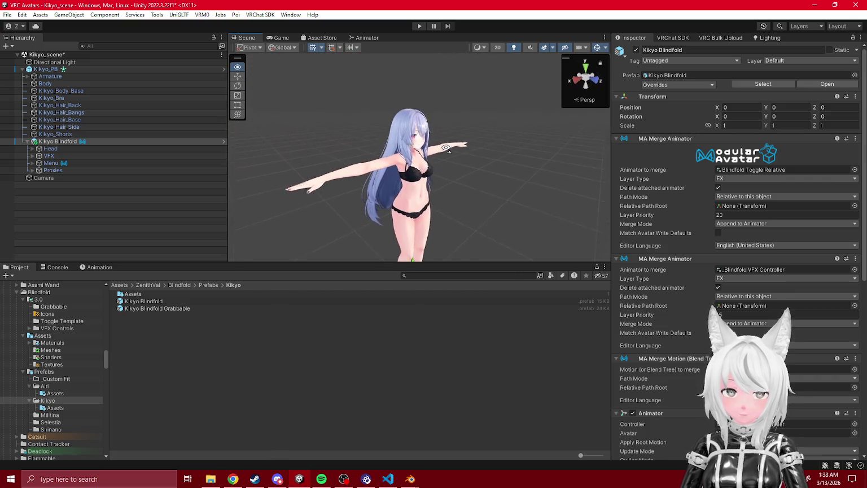
{"action": "scroll", "coordinate": [446, 148], "scroll_direction": "up", "scroll_amount": 5}
{"action": "left_click", "coordinate": [33, 149]}
{"action": "left_click", "coordinate": [52, 157]}
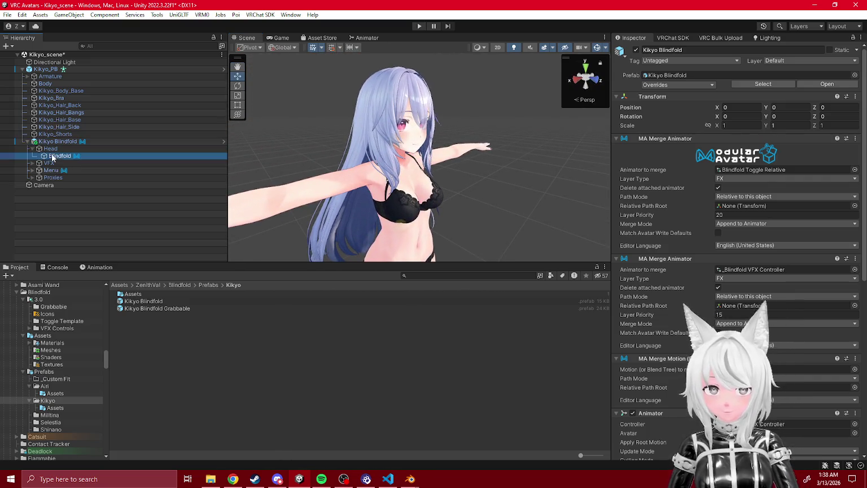
{"action": "left_click", "coordinate": [419, 26]}
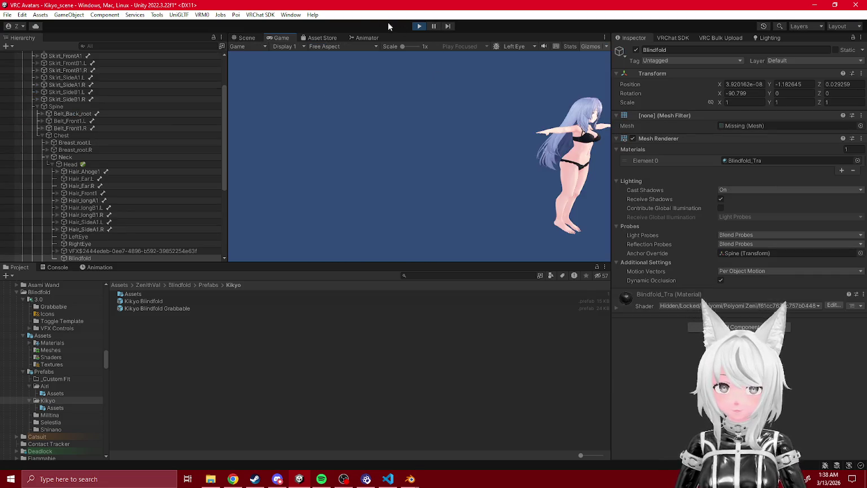
- Stop Play mode and assign the Kikyo Blindfold mesh to the Blindfold's Mesh Filter
{"action": "left_click", "coordinate": [255, 35]}
{"action": "left_click", "coordinate": [419, 26]}
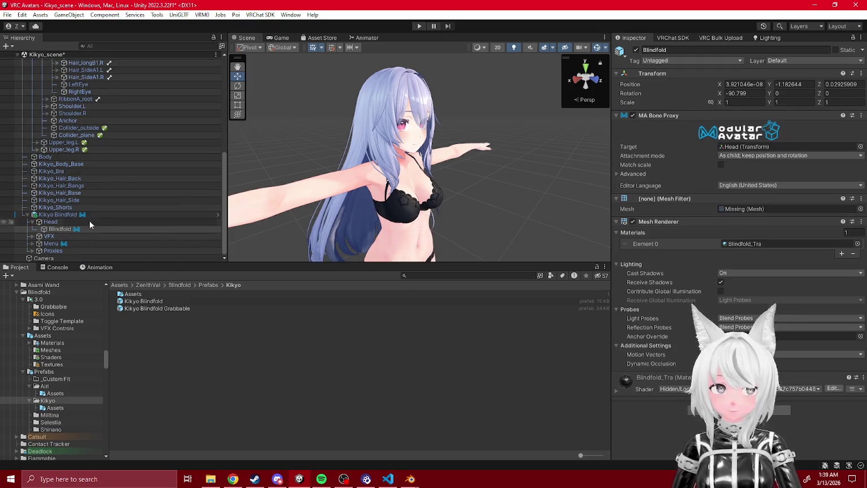
{"action": "left_click", "coordinate": [56, 408]}
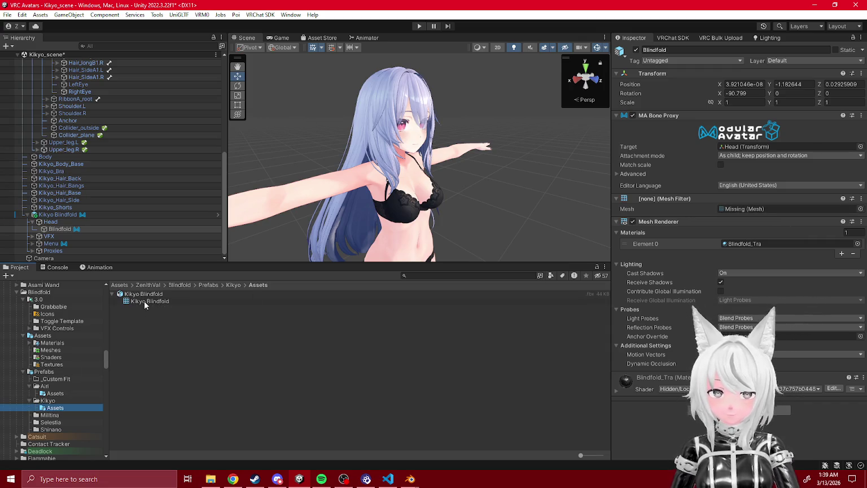
{"action": "mouse_move", "coordinate": [145, 303]}
{"action": "left_mouse_down"}
{"action": "mouse_move", "coordinate": [734, 232]}
{"action": "mouse_move", "coordinate": [746, 209]}
{"action": "left_mouse_up"}
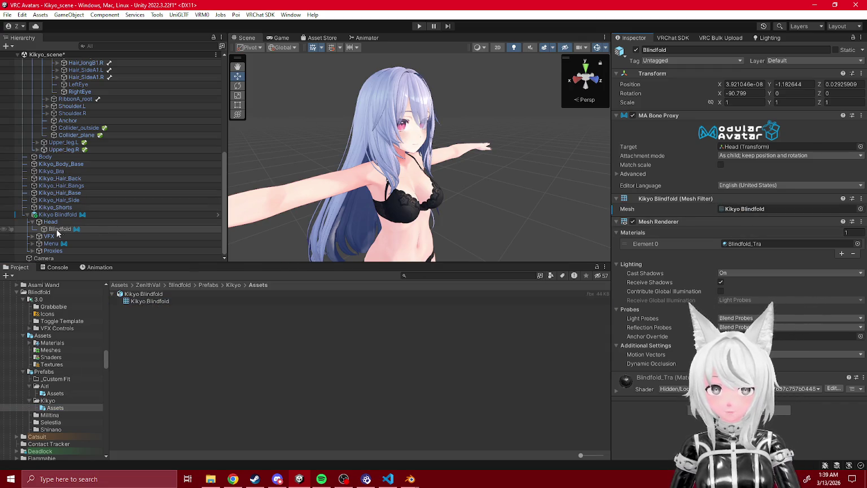
- Copy the placed Kikyo Blindfold model's transform onto the Blindfold and delete the temporary copy
{"action": "mouse_move", "coordinate": [143, 295]}
{"action": "left_mouse_down"}
{"action": "mouse_move", "coordinate": [62, 208]}
{"action": "mouse_move", "coordinate": [60, 215]}
{"action": "left_mouse_up"}
{"action": "right_click", "coordinate": [679, 96]}
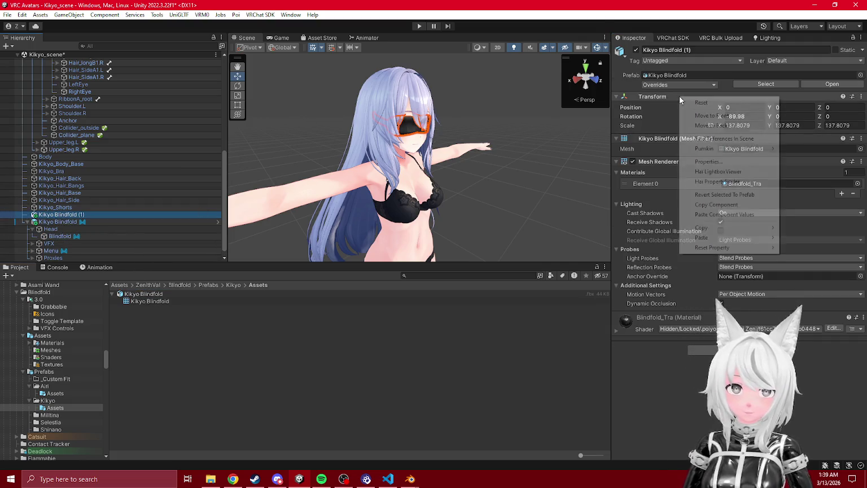
{"action": "mouse_move", "coordinate": [732, 227]}
{"action": "left_click", "coordinate": [803, 238]}
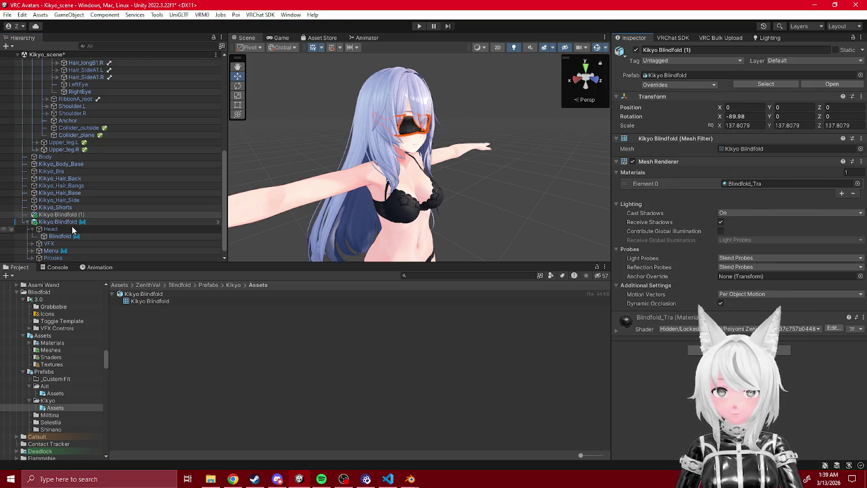
{"action": "key", "text": "Delete"}
{"action": "left_click", "coordinate": [65, 230]}
{"action": "right_click", "coordinate": [664, 75]}
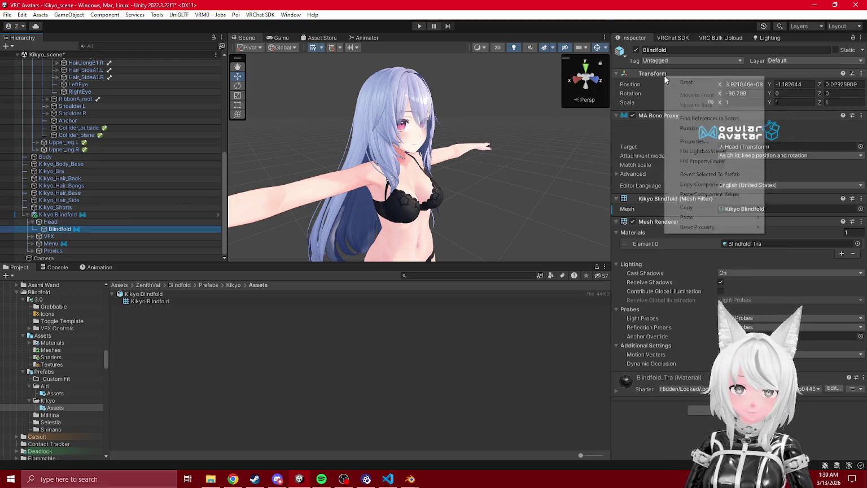
{"action": "mouse_move", "coordinate": [711, 217]}
{"action": "left_click", "coordinate": [801, 250]}
- Apply the Blindfold's Transform and Mesh Filter overrides to the prefab, then run Play mode
{"action": "right_click", "coordinate": [667, 76]}
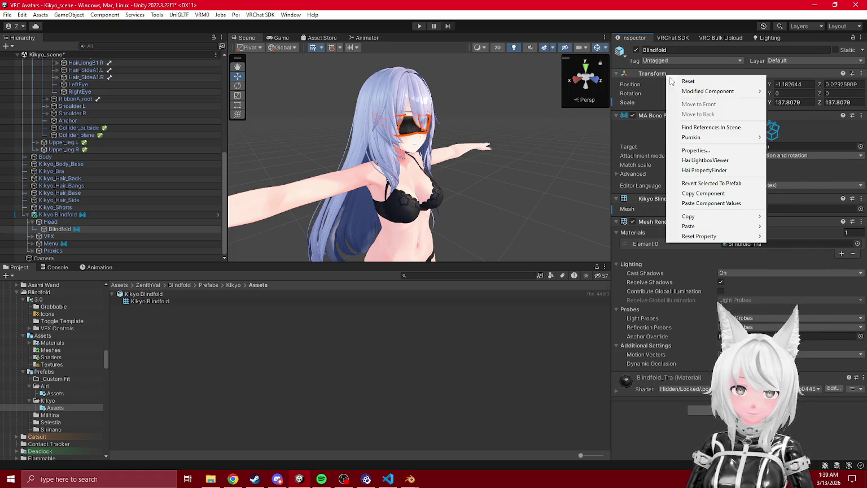
{"action": "mouse_move", "coordinate": [711, 91]}
{"action": "left_click", "coordinate": [644, 93]}
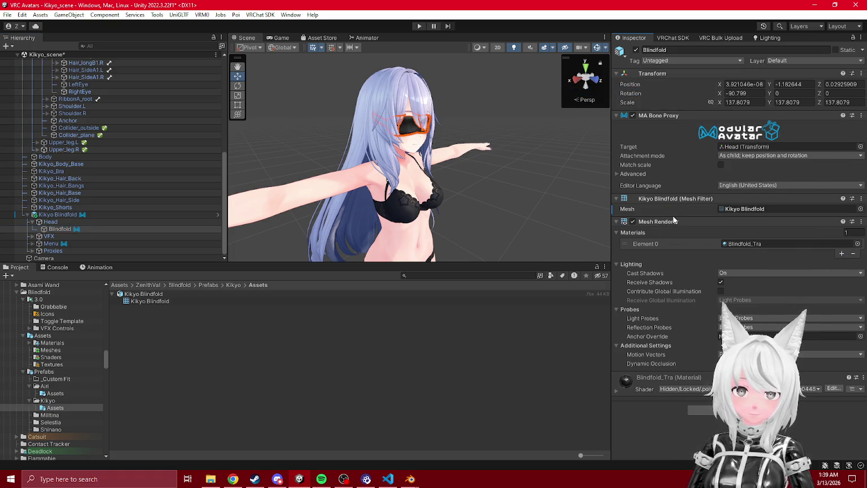
{"action": "right_click", "coordinate": [667, 199]}
{"action": "mouse_move", "coordinate": [712, 214]}
{"action": "left_click", "coordinate": [654, 214]}
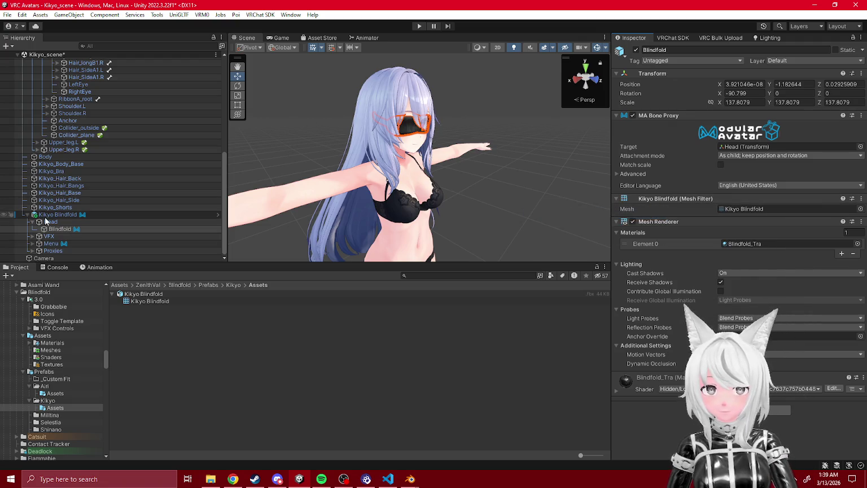
{"action": "left_click", "coordinate": [46, 215]}
{"action": "left_click", "coordinate": [419, 26]}
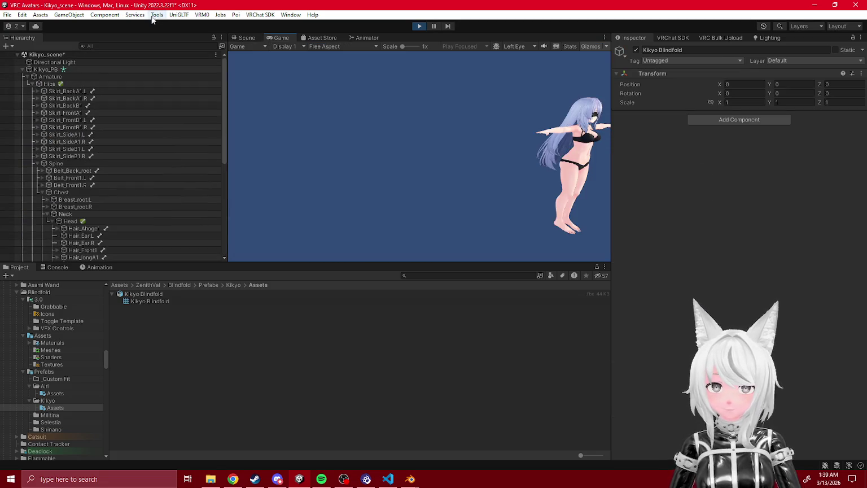
- Add the Gesture Manager and toggle Kikyo's blindfold from the expressions menu, then stop play mode
{"action": "left_click", "coordinate": [157, 14]}
{"action": "left_click", "coordinate": [173, 38]}
{"action": "left_click", "coordinate": [790, 349]}
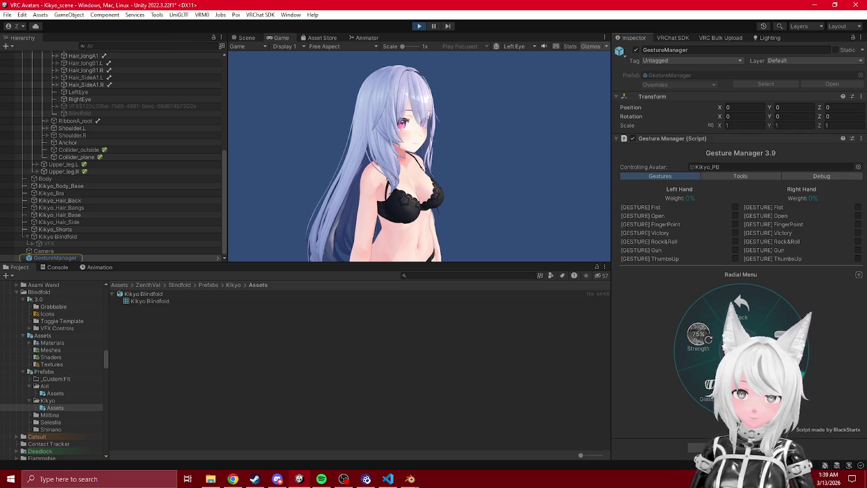
{"action": "left_click", "coordinate": [783, 336]}
{"action": "left_click", "coordinate": [782, 336]}
{"action": "left_click", "coordinate": [782, 336]}
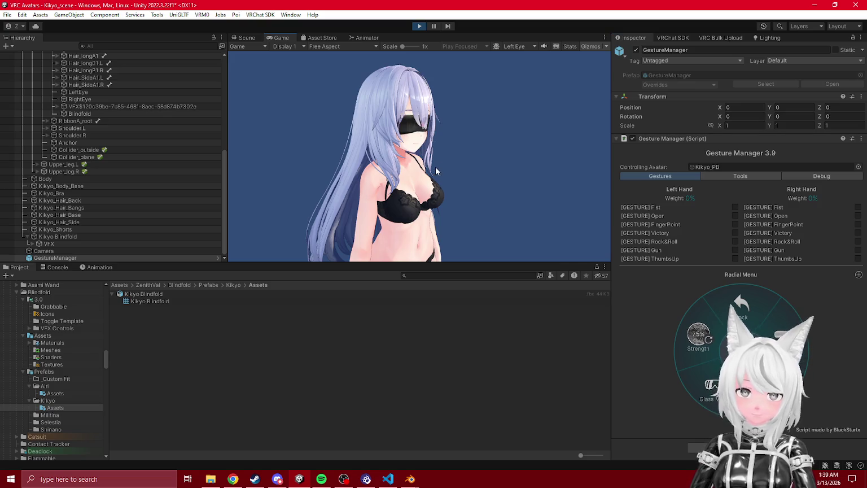
{"action": "left_click", "coordinate": [246, 37]}
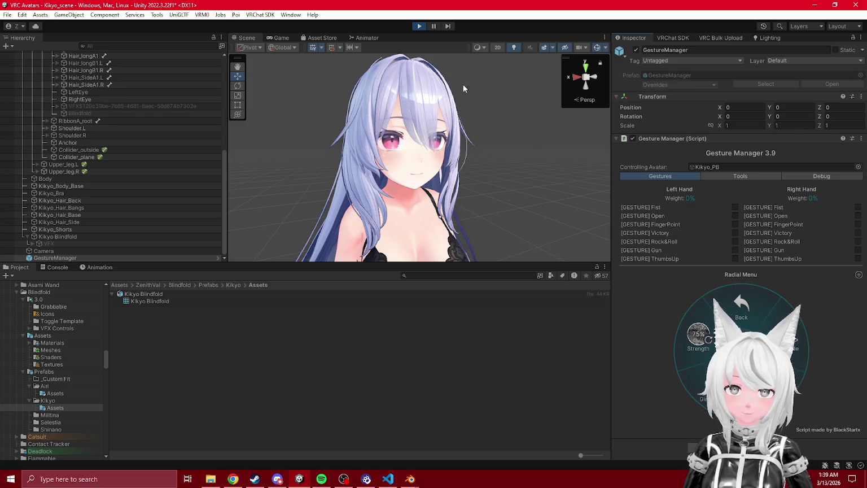
{"action": "left_click", "coordinate": [419, 26]}
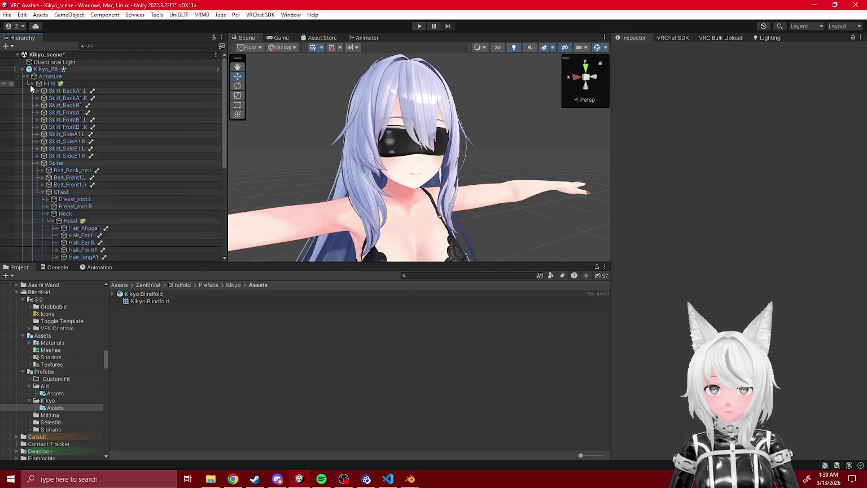
- Replace the scene blindfold with the Kikyo Blindfold Grabbable prefab on the avatar
{"action": "left_click", "coordinate": [31, 84]}
{"action": "left_click", "coordinate": [56, 148]}
{"action": "key", "text": "Delete"}
{"action": "left_click", "coordinate": [47, 400]}
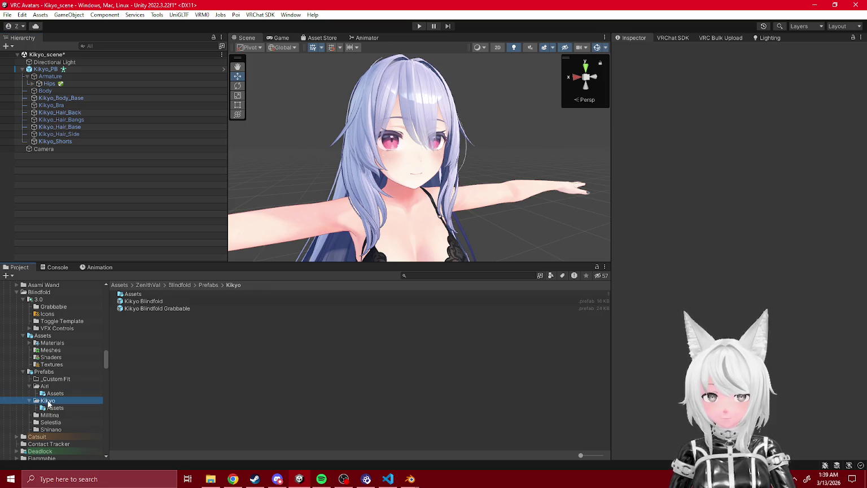
{"action": "left_click_drag", "start_coordinate": [170, 309], "coordinate": [35, 146]}
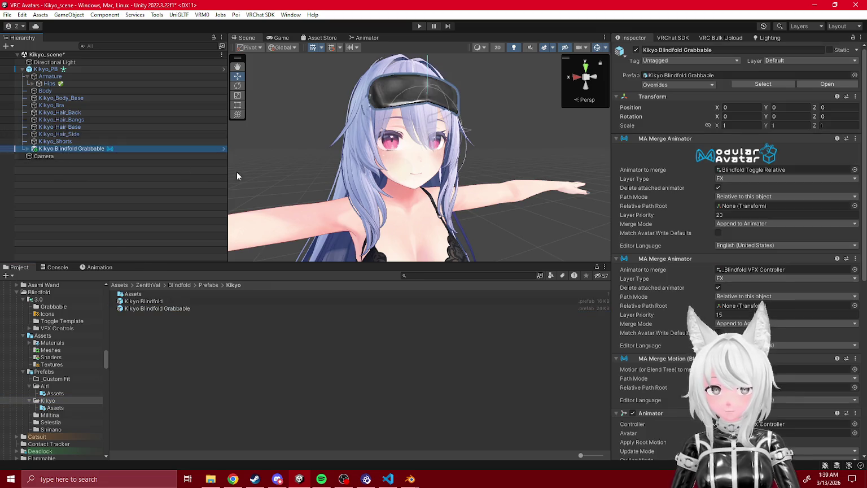
- Start play mode and add the Gesture Manager emulator to test the grabbable blindfold
{"action": "left_click", "coordinate": [419, 26]}
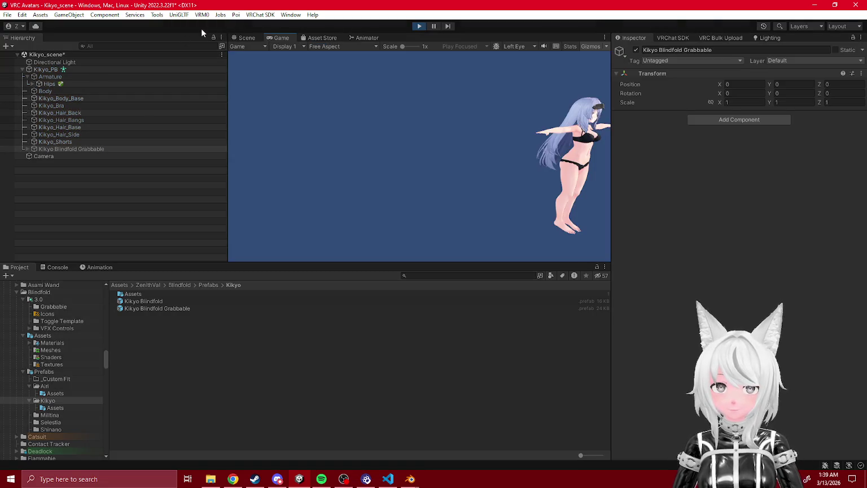
{"action": "left_click", "coordinate": [247, 37]}
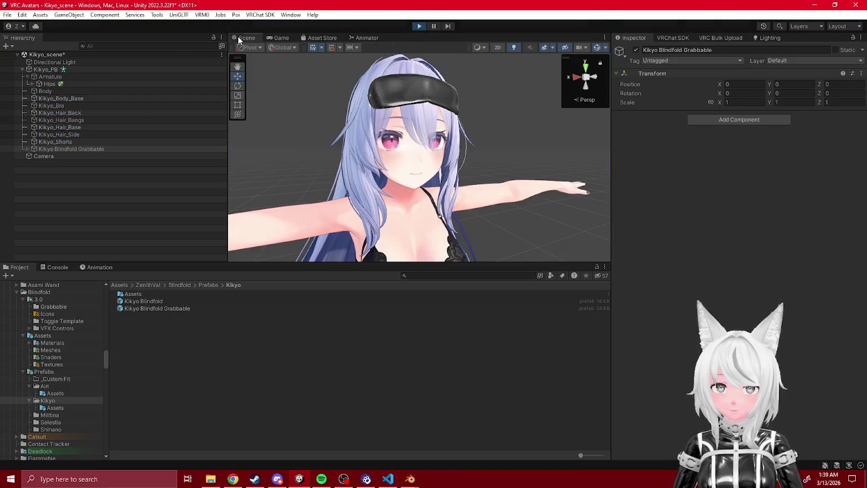
{"action": "left_click", "coordinate": [157, 15]}
{"action": "left_click", "coordinate": [174, 38]}
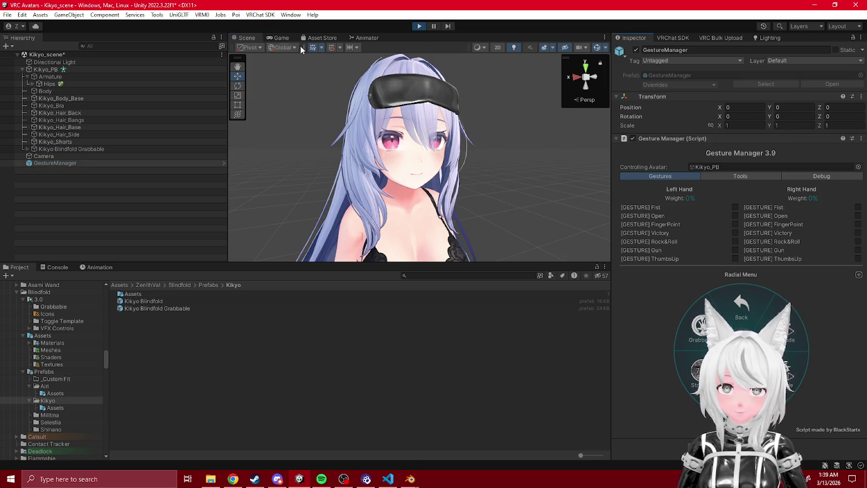
- Drag the blindfold up onto Kikyo's head in the Game view, then stop play mode
{"action": "left_click", "coordinate": [281, 38]}
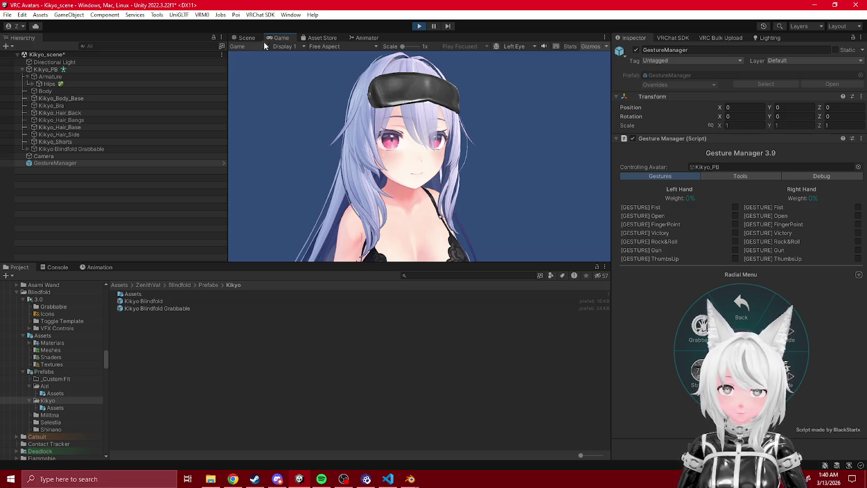
{"action": "left_click", "coordinate": [247, 38]}
{"action": "left_click", "coordinate": [282, 38]}
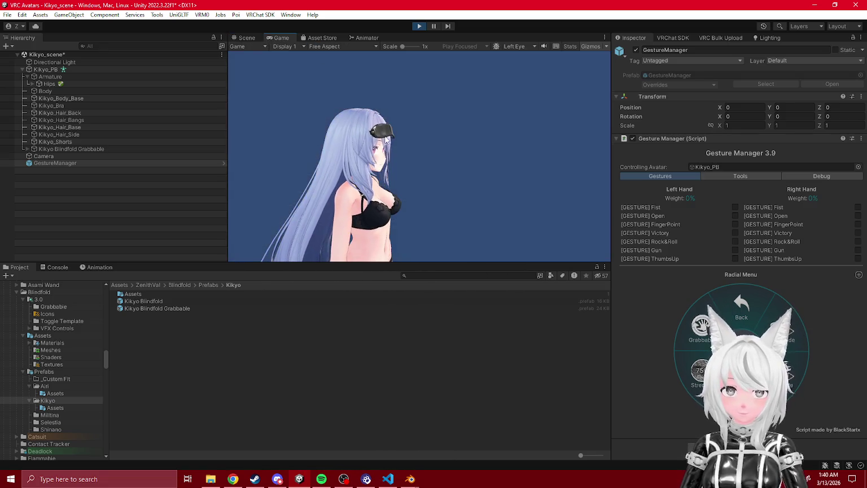
{"action": "left_click_drag", "start_coordinate": [393, 155], "coordinate": [389, 115]}
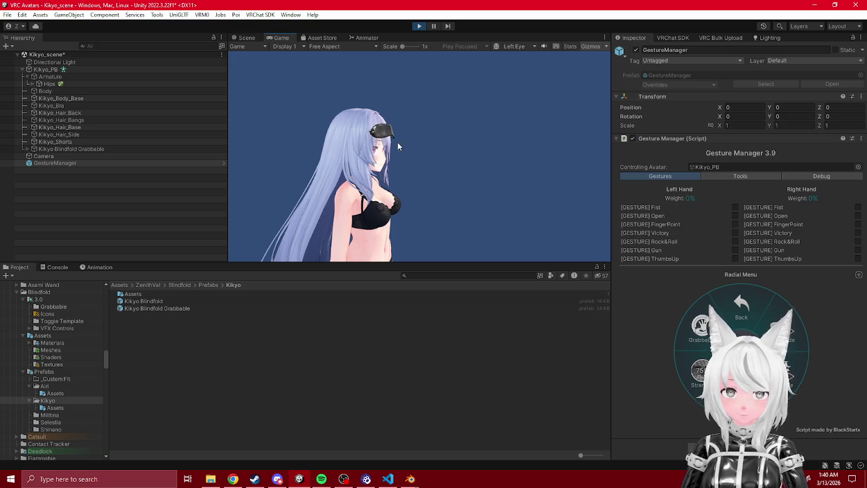
{"action": "left_click", "coordinate": [39, 157]}
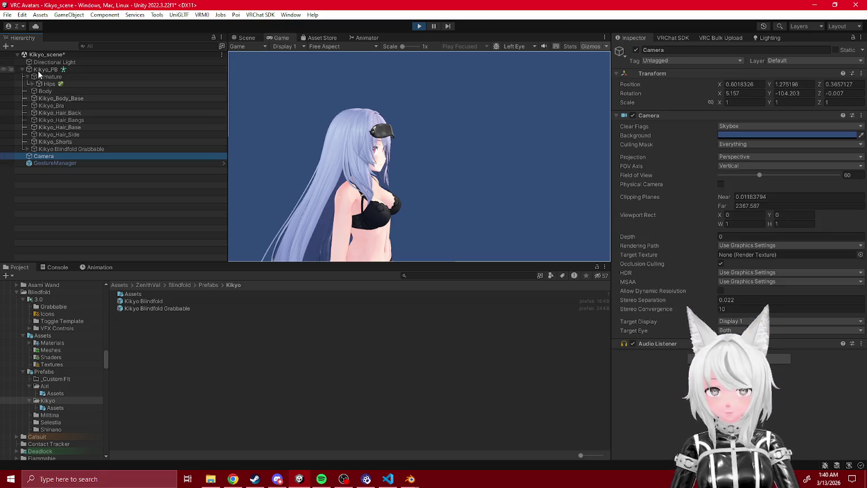
{"action": "left_click", "coordinate": [39, 71]}
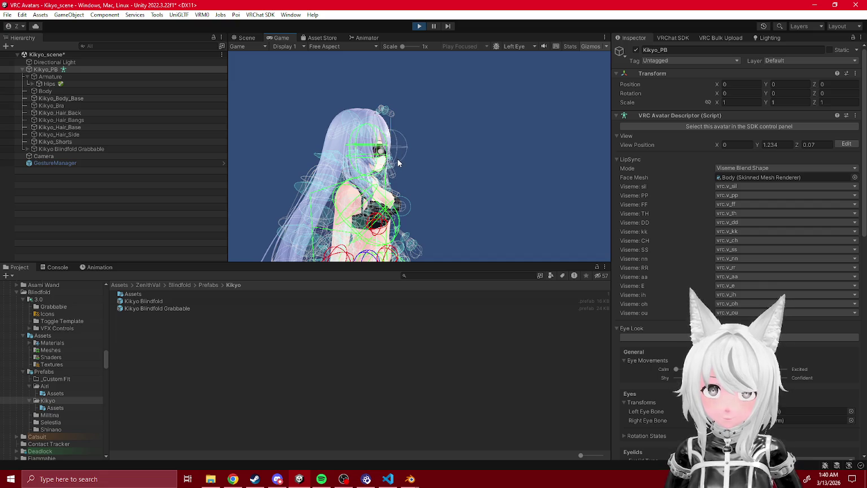
{"action": "left_click", "coordinate": [418, 27]}
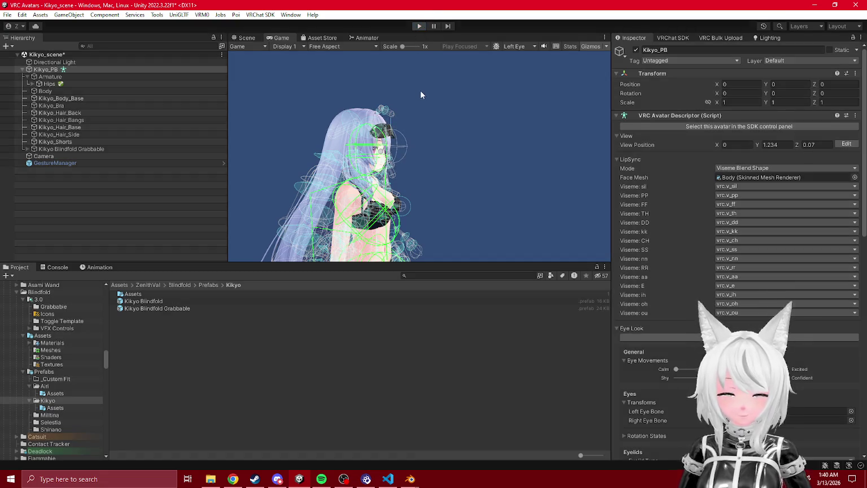
{"action": "mouse_move", "coordinate": [410, 479]}
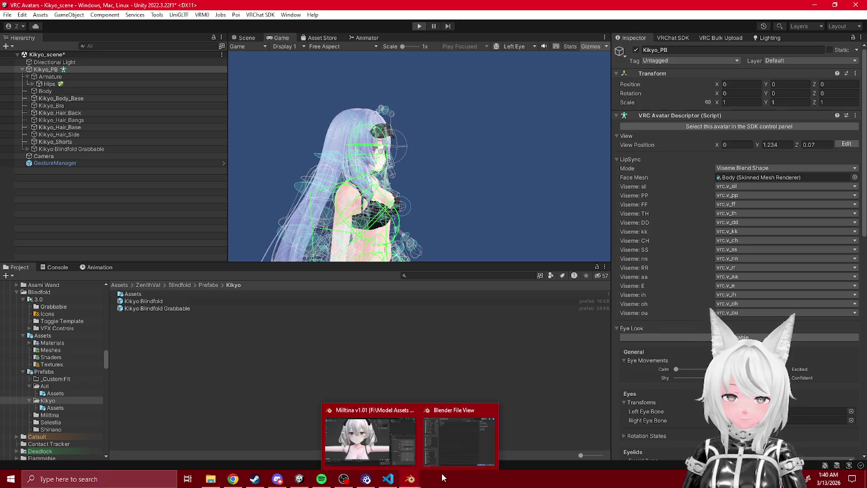
{"action": "left_click", "coordinate": [449, 449]}
- Append the Blindfold object into Milltina's file and scale it to 1.196 across her eyes
{"action": "double_click", "coordinate": [319, 106]}
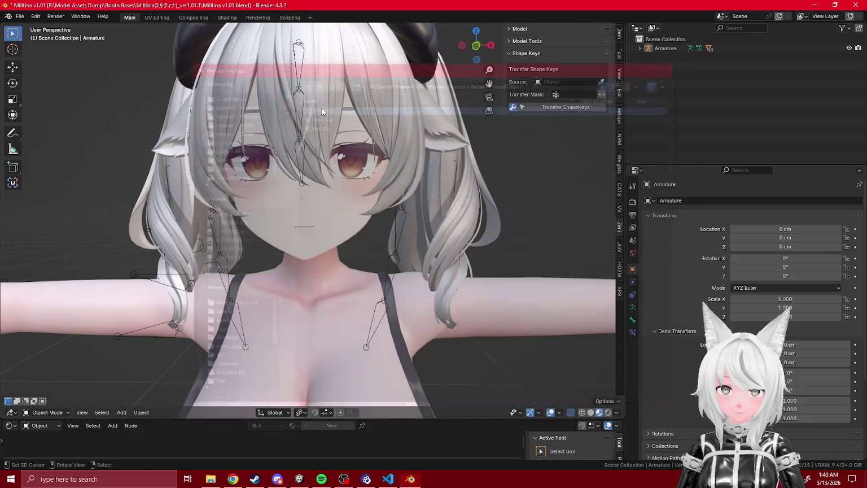
{"action": "scroll", "coordinate": [350, 182], "scroll_direction": "down", "scroll_amount": 8}
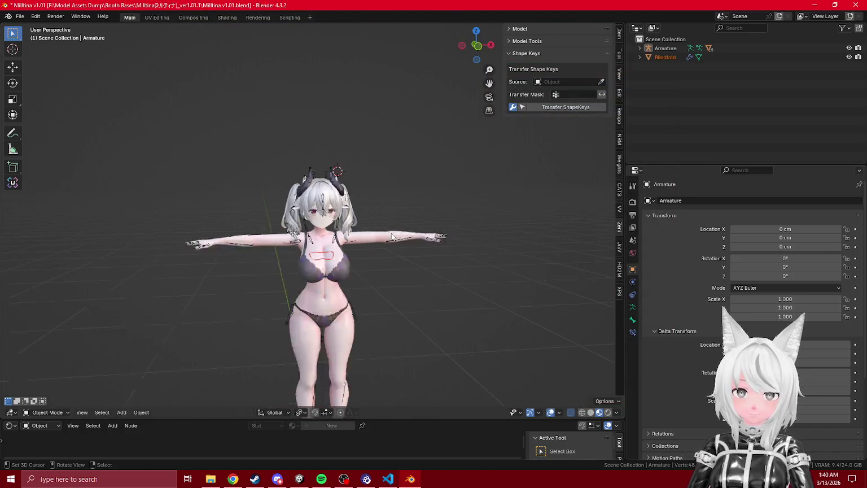
{"action": "scroll", "coordinate": [406, 209], "scroll_direction": "up", "scroll_amount": 3}
{"action": "scroll", "coordinate": [397, 206], "scroll_direction": "up", "scroll_amount": 3}
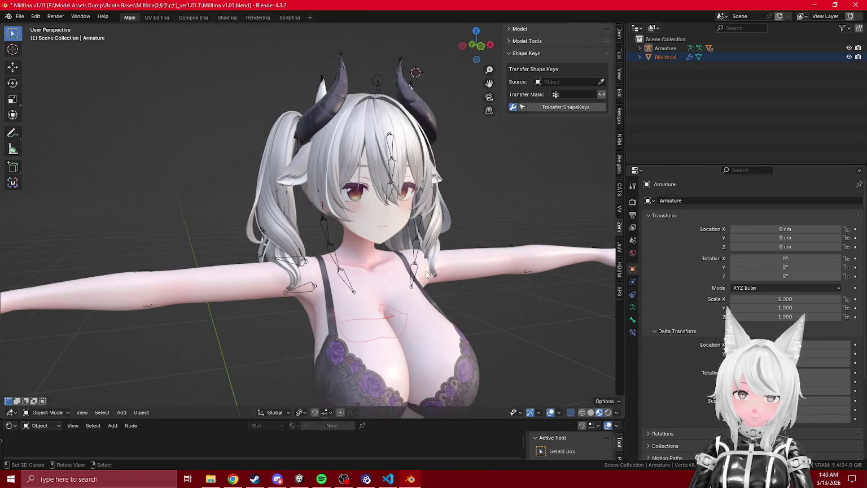
{"action": "key", "text": "s"}
{"action": "left_click", "coordinate": [435, 193]}
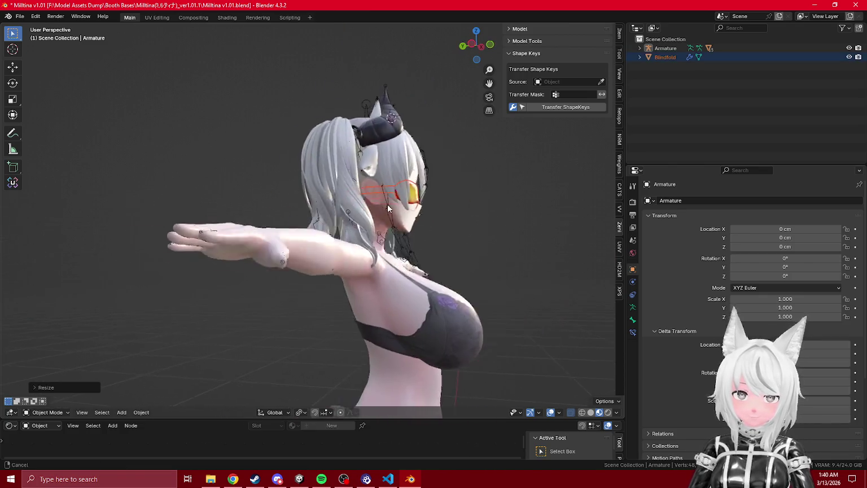
{"action": "scroll", "coordinate": [387, 204], "scroll_direction": "up", "scroll_amount": 4}
- Hide the front side hair and twintail hair over the blindfold, keeping the cow ears visible
{"action": "left_click", "coordinate": [276, 152]}
{"action": "key", "text": "h"}
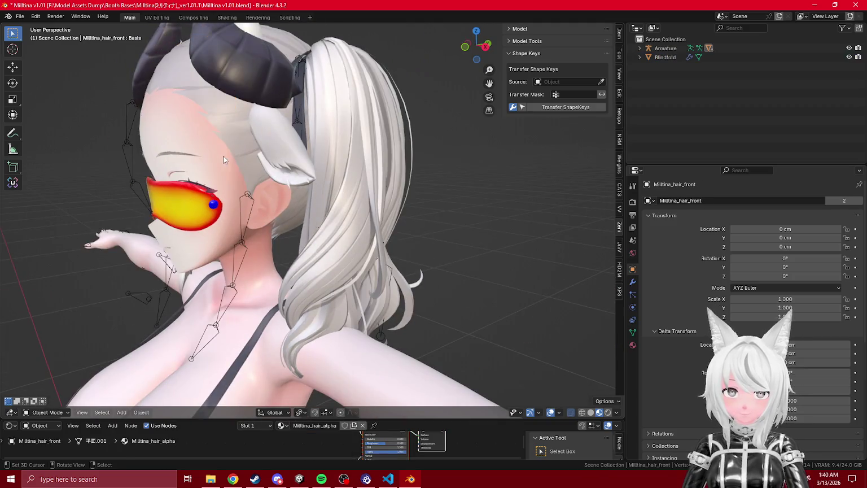
{"action": "left_click", "coordinate": [302, 147]}
{"action": "key", "text": "h"}
{"action": "key", "text": "alt+h"}
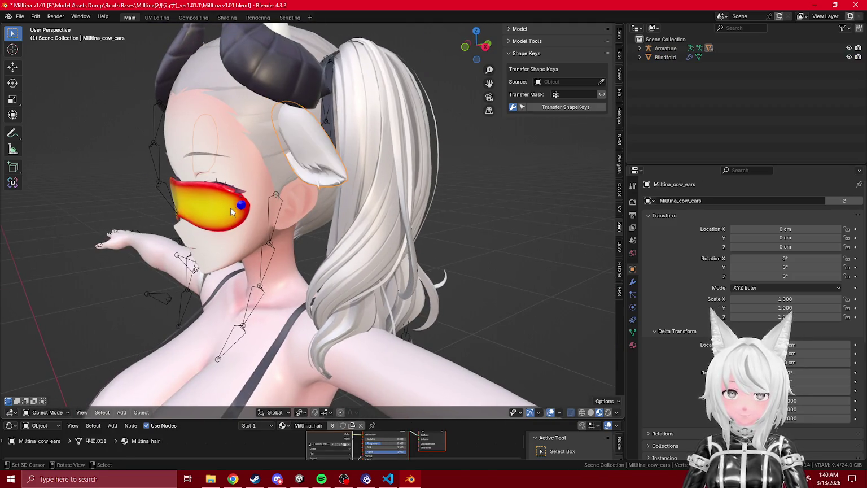
{"action": "left_click", "coordinate": [230, 208]}
{"action": "left_click", "coordinate": [363, 157]}
{"action": "key", "text": "h"}
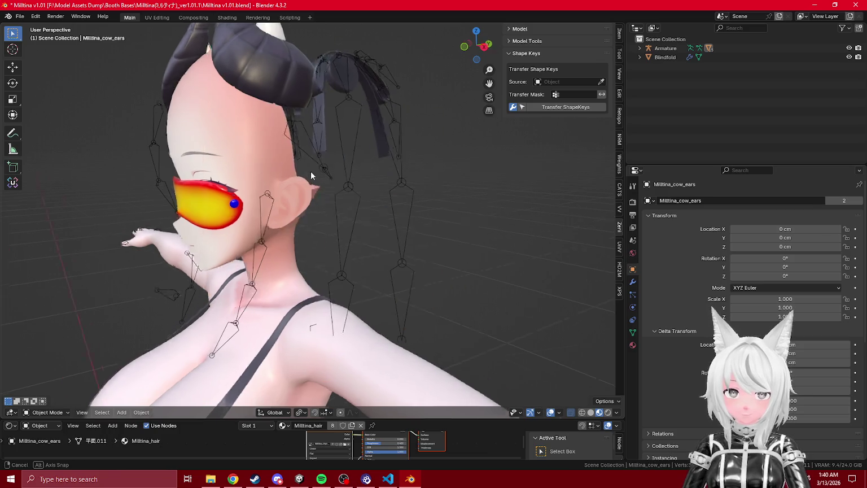
- Enter Edit Mode on the blindfold and view the head in wireframe
{"action": "left_click", "coordinate": [228, 200]}
{"action": "key", "text": "Tab"}
{"action": "key", "text": "z"}
{"action": "left_click", "coordinate": [132, 214]}
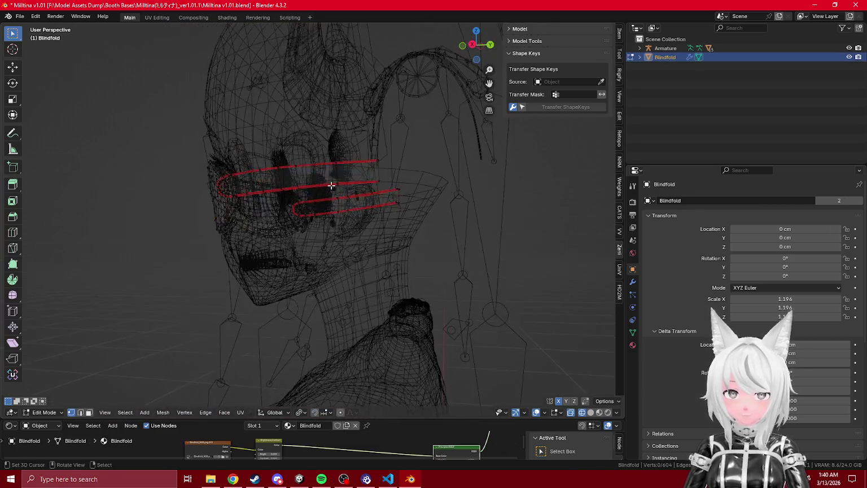
- Return to material preview and rotate the blindfold while viewing the head from the side
{"action": "key", "text": "z"}
{"action": "left_click", "coordinate": [349, 242]}
{"action": "key", "text": "shift+z"}
{"action": "scroll", "coordinate": [381, 230], "scroll_direction": "up", "scroll_amount": 3}
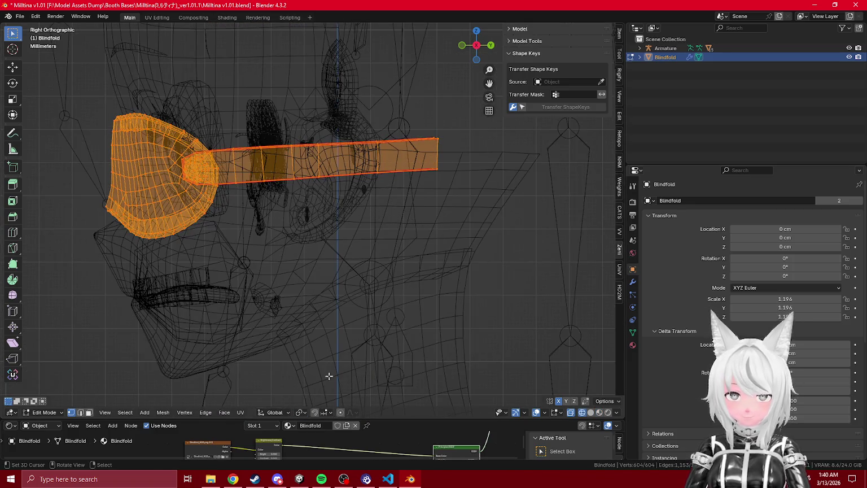
{"action": "left_click", "coordinate": [419, 256]}
{"action": "key", "text": "shift+z"}
- Move and tilt the blindfold, sliding it along Y and rotating it about X against the face
{"action": "key", "text": "g"}
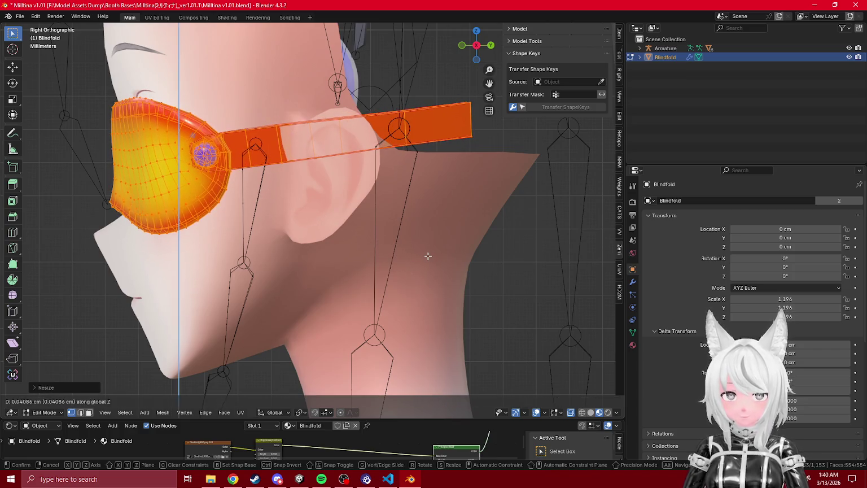
{"action": "left_click", "coordinate": [432, 224]}
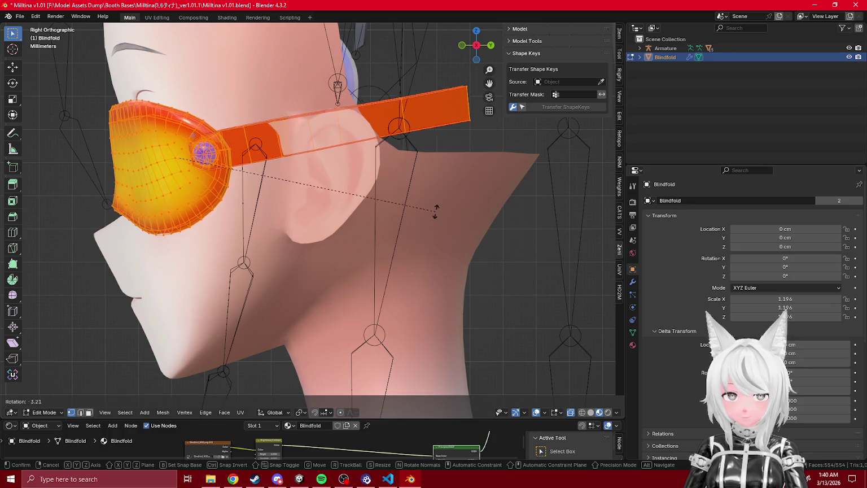
{"action": "left_click", "coordinate": [435, 212]}
{"action": "key", "text": "g"}
{"action": "key", "text": "y"}
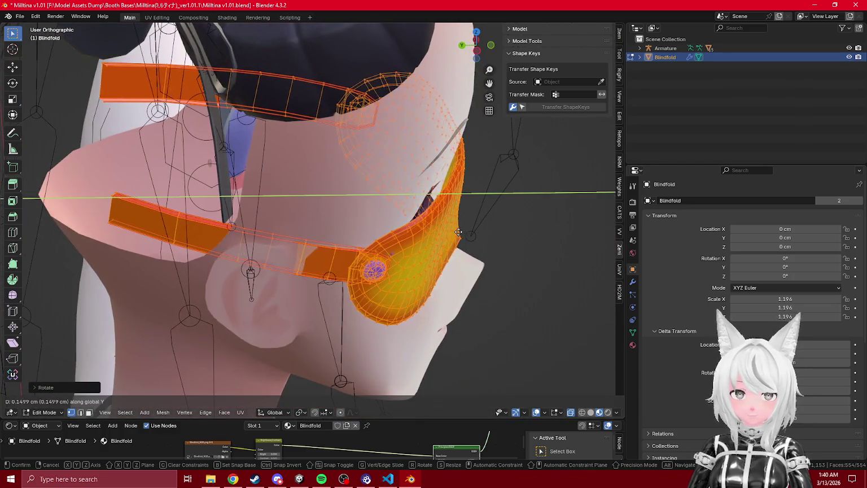
{"action": "left_click", "coordinate": [505, 226]}
{"action": "key", "text": "r"}
{"action": "key", "text": "x"}
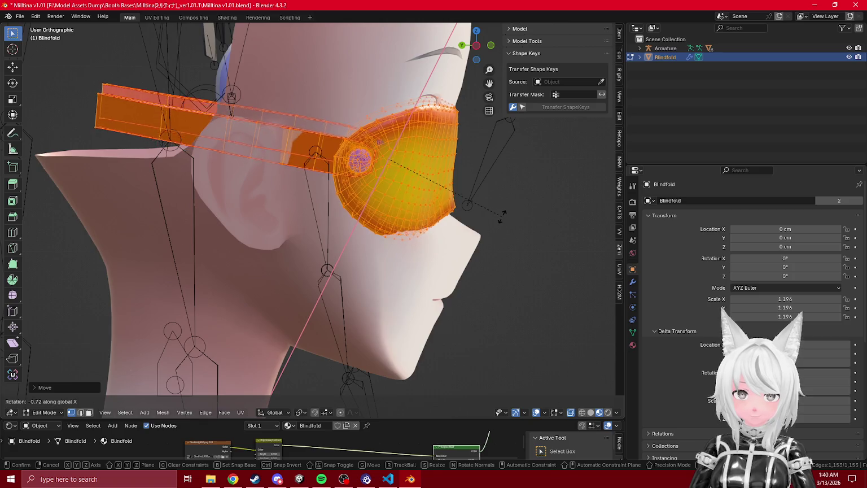
{"action": "left_click", "coordinate": [502, 218]}
- Make a final Y-axis move of the blindfold, then leave Edit Mode for Sculpt Mode
{"action": "key", "text": "g"}
{"action": "key", "text": "y"}
{"action": "left_click", "coordinate": [482, 232]}
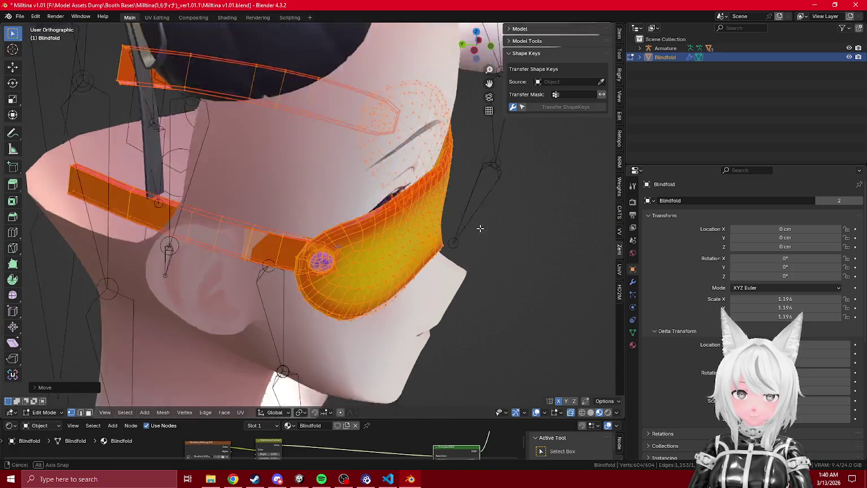
{"action": "left_click_drag", "start_coordinate": [481, 228], "coordinate": [268, 271]}
{"action": "key", "text": "Tab"}
{"action": "left_click", "coordinate": [49, 373]}
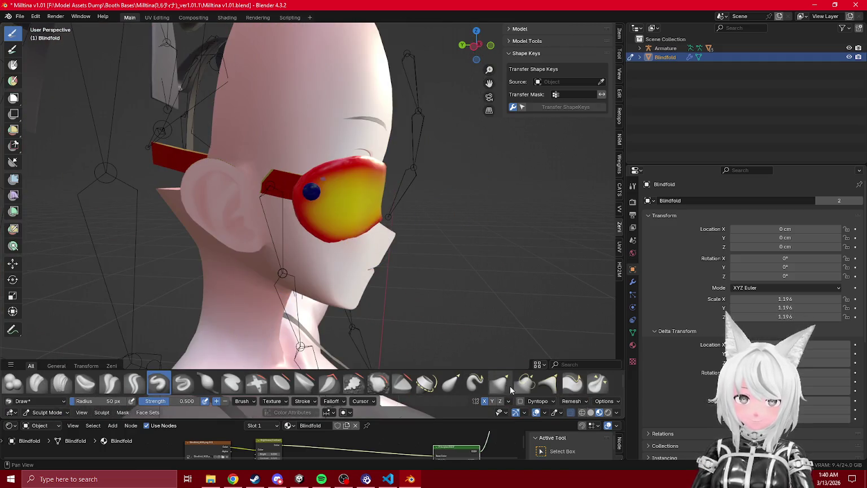
- Pick the Grab brush, enlarge its radius to 225 px and open the auto-masking options
{"action": "left_click", "coordinate": [509, 386]}
{"action": "left_click_drag", "start_coordinate": [97, 405], "coordinate": [135, 405]}
{"action": "mouse_move", "coordinate": [254, 226]}
{"action": "left_mouse_down"}
{"action": "mouse_move", "coordinate": [386, 213]}
{"action": "mouse_move", "coordinate": [350, 210]}
{"action": "left_mouse_up"}
{"action": "scroll", "coordinate": [347, 212], "scroll_direction": "down", "scroll_amount": 3}
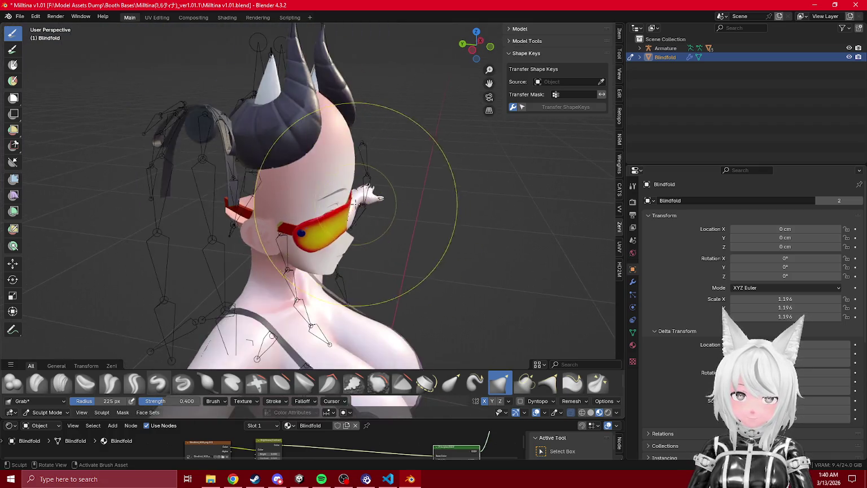
{"action": "left_click", "coordinate": [345, 413]}
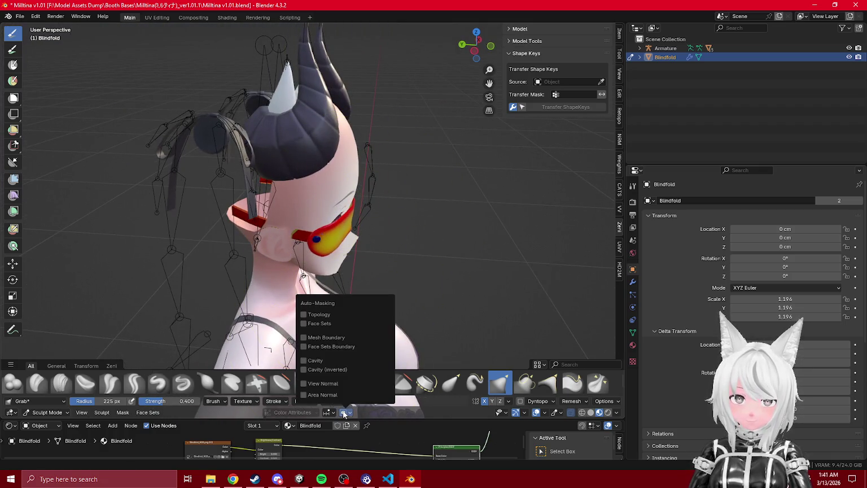
{"action": "mouse_move", "coordinate": [339, 271]}
{"action": "left_mouse_down"}
{"action": "mouse_move", "coordinate": [353, 220]}
{"action": "mouse_move", "coordinate": [302, 227]}
{"action": "mouse_move", "coordinate": [345, 249]}
{"action": "mouse_move", "coordinate": [341, 234]}
{"action": "mouse_move", "coordinate": [356, 232]}
{"action": "mouse_move", "coordinate": [397, 255]}
{"action": "mouse_move", "coordinate": [336, 203]}
{"action": "left_mouse_up"}
{"action": "scroll", "coordinate": [342, 228], "scroll_direction": "up", "scroll_amount": 4}
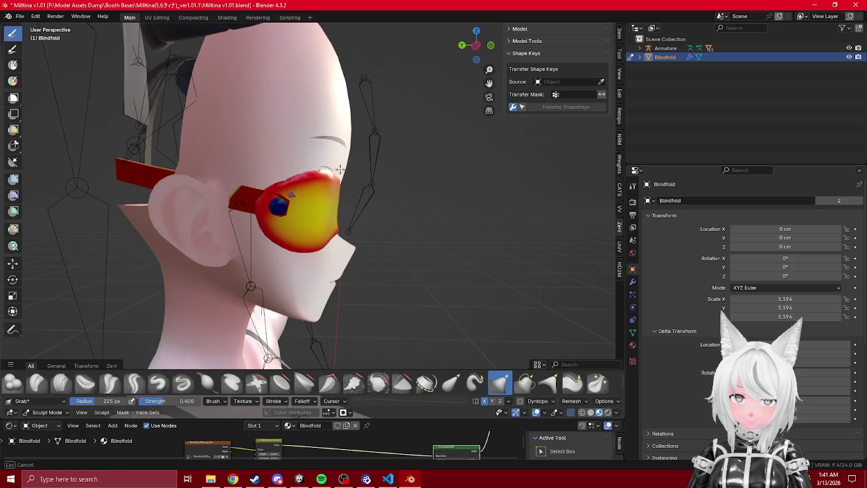
{"action": "mouse_move", "coordinate": [341, 147]}
{"action": "left_mouse_down"}
{"action": "mouse_move", "coordinate": [339, 206]}
{"action": "mouse_move", "coordinate": [271, 203]}
{"action": "mouse_move", "coordinate": [436, 203]}
{"action": "mouse_move", "coordinate": [291, 204]}
{"action": "mouse_move", "coordinate": [280, 264]}
{"action": "left_mouse_up"}
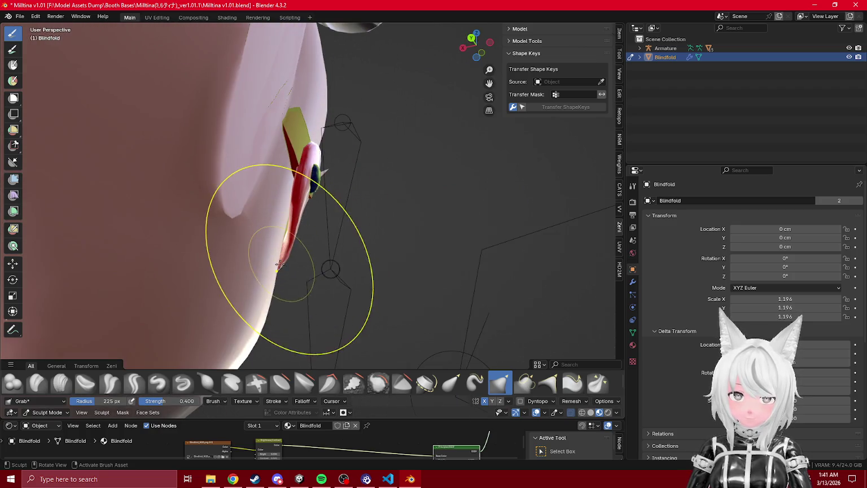
- Edge-slide the blindfold rim in Edit Mode, then return to sculpting around the red ear-piece
{"action": "key", "text": "Tab"}
{"action": "scroll", "coordinate": [266, 237], "scroll_direction": "up", "scroll_amount": 3}
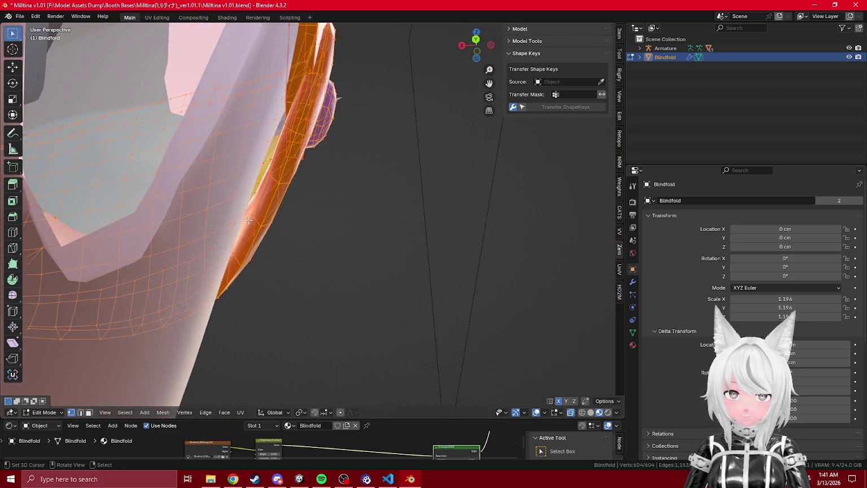
{"action": "left_click_drag", "start_coordinate": [259, 198], "coordinate": [312, 228]}
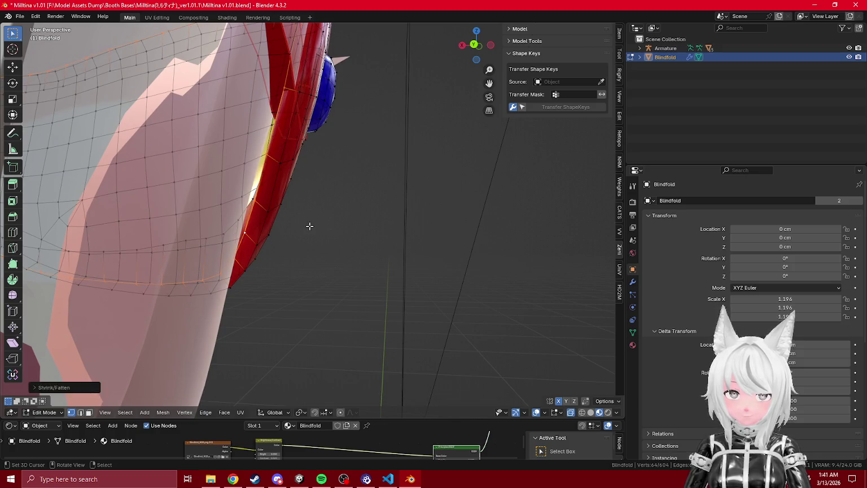
{"action": "left_click", "coordinate": [343, 213]}
{"action": "mouse_move", "coordinate": [344, 213]}
{"action": "left_mouse_down"}
{"action": "mouse_move", "coordinate": [330, 230]}
{"action": "mouse_move", "coordinate": [337, 171]}
{"action": "mouse_move", "coordinate": [347, 240]}
{"action": "mouse_move", "coordinate": [296, 220]}
{"action": "mouse_move", "coordinate": [378, 145]}
{"action": "mouse_move", "coordinate": [305, 144]}
{"action": "left_mouse_up"}
{"action": "key", "text": "Tab"}
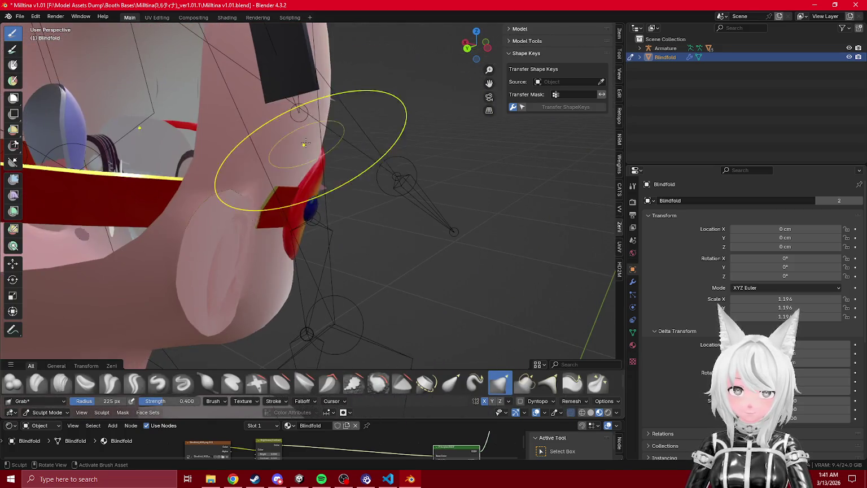
{"action": "mouse_move", "coordinate": [410, 175]}
{"action": "left_mouse_down"}
{"action": "mouse_move", "coordinate": [318, 196]}
{"action": "mouse_move", "coordinate": [73, 170]}
{"action": "mouse_move", "coordinate": [360, 207]}
{"action": "mouse_move", "coordinate": [288, 203]}
{"action": "mouse_move", "coordinate": [311, 207]}
{"action": "mouse_move", "coordinate": [291, 199]}
{"action": "mouse_move", "coordinate": [287, 164]}
{"action": "mouse_move", "coordinate": [288, 210]}
{"action": "mouse_move", "coordinate": [356, 205]}
{"action": "mouse_move", "coordinate": [333, 217]}
{"action": "mouse_move", "coordinate": [309, 205]}
{"action": "mouse_move", "coordinate": [316, 220]}
{"action": "mouse_move", "coordinate": [293, 245]}
{"action": "left_mouse_up"}
{"action": "mouse_move", "coordinate": [366, 256]}
{"action": "left_mouse_down"}
{"action": "mouse_move", "coordinate": [395, 226]}
{"action": "mouse_move", "coordinate": [435, 219]}
{"action": "mouse_move", "coordinate": [395, 224]}
{"action": "mouse_move", "coordinate": [397, 242]}
{"action": "mouse_move", "coordinate": [349, 222]}
{"action": "mouse_move", "coordinate": [368, 184]}
{"action": "mouse_move", "coordinate": [347, 186]}
{"action": "mouse_move", "coordinate": [339, 169]}
{"action": "mouse_move", "coordinate": [319, 186]}
{"action": "mouse_move", "coordinate": [339, 142]}
{"action": "mouse_move", "coordinate": [338, 192]}
{"action": "mouse_move", "coordinate": [281, 210]}
{"action": "mouse_move", "coordinate": [281, 188]}
{"action": "mouse_move", "coordinate": [297, 166]}
{"action": "mouse_move", "coordinate": [305, 171]}
{"action": "mouse_move", "coordinate": [299, 186]}
{"action": "mouse_move", "coordinate": [273, 214]}
{"action": "mouse_move", "coordinate": [300, 213]}
{"action": "mouse_move", "coordinate": [313, 199]}
{"action": "left_mouse_up"}
- Grab-sculpt the blindfold's lower edge and red strap back above the ear toward the rear of the head
{"action": "scroll", "coordinate": [255, 225], "scroll_direction": "down", "scroll_amount": 2}
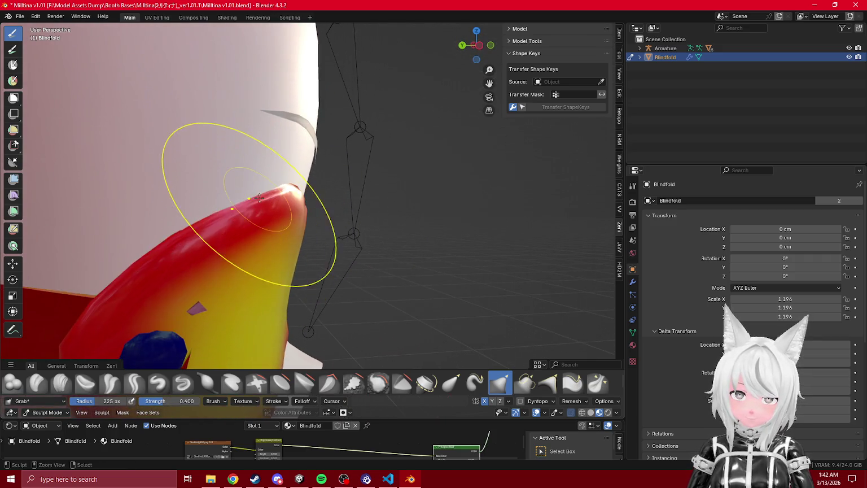
{"action": "mouse_move", "coordinate": [284, 187]}
{"action": "left_mouse_down"}
{"action": "mouse_move", "coordinate": [290, 222]}
{"action": "mouse_move", "coordinate": [252, 203]}
{"action": "mouse_move", "coordinate": [240, 221]}
{"action": "mouse_move", "coordinate": [280, 204]}
{"action": "mouse_move", "coordinate": [312, 175]}
{"action": "mouse_move", "coordinate": [273, 212]}
{"action": "mouse_move", "coordinate": [374, 186]}
{"action": "mouse_move", "coordinate": [290, 155]}
{"action": "mouse_move", "coordinate": [305, 242]}
{"action": "left_mouse_up"}
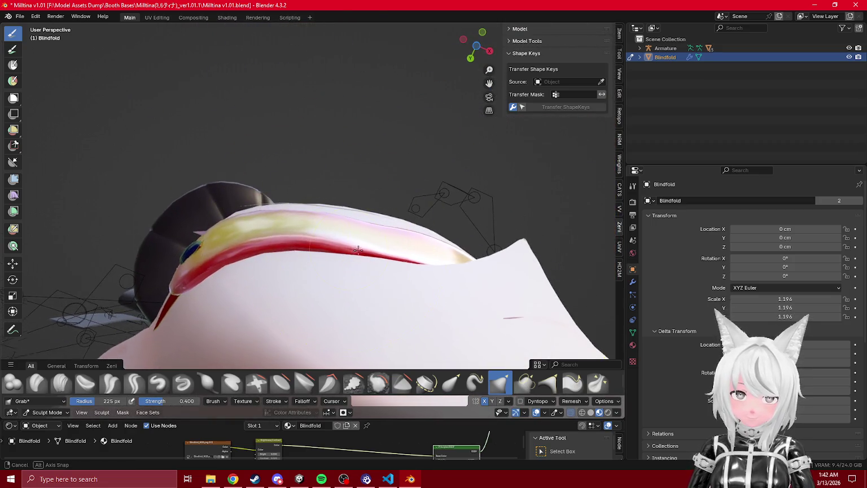
{"action": "mouse_move", "coordinate": [358, 249]}
{"action": "left_mouse_down"}
{"action": "mouse_move", "coordinate": [367, 263]}
{"action": "mouse_move", "coordinate": [339, 214]}
{"action": "mouse_move", "coordinate": [430, 228]}
{"action": "mouse_move", "coordinate": [355, 236]}
{"action": "mouse_move", "coordinate": [359, 269]}
{"action": "mouse_move", "coordinate": [339, 277]}
{"action": "mouse_move", "coordinate": [265, 232]}
{"action": "mouse_move", "coordinate": [281, 221]}
{"action": "mouse_move", "coordinate": [273, 222]}
{"action": "mouse_move", "coordinate": [348, 242]}
{"action": "mouse_move", "coordinate": [362, 271]}
{"action": "mouse_move", "coordinate": [271, 223]}
{"action": "mouse_move", "coordinate": [316, 233]}
{"action": "mouse_move", "coordinate": [300, 210]}
{"action": "mouse_move", "coordinate": [319, 213]}
{"action": "mouse_move", "coordinate": [318, 174]}
{"action": "mouse_move", "coordinate": [305, 192]}
{"action": "mouse_move", "coordinate": [286, 194]}
{"action": "mouse_move", "coordinate": [351, 210]}
{"action": "mouse_move", "coordinate": [397, 194]}
{"action": "mouse_move", "coordinate": [407, 180]}
{"action": "left_mouse_up"}
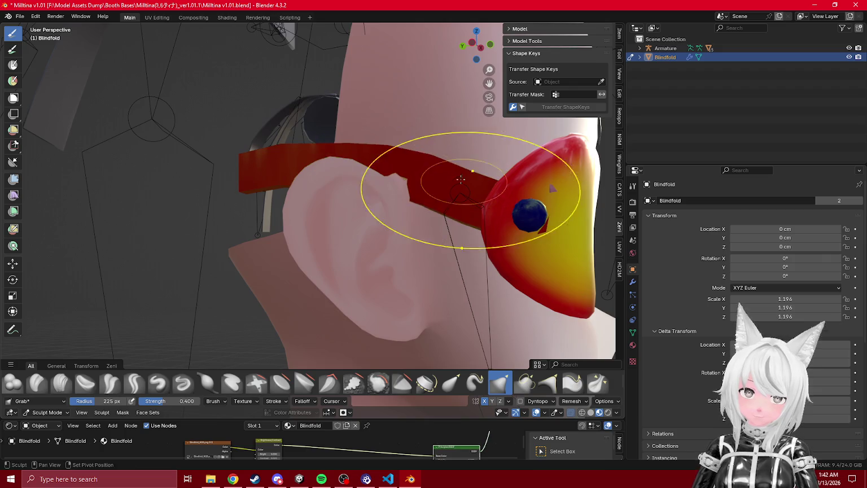
{"action": "mouse_move", "coordinate": [461, 179]}
{"action": "left_mouse_down"}
{"action": "mouse_move", "coordinate": [325, 142]}
{"action": "mouse_move", "coordinate": [348, 174]}
{"action": "mouse_move", "coordinate": [321, 178]}
{"action": "mouse_move", "coordinate": [313, 195]}
{"action": "mouse_move", "coordinate": [315, 184]}
{"action": "mouse_move", "coordinate": [292, 180]}
{"action": "mouse_move", "coordinate": [323, 218]}
{"action": "mouse_move", "coordinate": [316, 170]}
{"action": "mouse_move", "coordinate": [290, 193]}
{"action": "mouse_move", "coordinate": [283, 219]}
{"action": "mouse_move", "coordinate": [175, 178]}
{"action": "mouse_move", "coordinate": [320, 227]}
{"action": "mouse_move", "coordinate": [254, 183]}
{"action": "mouse_move", "coordinate": [277, 180]}
{"action": "mouse_move", "coordinate": [258, 169]}
{"action": "left_mouse_up"}
{"action": "scroll", "coordinate": [271, 181], "scroll_direction": "up", "scroll_amount": 3}
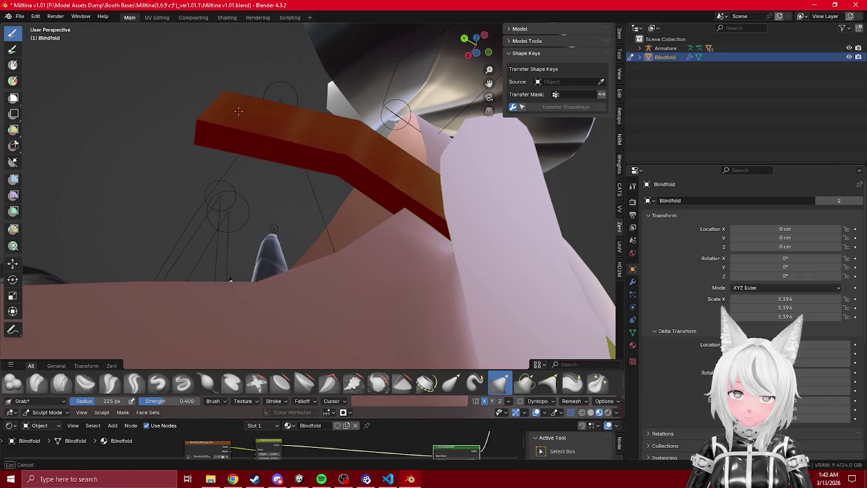
- Grab-sculpt along the red strap and eyepiece rim from several angles
{"action": "left_click_drag", "start_coordinate": [252, 91], "coordinate": [300, 157]}
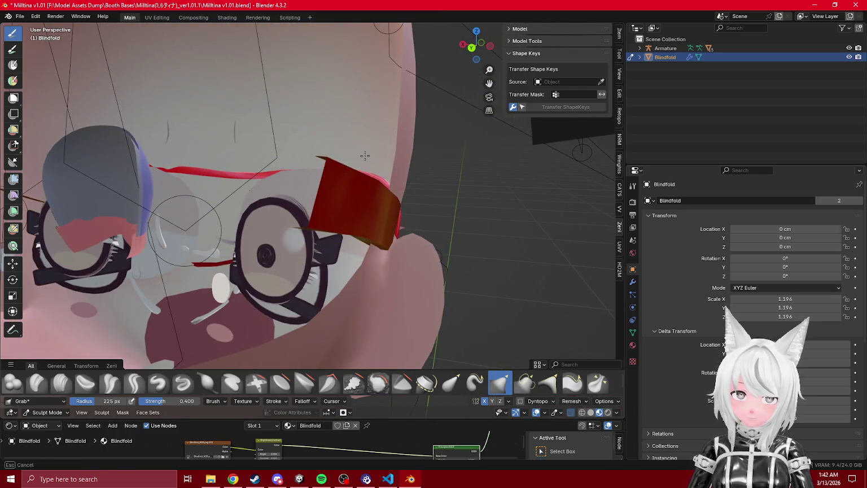
{"action": "mouse_move", "coordinate": [365, 156]}
{"action": "left_mouse_down"}
{"action": "mouse_move", "coordinate": [293, 101]}
{"action": "mouse_move", "coordinate": [326, 184]}
{"action": "mouse_move", "coordinate": [398, 183]}
{"action": "mouse_move", "coordinate": [352, 145]}
{"action": "mouse_move", "coordinate": [408, 275]}
{"action": "mouse_move", "coordinate": [397, 270]}
{"action": "mouse_move", "coordinate": [386, 233]}
{"action": "mouse_move", "coordinate": [397, 242]}
{"action": "mouse_move", "coordinate": [353, 196]}
{"action": "left_mouse_up"}
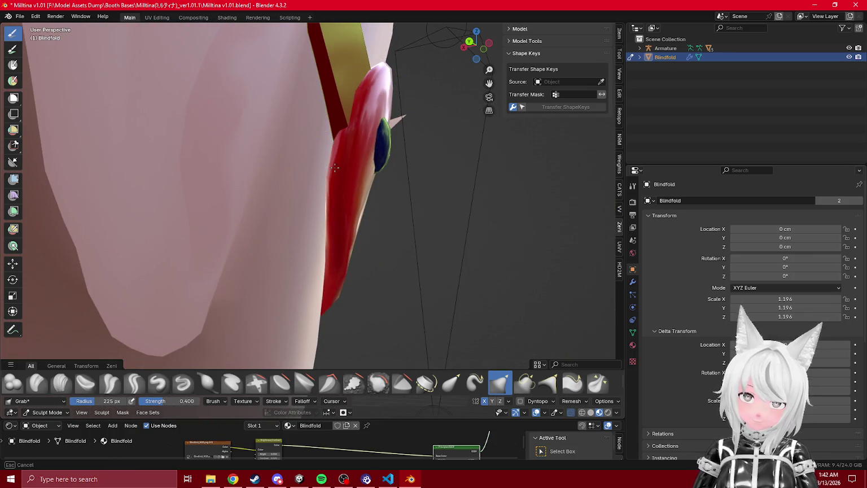
{"action": "mouse_move", "coordinate": [339, 124]}
{"action": "left_mouse_down"}
{"action": "mouse_move", "coordinate": [356, 226]}
{"action": "mouse_move", "coordinate": [329, 261]}
{"action": "mouse_move", "coordinate": [339, 252]}
{"action": "mouse_move", "coordinate": [350, 278]}
{"action": "left_mouse_up"}
{"action": "key", "text": "Tab"}
{"action": "key", "text": "Tab"}
{"action": "left_click_drag", "start_coordinate": [302, 263], "coordinate": [356, 267]}
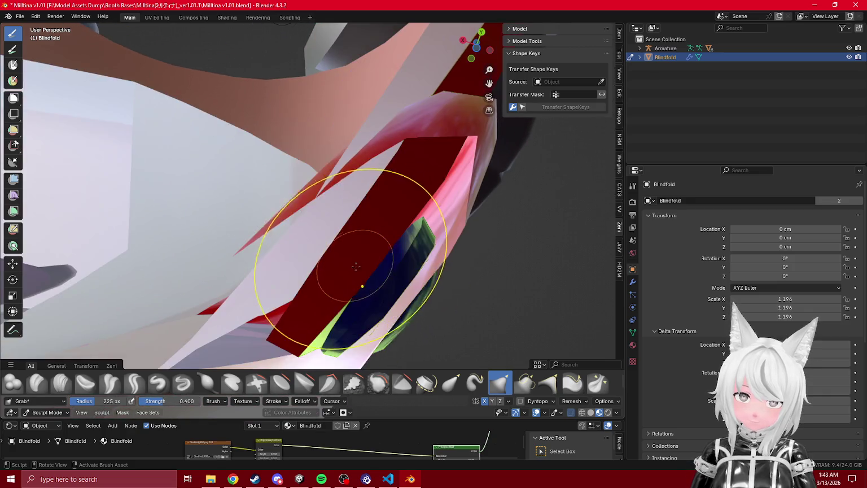
{"action": "mouse_move", "coordinate": [264, 318]}
{"action": "left_mouse_down"}
{"action": "mouse_move", "coordinate": [397, 217]}
{"action": "mouse_move", "coordinate": [242, 306]}
{"action": "mouse_move", "coordinate": [286, 232]}
{"action": "mouse_move", "coordinate": [222, 250]}
{"action": "left_mouse_up"}
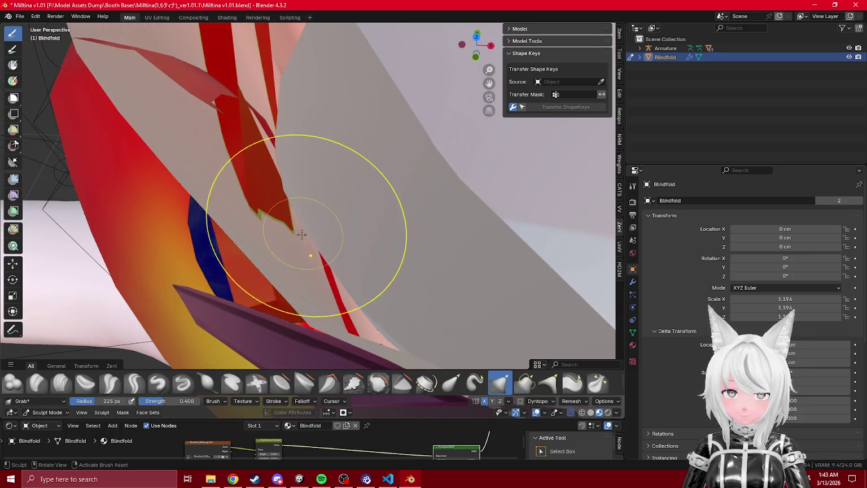
{"action": "mouse_move", "coordinate": [301, 234]}
{"action": "left_mouse_down"}
{"action": "mouse_move", "coordinate": [243, 141]}
{"action": "mouse_move", "coordinate": [284, 188]}
{"action": "mouse_move", "coordinate": [277, 271]}
{"action": "mouse_move", "coordinate": [278, 243]}
{"action": "mouse_move", "coordinate": [354, 223]}
{"action": "mouse_move", "coordinate": [362, 180]}
{"action": "mouse_move", "coordinate": [420, 197]}
{"action": "left_mouse_up"}
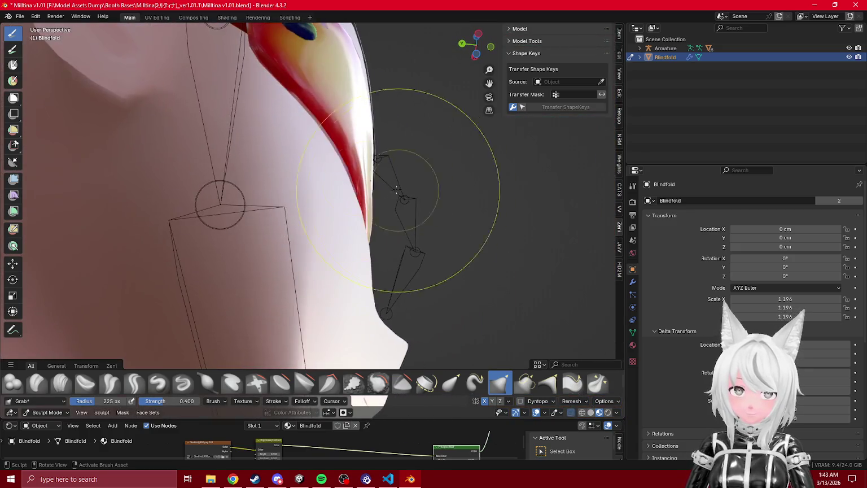
{"action": "mouse_move", "coordinate": [334, 191]}
{"action": "left_mouse_down"}
{"action": "mouse_move", "coordinate": [334, 229]}
{"action": "mouse_move", "coordinate": [284, 184]}
{"action": "mouse_move", "coordinate": [297, 240]}
{"action": "mouse_move", "coordinate": [322, 281]}
{"action": "mouse_move", "coordinate": [358, 228]}
{"action": "mouse_move", "coordinate": [465, 300]}
{"action": "mouse_move", "coordinate": [380, 242]}
{"action": "mouse_move", "coordinate": [364, 188]}
{"action": "mouse_move", "coordinate": [419, 236]}
{"action": "mouse_move", "coordinate": [282, 185]}
{"action": "mouse_move", "coordinate": [316, 179]}
{"action": "mouse_move", "coordinate": [289, 164]}
{"action": "mouse_move", "coordinate": [313, 150]}
{"action": "mouse_move", "coordinate": [320, 187]}
{"action": "mouse_move", "coordinate": [229, 178]}
{"action": "left_mouse_up"}
{"action": "mouse_move", "coordinate": [315, 234]}
{"action": "left_mouse_down"}
{"action": "mouse_move", "coordinate": [319, 174]}
{"action": "mouse_move", "coordinate": [317, 260]}
{"action": "mouse_move", "coordinate": [367, 195]}
{"action": "mouse_move", "coordinate": [322, 251]}
{"action": "mouse_move", "coordinate": [335, 253]}
{"action": "left_mouse_up"}
- Toggle between Edit and Sculpt Mode to check the blindfold's wireframe against the sculpted edges
{"action": "key", "text": "Tab"}
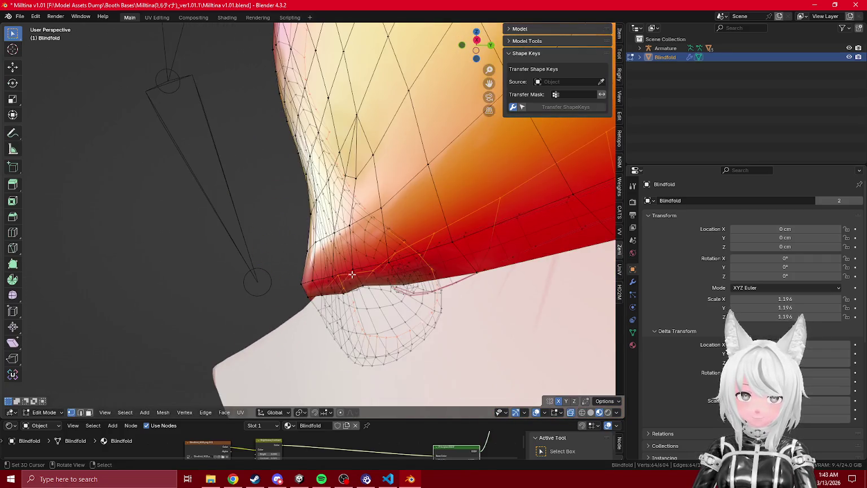
{"action": "scroll", "coordinate": [318, 211], "scroll_direction": "up", "scroll_amount": 4}
{"action": "key", "text": "Tab"}
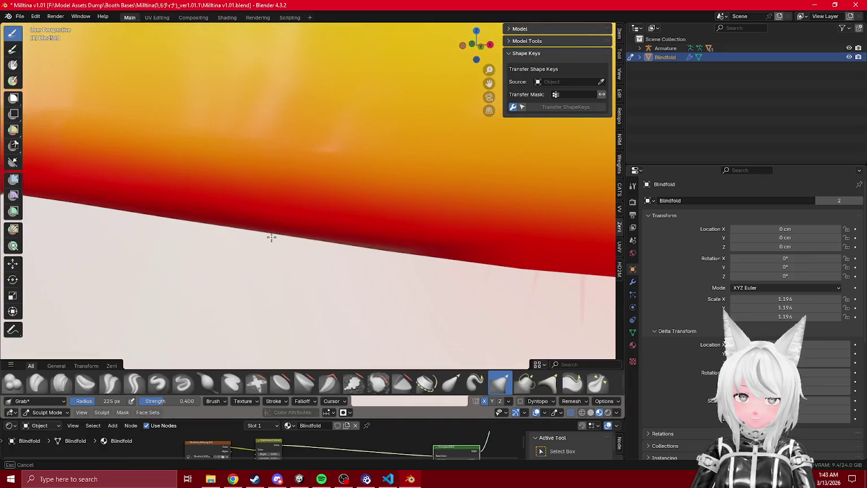
{"action": "key", "text": "Tab"}
{"action": "scroll", "coordinate": [271, 238], "scroll_direction": "down", "scroll_amount": 3}
{"action": "scroll", "coordinate": [293, 214], "scroll_direction": "up", "scroll_amount": 3}
{"action": "key", "text": "Tab"}
{"action": "key", "text": "Tab"}
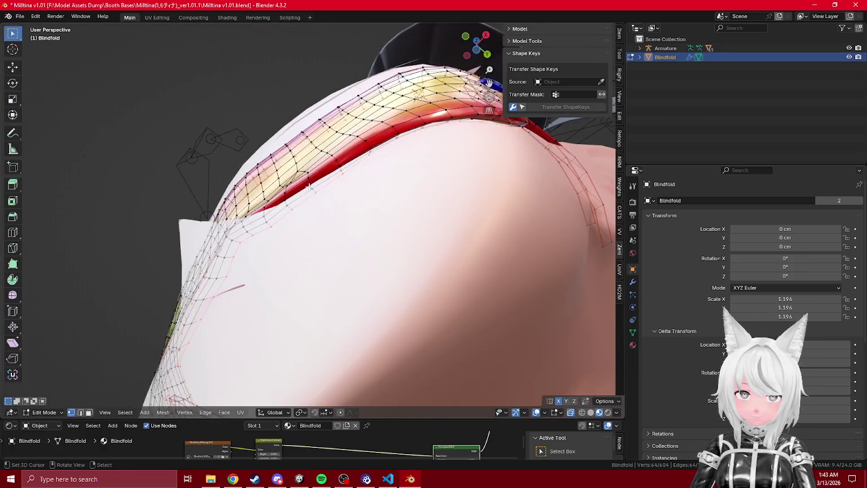
{"action": "scroll", "coordinate": [310, 187], "scroll_direction": "up", "scroll_amount": 6}
{"action": "key", "text": "Tab"}
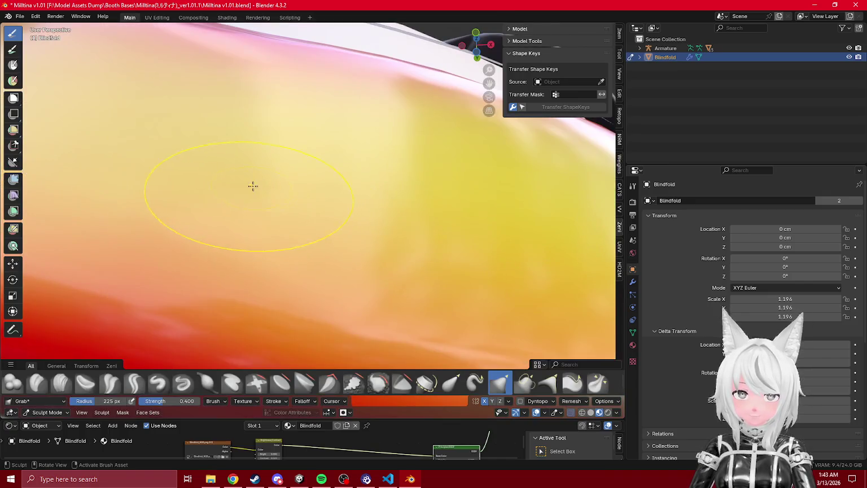
{"action": "key", "text": "Tab"}
{"action": "key", "text": "Tab"}
{"action": "key", "text": "Tab"}
{"action": "key", "text": "Tab"}
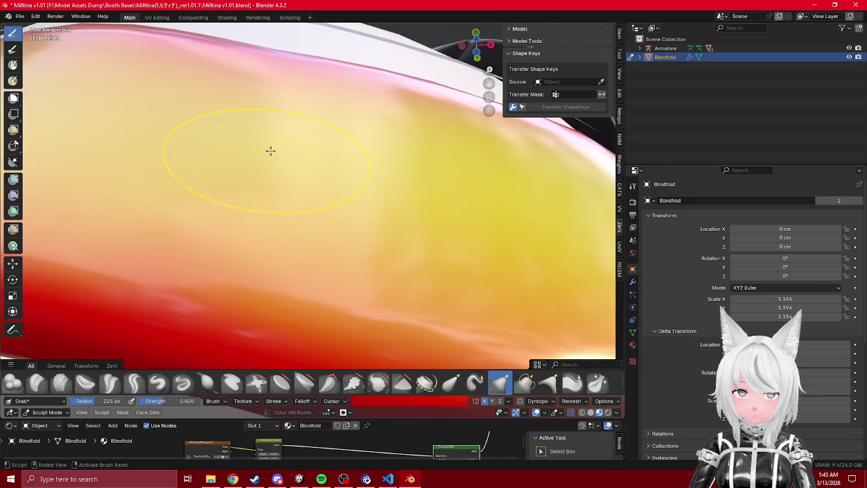
{"action": "left_click", "coordinate": [235, 480]}
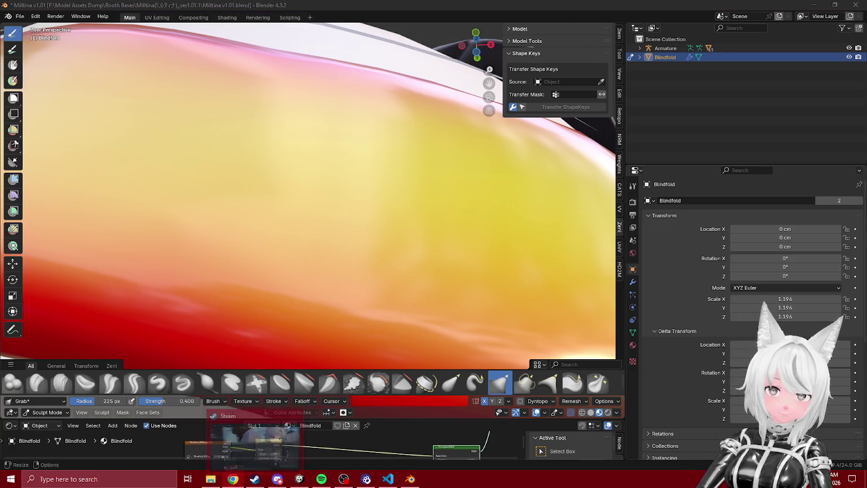
{"action": "scroll", "coordinate": [368, 179], "scroll_direction": "down", "scroll_amount": 5}
- Frame the blindfold from the front and grab-sculpt its top edge and side piece by the ear
{"action": "key", "text": "KP_1"}
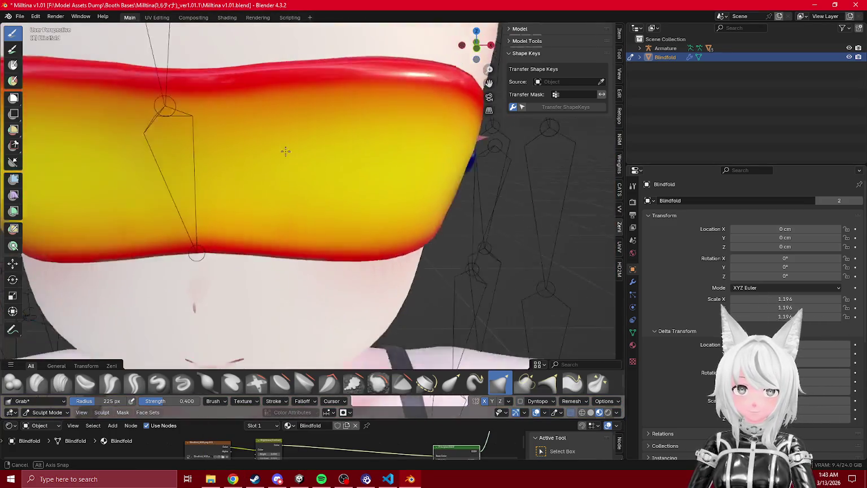
{"action": "scroll", "coordinate": [317, 225], "scroll_direction": "up", "scroll_amount": 2}
{"action": "left_click_drag", "start_coordinate": [317, 225], "coordinate": [306, 169]}
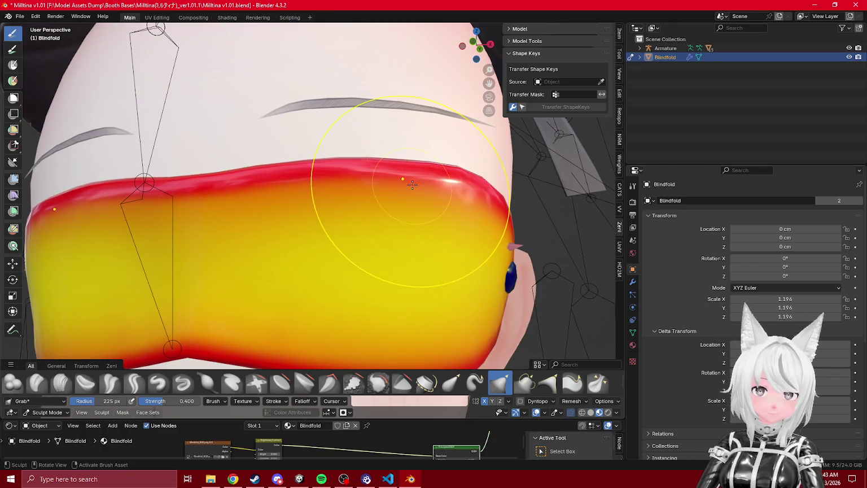
{"action": "left_click_drag", "start_coordinate": [412, 185], "coordinate": [326, 196]}
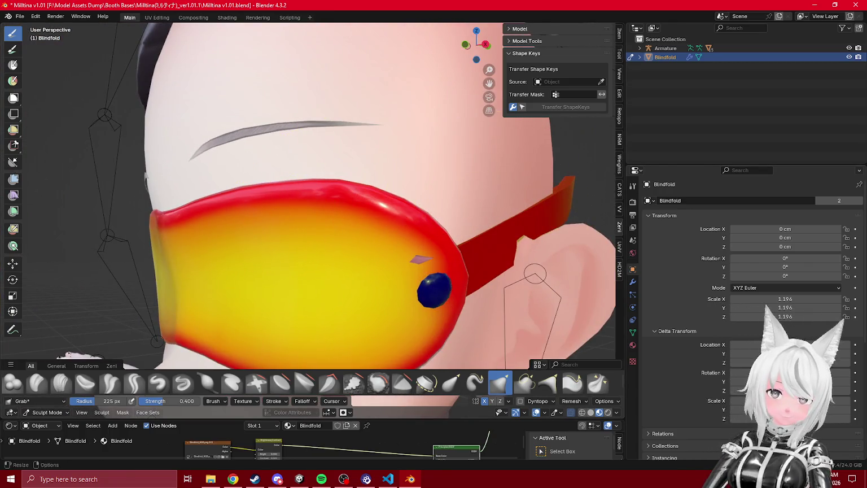
{"action": "mouse_move", "coordinate": [369, 214]}
{"action": "left_mouse_down"}
{"action": "mouse_move", "coordinate": [306, 180]}
{"action": "mouse_move", "coordinate": [336, 253]}
{"action": "mouse_move", "coordinate": [277, 229]}
{"action": "mouse_move", "coordinate": [297, 214]}
{"action": "mouse_move", "coordinate": [369, 239]}
{"action": "mouse_move", "coordinate": [332, 190]}
{"action": "left_mouse_up"}
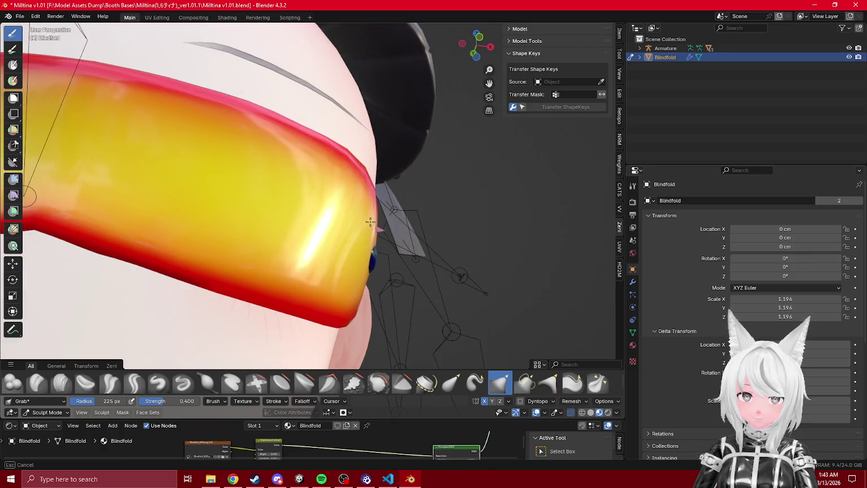
{"action": "mouse_move", "coordinate": [371, 222]}
{"action": "left_mouse_down"}
{"action": "mouse_move", "coordinate": [368, 210]}
{"action": "mouse_move", "coordinate": [420, 243]}
{"action": "mouse_move", "coordinate": [418, 202]}
{"action": "mouse_move", "coordinate": [386, 172]}
{"action": "left_mouse_up"}
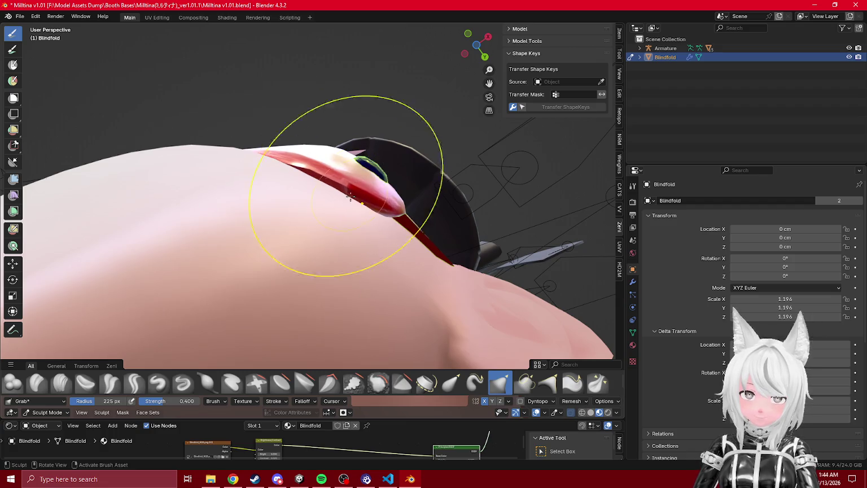
{"action": "mouse_move", "coordinate": [350, 196]}
{"action": "left_mouse_down"}
{"action": "mouse_move", "coordinate": [344, 218]}
{"action": "mouse_move", "coordinate": [280, 126]}
{"action": "mouse_move", "coordinate": [275, 217]}
{"action": "mouse_move", "coordinate": [270, 181]}
{"action": "mouse_move", "coordinate": [299, 174]}
{"action": "left_mouse_up"}
{"action": "mouse_move", "coordinate": [286, 117]}
{"action": "left_mouse_down"}
{"action": "mouse_move", "coordinate": [308, 185]}
{"action": "mouse_move", "coordinate": [317, 181]}
{"action": "left_mouse_up"}
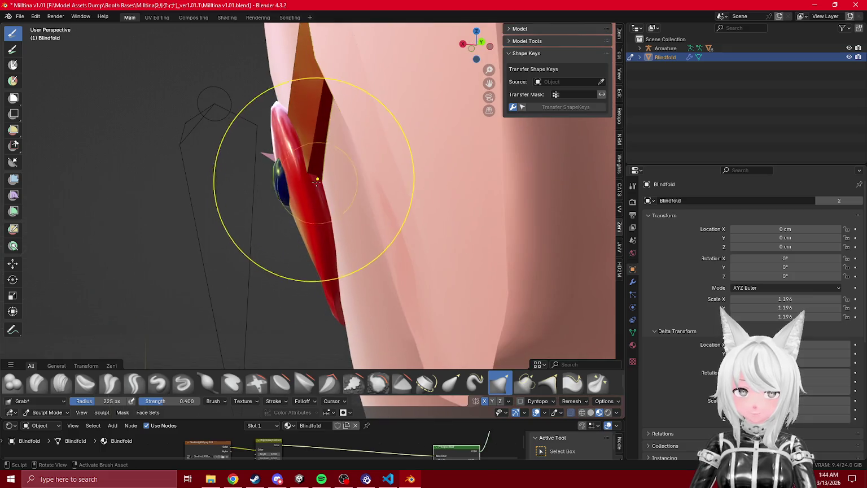
{"action": "key", "text": "Tab"}
{"action": "key", "text": "Tab"}
{"action": "key", "text": "Tab"}
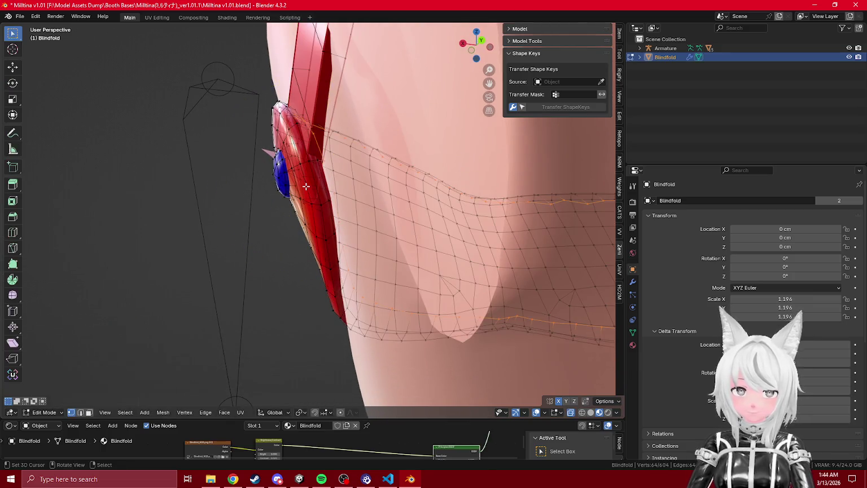
- Deselect all and Select Linked on the strap, then grab-sculpt the side piece near the blue stud
{"action": "key", "text": "alt+a"}
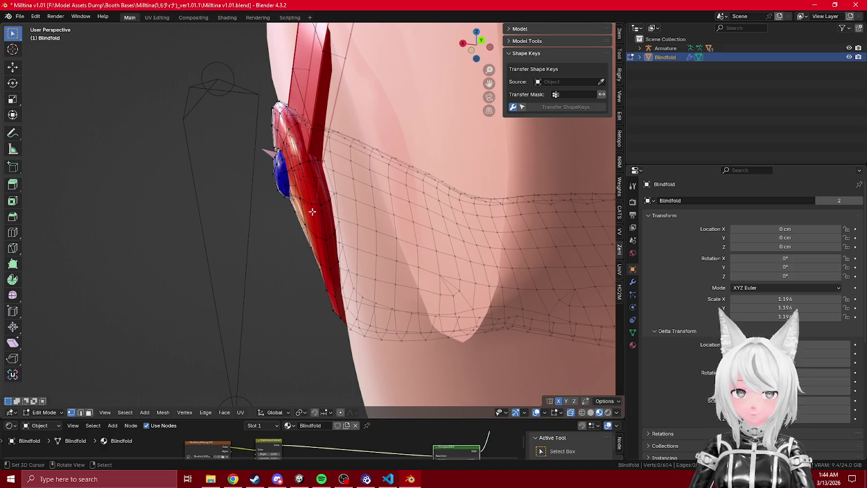
{"action": "key", "text": "l"}
{"action": "key", "text": "Tab"}
{"action": "mouse_move", "coordinate": [312, 211]}
{"action": "left_mouse_down"}
{"action": "mouse_move", "coordinate": [293, 148]}
{"action": "mouse_move", "coordinate": [316, 90]}
{"action": "mouse_move", "coordinate": [268, 187]}
{"action": "mouse_move", "coordinate": [275, 141]}
{"action": "mouse_move", "coordinate": [256, 201]}
{"action": "left_mouse_up"}
{"action": "key", "text": "Tab"}
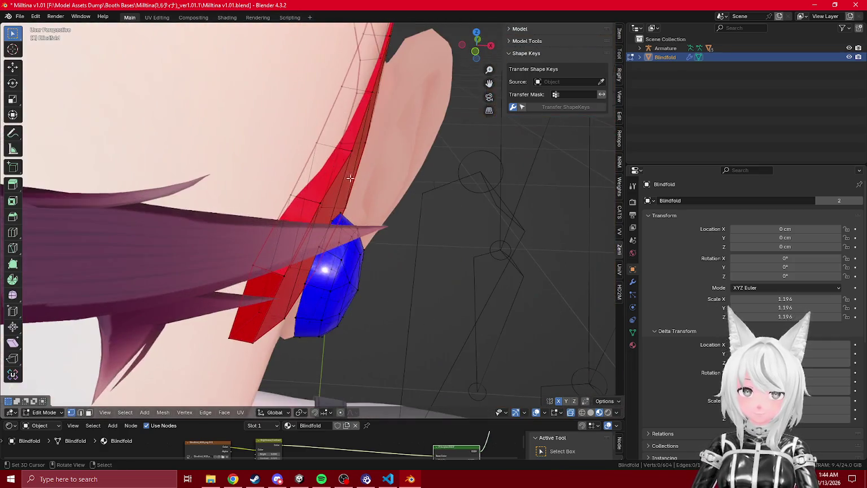
{"action": "key", "text": "Tab"}
{"action": "left_click_drag", "start_coordinate": [350, 179], "coordinate": [293, 230]}
{"action": "key", "text": "Tab"}
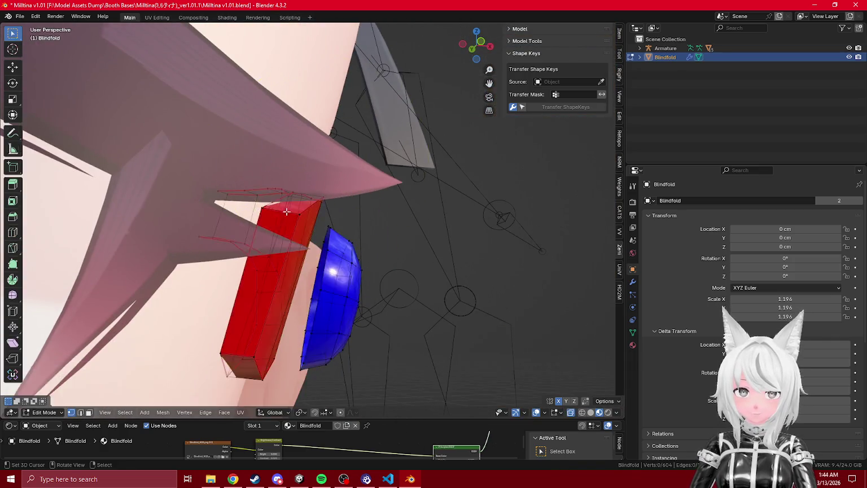
{"action": "mouse_move", "coordinate": [239, 211]}
{"action": "left_mouse_down"}
{"action": "mouse_move", "coordinate": [308, 168]}
{"action": "mouse_move", "coordinate": [235, 146]}
{"action": "mouse_move", "coordinate": [285, 232]}
{"action": "mouse_move", "coordinate": [335, 256]}
{"action": "mouse_move", "coordinate": [273, 173]}
{"action": "mouse_move", "coordinate": [188, 252]}
{"action": "left_mouse_up"}
{"action": "key", "text": "Tab"}
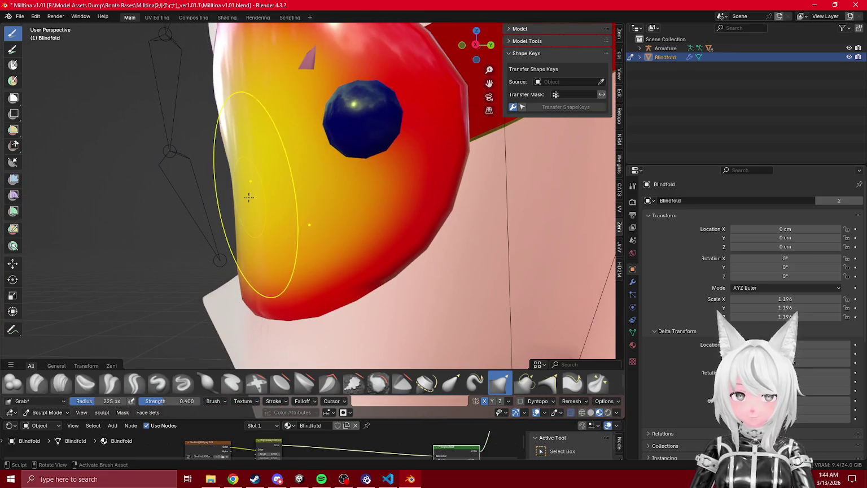
- Pull the blindfold's top corner at the temple inward, frame the whole blindfold, and return to Object Mode
{"action": "key", "text": "Tab"}
{"action": "mouse_move", "coordinate": [252, 194]}
{"action": "left_mouse_down"}
{"action": "mouse_move", "coordinate": [233, 170]}
{"action": "mouse_move", "coordinate": [241, 178]}
{"action": "mouse_move", "coordinate": [422, 180]}
{"action": "mouse_move", "coordinate": [416, 189]}
{"action": "mouse_move", "coordinate": [435, 195]}
{"action": "mouse_move", "coordinate": [316, 203]}
{"action": "left_mouse_up"}
{"action": "key", "text": "Tab"}
{"action": "key", "text": "Tab"}
{"action": "key", "text": "Tab"}
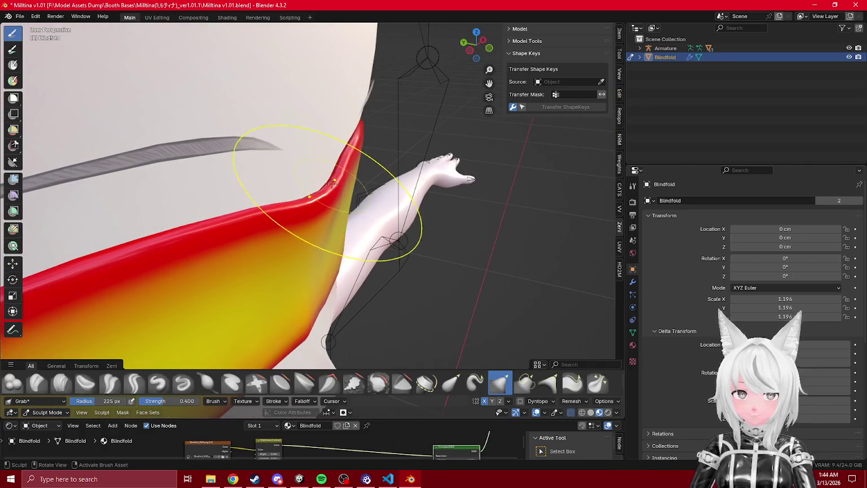
{"action": "key", "text": "KP_Decimal"}
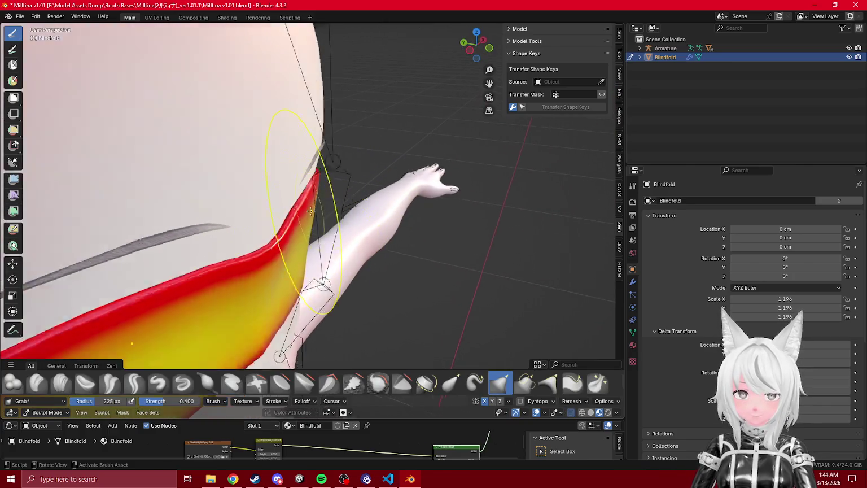
{"action": "key", "text": "Tab"}
{"action": "key", "text": "Tab"}
{"action": "mouse_move", "coordinate": [254, 242]}
{"action": "left_mouse_down"}
{"action": "mouse_move", "coordinate": [339, 211]}
{"action": "mouse_move", "coordinate": [294, 205]}
{"action": "mouse_move", "coordinate": [316, 209]}
{"action": "mouse_move", "coordinate": [291, 218]}
{"action": "mouse_move", "coordinate": [363, 219]}
{"action": "mouse_move", "coordinate": [329, 223]}
{"action": "mouse_move", "coordinate": [344, 245]}
{"action": "mouse_move", "coordinate": [145, 366]}
{"action": "left_mouse_up"}
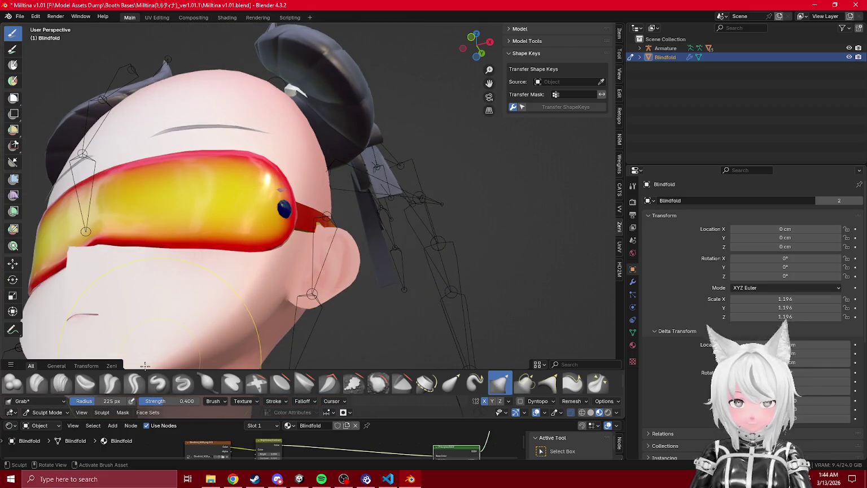
{"action": "left_click", "coordinate": [47, 412]}
- Move the blue gem on the blindfold's side into place in Edit Mode
{"action": "left_click", "coordinate": [45, 354]}
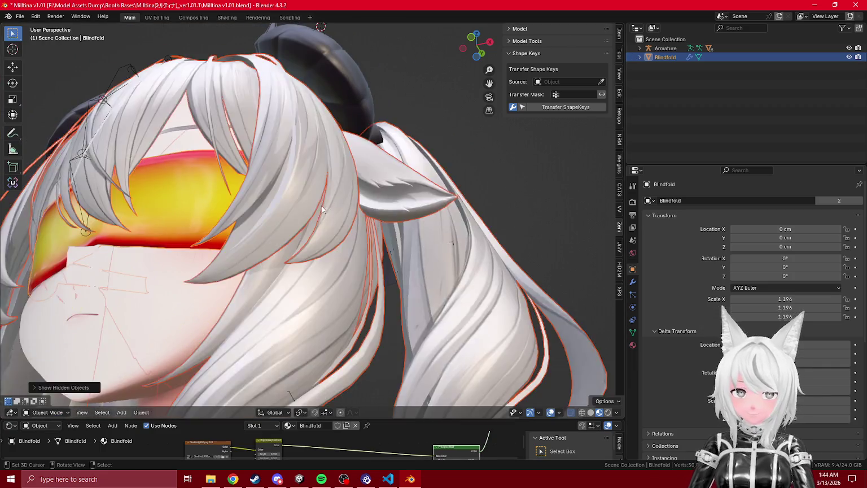
{"action": "scroll", "coordinate": [314, 247], "scroll_direction": "up", "scroll_amount": 3}
{"action": "left_click", "coordinate": [314, 247]}
{"action": "mouse_move", "coordinate": [335, 248]}
{"action": "left_mouse_down"}
{"action": "mouse_move", "coordinate": [287, 187]}
{"action": "mouse_move", "coordinate": [243, 217]}
{"action": "left_mouse_up"}
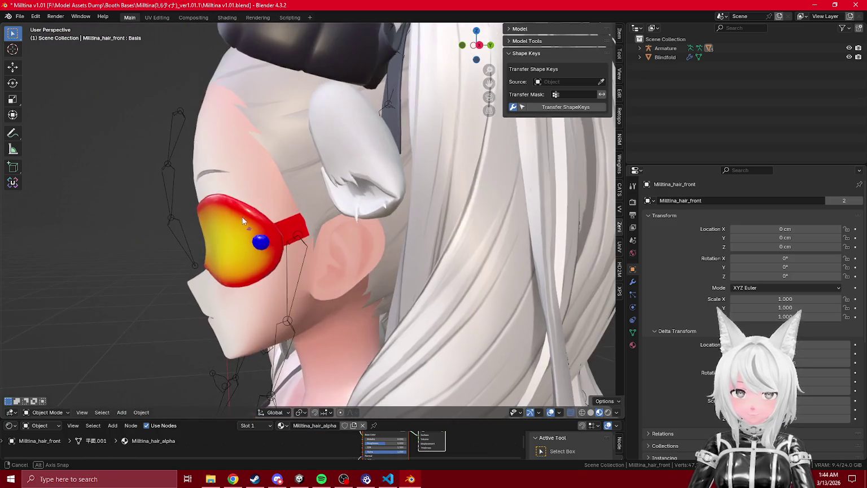
{"action": "left_click", "coordinate": [259, 246]}
{"action": "key", "text": "Tab"}
{"action": "scroll", "coordinate": [293, 200], "scroll_direction": "up", "scroll_amount": 4}
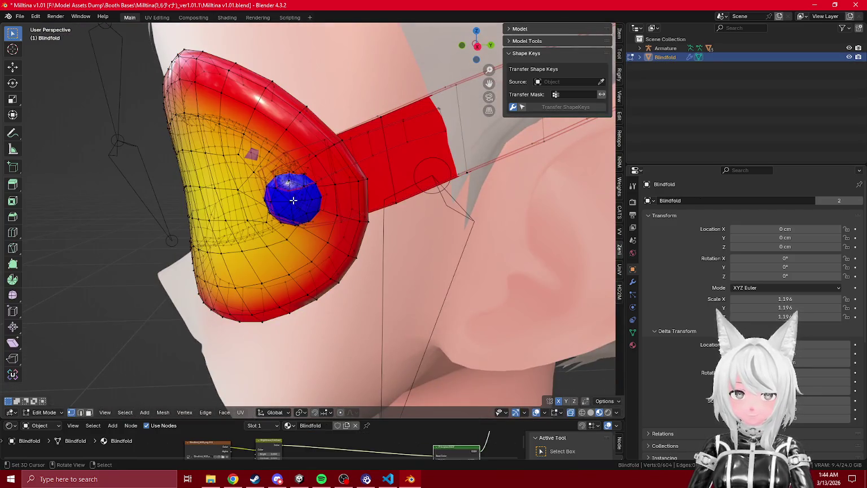
{"action": "key", "text": "l"}
{"action": "scroll", "coordinate": [294, 200], "scroll_direction": "up", "scroll_amount": 3}
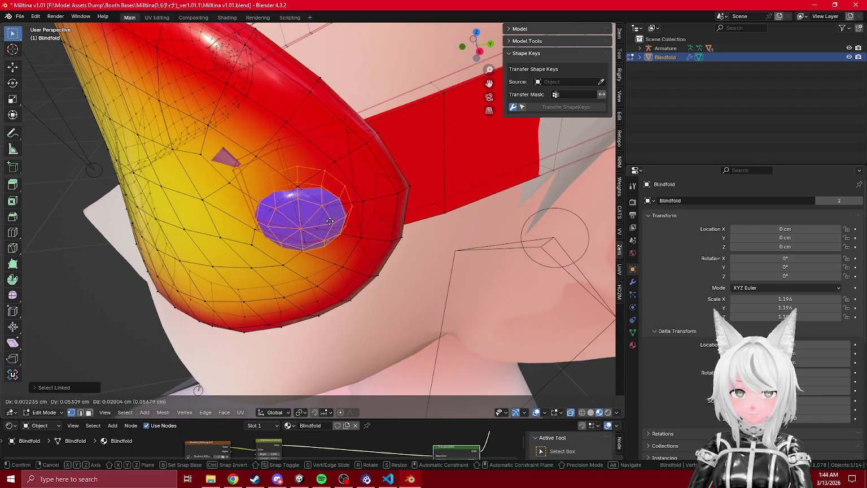
{"action": "left_click_drag", "start_coordinate": [316, 214], "coordinate": [351, 223]}
{"action": "scroll", "coordinate": [352, 223], "scroll_direction": "down", "scroll_amount": 3}
{"action": "key", "text": "Tab"}
- Delete the armature from the scene
{"action": "scroll", "coordinate": [351, 223], "scroll_direction": "down", "scroll_amount": 2}
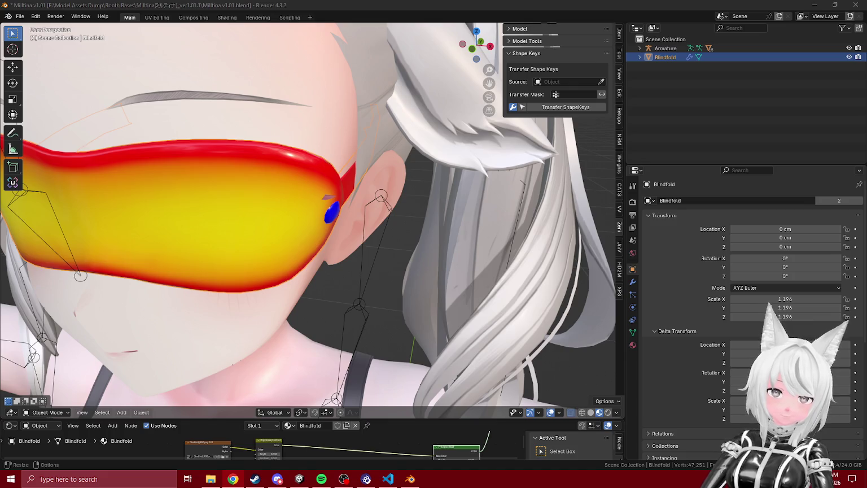
{"action": "scroll", "coordinate": [327, 201], "scroll_direction": "down", "scroll_amount": 3}
{"action": "scroll", "coordinate": [326, 202], "scroll_direction": "up", "scroll_amount": 2}
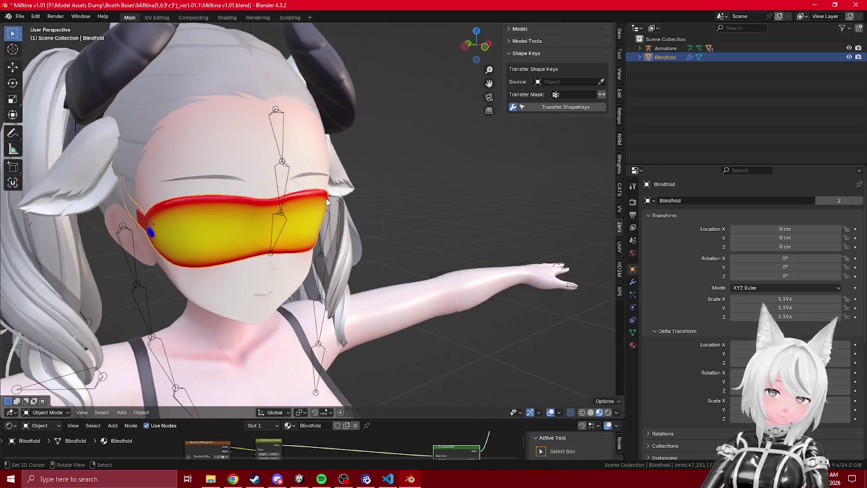
{"action": "mouse_move", "coordinate": [303, 189]}
{"action": "left_mouse_down"}
{"action": "mouse_move", "coordinate": [275, 226]}
{"action": "mouse_move", "coordinate": [302, 184]}
{"action": "left_mouse_up"}
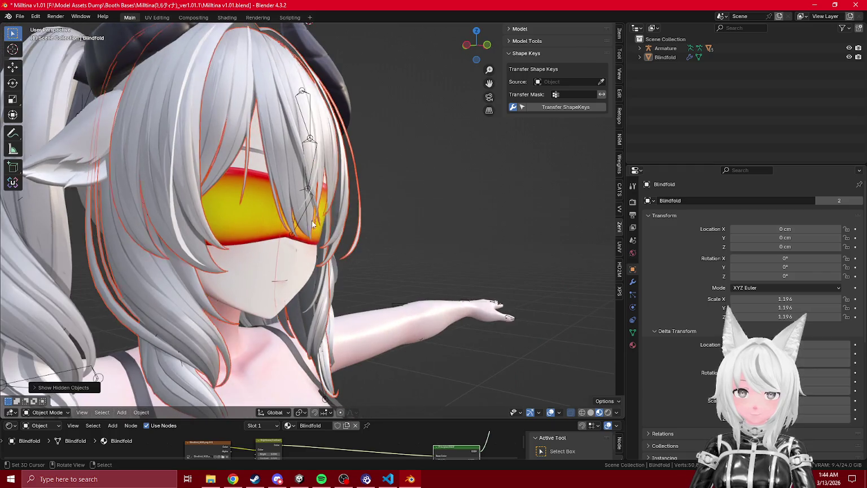
{"action": "left_click", "coordinate": [302, 184]}
{"action": "left_click", "coordinate": [301, 184]}
{"action": "left_click", "coordinate": [209, 203]}
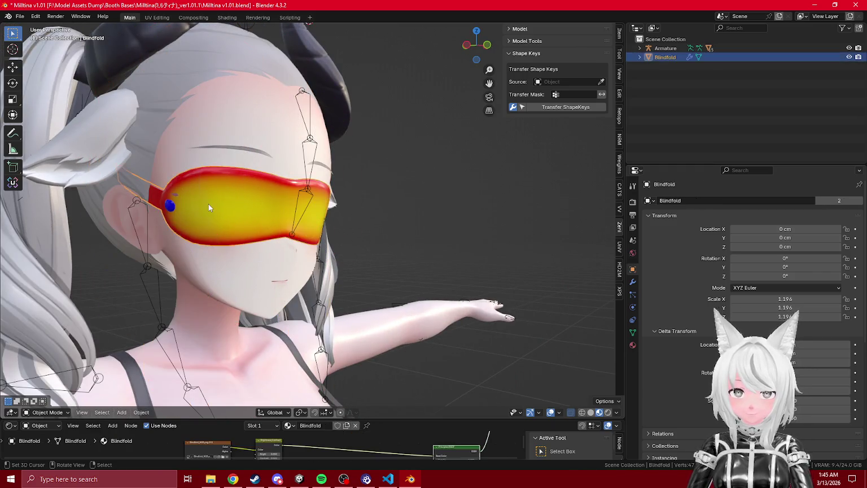
{"action": "left_click_drag", "start_coordinate": [209, 204], "coordinate": [339, 181]}
{"action": "left_click", "coordinate": [666, 48]}
{"action": "key", "text": "x"}
{"action": "left_click", "coordinate": [361, 134]}
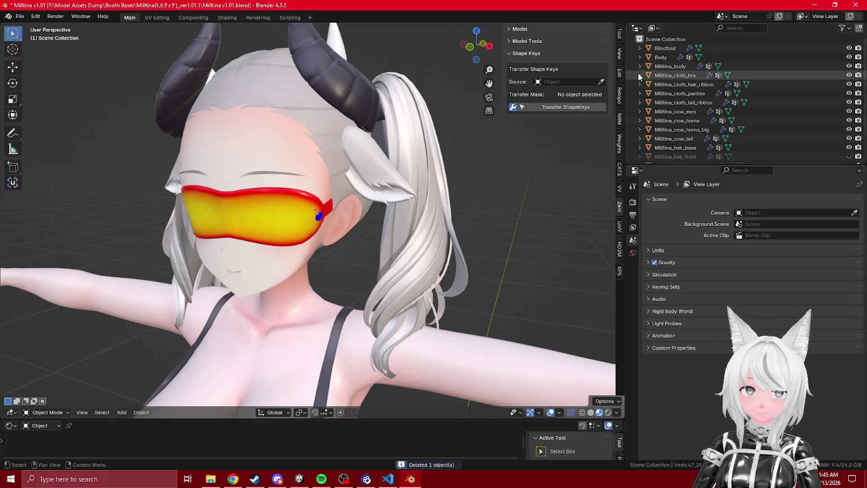
- Delete every object in the scene except the blindfold
{"action": "right_click", "coordinate": [660, 51]}
{"action": "left_click", "coordinate": [651, 69]}
{"action": "left_click", "coordinate": [665, 48]}
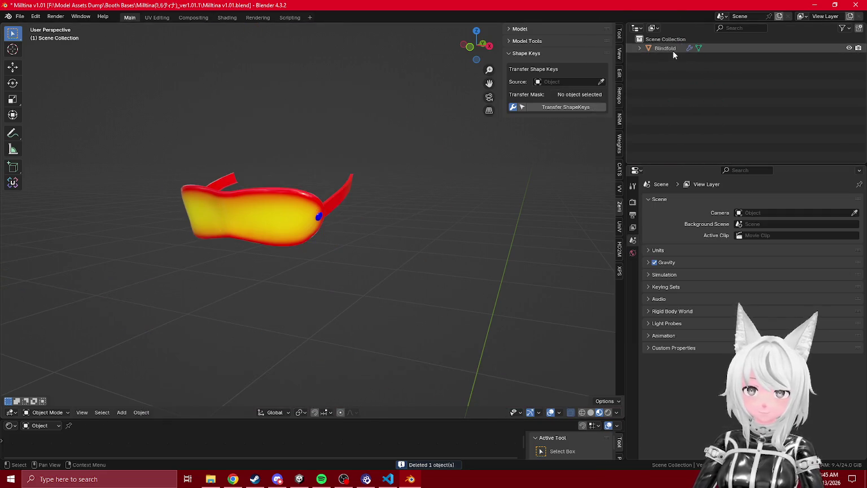
{"action": "mouse_move", "coordinate": [214, 192]}
{"action": "left_mouse_down"}
{"action": "mouse_move", "coordinate": [266, 182]}
{"action": "mouse_move", "coordinate": [330, 147]}
{"action": "mouse_move", "coordinate": [374, 180]}
{"action": "mouse_move", "coordinate": [282, 181]}
{"action": "left_mouse_up"}
{"action": "scroll", "coordinate": [282, 181], "scroll_direction": "up", "scroll_amount": 3}
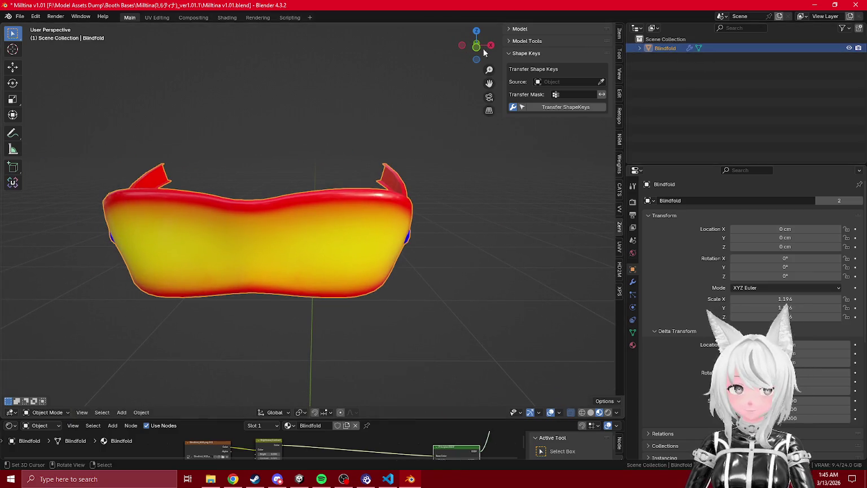
- Rename the blindfold object to 'Milltina Blindfold'
{"action": "double_click", "coordinate": [663, 48]}
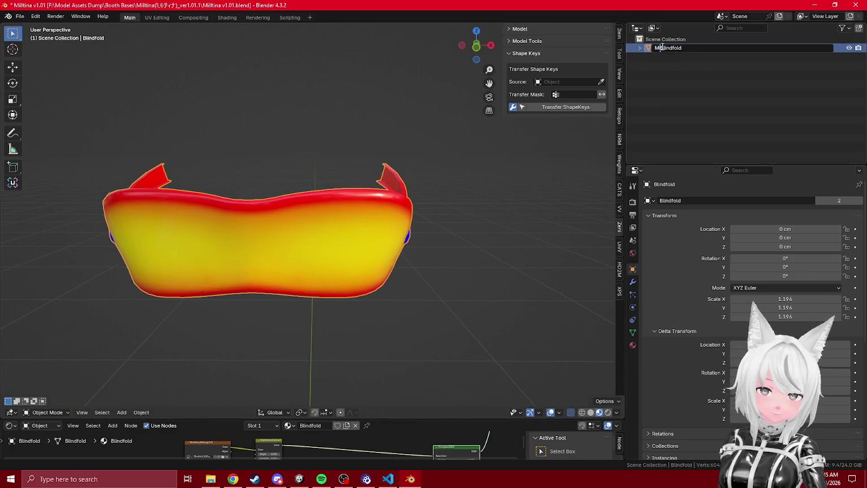
{"action": "type", "text": "'"}
{"action": "key", "text": "Return"}
{"action": "double_click", "coordinate": [677, 48]}
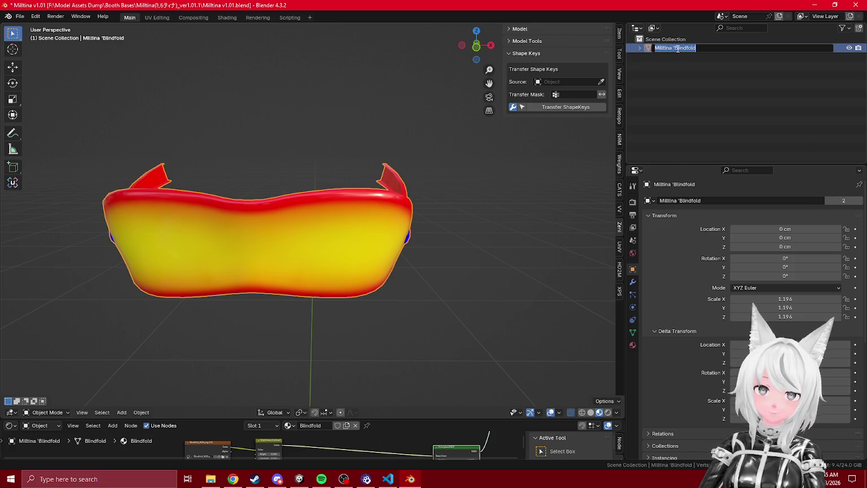
{"action": "left_click", "coordinate": [675, 48]}
{"action": "key", "text": "BackSpace"}
{"action": "key", "text": "Return"}
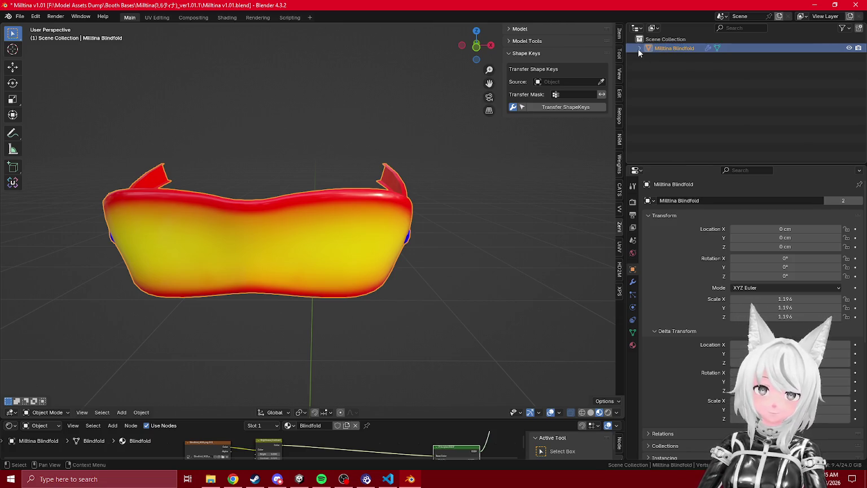
- Rename the blindfold's mesh data to 'Milltina Blindfold' as well
{"action": "left_click", "coordinate": [676, 49]}
{"action": "double_click", "coordinate": [674, 57]}
{"action": "type", "text": "Milltina Blindfold"}
{"action": "key", "text": "Return"}
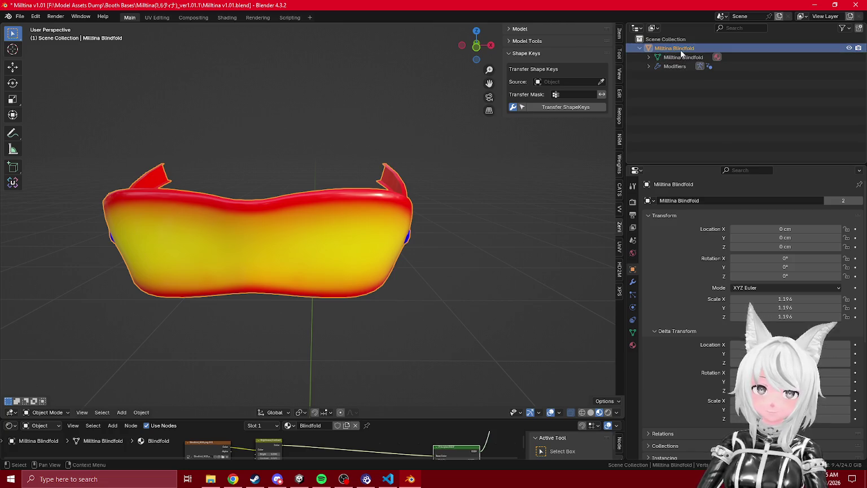
{"action": "mouse_move", "coordinate": [141, 127]}
{"action": "left_mouse_down"}
{"action": "mouse_move", "coordinate": [114, 133]}
{"action": "mouse_move", "coordinate": [93, 66]}
{"action": "left_mouse_up"}
{"action": "left_click", "coordinate": [19, 16]}
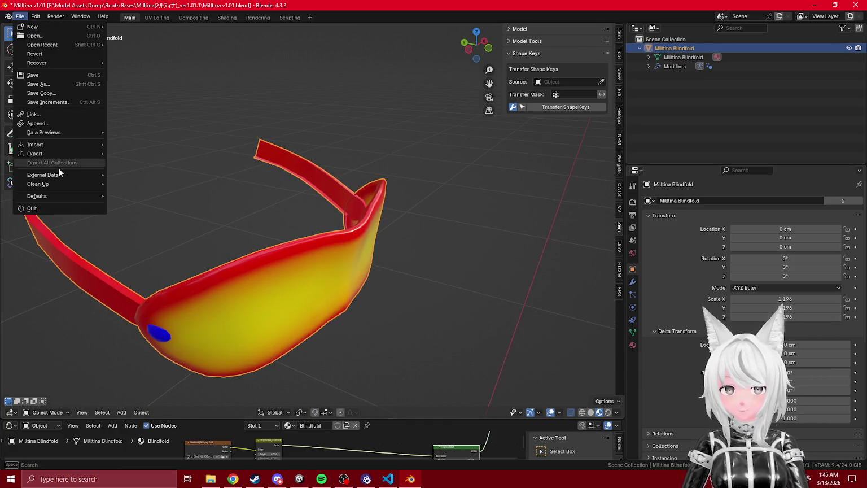
- Export the blindfold as Milltina Blindfold.fbx into Prefabs\Milltina using the saved avatar export preset
{"action": "mouse_move", "coordinate": [64, 158]}
{"action": "left_click", "coordinate": [153, 226]}
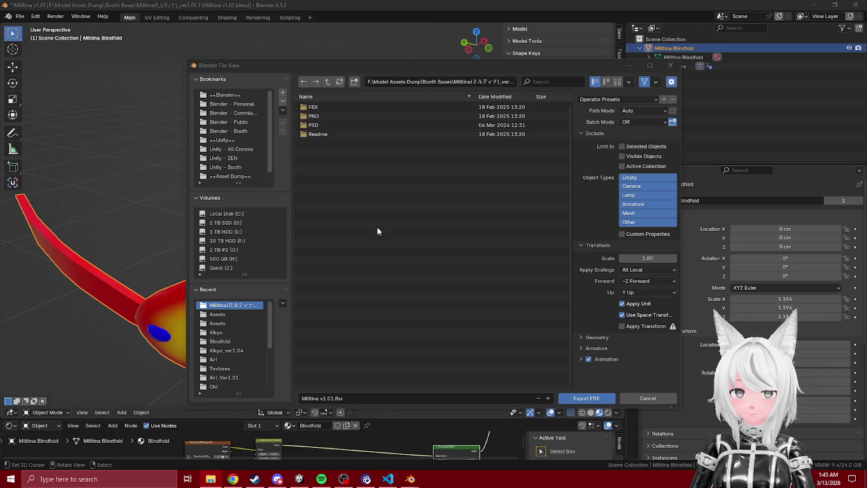
{"action": "left_click", "coordinate": [225, 315]}
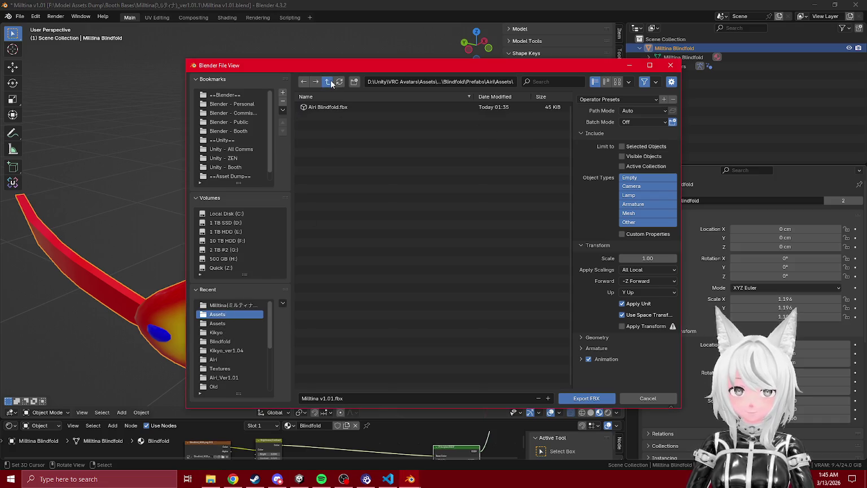
{"action": "left_click", "coordinate": [328, 81]}
{"action": "left_click", "coordinate": [329, 82]}
{"action": "double_click", "coordinate": [330, 134]}
{"action": "left_click", "coordinate": [332, 107]}
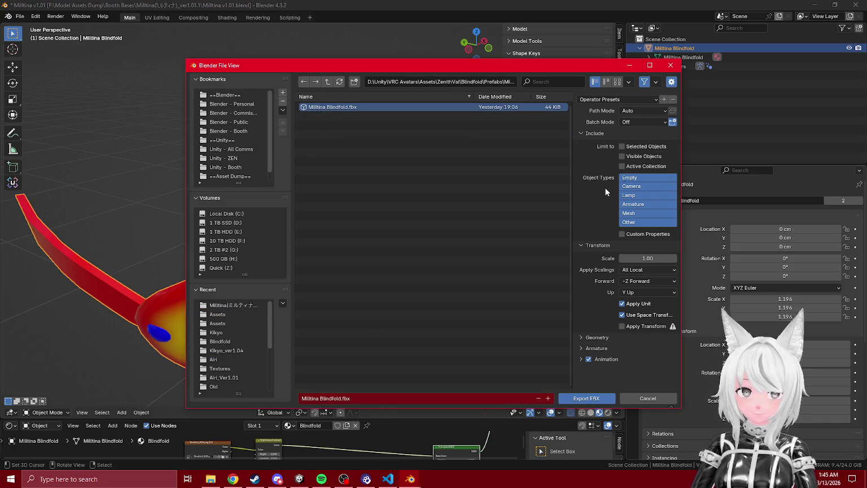
{"action": "left_click", "coordinate": [618, 99]}
{"action": "left_click", "coordinate": [631, 144]}
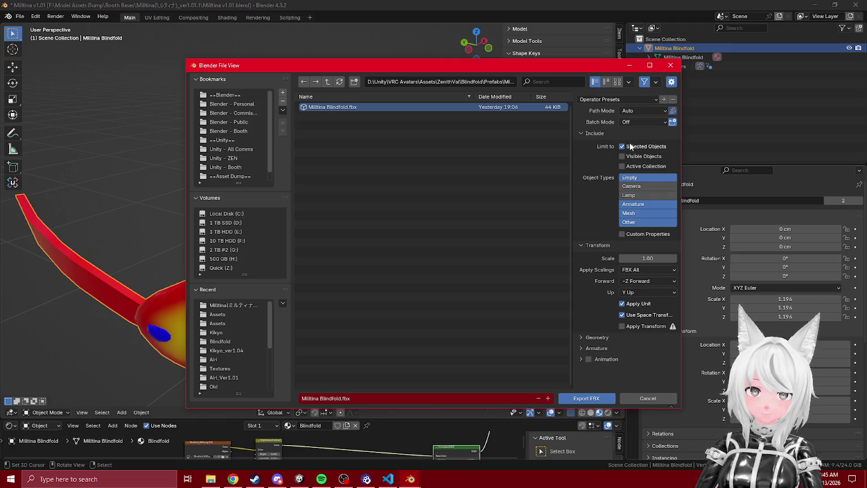
{"action": "left_click", "coordinate": [582, 399]}
- Apply the blindfold's scale, re-export the FBX, and return to Unity
{"action": "key", "text": "F3"}
{"action": "type", "text": "app"}
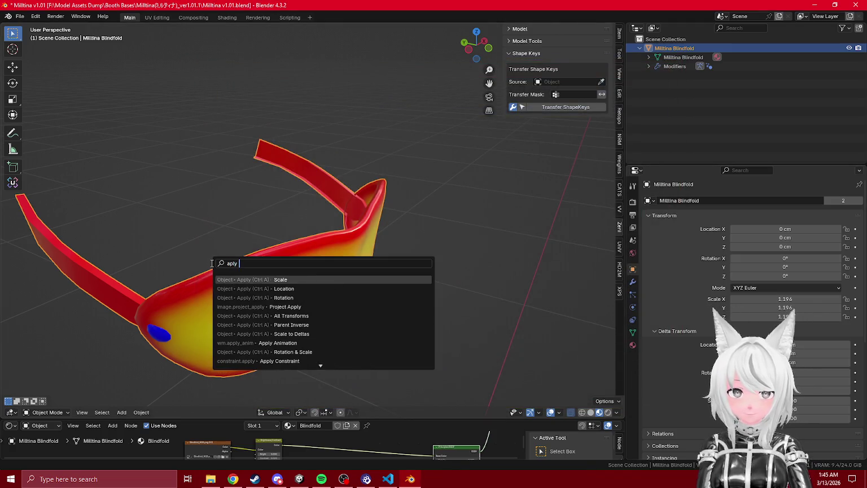
{"action": "type", "text": "ly scale"}
{"action": "key", "text": "Return"}
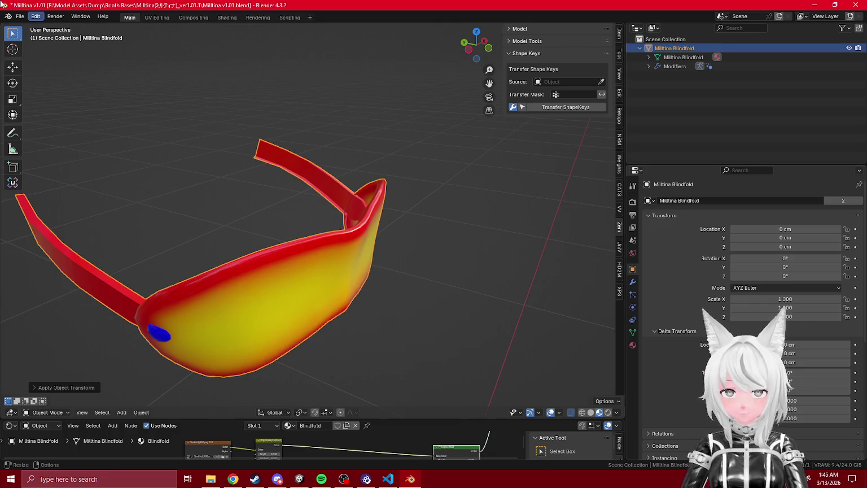
{"action": "left_click", "coordinate": [21, 16]}
{"action": "mouse_move", "coordinate": [59, 155]}
{"action": "left_click", "coordinate": [138, 227]}
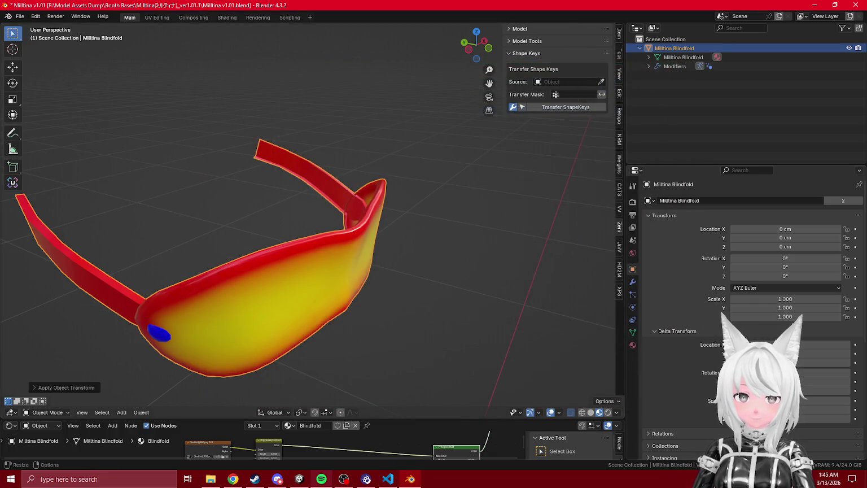
{"action": "left_click", "coordinate": [300, 479]}
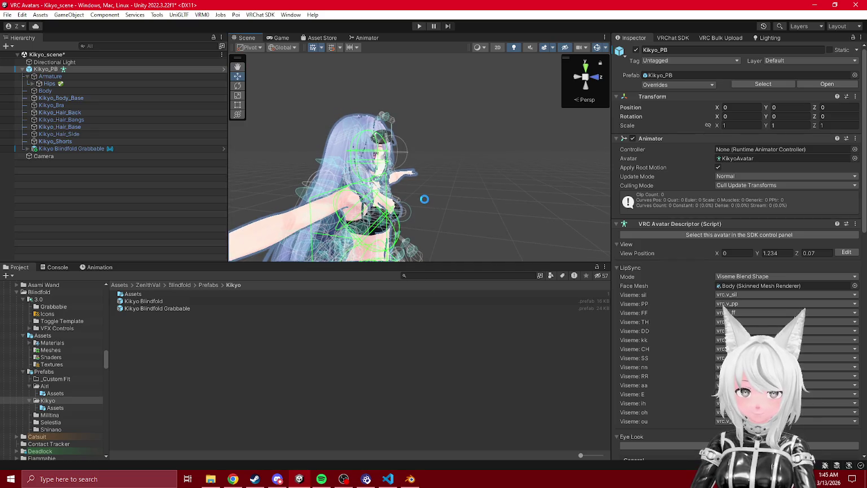
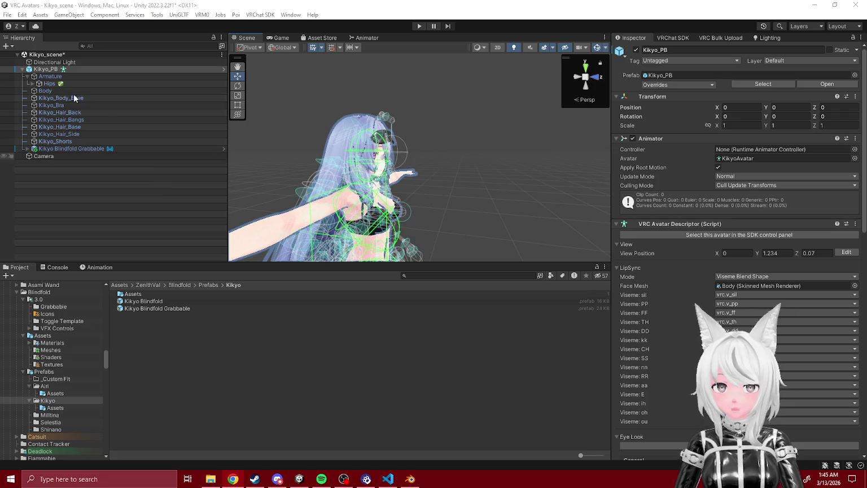
- Create a new folder named Assets inside the Milltina prefab folder and check it
{"action": "left_click", "coordinate": [55, 416]}
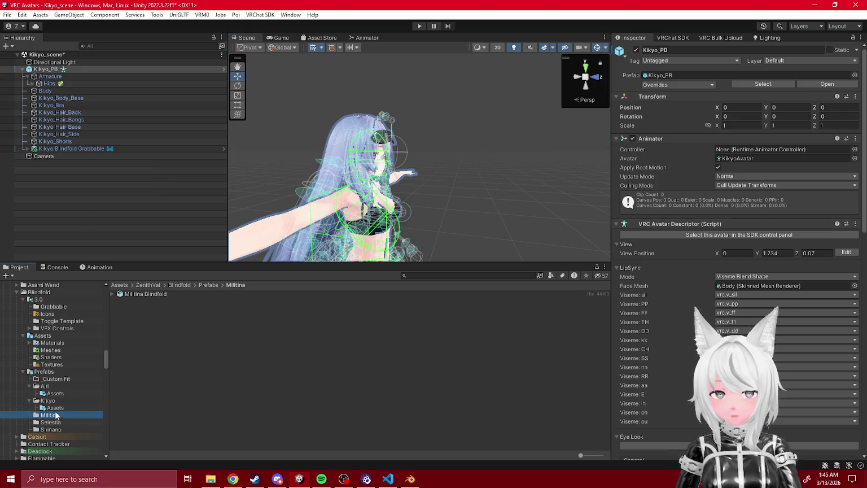
{"action": "right_click", "coordinate": [173, 297]}
{"action": "mouse_move", "coordinate": [214, 112]}
{"action": "left_click", "coordinate": [355, 73]}
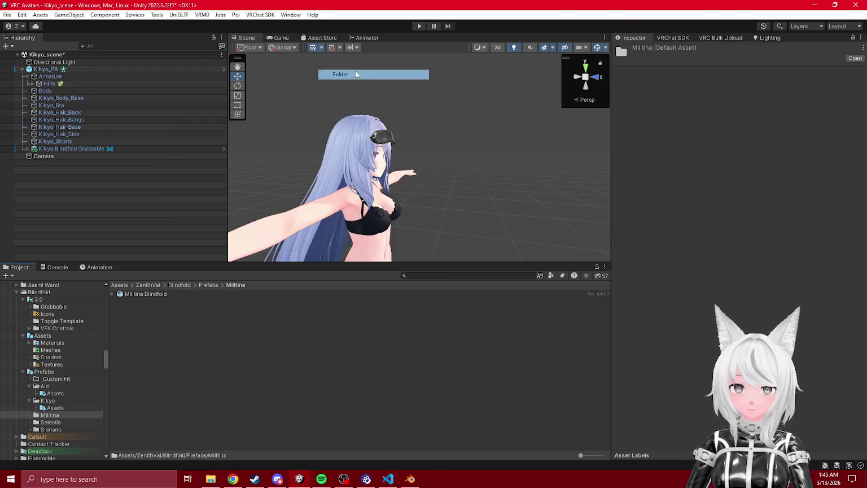
{"action": "type", "text": "Assets"}
{"action": "key", "text": "Return"}
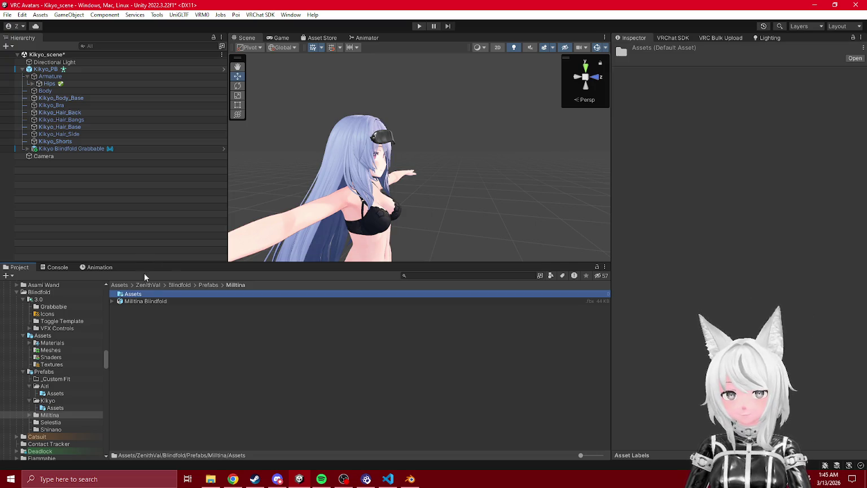
{"action": "double_click", "coordinate": [133, 294]}
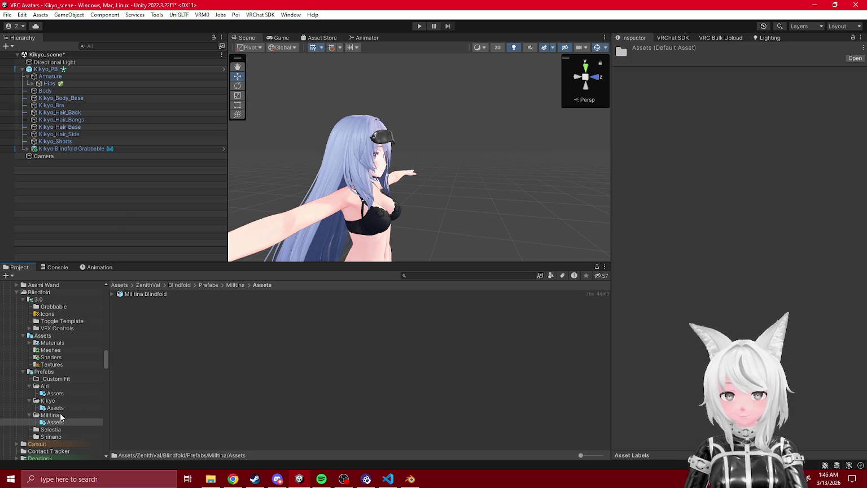
{"action": "left_click", "coordinate": [57, 417]}
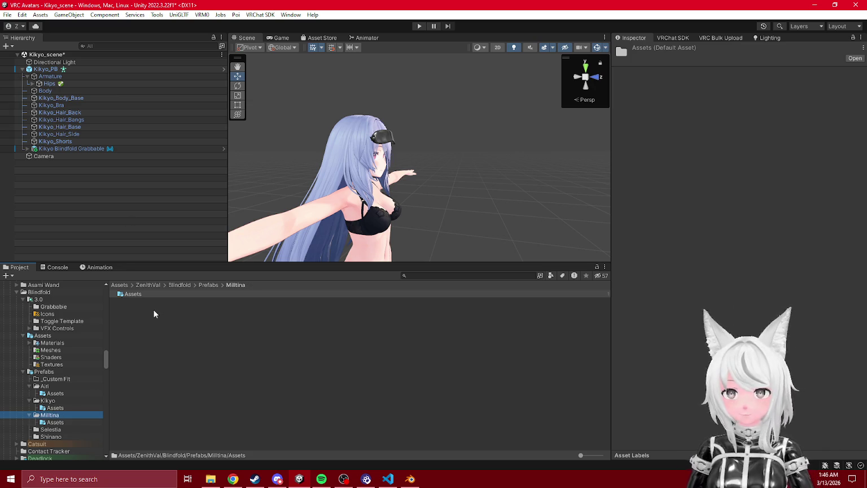
- Frame the Kikyo_PB avatar in the scene view and zoom in on it
{"action": "double_click", "coordinate": [46, 69]}
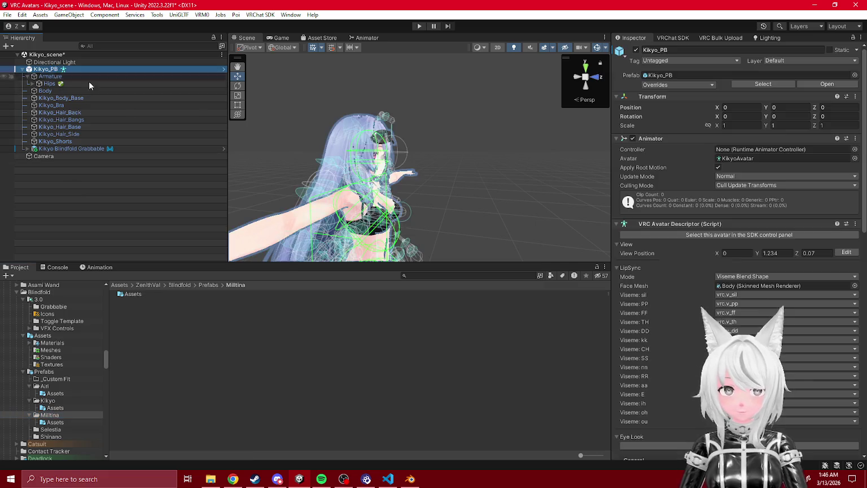
{"action": "key", "text": "w"}
{"action": "left_click", "coordinate": [347, 68]}
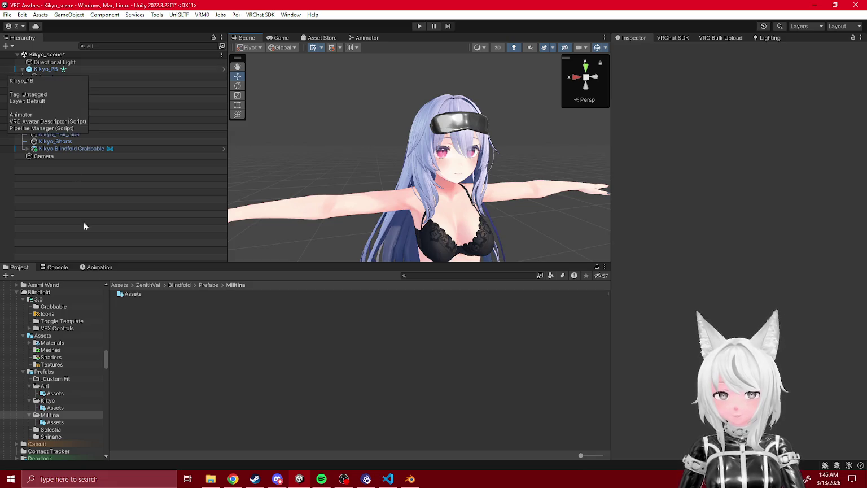
{"action": "scroll", "coordinate": [62, 384], "scroll_direction": "up", "scroll_amount": 8}
{"action": "scroll", "coordinate": [54, 436], "scroll_direction": "up", "scroll_amount": 3}
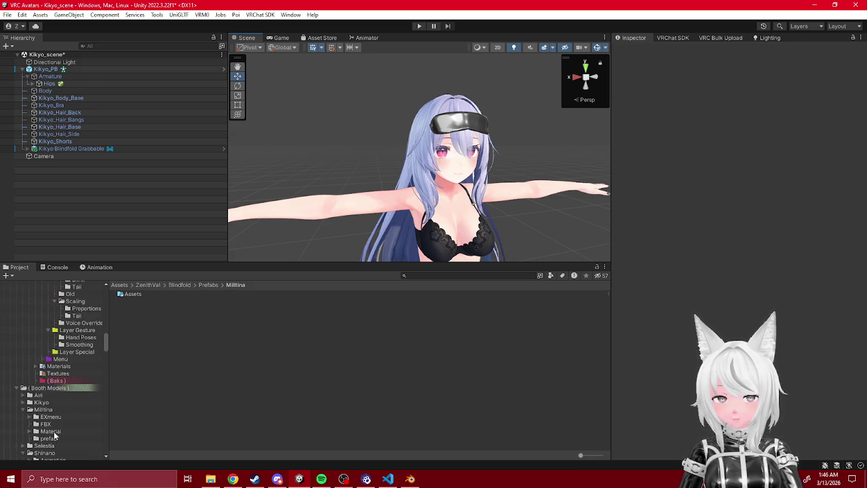
- Open the Milltina scene without saving the Kikyo scene, then zoom around the avatar
{"action": "double_click", "coordinate": [142, 323]}
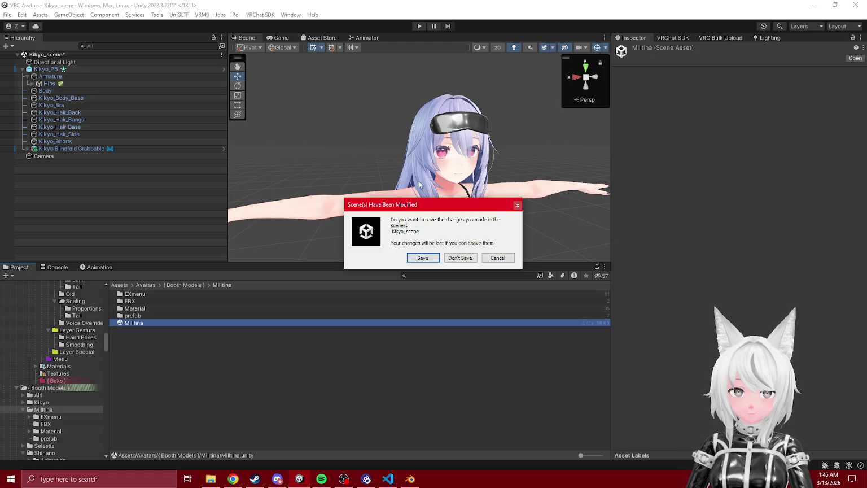
{"action": "left_click", "coordinate": [449, 258]}
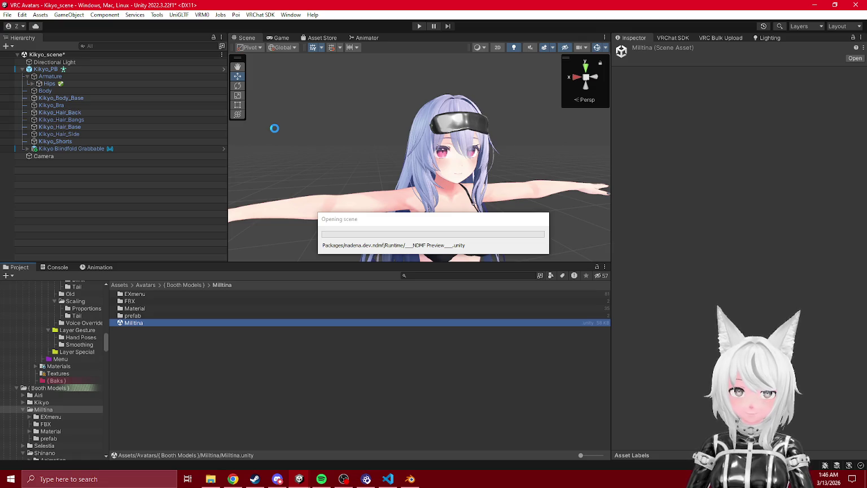
{"action": "scroll", "coordinate": [320, 128], "scroll_direction": "up", "scroll_amount": 3}
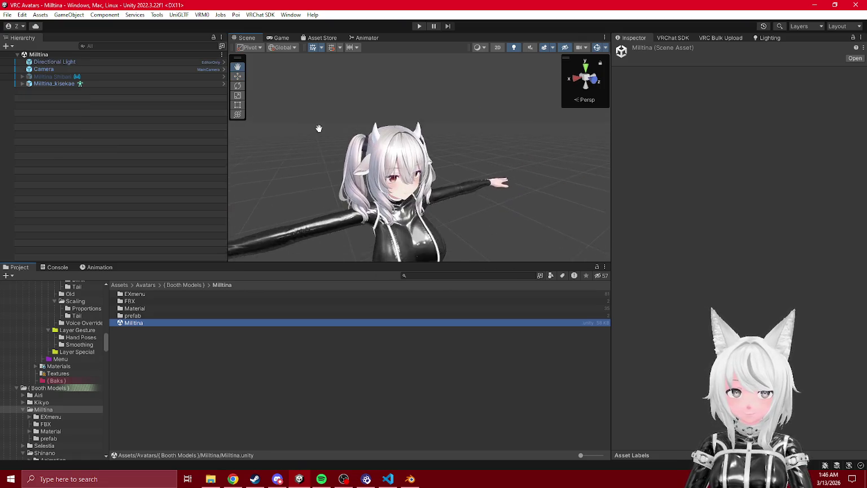
{"action": "scroll", "coordinate": [317, 113], "scroll_direction": "up", "scroll_amount": 5}
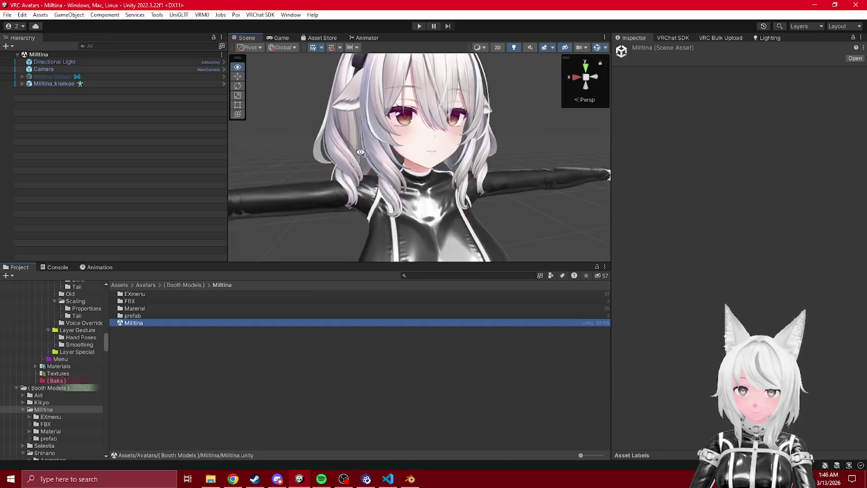
{"action": "scroll", "coordinate": [48, 365], "scroll_direction": "down", "scroll_amount": 2}
{"action": "scroll", "coordinate": [48, 364], "scroll_direction": "down", "scroll_amount": 2}
{"action": "scroll", "coordinate": [57, 384], "scroll_direction": "up", "scroll_amount": 10}
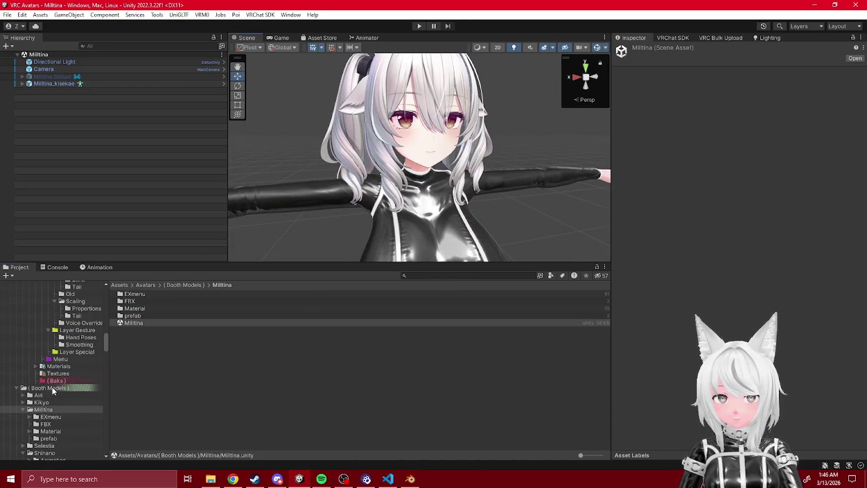
{"action": "scroll", "coordinate": [68, 358], "scroll_direction": "down", "scroll_amount": 10}
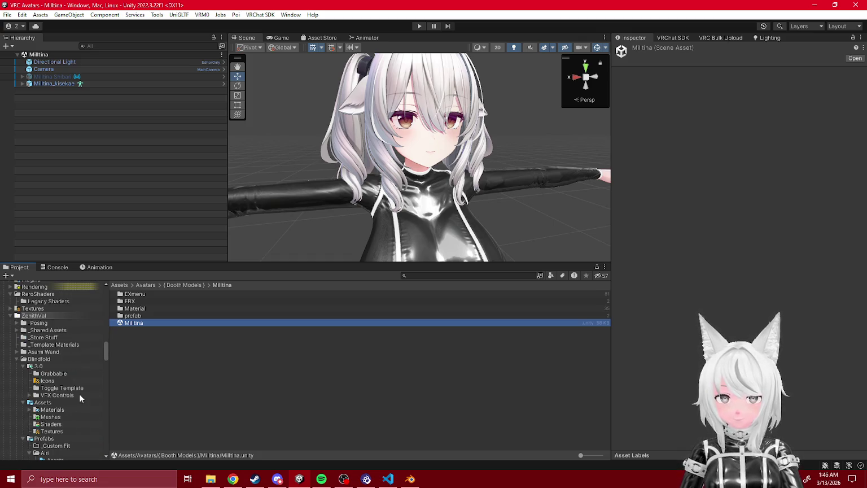
- Browse the Blindfold 3.0 Assets subfolders: Materials, Meshes and Shaders
{"action": "left_click", "coordinate": [48, 366]}
{"action": "left_click", "coordinate": [49, 402]}
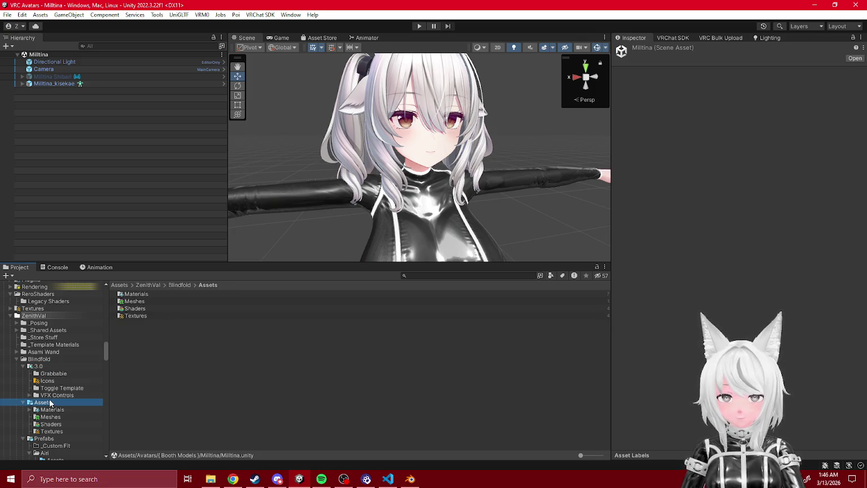
{"action": "left_click", "coordinate": [52, 409]}
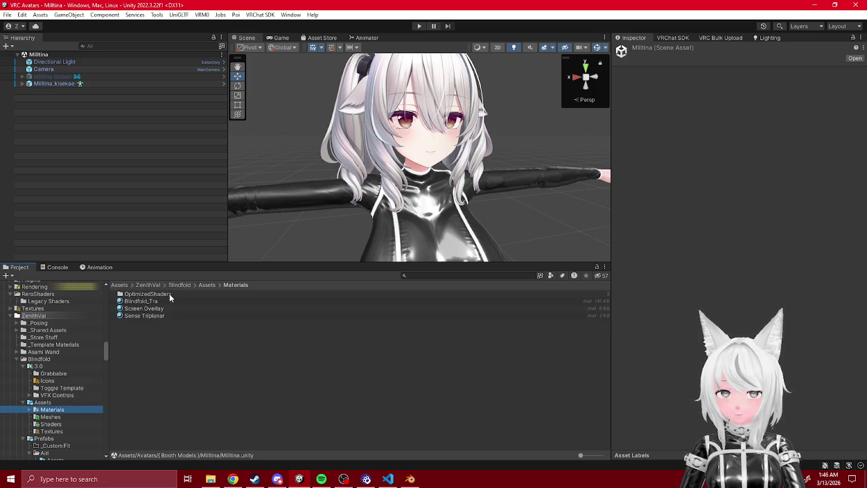
{"action": "left_click", "coordinate": [51, 418]}
{"action": "left_click", "coordinate": [54, 424]}
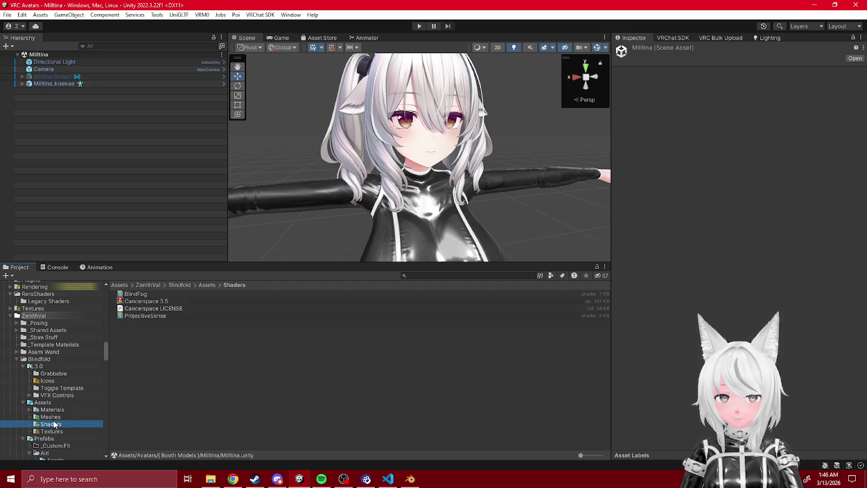
{"action": "left_click", "coordinate": [60, 417]}
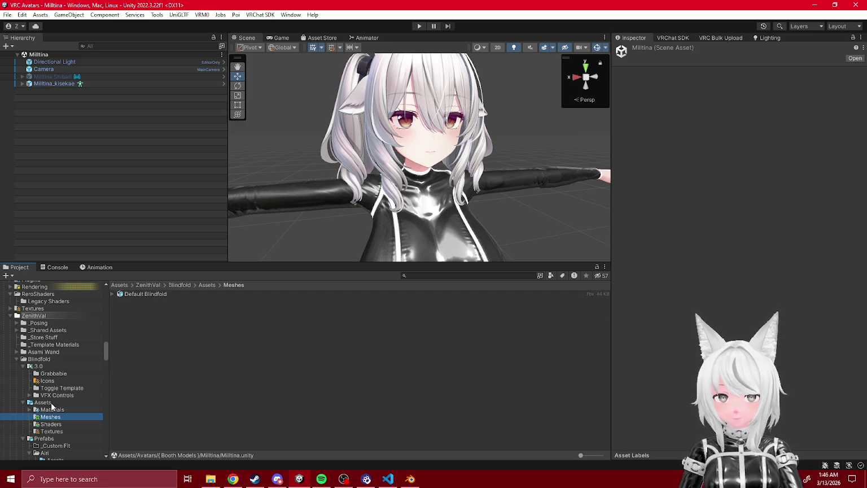
- Open the Blindfold Prefabs folder and add Blindfold Base to the Milltina_kisekae avatar
{"action": "scroll", "coordinate": [51, 407], "scroll_direction": "down", "scroll_amount": 3}
{"action": "left_click", "coordinate": [45, 384]}
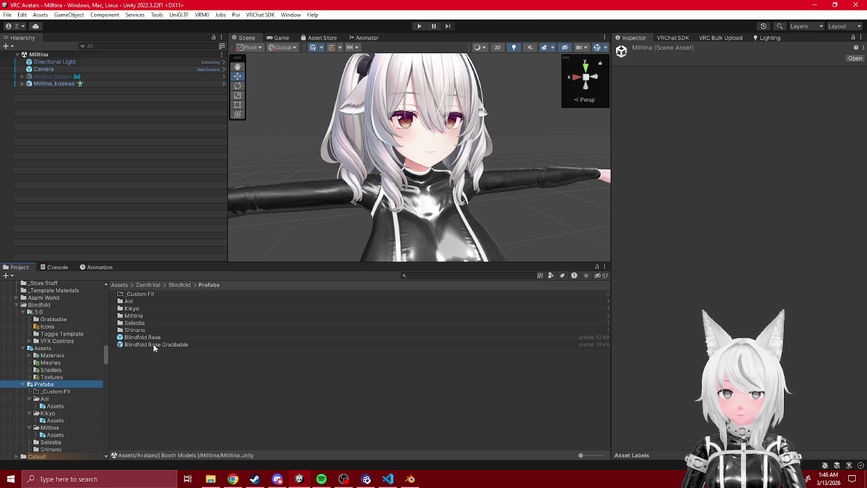
{"action": "left_click_drag", "start_coordinate": [142, 337], "coordinate": [54, 85]}
- Add the Milltina Blindfold model from the Milltina Assets folder into the scene
{"action": "left_click", "coordinate": [54, 84]}
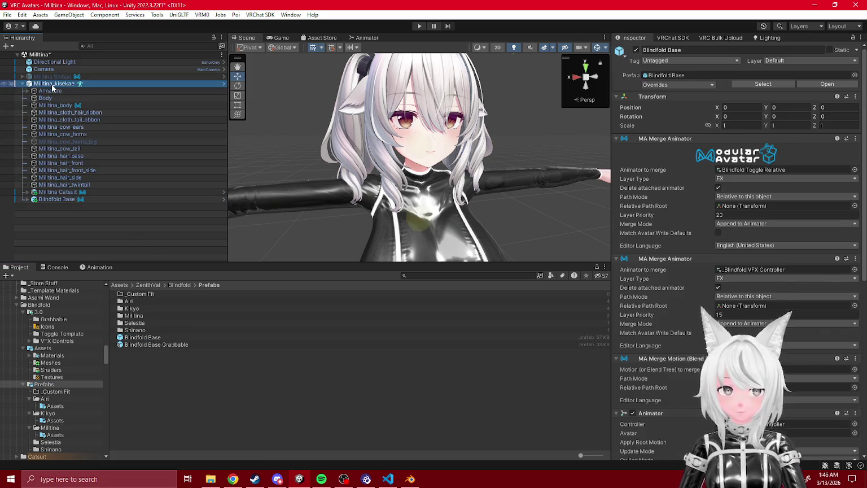
{"action": "left_click", "coordinate": [45, 201]}
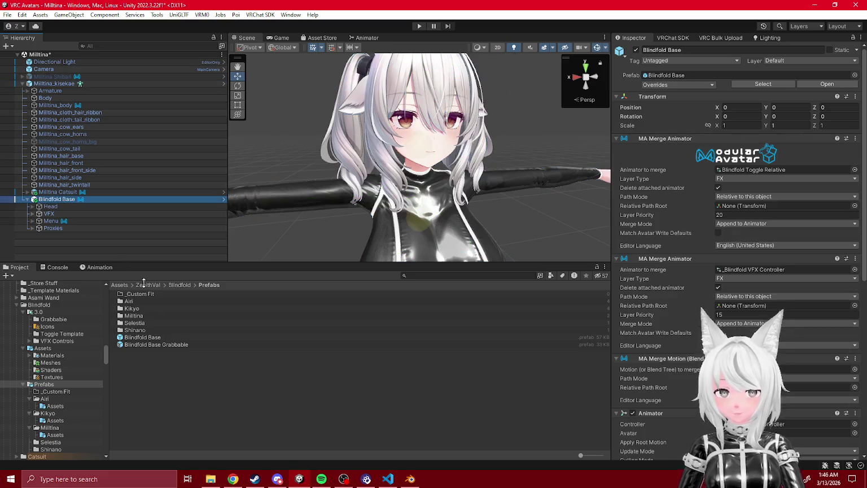
{"action": "left_click", "coordinate": [55, 435]}
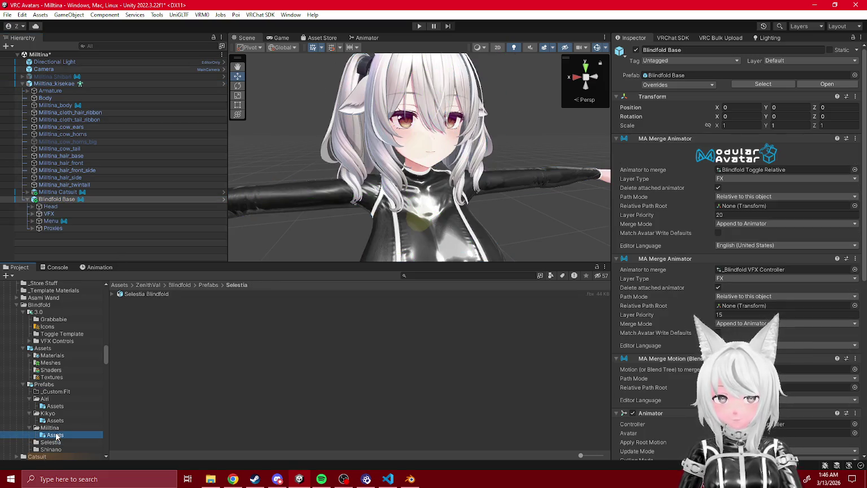
{"action": "left_click", "coordinate": [150, 295]}
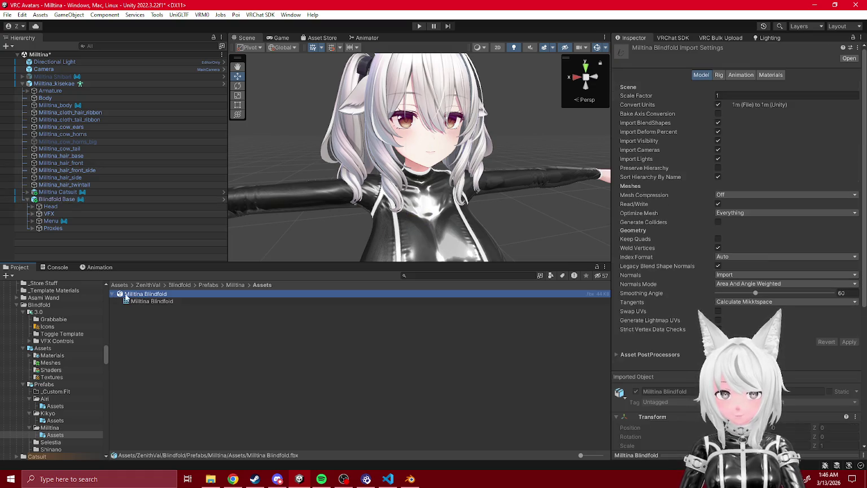
{"action": "left_click_drag", "start_coordinate": [126, 296], "coordinate": [25, 240]}
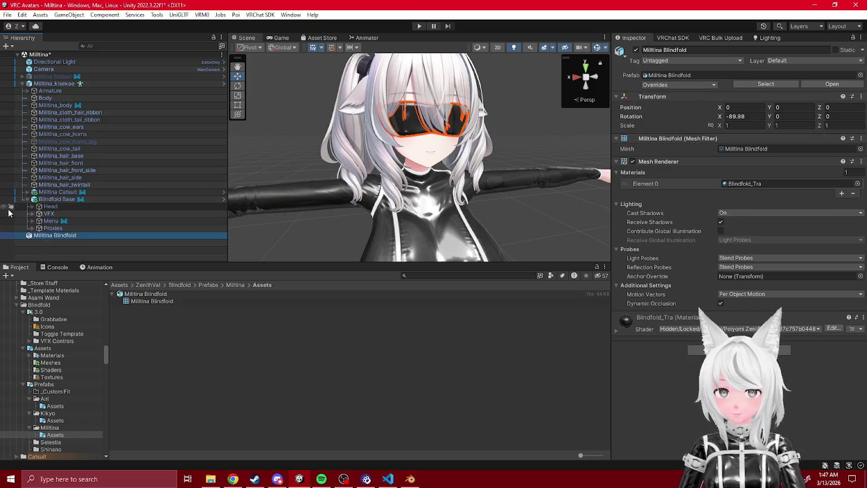
- Swap the Blindfold mesh under Head for Milltina Blindfold and delete the custom mesh placeholder
{"action": "left_click", "coordinate": [37, 210]}
{"action": "left_click", "coordinate": [32, 206]}
{"action": "left_click", "coordinate": [59, 214]}
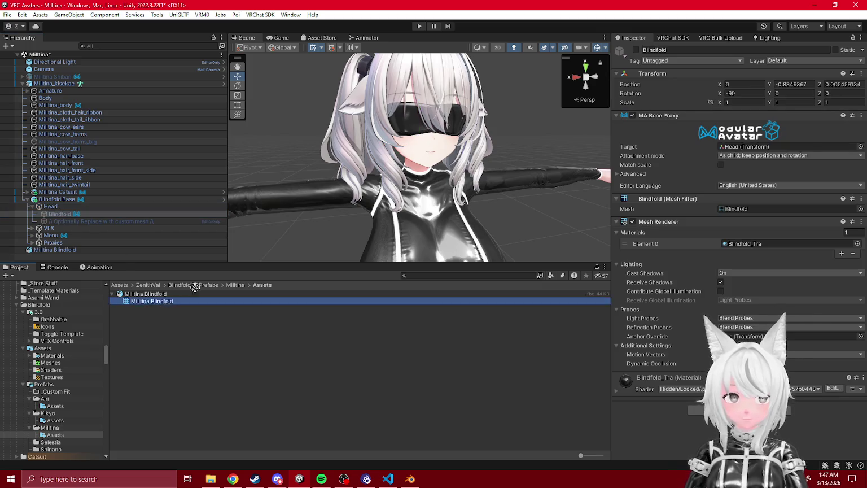
{"action": "left_click_drag", "start_coordinate": [743, 156], "coordinate": [755, 210]}
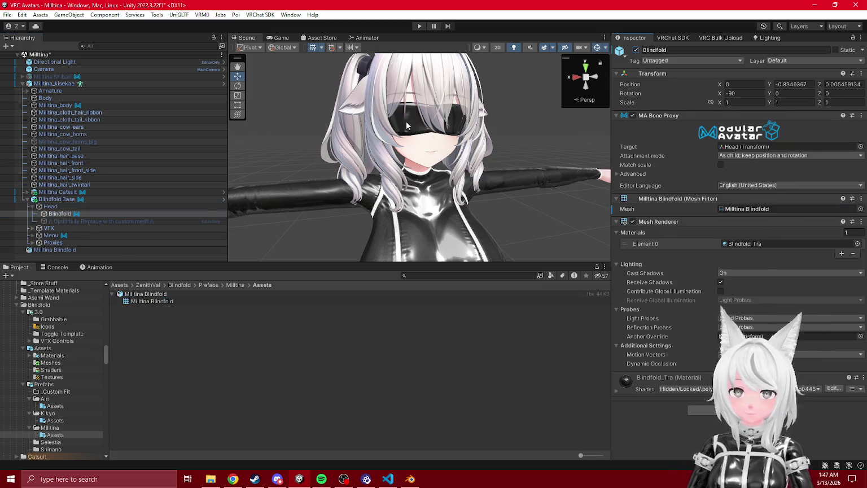
{"action": "left_click", "coordinate": [84, 221]}
{"action": "key", "text": "Delete"}
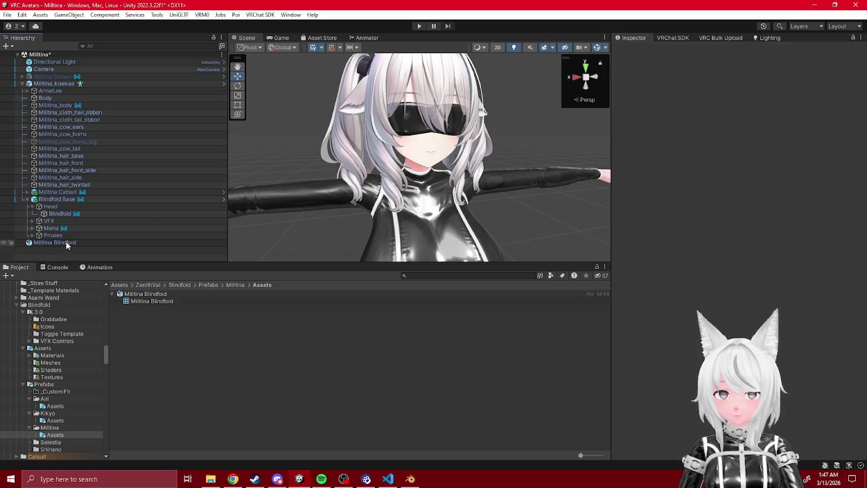
- Copy the Milltina Blindfold model's world transform onto the Blindfold object
{"action": "left_click", "coordinate": [54, 243]}
{"action": "right_click", "coordinate": [670, 97]}
{"action": "mouse_move", "coordinate": [743, 227]}
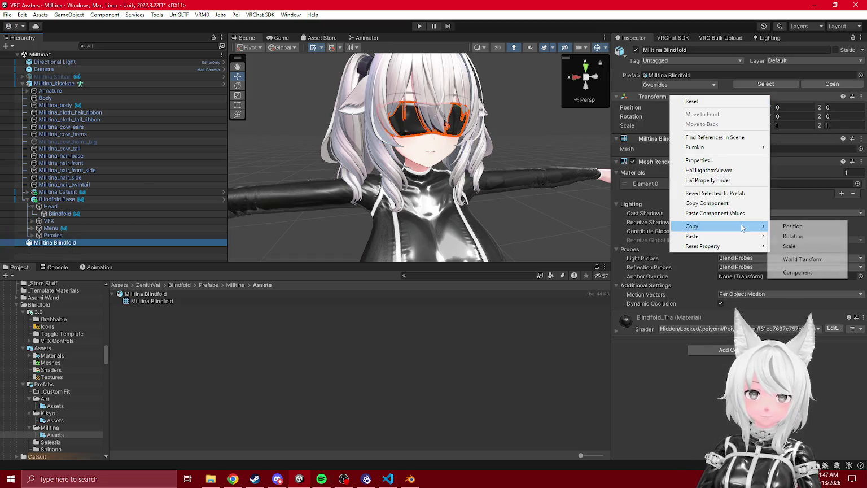
{"action": "left_click", "coordinate": [803, 259]}
{"action": "left_click", "coordinate": [59, 213]}
{"action": "right_click", "coordinate": [658, 74]}
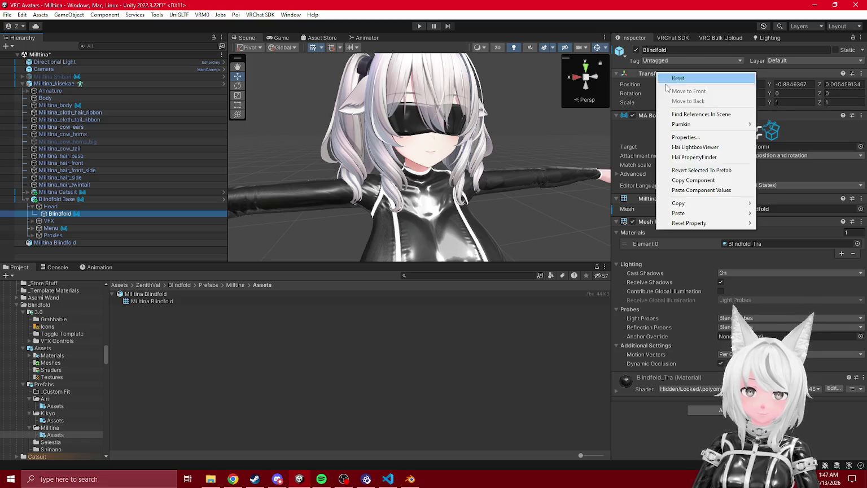
{"action": "mouse_move", "coordinate": [734, 213]}
{"action": "left_click", "coordinate": [791, 247]}
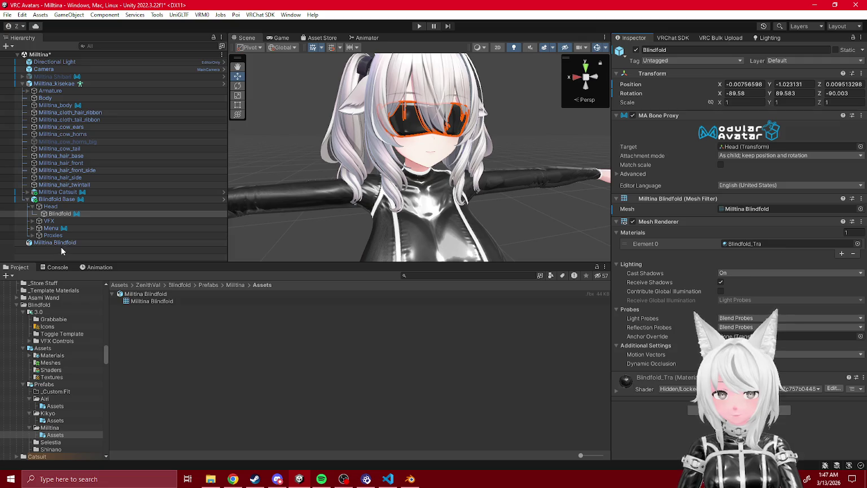
- Rename the blindfold root to Milltina Blindfold and save it as a prefab variant in Milltina
{"action": "left_click", "coordinate": [53, 217]}
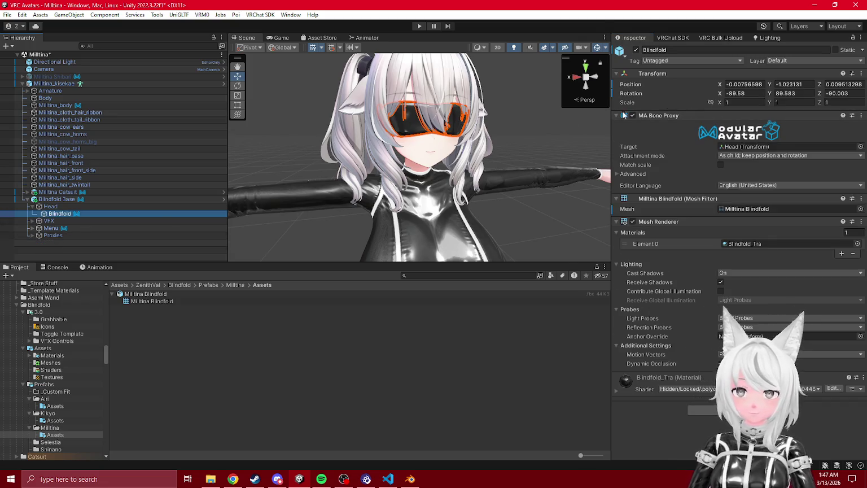
{"action": "left_click", "coordinate": [49, 201]}
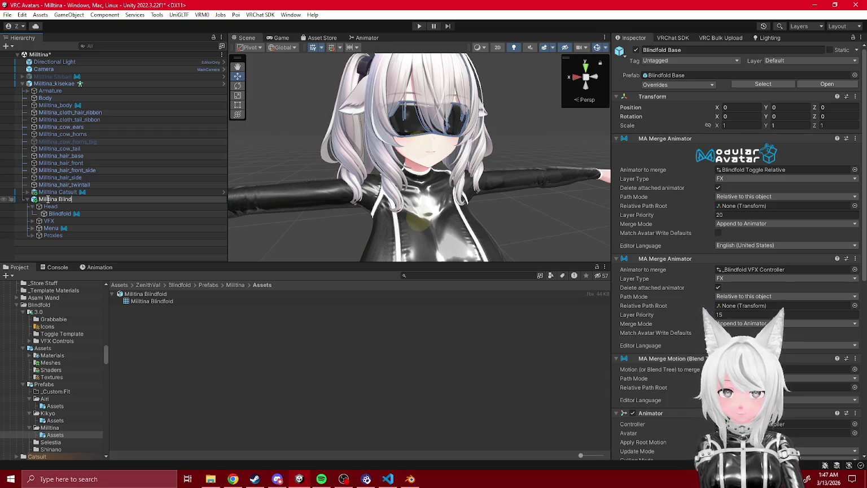
{"action": "left_click", "coordinate": [50, 427]}
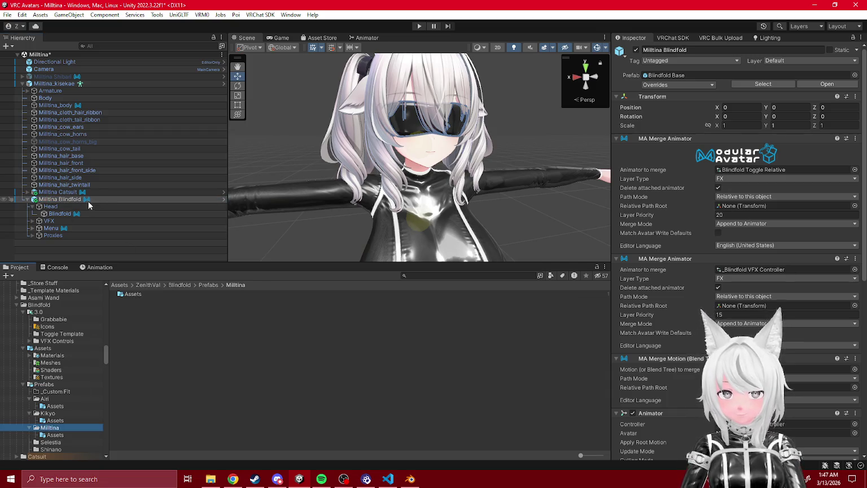
{"action": "left_click_drag", "start_coordinate": [188, 379], "coordinate": [189, 379]}
{"action": "left_click", "coordinate": [458, 259]}
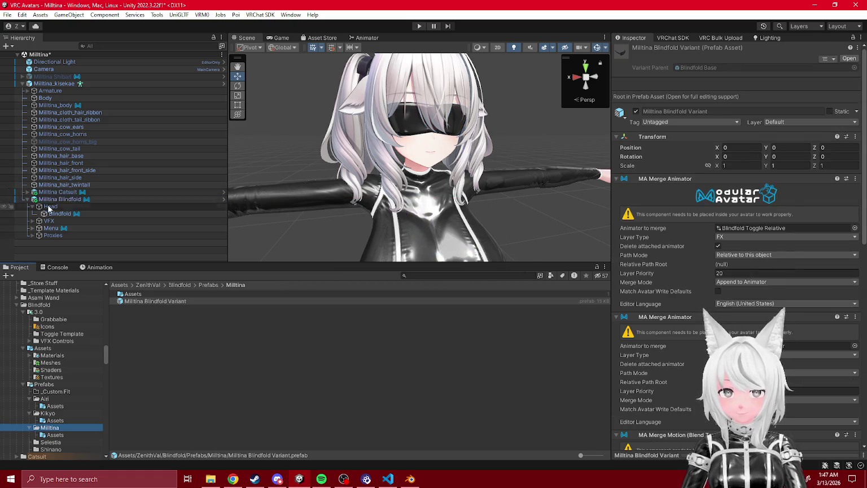
- Delete Milltina Blindfold from the avatar and add Blindfold Base Grabbable in its place
{"action": "left_click", "coordinate": [61, 199]}
{"action": "key", "text": "Delete"}
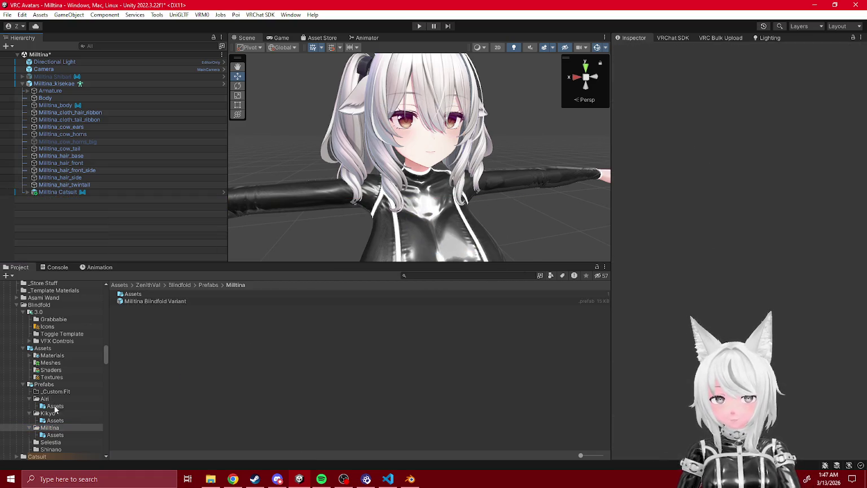
{"action": "left_click", "coordinate": [45, 385]}
{"action": "left_click_drag", "start_coordinate": [153, 343], "coordinate": [56, 85]}
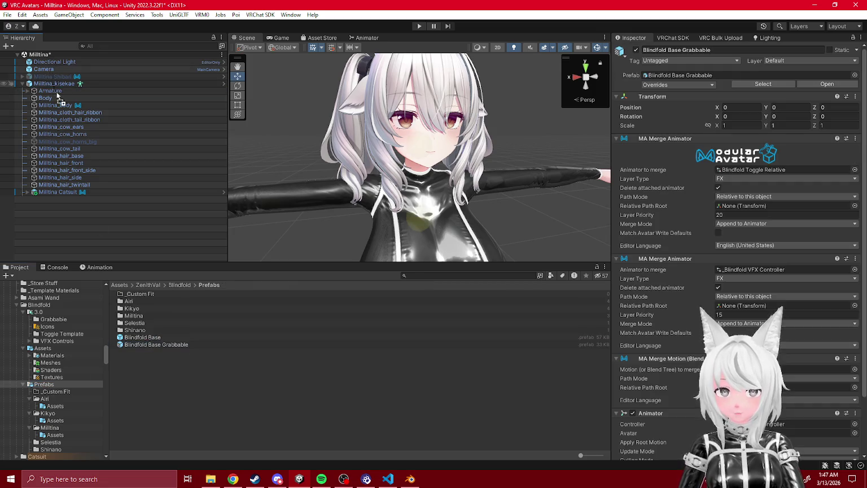
- Give the grabbable's Blindfold object the Milltina Blindfold mesh
{"action": "left_click", "coordinate": [60, 436]}
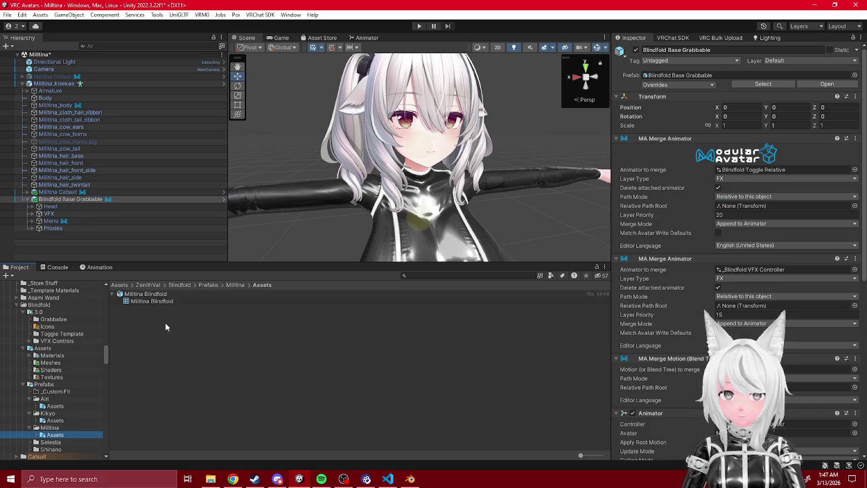
{"action": "mouse_move", "coordinate": [136, 294]}
{"action": "left_mouse_down"}
{"action": "mouse_move", "coordinate": [56, 209]}
{"action": "mouse_move", "coordinate": [67, 227]}
{"action": "mouse_move", "coordinate": [62, 216]}
{"action": "left_mouse_up"}
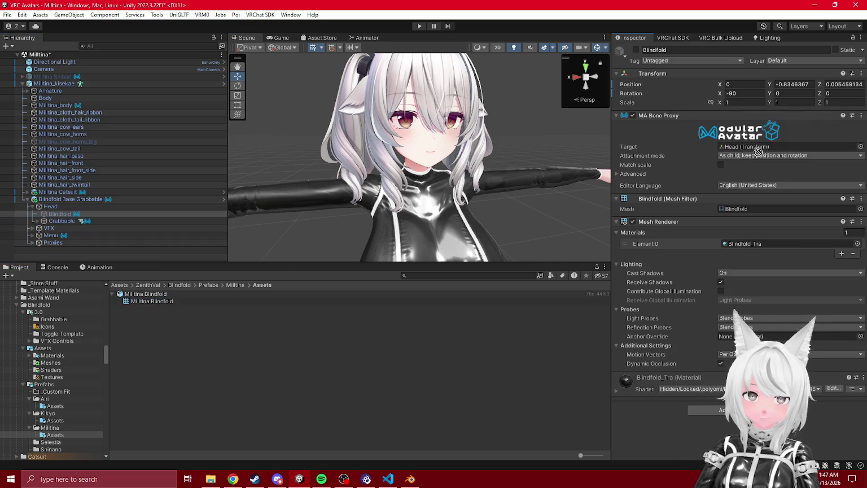
{"action": "left_click_drag", "start_coordinate": [748, 231], "coordinate": [741, 212]}
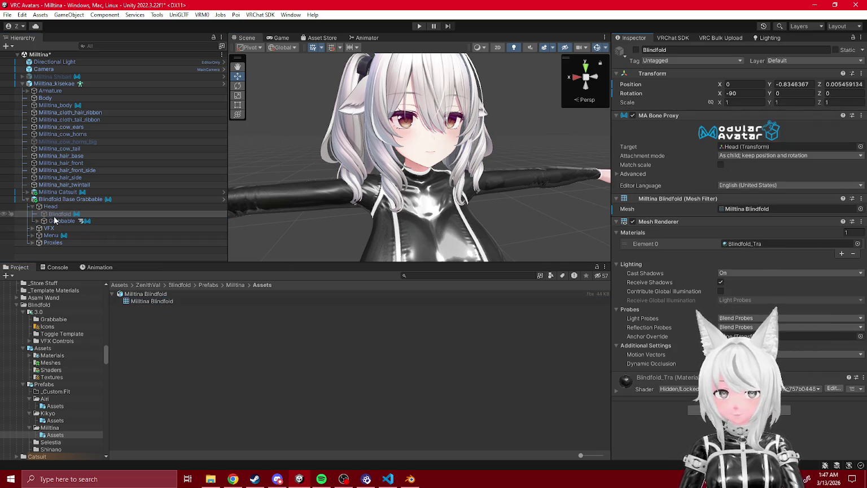
- Copy the grabbable Blindfold's transform values
{"action": "right_click", "coordinate": [662, 74]}
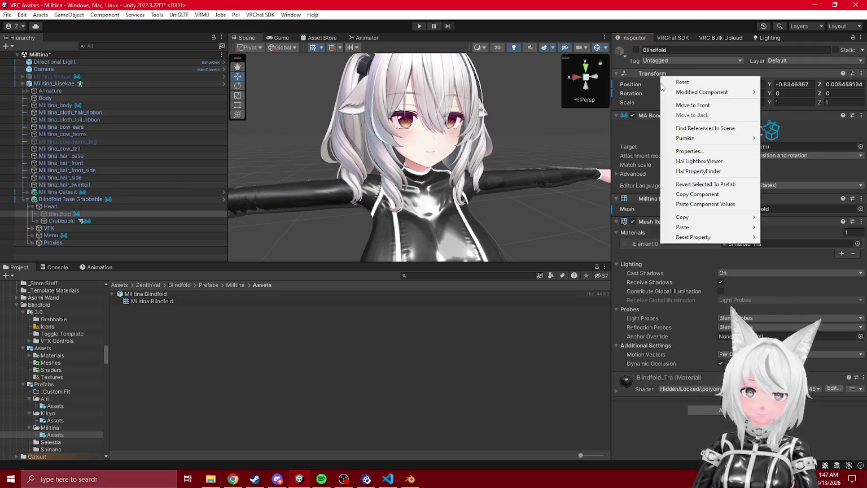
{"action": "mouse_move", "coordinate": [712, 227]}
{"action": "left_click", "coordinate": [796, 258]}
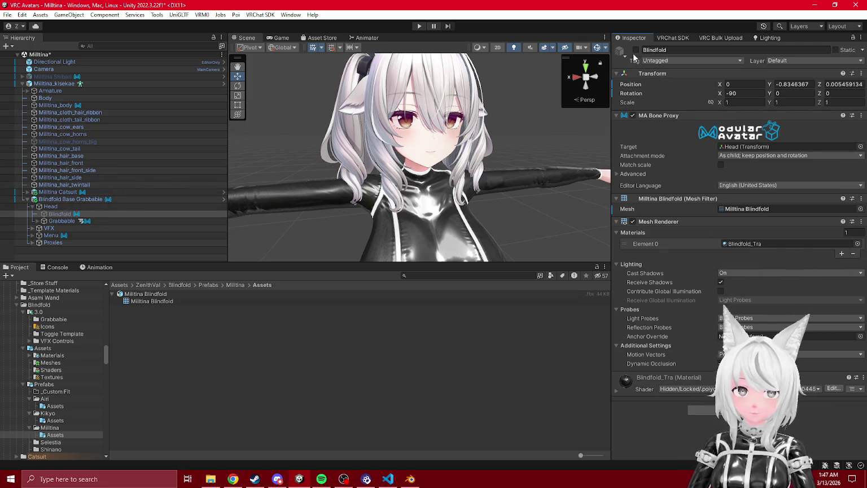
{"action": "left_click", "coordinate": [37, 221]}
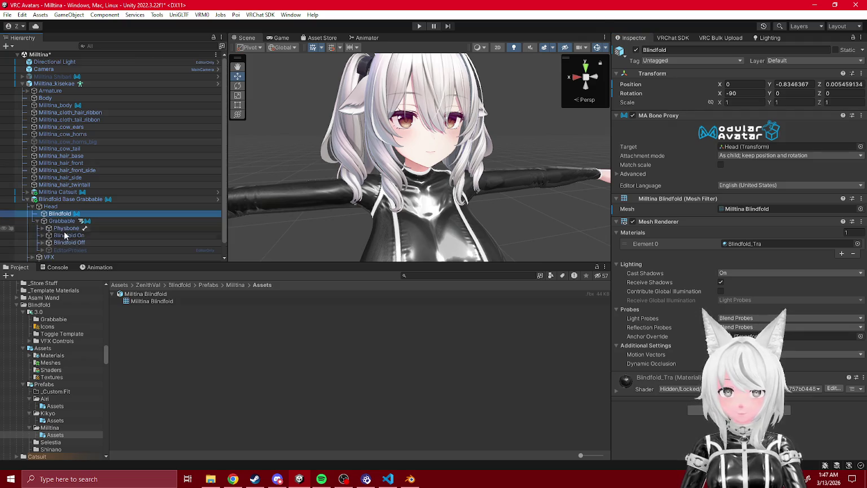
{"action": "right_click", "coordinate": [656, 74]}
{"action": "mouse_move", "coordinate": [734, 214]}
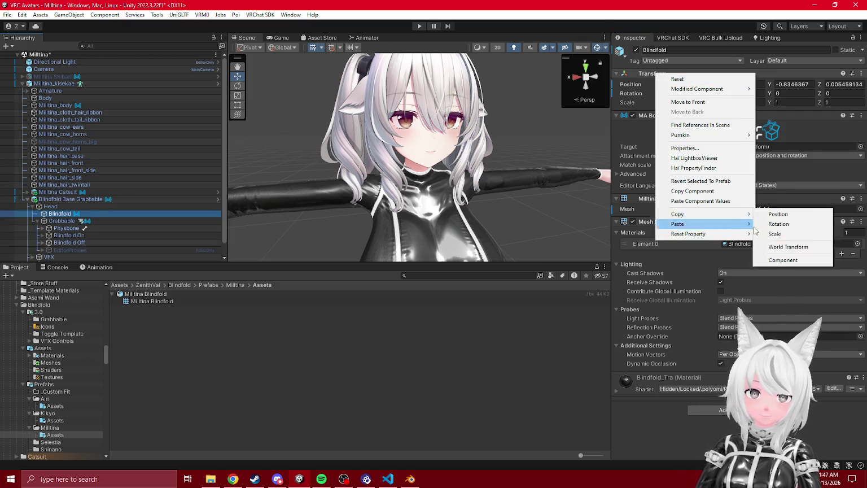
{"action": "left_click", "coordinate": [692, 191]}
- Paste onto Blindfold On Offset, undoing the Mesh Filter that was mistakenly added
{"action": "left_click", "coordinate": [43, 236]}
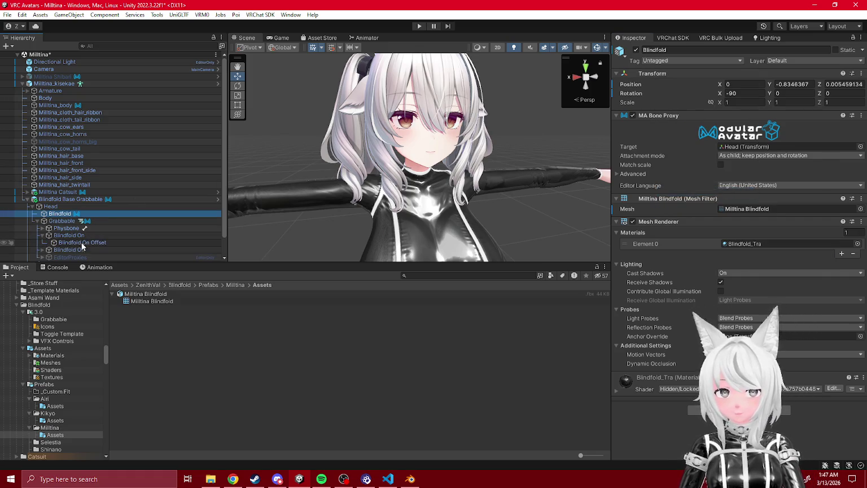
{"action": "left_click", "coordinate": [82, 243]}
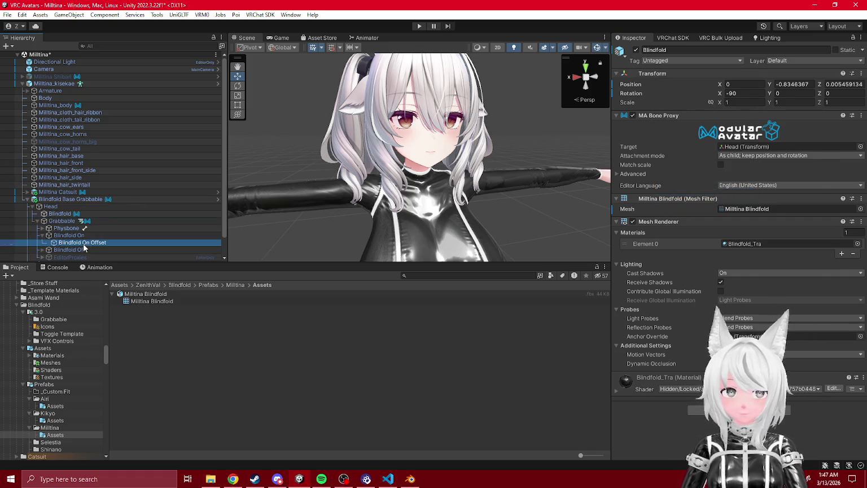
{"action": "right_click", "coordinate": [665, 75]}
{"action": "mouse_move", "coordinate": [734, 211]}
{"action": "left_click", "coordinate": [828, 262]}
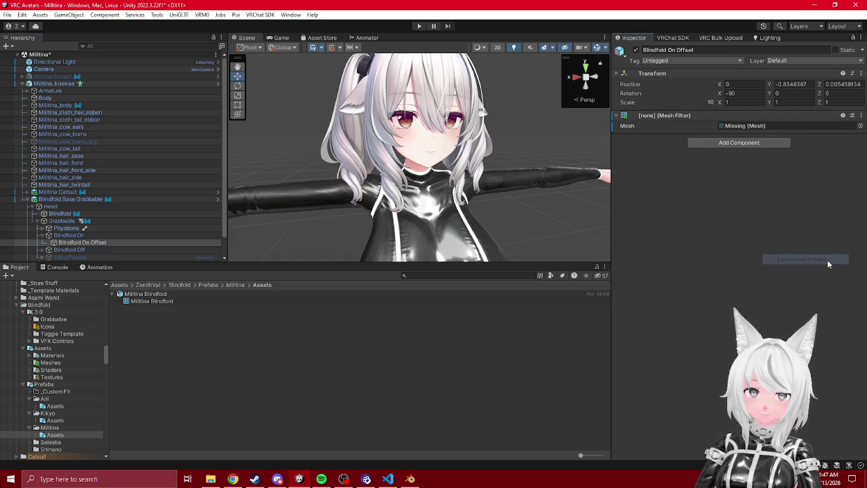
{"action": "key", "text": "ctrl+z"}
{"action": "right_click", "coordinate": [671, 74]}
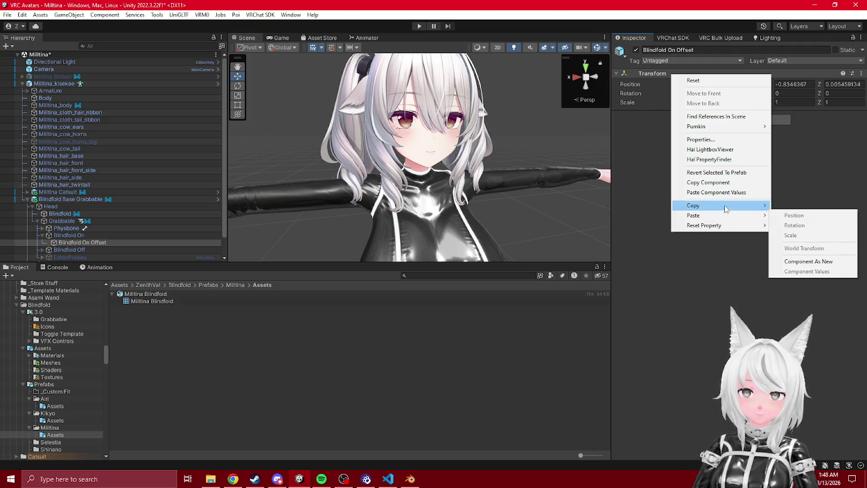
- Copy the Blindfold Base Grabbable root's world transform onto Blindfold On Offset
{"action": "left_click", "coordinate": [62, 199]}
{"action": "right_click", "coordinate": [661, 96]}
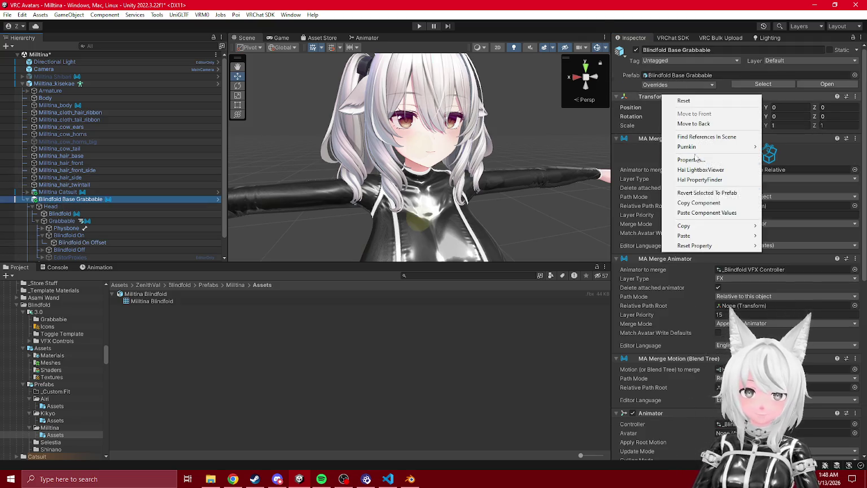
{"action": "key", "text": "Escape"}
{"action": "right_click", "coordinate": [668, 96]}
{"action": "mouse_move", "coordinate": [712, 225]}
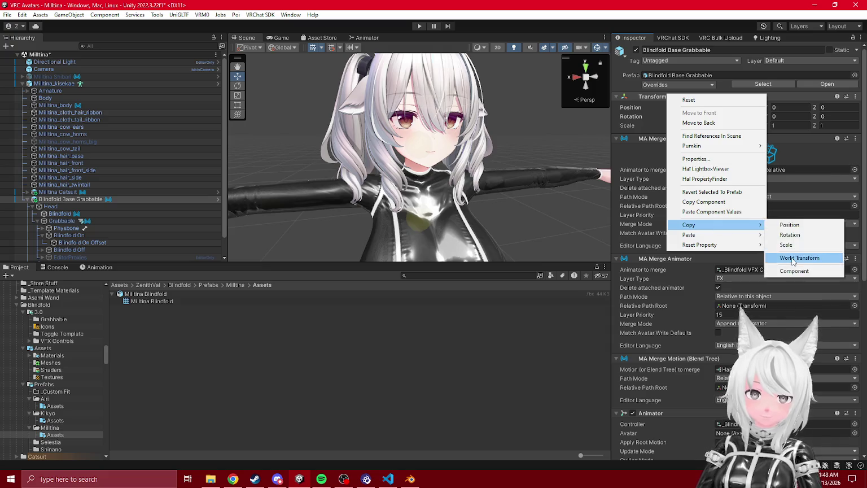
{"action": "left_click", "coordinate": [794, 258]}
{"action": "left_click", "coordinate": [90, 242]}
{"action": "right_click", "coordinate": [655, 73]}
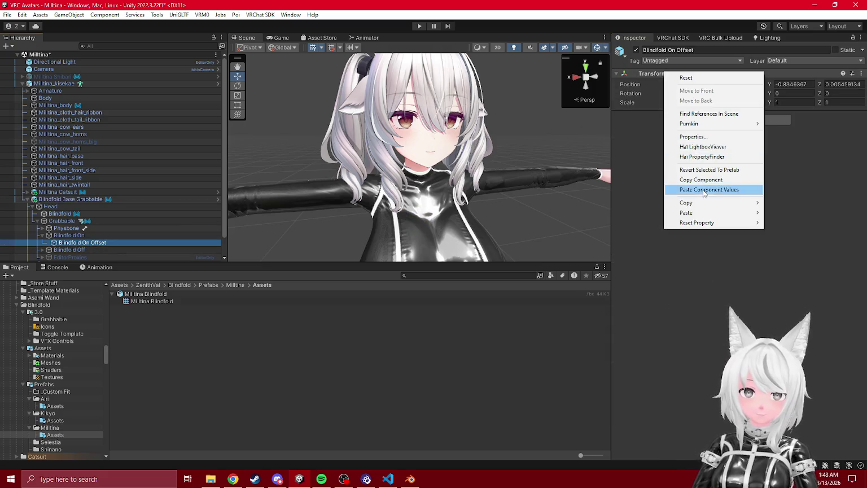
{"action": "left_click", "coordinate": [796, 247]}
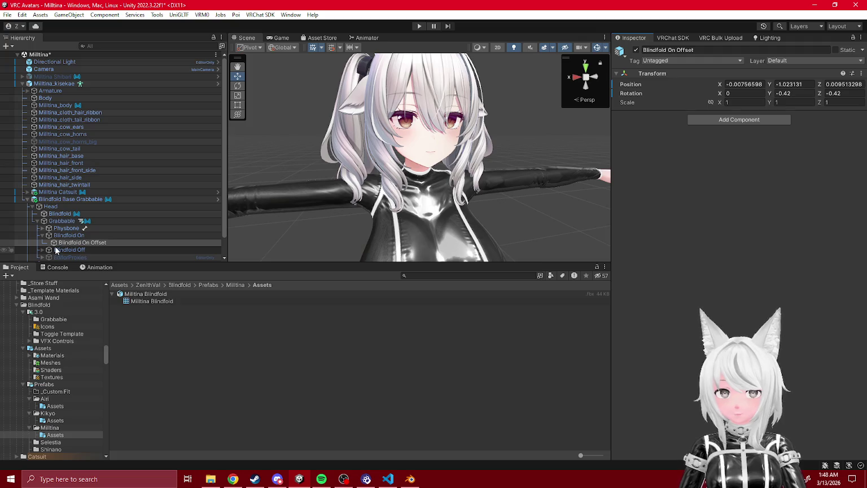
- Review the Grabbable object's constraint settings and the Blindfold's transform
{"action": "left_click", "coordinate": [80, 222]}
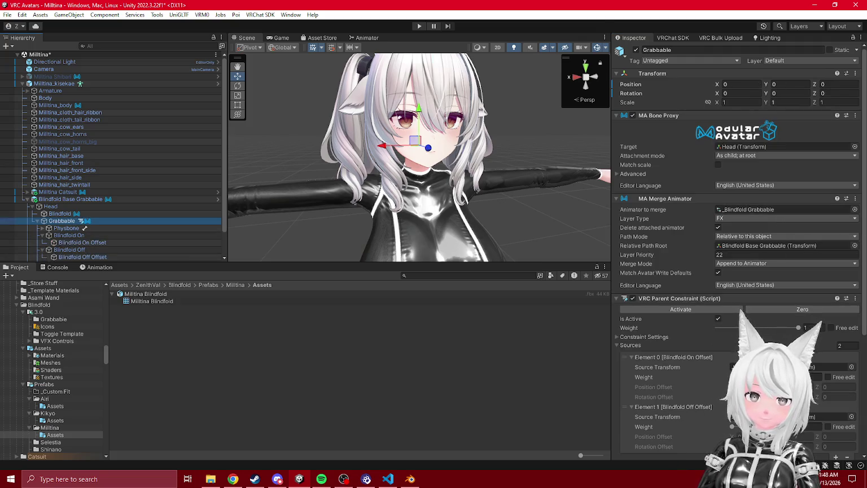
{"action": "left_click", "coordinate": [62, 214]}
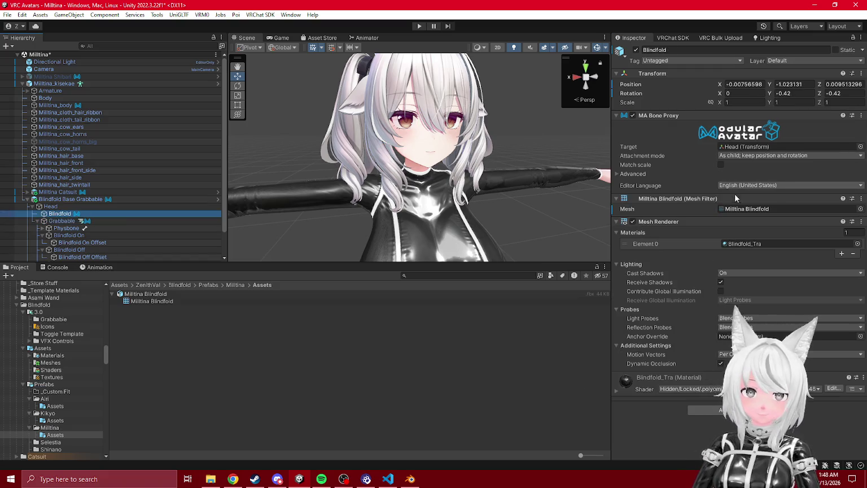
{"action": "scroll", "coordinate": [429, 147], "scroll_direction": "down", "scroll_amount": 10}
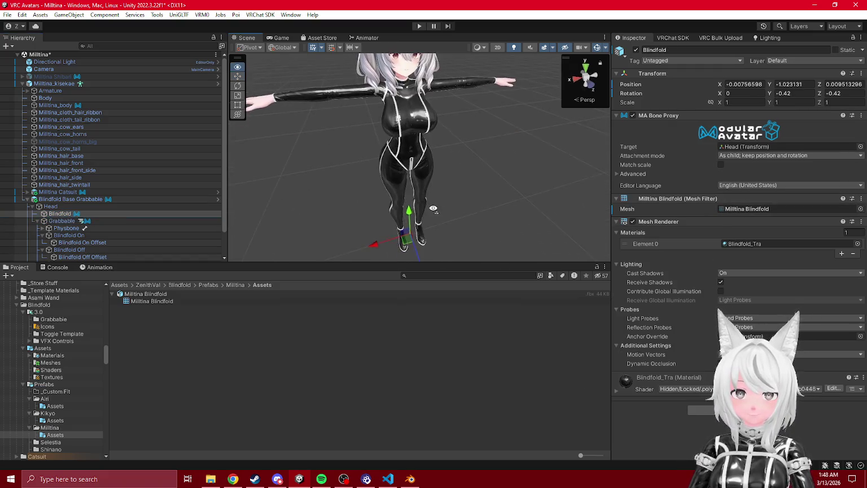
{"action": "left_click", "coordinate": [63, 221]}
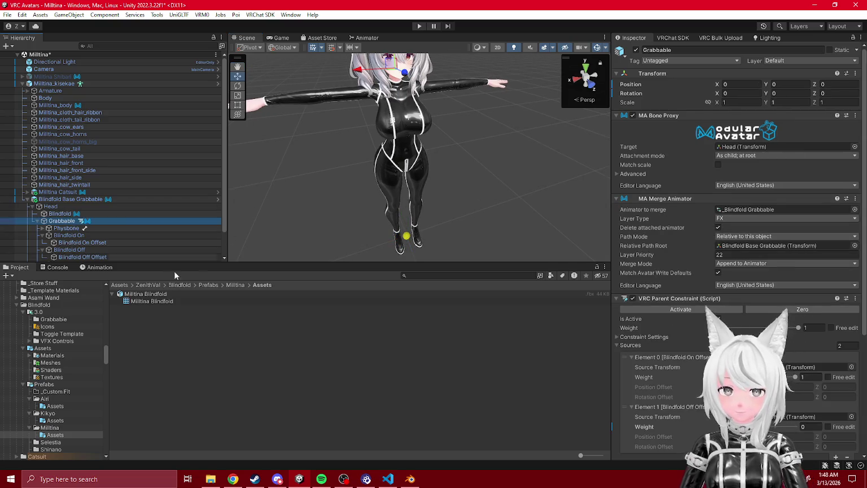
- Place the Milltina Blindfold prefab into the avatar and reset its transform
{"action": "mouse_move", "coordinate": [151, 297]}
{"action": "left_mouse_down"}
{"action": "mouse_move", "coordinate": [63, 196]}
{"action": "mouse_move", "coordinate": [85, 182]}
{"action": "left_mouse_up"}
{"action": "scroll", "coordinate": [321, 178], "scroll_direction": "down", "scroll_amount": 2}
{"action": "scroll", "coordinate": [320, 178], "scroll_direction": "up", "scroll_amount": 2}
{"action": "right_click", "coordinate": [662, 94]}
{"action": "left_click", "coordinate": [680, 100]}
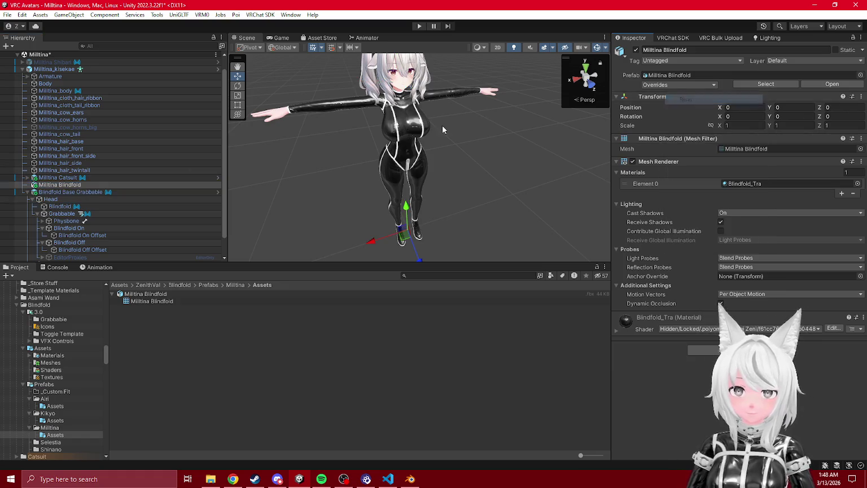
- Undo the transform reset and copy Milltina Blindfold's transform values
{"action": "key", "text": "ctrl+z"}
{"action": "scroll", "coordinate": [85, 186], "scroll_direction": "down", "scroll_amount": 1}
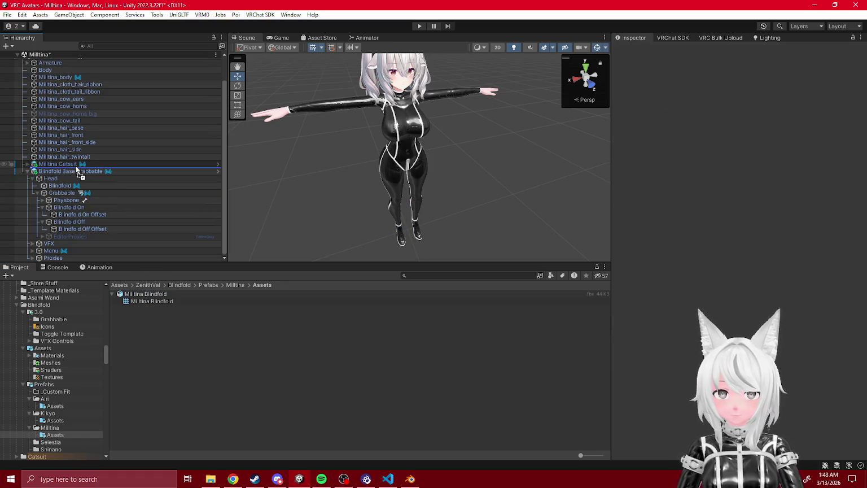
{"action": "scroll", "coordinate": [255, 180], "scroll_direction": "up", "scroll_amount": 2}
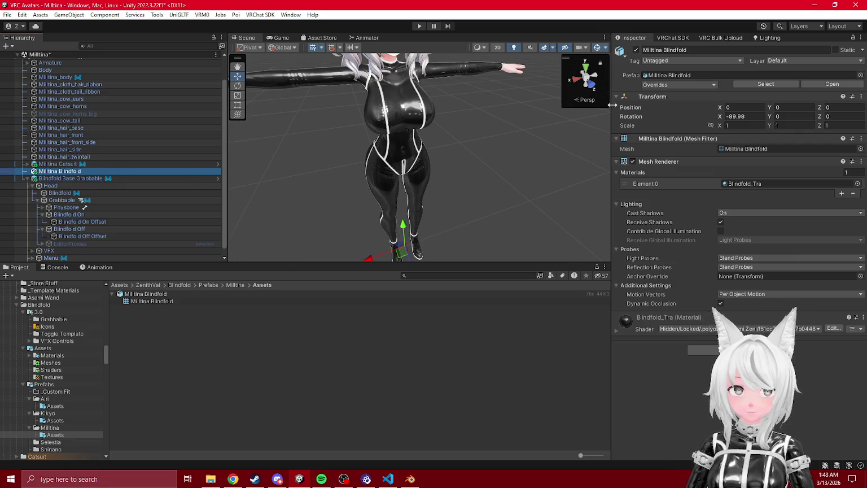
{"action": "right_click", "coordinate": [666, 94]}
{"action": "mouse_move", "coordinate": [734, 228]}
{"action": "left_click", "coordinate": [814, 258]}
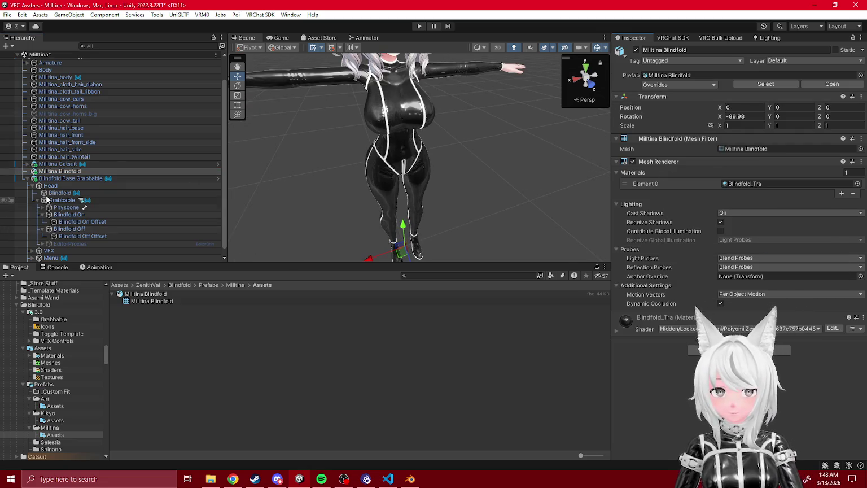
- Paste the copied world transform onto the grabbable's Blindfold and frame the character
{"action": "left_click", "coordinate": [48, 194]}
{"action": "right_click", "coordinate": [683, 79]}
{"action": "mouse_move", "coordinate": [746, 229]}
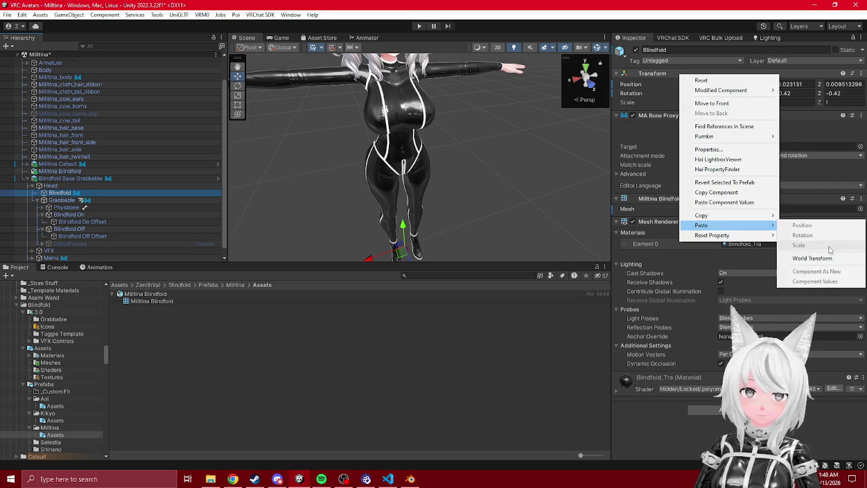
{"action": "left_click", "coordinate": [829, 246]}
{"action": "key", "text": "f"}
- Copy Blindfold On Offset's world transform and set the Grabbable's second source weight to 1
{"action": "left_click", "coordinate": [82, 221]}
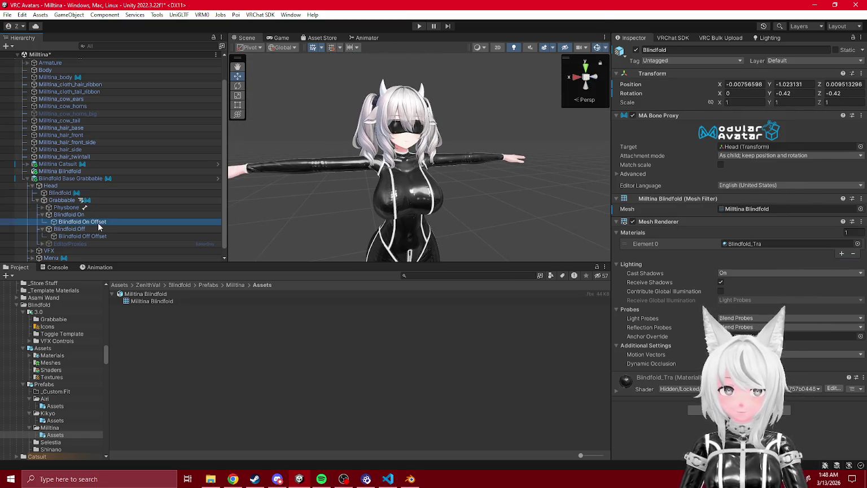
{"action": "right_click", "coordinate": [669, 74]}
{"action": "mouse_move", "coordinate": [735, 215]}
{"action": "left_click", "coordinate": [804, 249]}
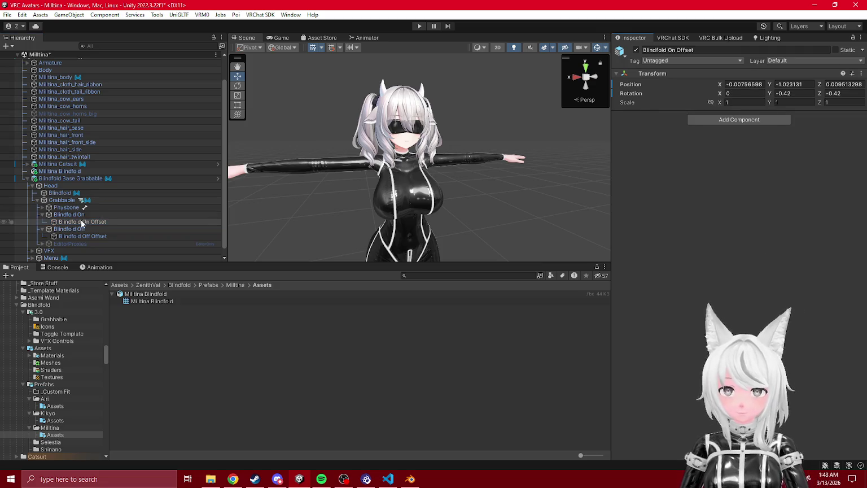
{"action": "left_click", "coordinate": [61, 200]}
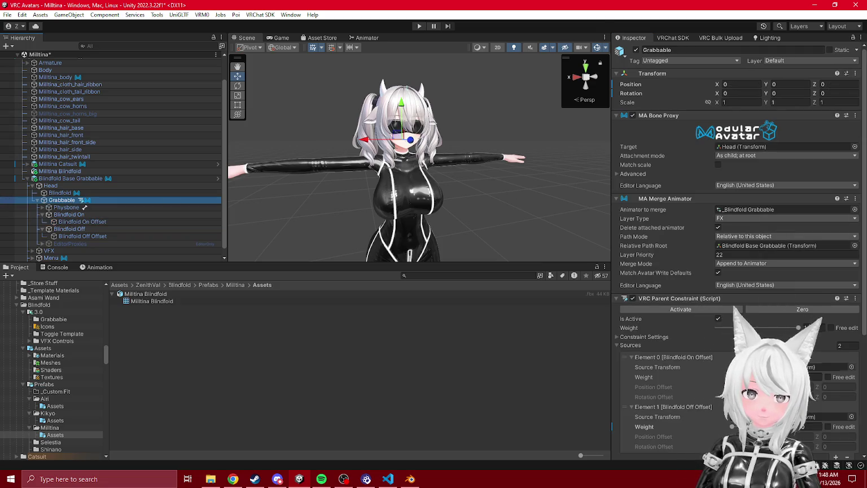
{"action": "left_click", "coordinate": [654, 379]}
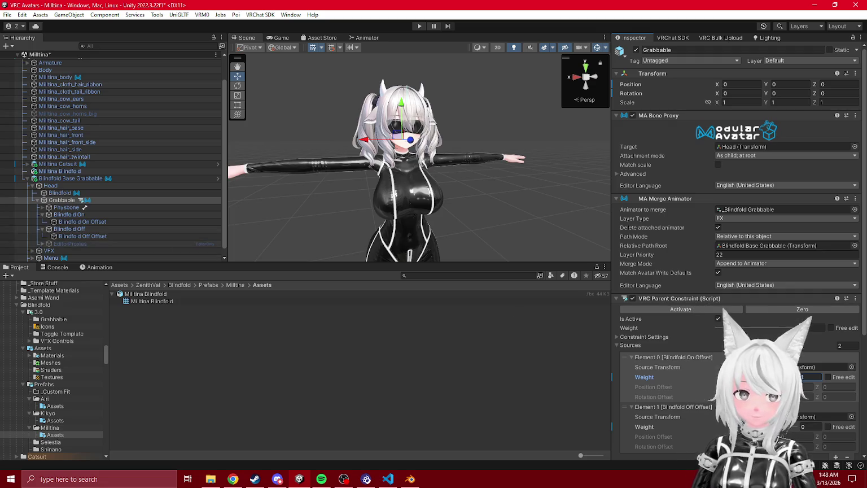
{"action": "key", "text": "Tab"}
{"action": "type", "text": "1"}
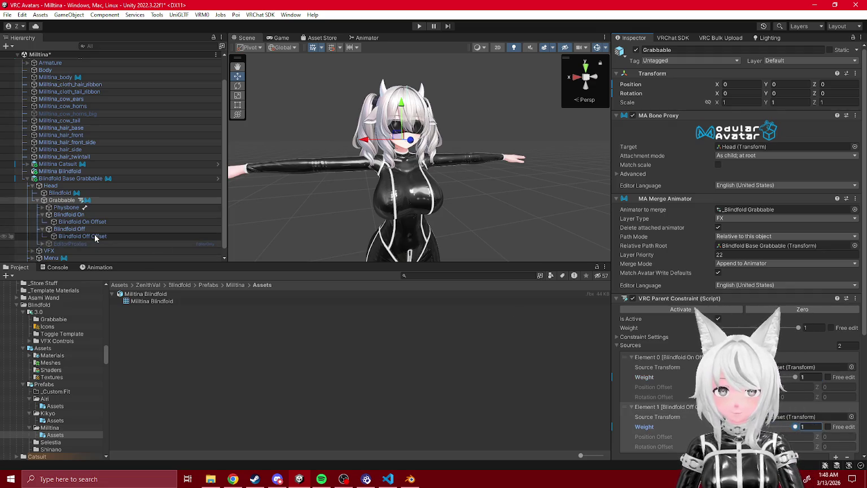
- Copy Blindfold On Offset's transform component onto Blindfold Off Offset
{"action": "left_click", "coordinate": [87, 222]}
{"action": "right_click", "coordinate": [647, 73]}
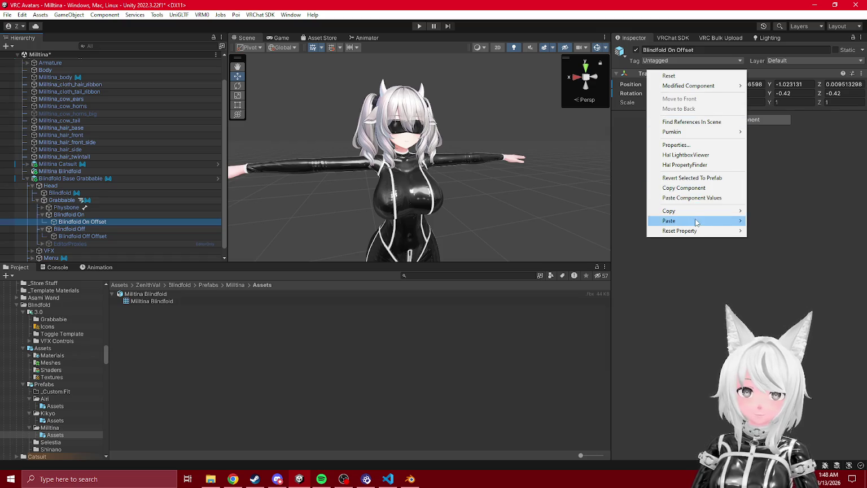
{"action": "mouse_move", "coordinate": [694, 215]}
{"action": "left_click", "coordinate": [684, 187]}
{"action": "left_click", "coordinate": [83, 236]}
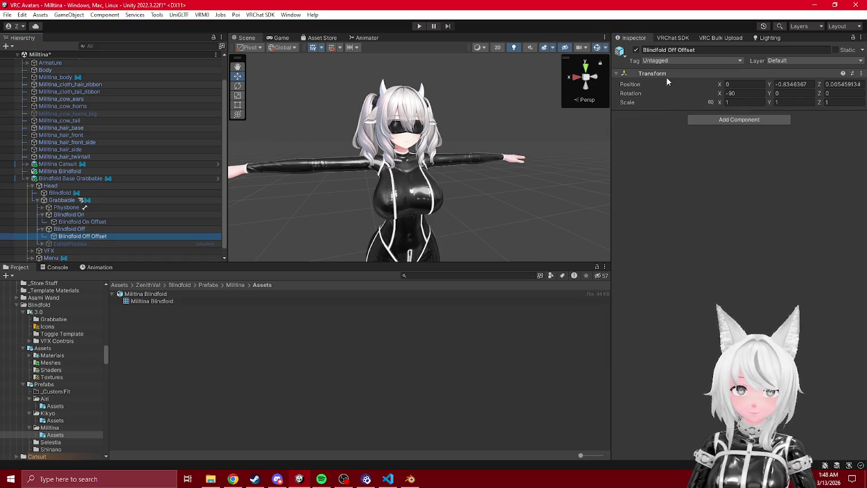
{"action": "right_click", "coordinate": [659, 74]}
{"action": "mouse_move", "coordinate": [723, 213]}
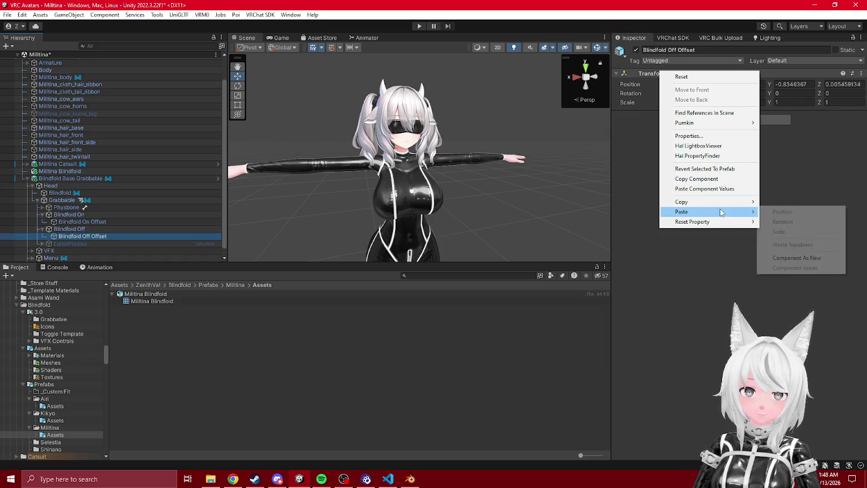
{"action": "left_click", "coordinate": [797, 258]}
{"action": "right_click", "coordinate": [663, 76]}
{"action": "mouse_move", "coordinate": [713, 214]}
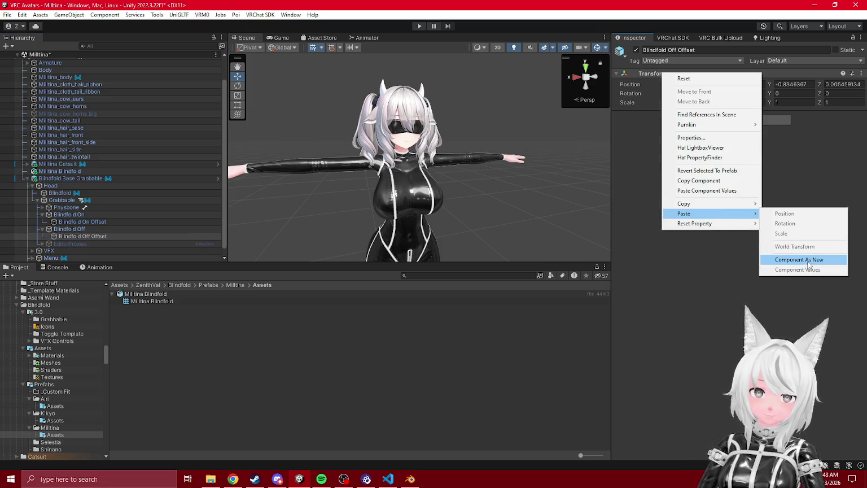
{"action": "left_click", "coordinate": [691, 191]}
- Deactivate the standalone Milltina Blindfold and activate the grabbable's Blindfold object
{"action": "left_click_drag", "start_coordinate": [430, 187], "coordinate": [480, 189]}
{"action": "left_click", "coordinate": [61, 200]}
{"action": "key", "text": "f"}
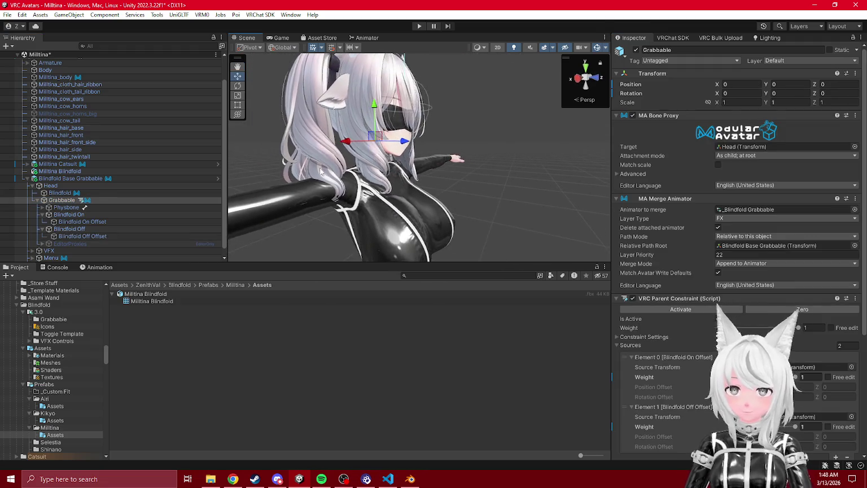
{"action": "left_click", "coordinate": [71, 172]}
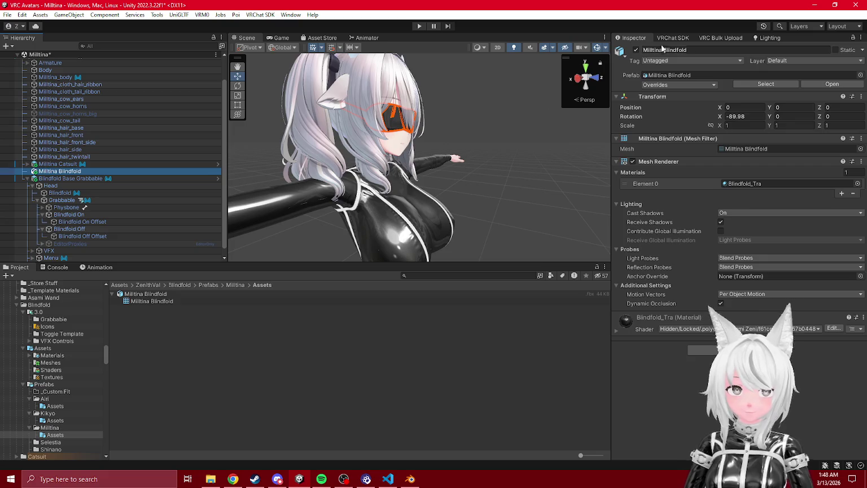
{"action": "left_click", "coordinate": [637, 50]}
{"action": "left_click", "coordinate": [59, 193]}
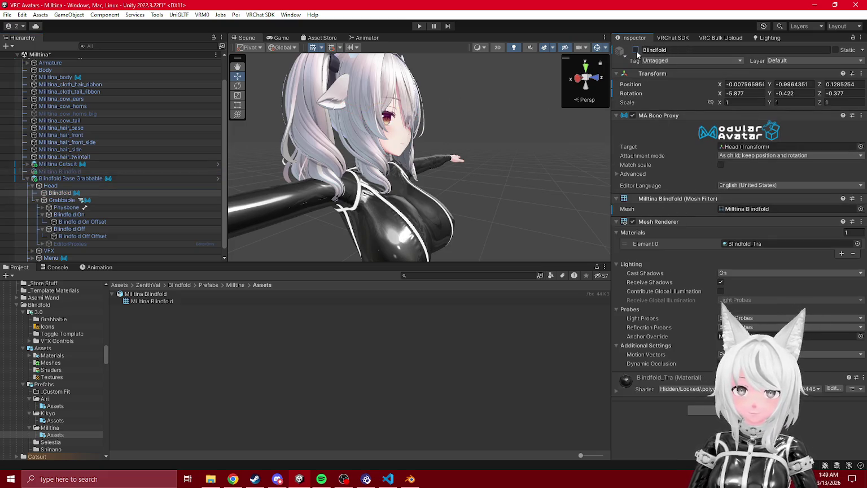
{"action": "left_click", "coordinate": [637, 50]}
{"action": "scroll", "coordinate": [429, 158], "scroll_direction": "down", "scroll_amount": 5}
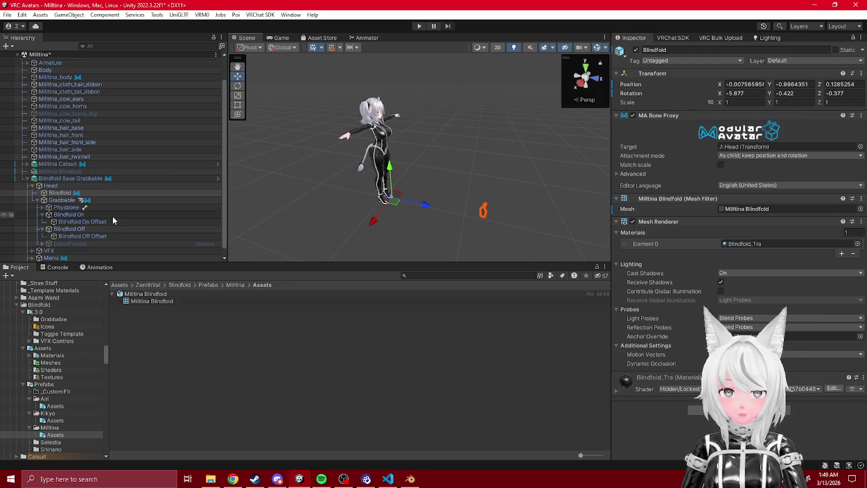
- Add the Milltina Blindfold asset to the scene and copy its world transform onto Blindfold On Offset
{"action": "left_click_drag", "start_coordinate": [145, 295], "coordinate": [58, 180]}
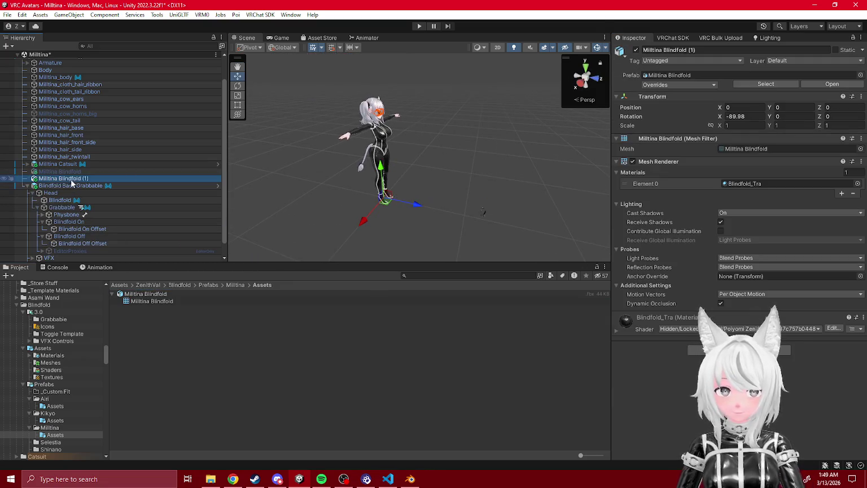
{"action": "right_click", "coordinate": [661, 96]}
{"action": "mouse_move", "coordinate": [711, 224]}
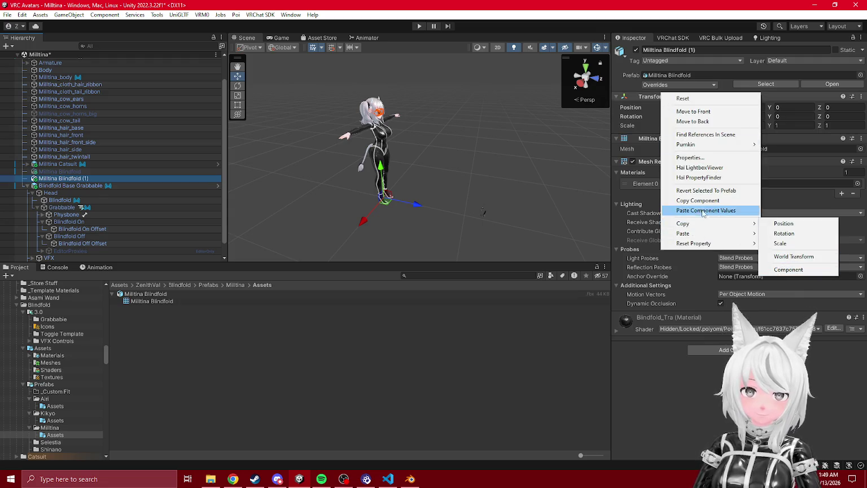
{"action": "left_click", "coordinate": [803, 259]}
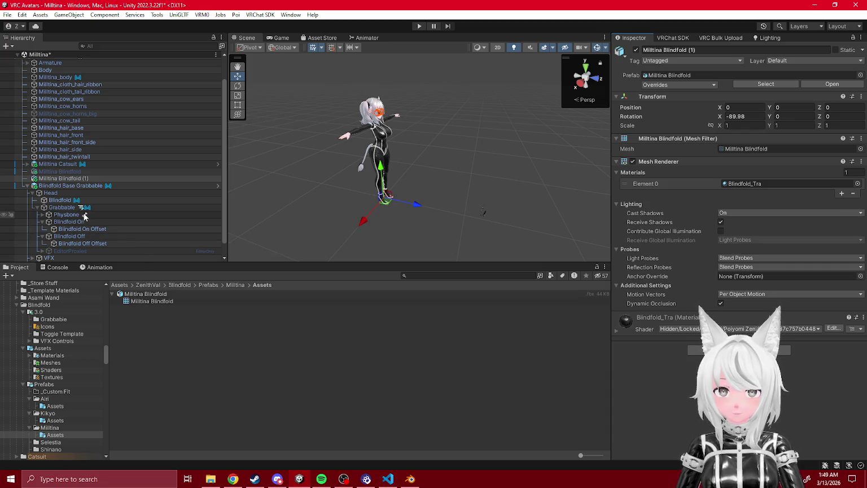
{"action": "left_click", "coordinate": [84, 229]}
{"action": "right_click", "coordinate": [666, 74]}
{"action": "mouse_move", "coordinate": [731, 224]}
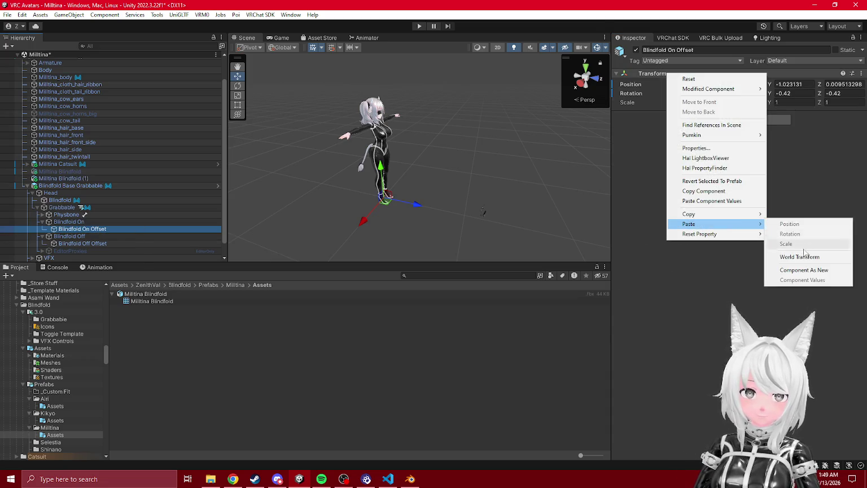
{"action": "left_click", "coordinate": [807, 258]}
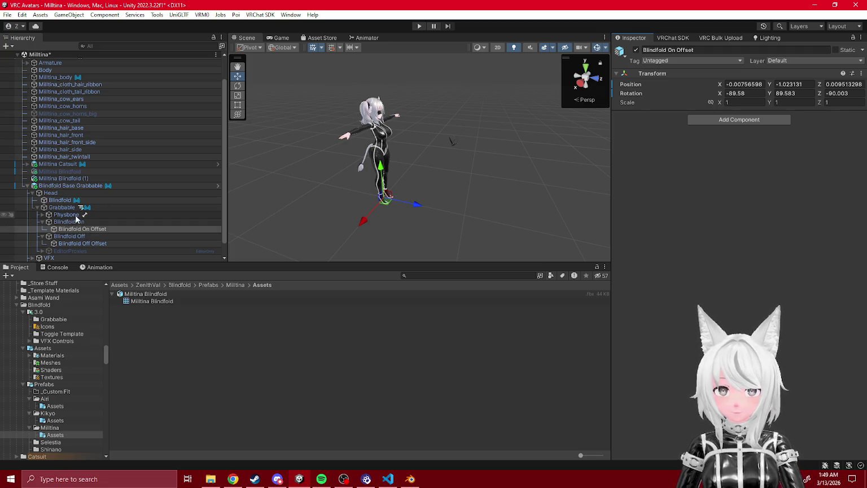
- Paste the same world transform onto the Grabbable's Blindfold
{"action": "left_click", "coordinate": [61, 207]}
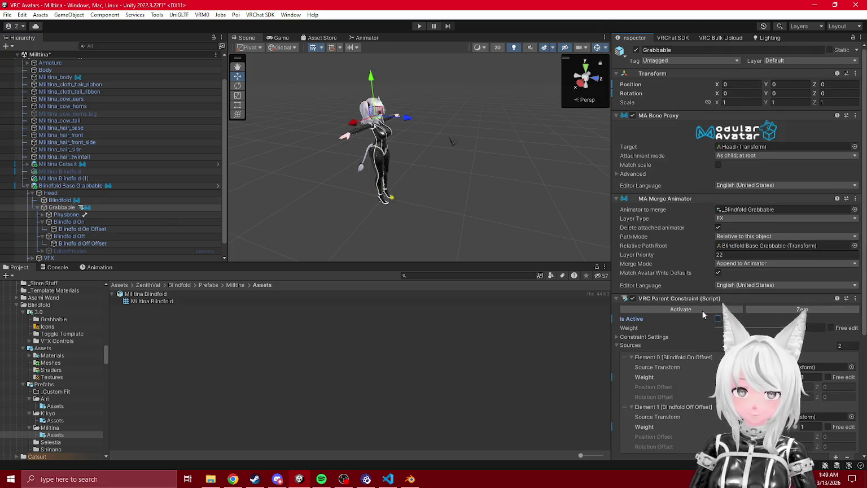
{"action": "left_click", "coordinate": [60, 199]}
{"action": "right_click", "coordinate": [679, 74]}
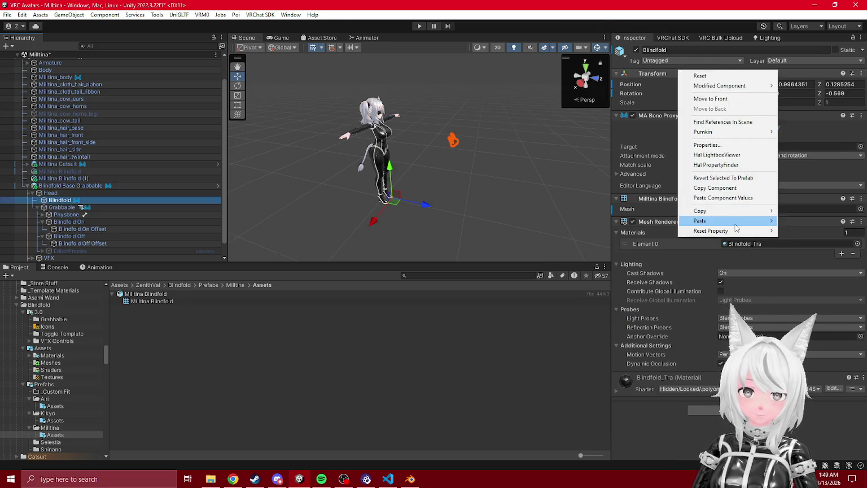
{"action": "mouse_move", "coordinate": [728, 224]}
{"action": "left_click", "coordinate": [805, 255]}
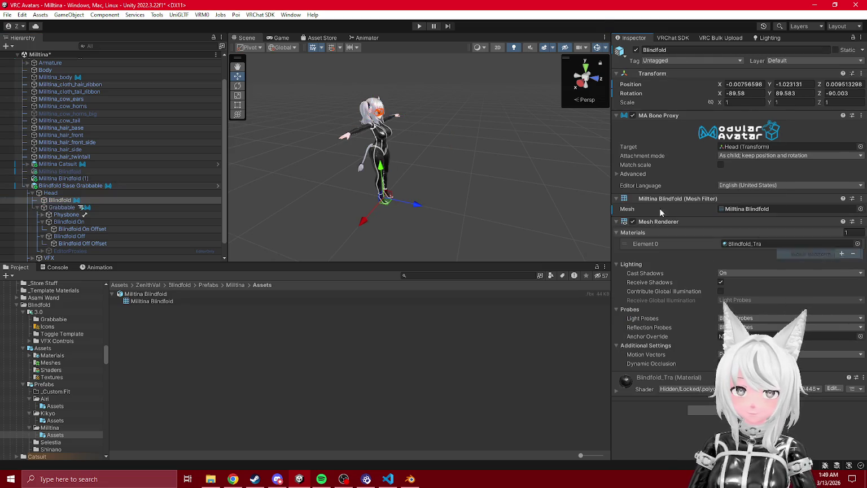
- Copy the Blindfold's transform onto both Blindfold On Offset and Blindfold Off Offset
{"action": "right_click", "coordinate": [654, 73]}
{"action": "left_click", "coordinate": [695, 192]}
{"action": "left_click", "coordinate": [93, 232]}
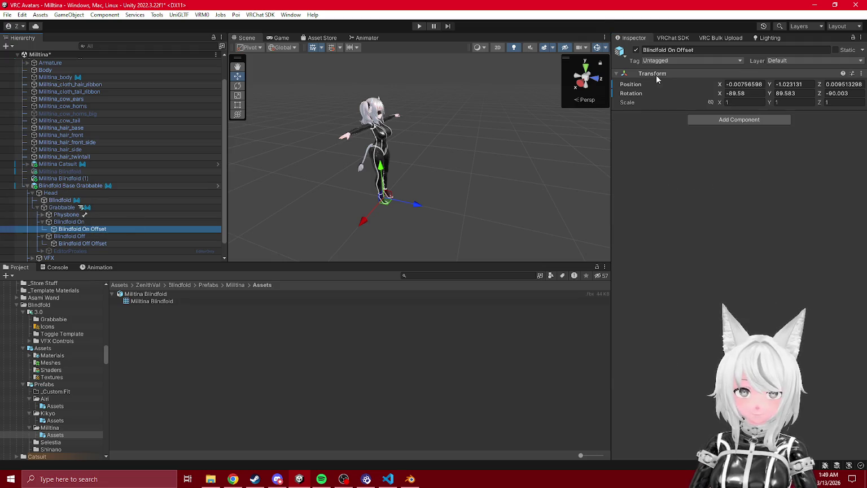
{"action": "right_click", "coordinate": [655, 74]}
{"action": "left_click", "coordinate": [696, 193]}
{"action": "left_click", "coordinate": [95, 245]}
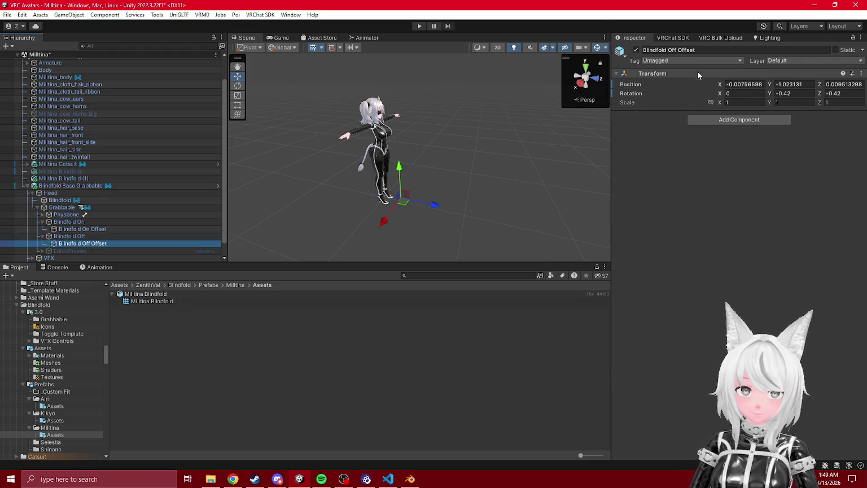
{"action": "right_click", "coordinate": [696, 74]}
{"action": "left_click", "coordinate": [741, 198]}
- Raise the blindfold up onto the forehead for the Blindfold Off position (rotation X -11.754)
{"action": "left_click", "coordinate": [79, 208]}
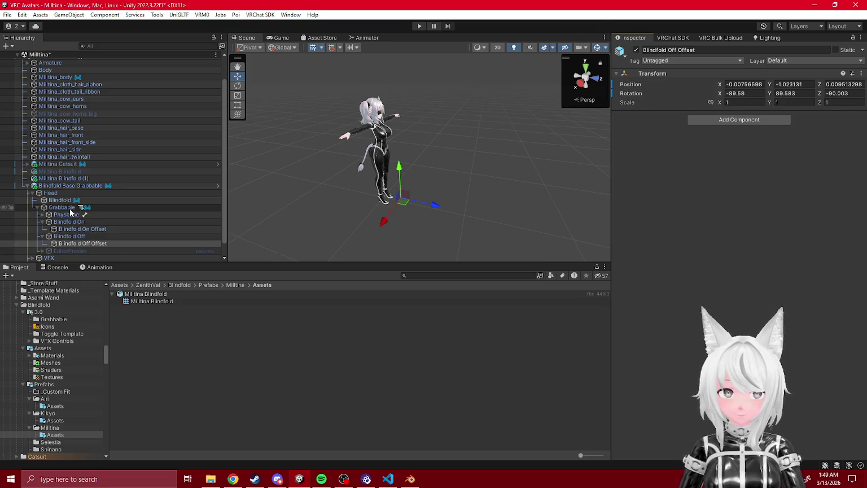
{"action": "scroll", "coordinate": [446, 147], "scroll_direction": "up", "scroll_amount": 3}
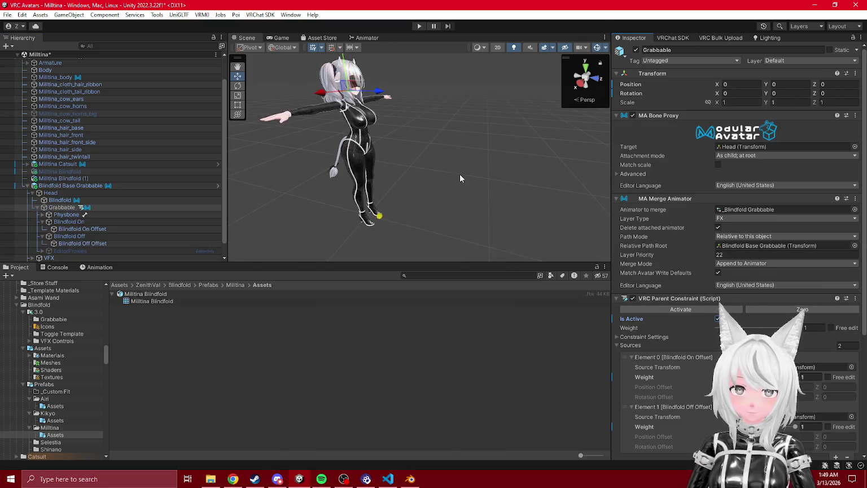
{"action": "left_click_drag", "start_coordinate": [54, 179], "coordinate": [118, 180]}
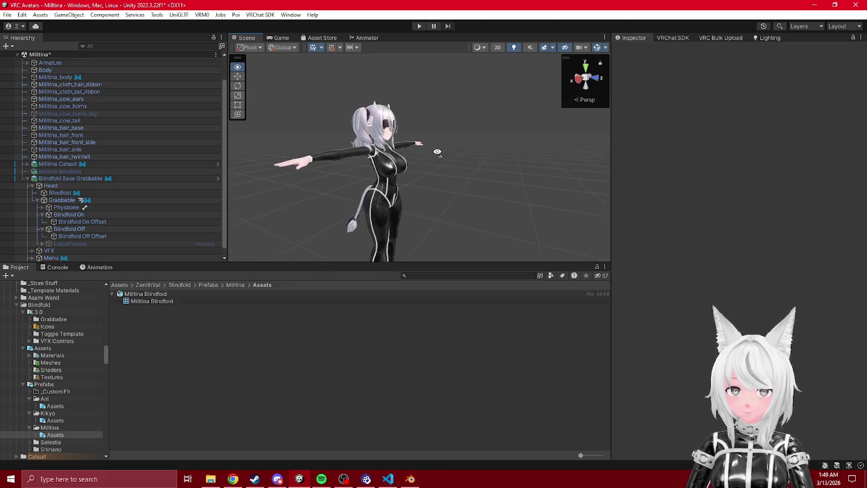
{"action": "left_click", "coordinate": [61, 200]}
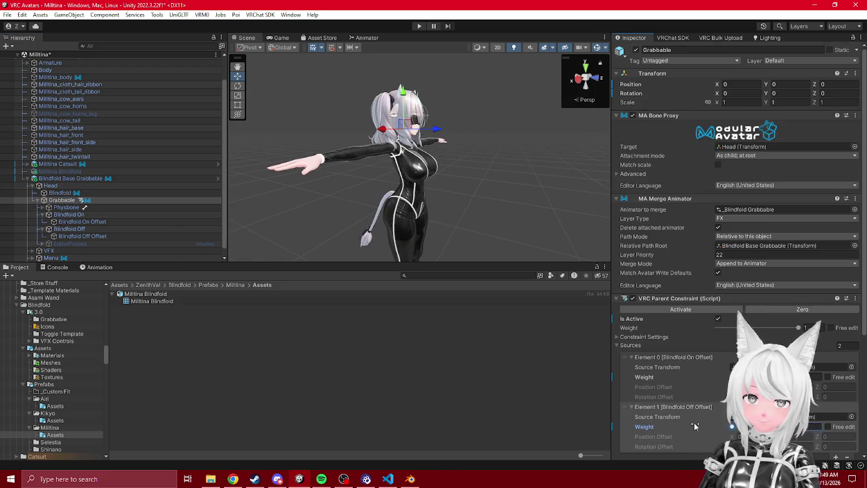
{"action": "key", "text": "f"}
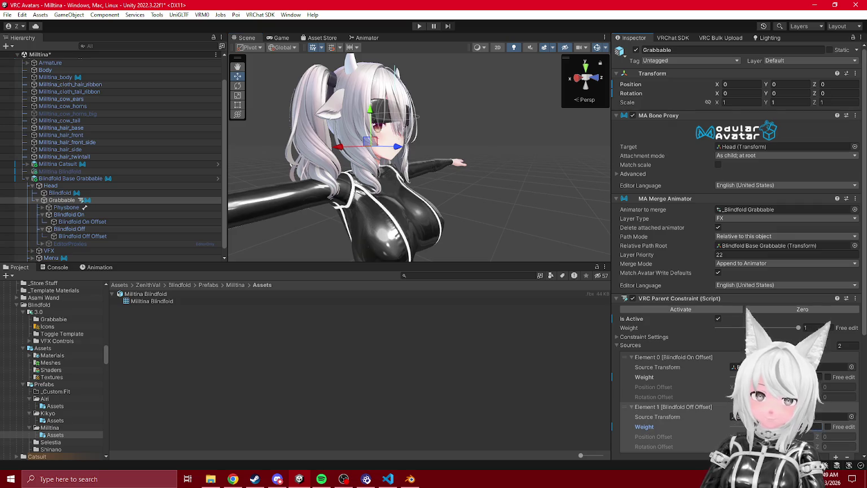
{"action": "mouse_move", "coordinate": [483, 218]}
{"action": "left_mouse_down"}
{"action": "mouse_move", "coordinate": [398, 163]}
{"action": "mouse_move", "coordinate": [429, 160]}
{"action": "mouse_move", "coordinate": [416, 154]}
{"action": "left_mouse_up"}
{"action": "left_click", "coordinate": [69, 229]}
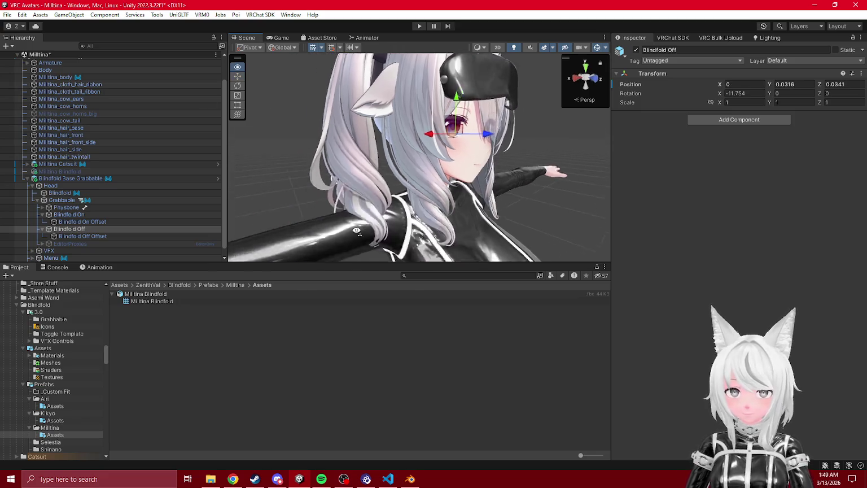
- Set the Grabbable VRC Parent Constraint weights to On Offset 0 and Off Offset 1
{"action": "left_click", "coordinate": [61, 200]}
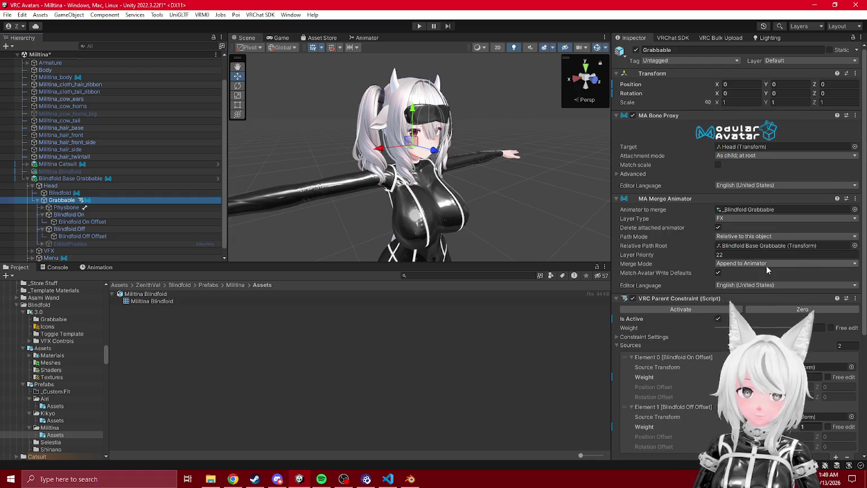
{"action": "scroll", "coordinate": [774, 276], "scroll_direction": "down", "scroll_amount": 5}
{"action": "mouse_move", "coordinate": [774, 305]}
{"action": "left_mouse_down"}
{"action": "mouse_move", "coordinate": [733, 305]}
{"action": "mouse_move", "coordinate": [799, 305]}
{"action": "left_mouse_up"}
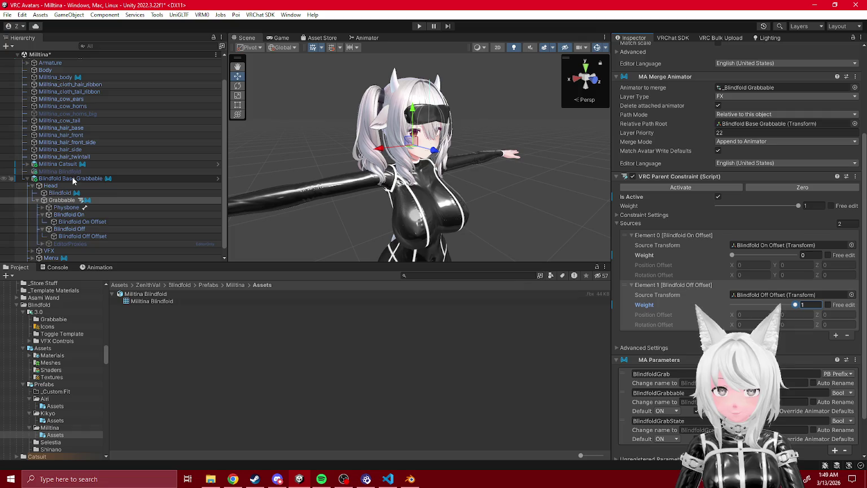
{"action": "left_click", "coordinate": [37, 202]}
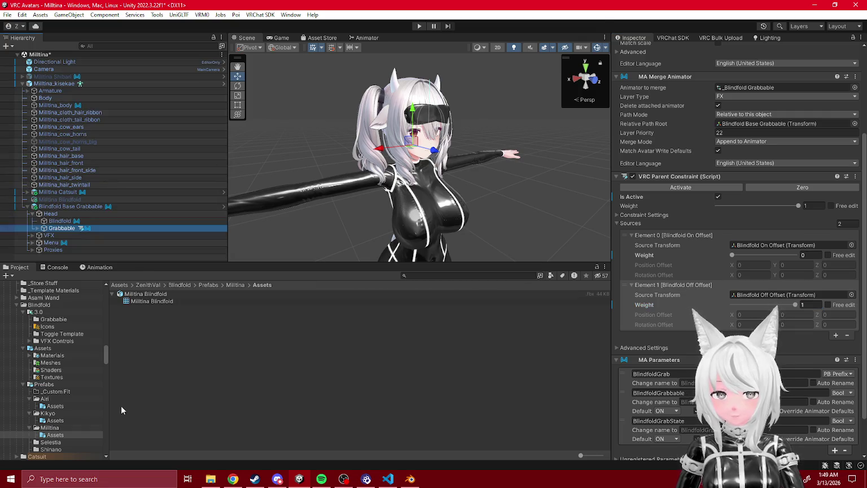
- Rename the instance 'Milltina Blindfold Grabbable' and save it as a prefab variant in the Milltina folder
{"action": "left_click", "coordinate": [42, 428]}
{"action": "left_click", "coordinate": [69, 206]}
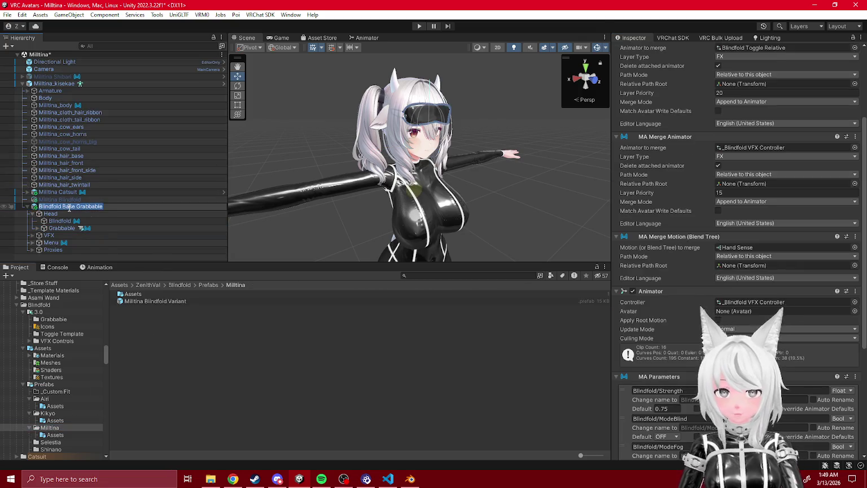
{"action": "key", "text": "F2"}
{"action": "type", "text": "Milltina Bl"}
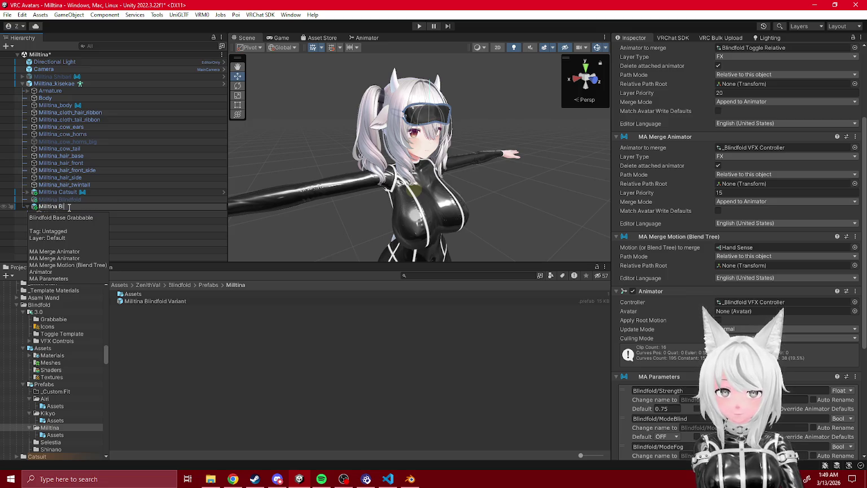
{"action": "type", "text": "rabbable"}
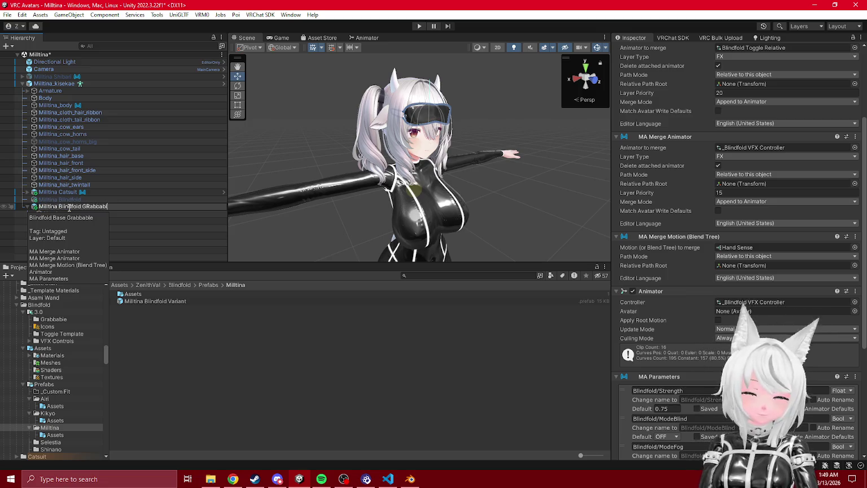
{"action": "key", "text": "Return"}
{"action": "key", "text": "Right"}
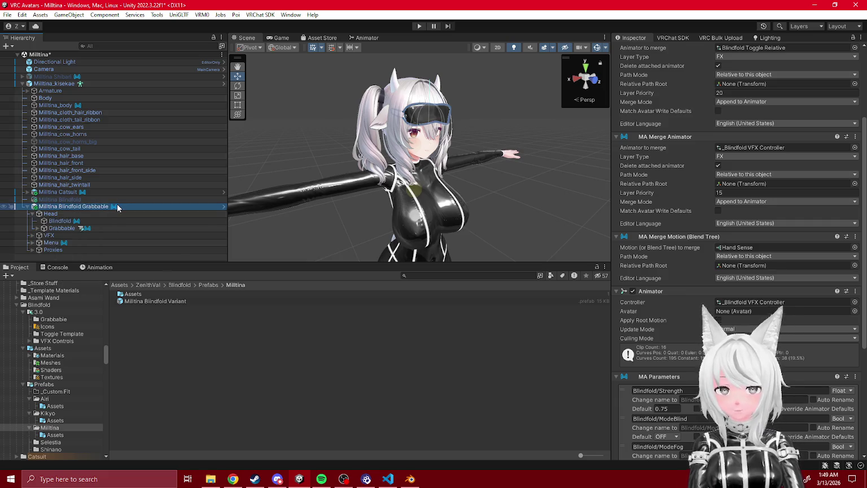
{"action": "left_click_drag", "start_coordinate": [115, 204], "coordinate": [181, 367]}
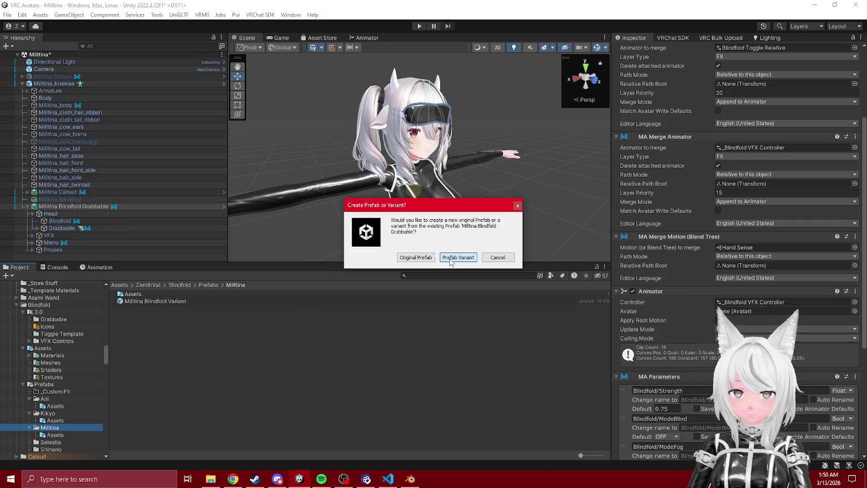
{"action": "left_click", "coordinate": [455, 255]}
- Rename the variants to 'Milltina Blindfold' and 'Milltina Blindfold Grabbable', dropping 'Variant'
{"action": "left_click", "coordinate": [171, 310]}
{"action": "double_click", "coordinate": [169, 310]}
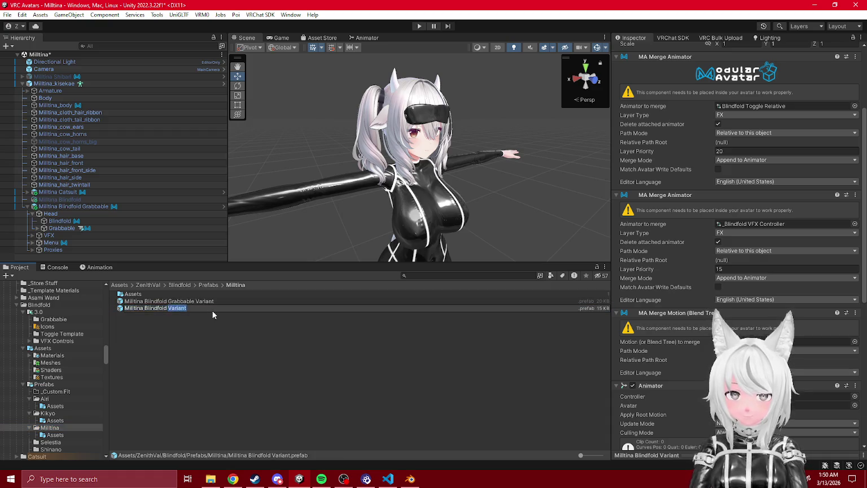
{"action": "left_click", "coordinate": [211, 311]}
{"action": "double_click", "coordinate": [176, 309]}
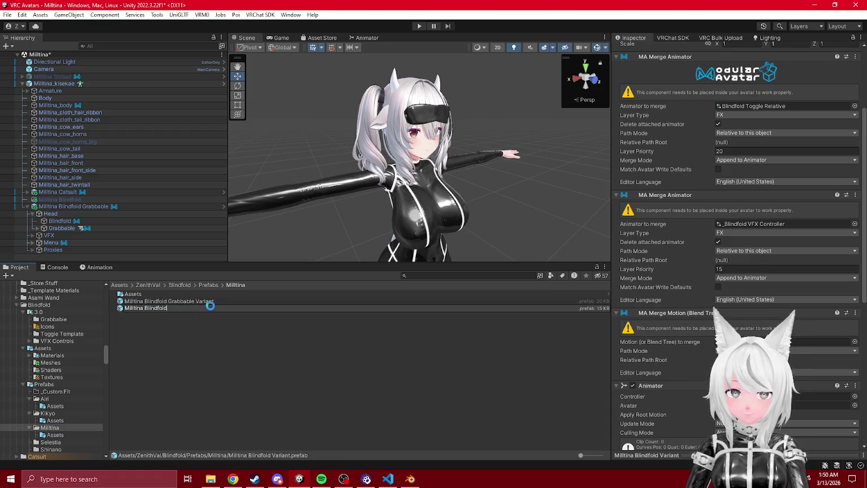
{"action": "left_click", "coordinate": [210, 303]}
{"action": "left_click", "coordinate": [197, 309]}
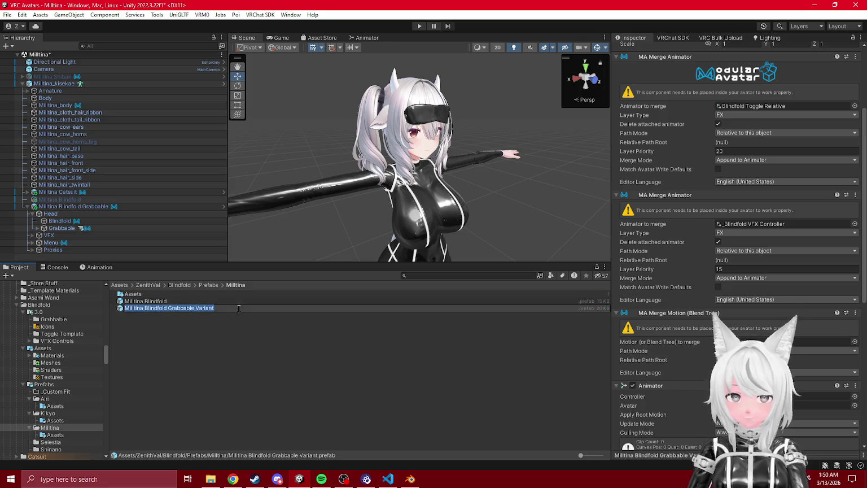
{"action": "key", "text": "BackSpace"}
{"action": "key", "text": "BackSpace"}
{"action": "key", "text": "Return"}
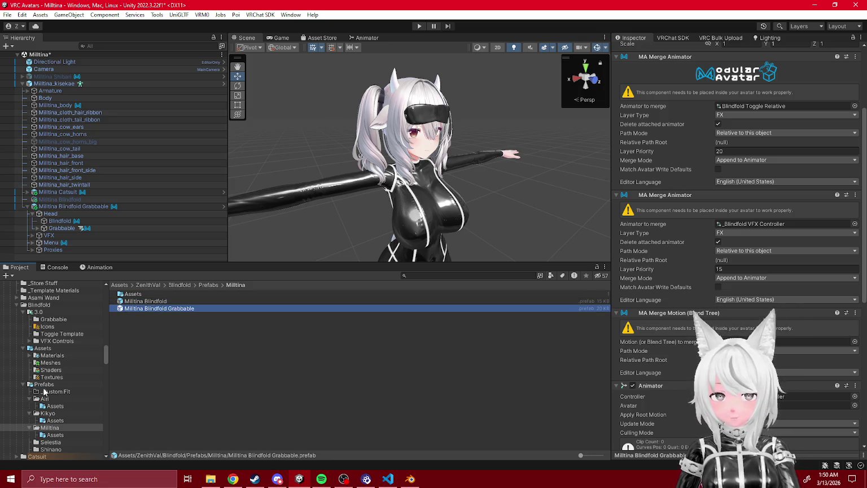
- Open the Blindfold Base Grabbable prefab from the Prefabs folder for editing
{"action": "left_click", "coordinate": [44, 386]}
{"action": "double_click", "coordinate": [170, 345]}
{"action": "left_click", "coordinate": [78, 94]}
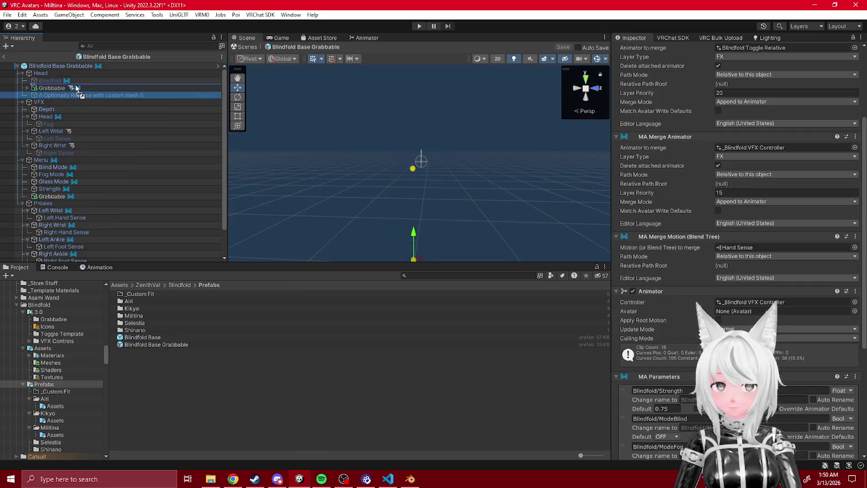
- Move Grabbable below the 'Optionally Replace' placeholder, then exit Prefab Mode and save the changes
{"action": "left_click_drag", "start_coordinate": [76, 88], "coordinate": [78, 90]}
{"action": "left_click", "coordinate": [495, 261]}
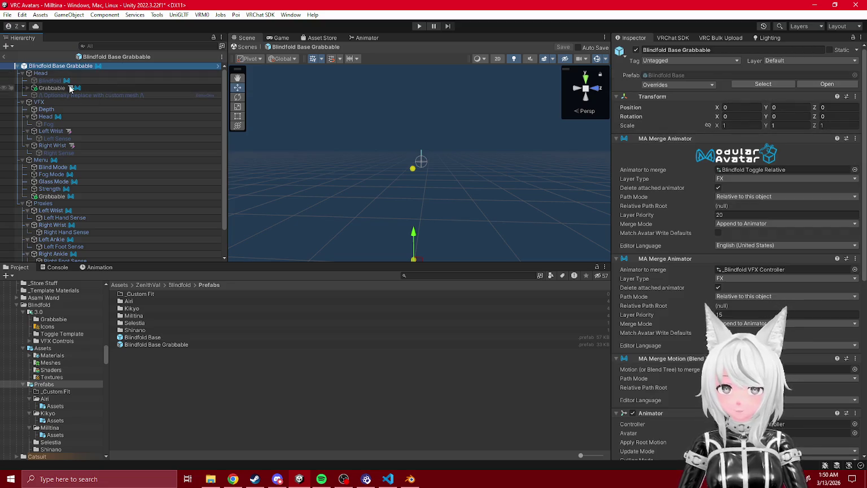
{"action": "left_click_drag", "start_coordinate": [70, 88], "coordinate": [59, 96]}
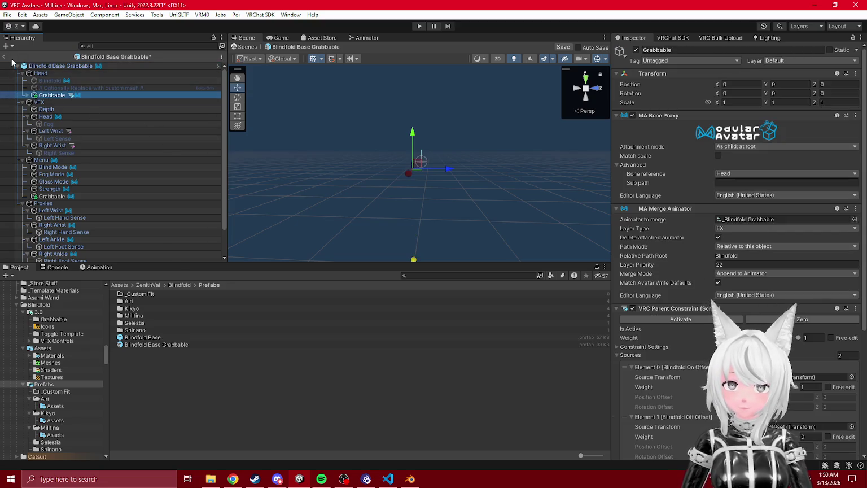
{"action": "left_click", "coordinate": [4, 56]}
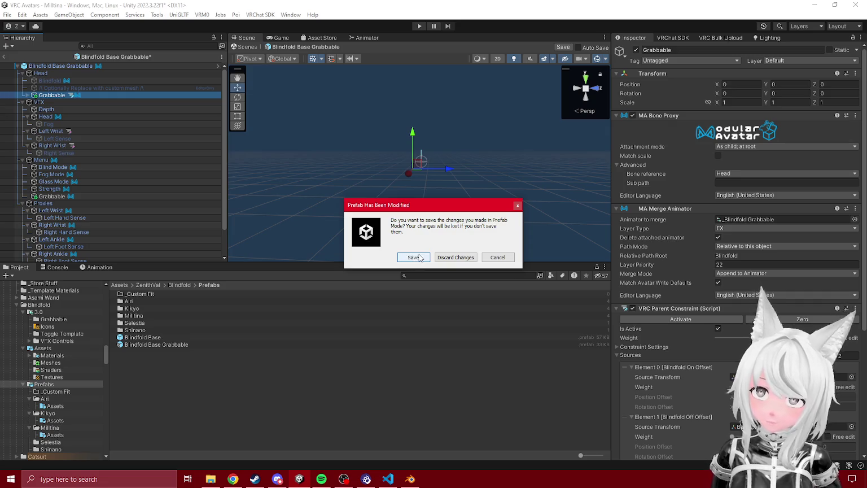
{"action": "left_click", "coordinate": [419, 258]}
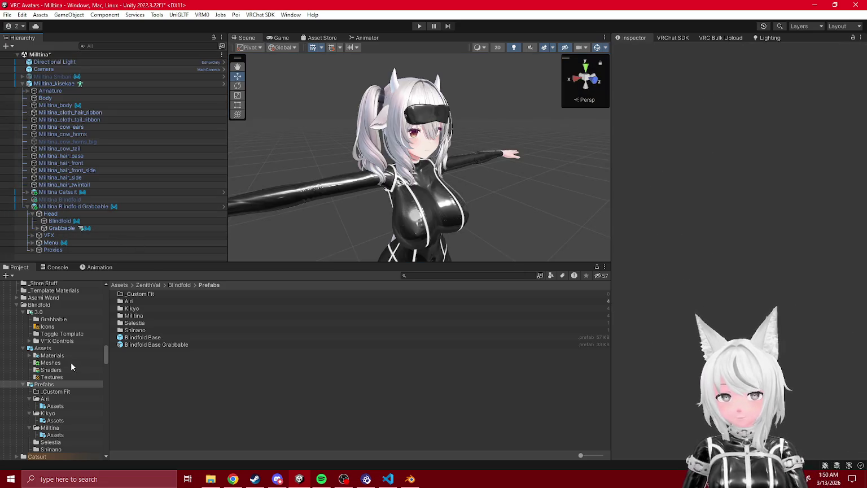
- Glance at the Milltina Blindfold mesh in Blender, then return to Unity
{"action": "left_click", "coordinate": [410, 479]}
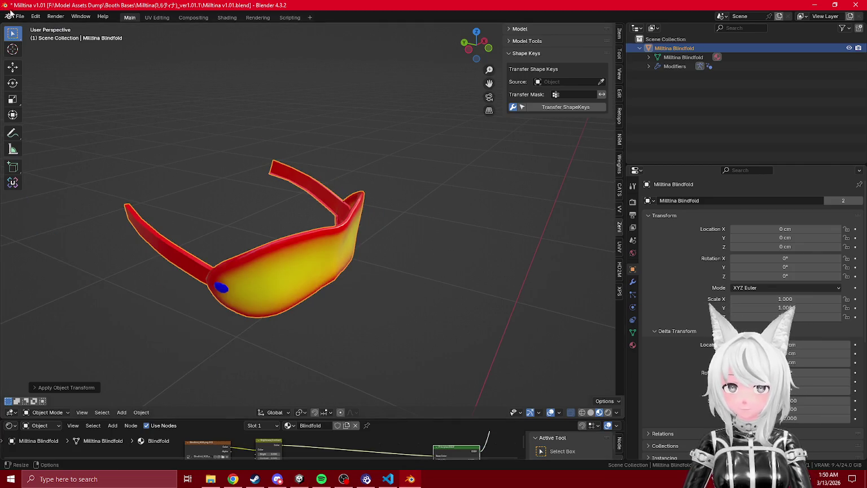
{"action": "left_click", "coordinate": [9, 12]}
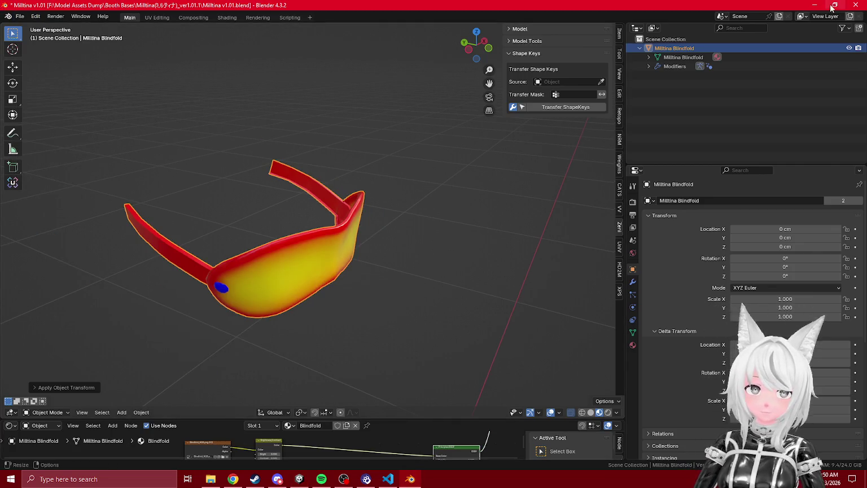
{"action": "left_click", "coordinate": [830, 7]}
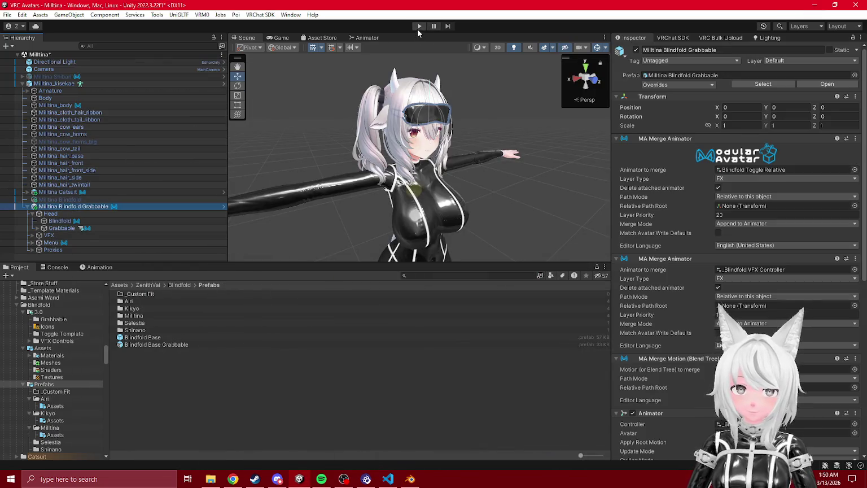
- Play-test the blindfold with Gesture Manager, checking Game and Scene views, then stop Play mode
{"action": "left_click", "coordinate": [418, 27]}
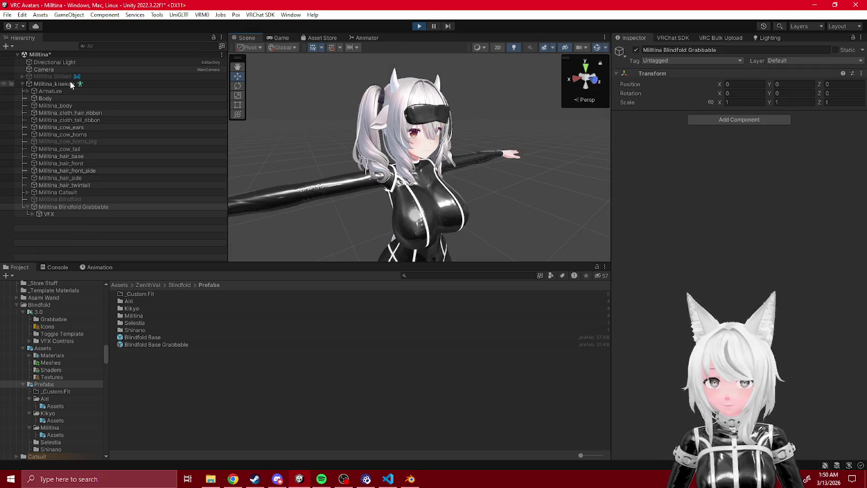
{"action": "left_click", "coordinate": [156, 15]}
{"action": "left_click", "coordinate": [181, 34]}
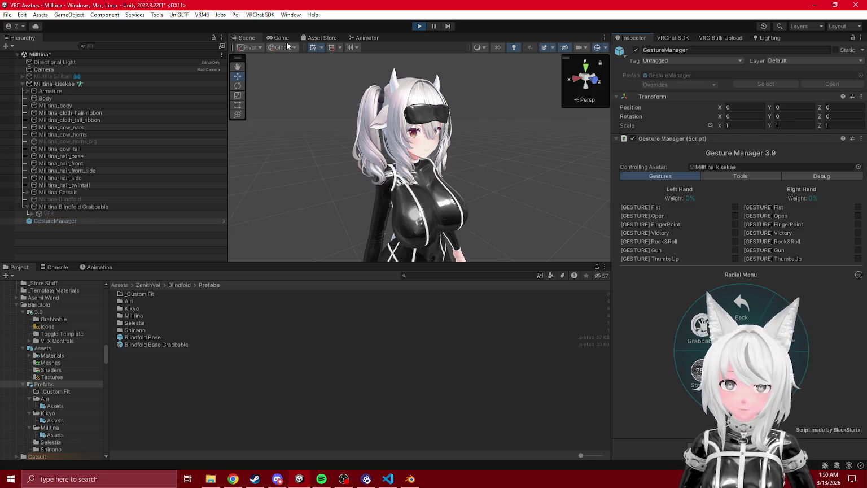
{"action": "left_click", "coordinate": [281, 38]}
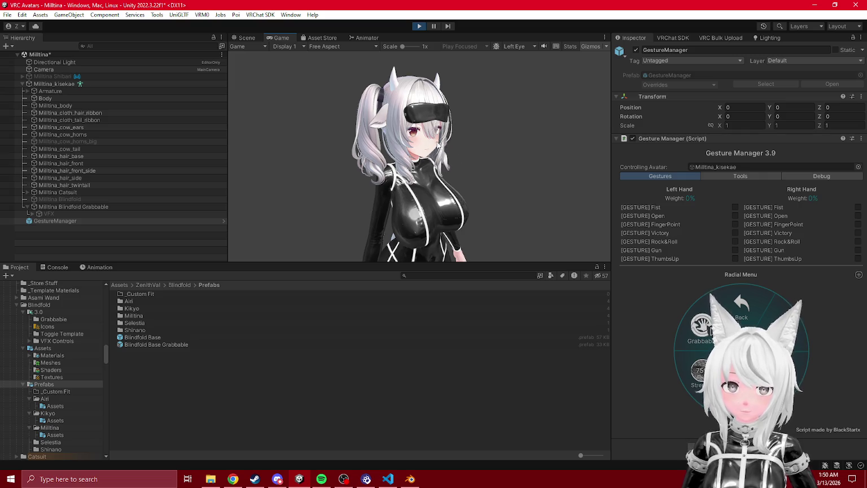
{"action": "left_click", "coordinate": [243, 38]}
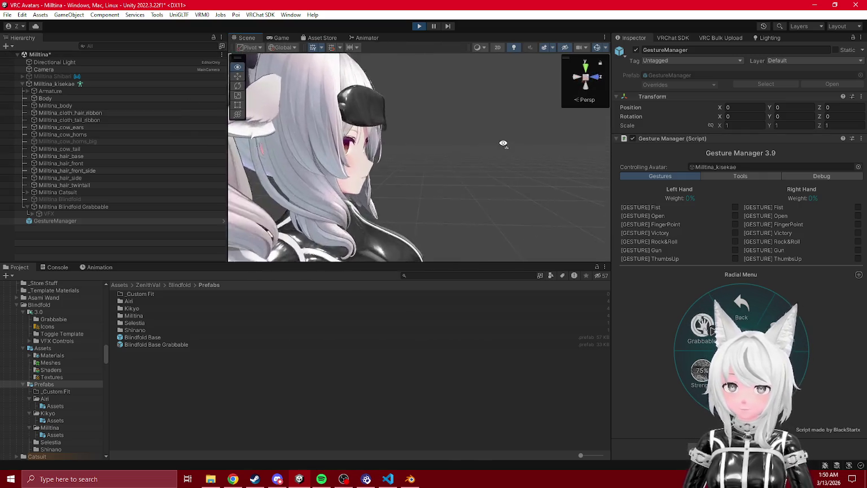
{"action": "left_click", "coordinate": [63, 70]}
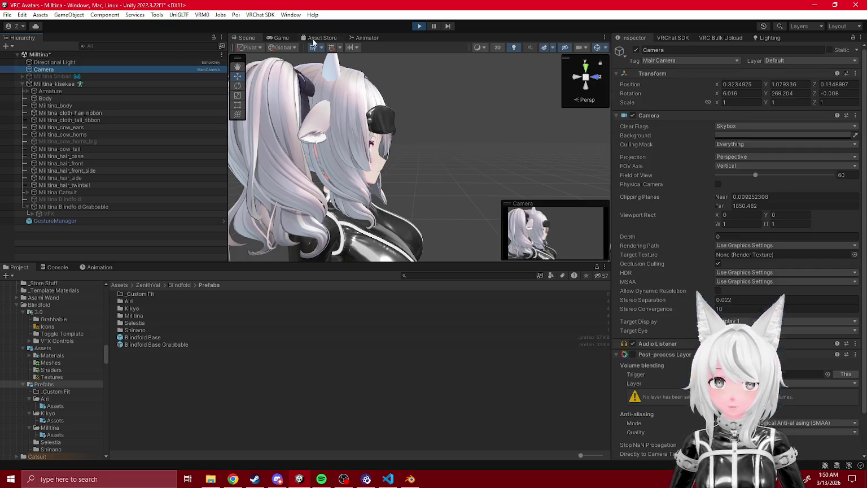
{"action": "left_click", "coordinate": [285, 38]}
{"action": "left_click", "coordinate": [56, 83]}
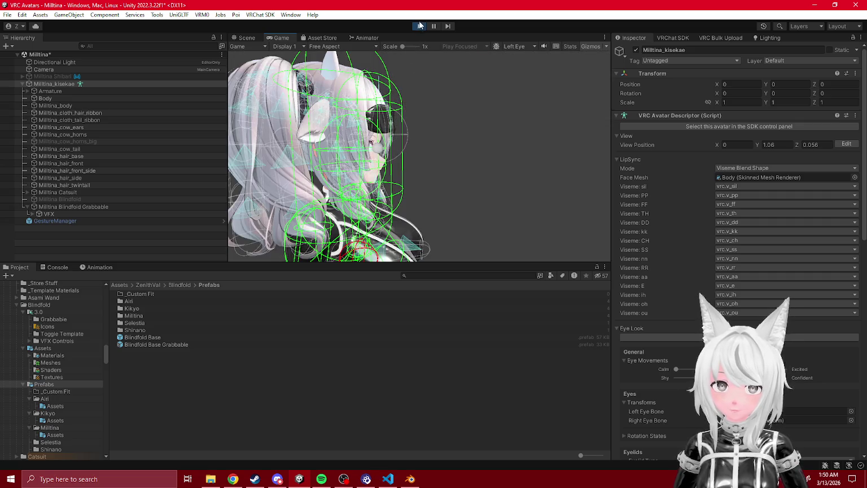
{"action": "left_click", "coordinate": [418, 27]}
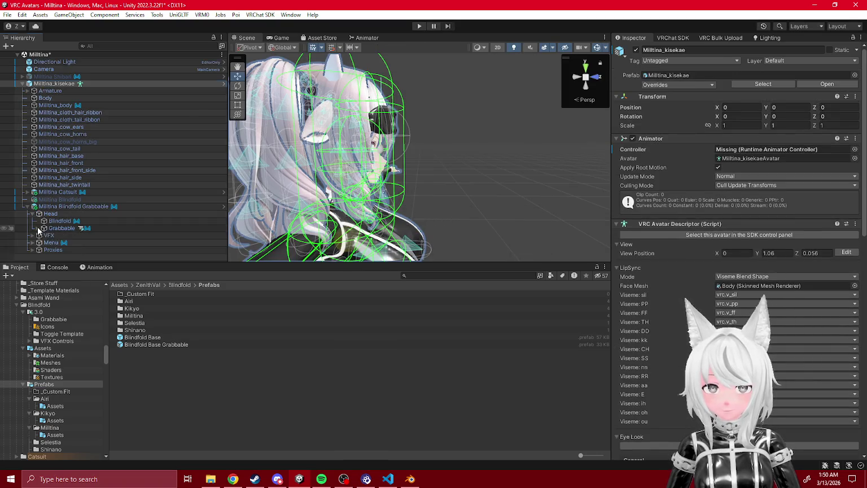
- Move the Physbone toward the face (Y 0.0575, Z 0.1009) and apply it to Milltina Blindfold Grabbable
{"action": "left_click", "coordinate": [37, 229]}
{"action": "left_click", "coordinate": [66, 235]}
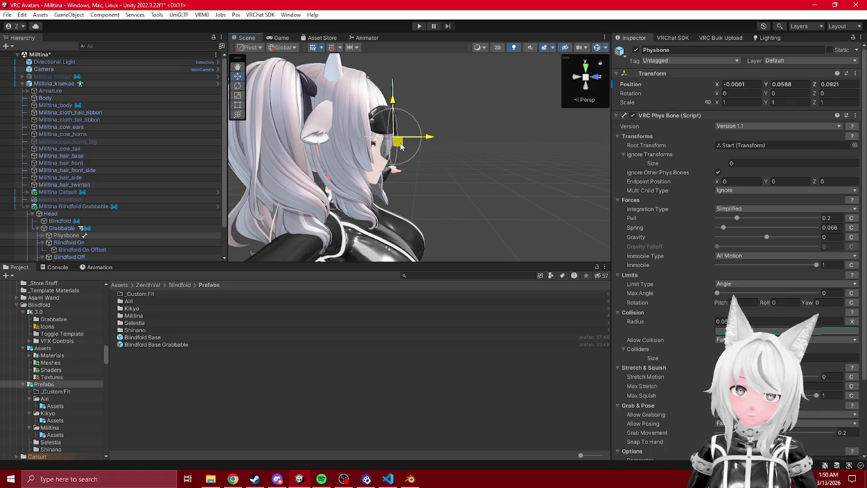
{"action": "scroll", "coordinate": [401, 147], "scroll_direction": "up", "scroll_amount": 5}
{"action": "mouse_move", "coordinate": [398, 143]}
{"action": "left_mouse_down"}
{"action": "mouse_move", "coordinate": [380, 156]}
{"action": "mouse_move", "coordinate": [813, 323]}
{"action": "left_mouse_up"}
{"action": "left_click_drag", "start_coordinate": [406, 163], "coordinate": [432, 159]}
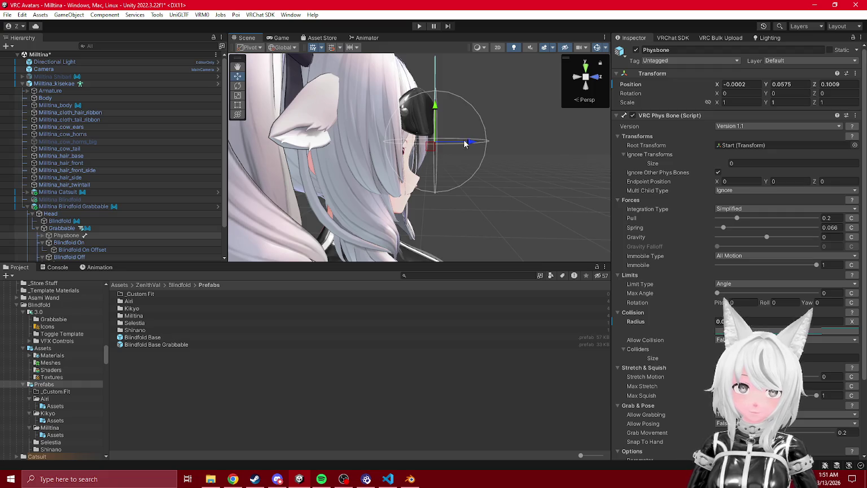
{"action": "right_click", "coordinate": [647, 73]}
{"action": "mouse_move", "coordinate": [689, 88]}
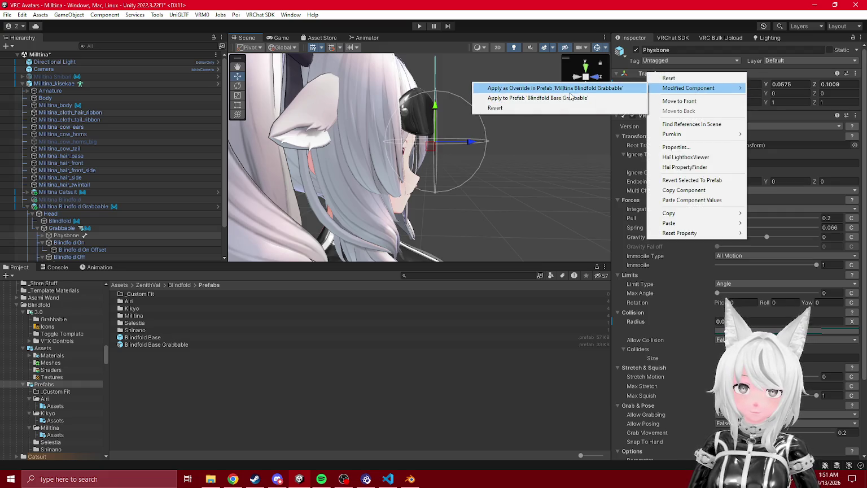
{"action": "left_click", "coordinate": [571, 89]}
- Apply the 0.06 collision Radius as a prefab override, select Milltina Blindfold Grabbable, and switch to Blender
{"action": "right_click", "coordinate": [638, 322]}
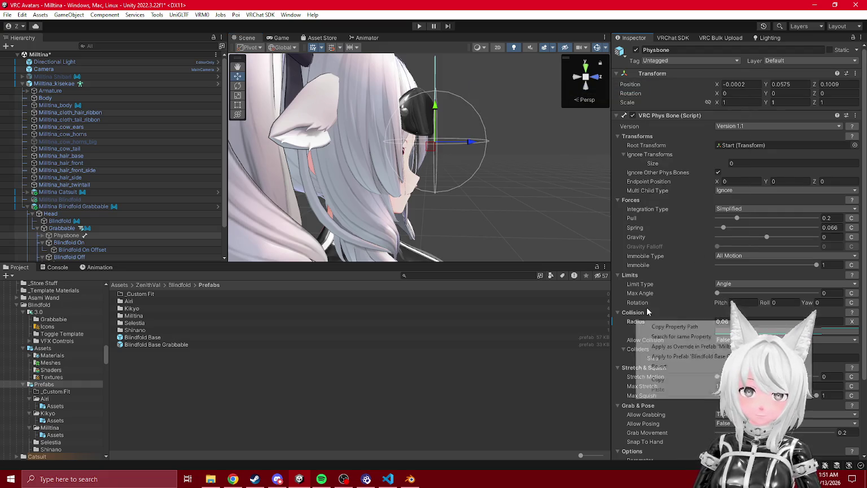
{"action": "left_click", "coordinate": [721, 347]}
{"action": "left_click_drag", "start_coordinate": [508, 188], "coordinate": [322, 179]}
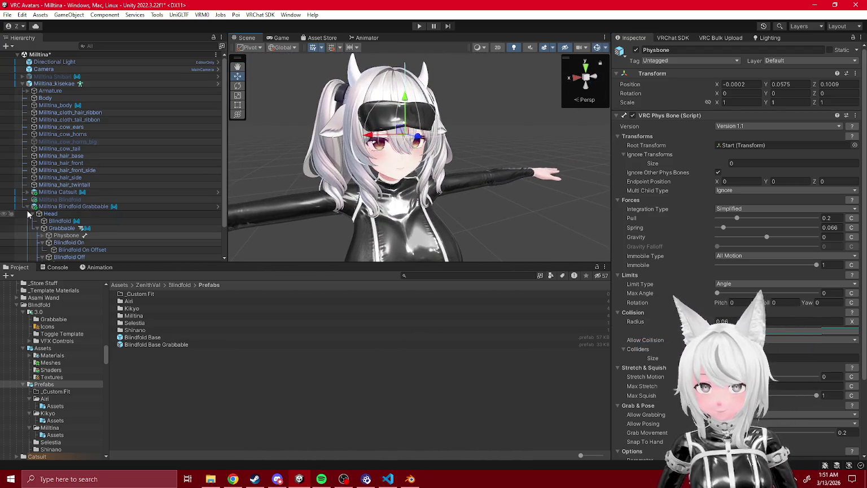
{"action": "left_click", "coordinate": [345, 250]}
{"action": "key", "text": "alt+Tab"}
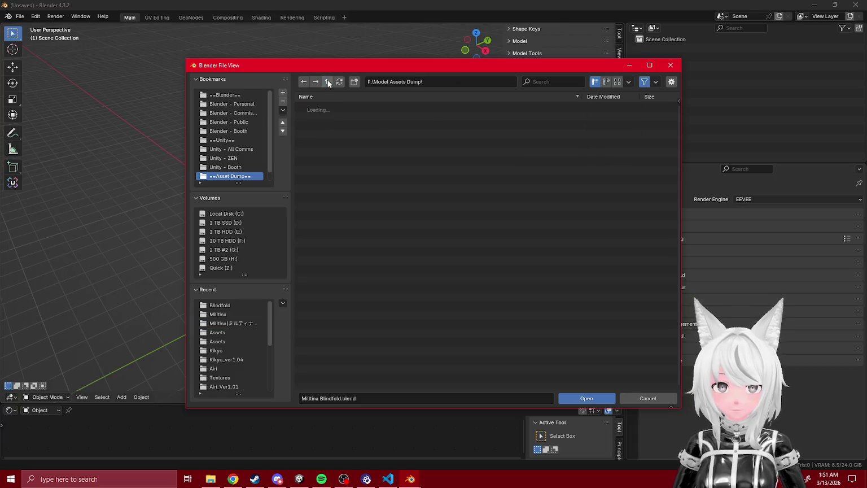
- Open Selestia Body v1.02.blend from Booth Bases/SELESTIA_ver1.02
{"action": "left_click", "coordinate": [219, 314]}
{"action": "left_click", "coordinate": [229, 323]}
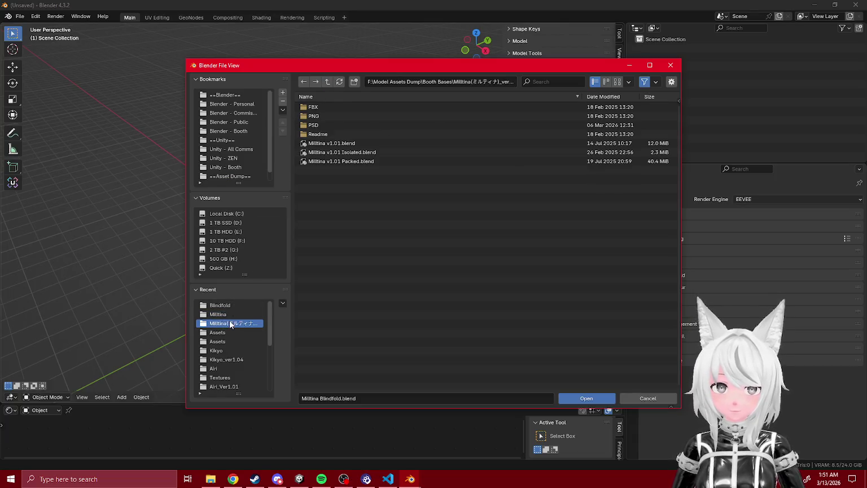
{"action": "left_click", "coordinate": [328, 83]}
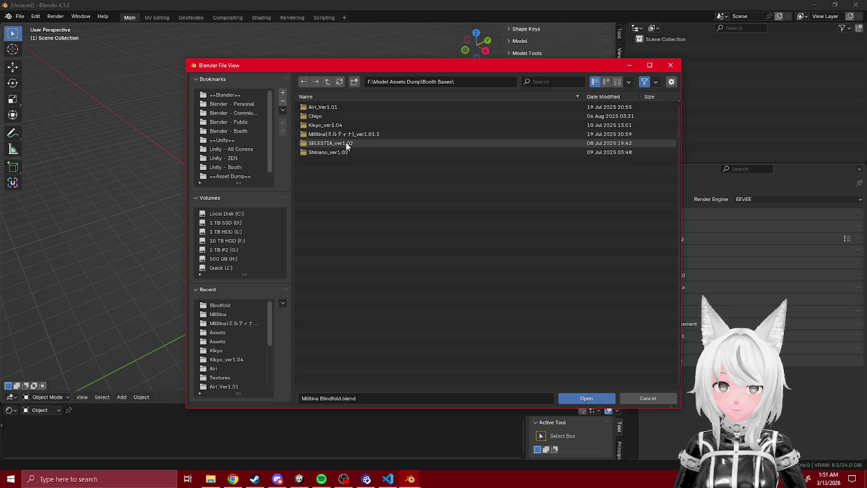
{"action": "double_click", "coordinate": [345, 142]}
{"action": "left_click", "coordinate": [339, 162]}
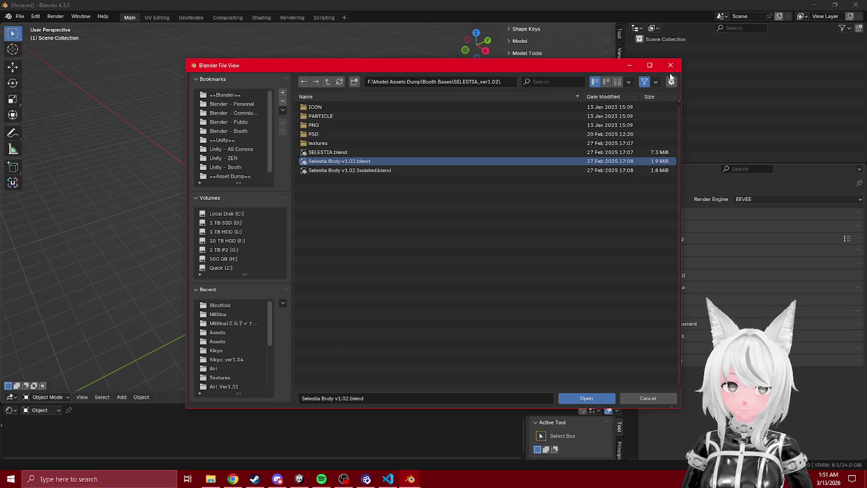
{"action": "left_click", "coordinate": [671, 82]}
{"action": "left_click", "coordinate": [602, 402]}
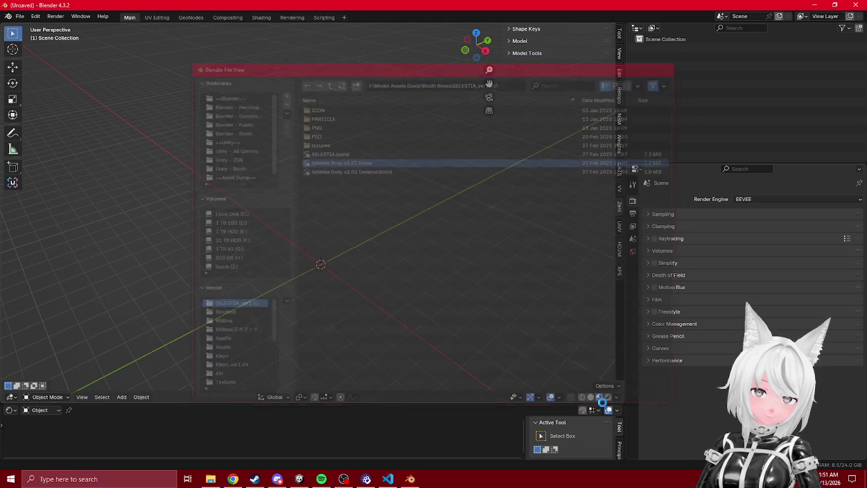
- Start a new General file, then open SELESTIA.blend and view the face from the front
{"action": "scroll", "coordinate": [351, 227], "scroll_direction": "up", "scroll_amount": 5}
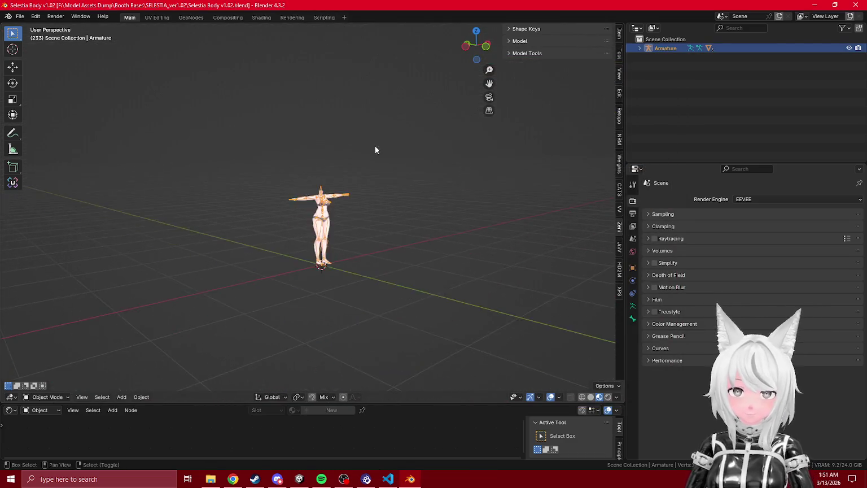
{"action": "left_click", "coordinate": [20, 17]}
{"action": "mouse_move", "coordinate": [68, 27]}
{"action": "left_click", "coordinate": [146, 26]}
{"action": "left_click", "coordinate": [20, 16]}
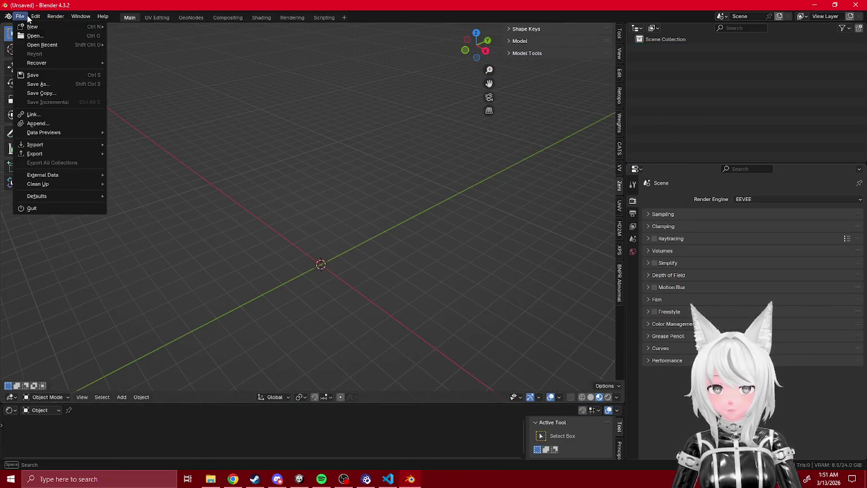
{"action": "left_click", "coordinate": [20, 16]}
{"action": "mouse_move", "coordinate": [66, 144]}
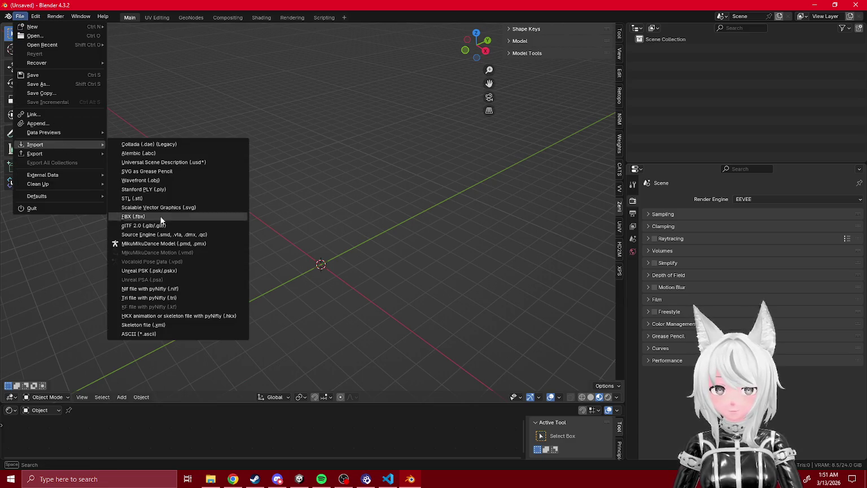
{"action": "left_click", "coordinate": [35, 36]}
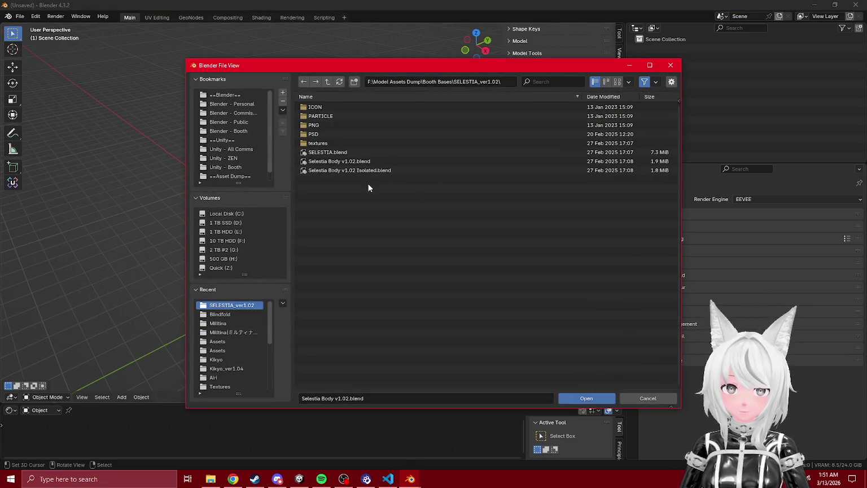
{"action": "double_click", "coordinate": [337, 153]}
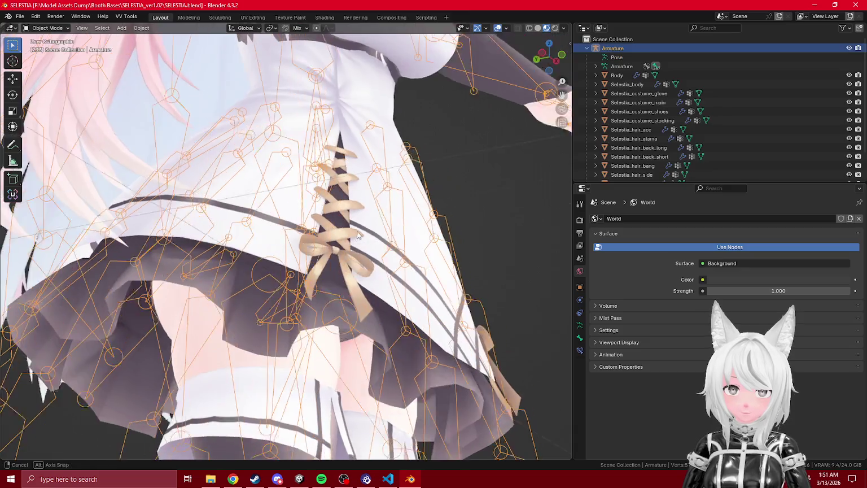
{"action": "scroll", "coordinate": [386, 267], "scroll_direction": "down", "scroll_amount": 3}
{"action": "key", "text": "KP_1"}
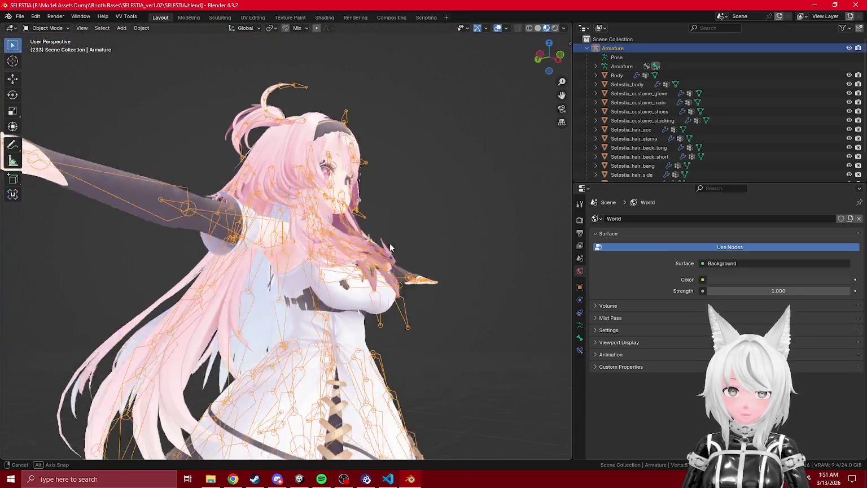
{"action": "scroll", "coordinate": [387, 267], "scroll_direction": "up", "scroll_amount": 5}
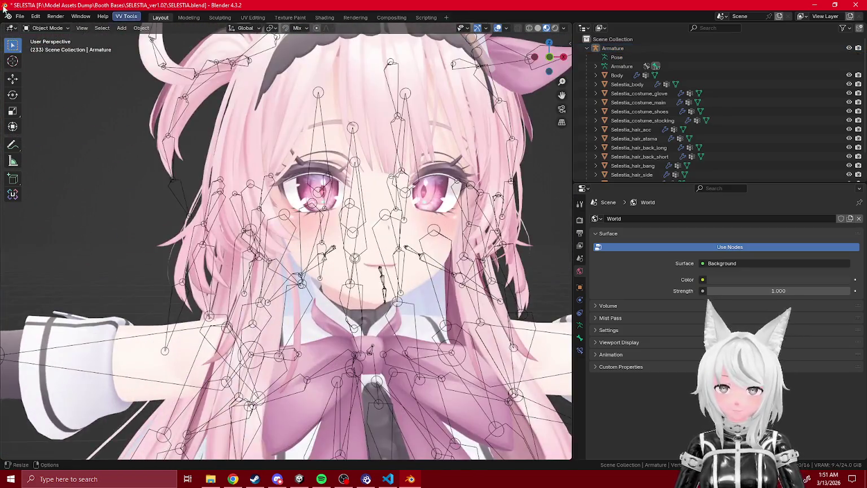
{"action": "left_click", "coordinate": [20, 16]}
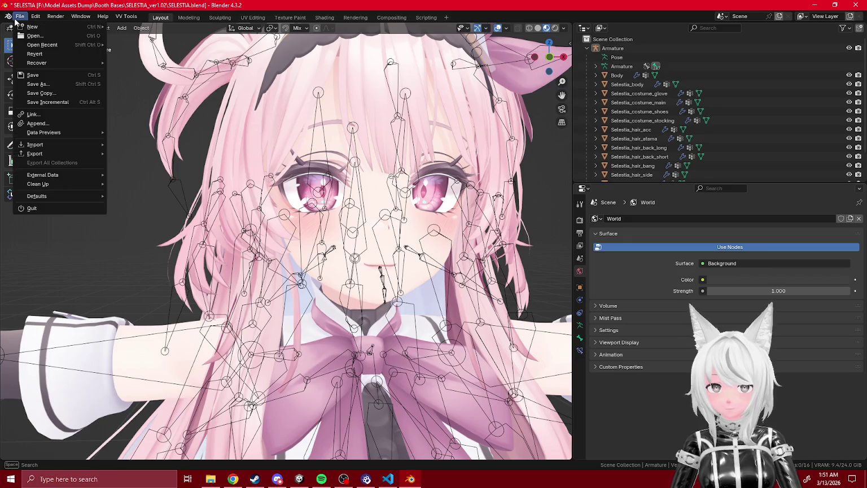
- Append the Blindfold object into SELESTIA.blend and scale it up to fit her head
{"action": "left_click", "coordinate": [34, 115]}
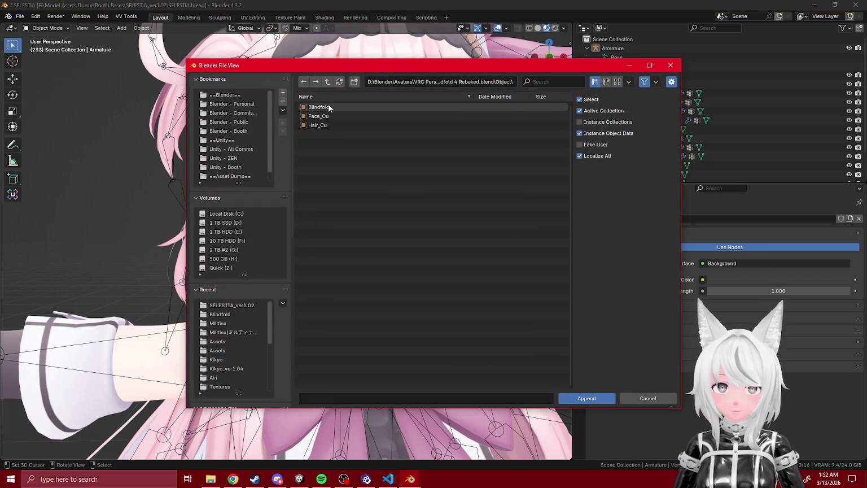
{"action": "double_click", "coordinate": [328, 106]}
{"action": "scroll", "coordinate": [361, 246], "scroll_direction": "down", "scroll_amount": 4}
{"action": "scroll", "coordinate": [361, 246], "scroll_direction": "up", "scroll_amount": 2}
{"action": "key", "text": "s"}
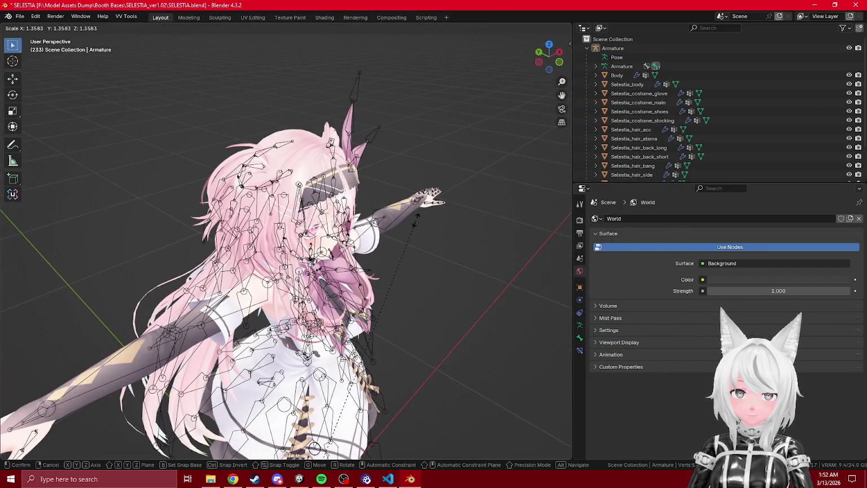
{"action": "left_click", "coordinate": [416, 218]}
- Hide the Armature and the Selestia_hair_bang front bangs
{"action": "scroll", "coordinate": [410, 223], "scroll_direction": "up", "scroll_amount": 4}
{"action": "left_click", "coordinate": [410, 222]}
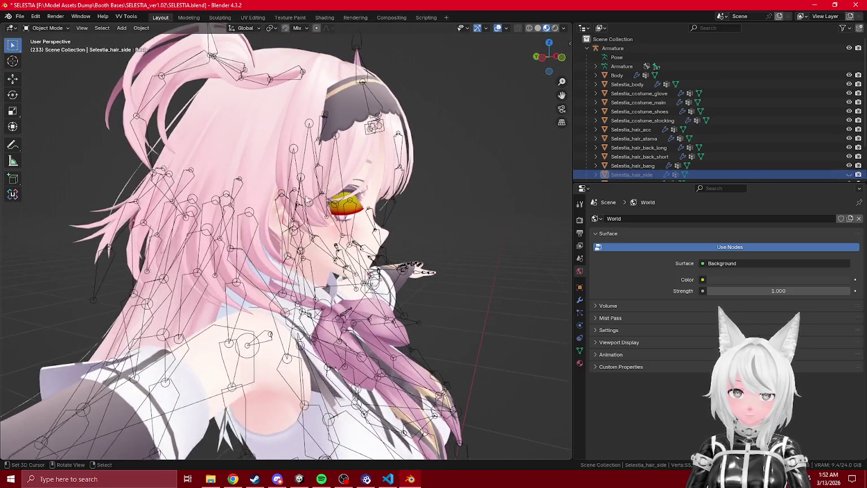
{"action": "left_click", "coordinate": [337, 196]}
{"action": "key", "text": "h"}
{"action": "left_click", "coordinate": [324, 196]}
{"action": "key", "text": "h"}
- Enter Edit Mode on the Blindfold with see-through view and select all its vertices
{"action": "left_click", "coordinate": [344, 208]}
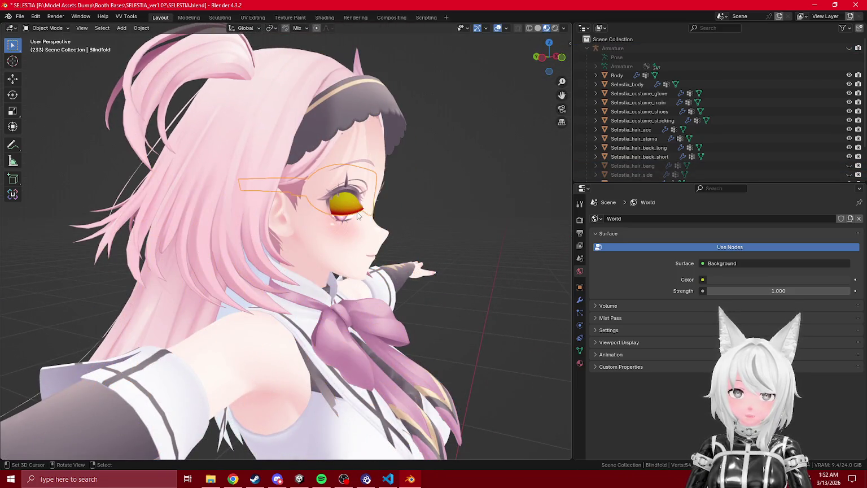
{"action": "key", "text": "Tab"}
{"action": "scroll", "coordinate": [373, 192], "scroll_direction": "up", "scroll_amount": 3}
{"action": "key", "text": "shift+z"}
{"action": "key", "text": "a"}
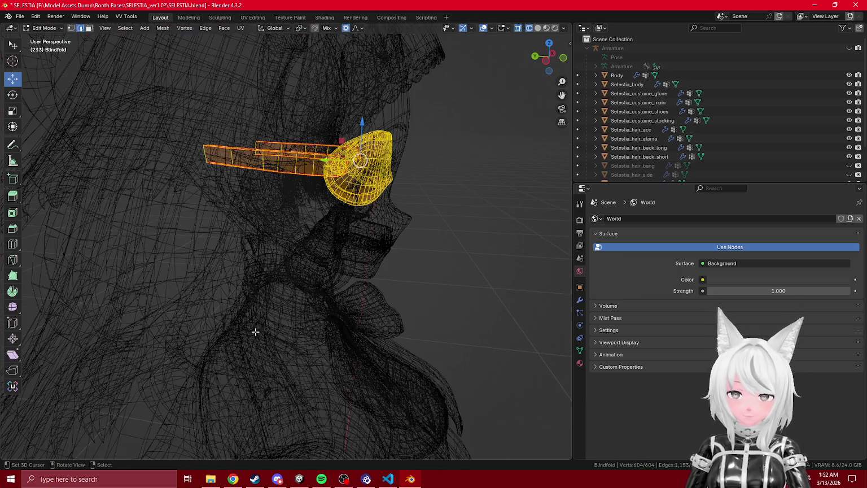
{"action": "left_click", "coordinate": [19, 16]}
- Start a new General file without saving, then reopen SELESTIA.blend from SELESTIA_ver1.02
{"action": "mouse_move", "coordinate": [57, 23]}
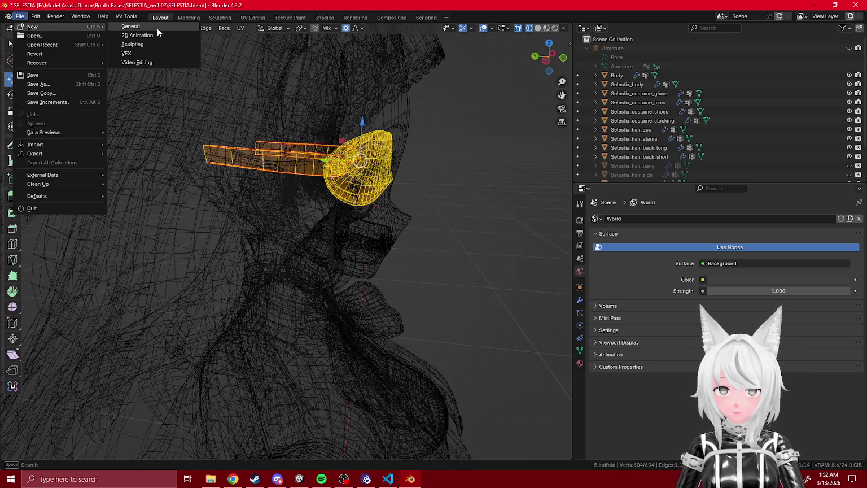
{"action": "left_click", "coordinate": [157, 28]}
{"action": "left_click", "coordinate": [447, 253]}
{"action": "left_click", "coordinate": [17, 18]}
{"action": "left_click", "coordinate": [33, 36]}
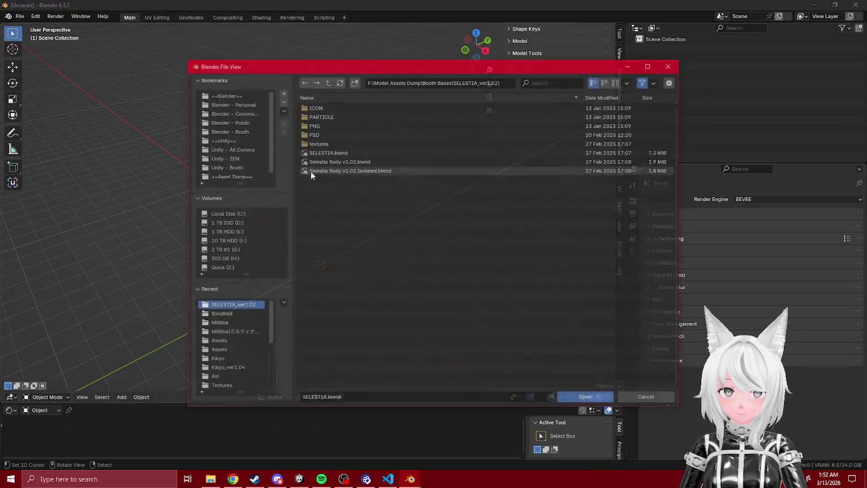
{"action": "double_click", "coordinate": [310, 170]}
{"action": "left_click", "coordinate": [333, 152]}
{"action": "left_click", "coordinate": [671, 81]}
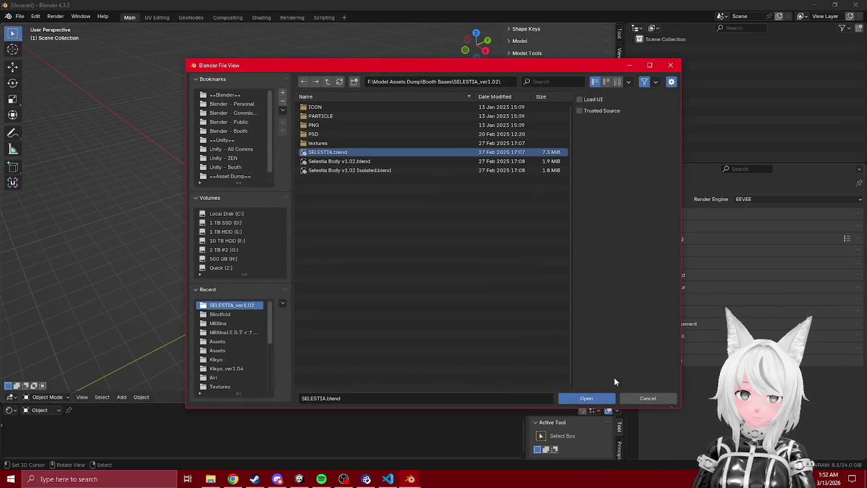
{"action": "left_click", "coordinate": [587, 398]}
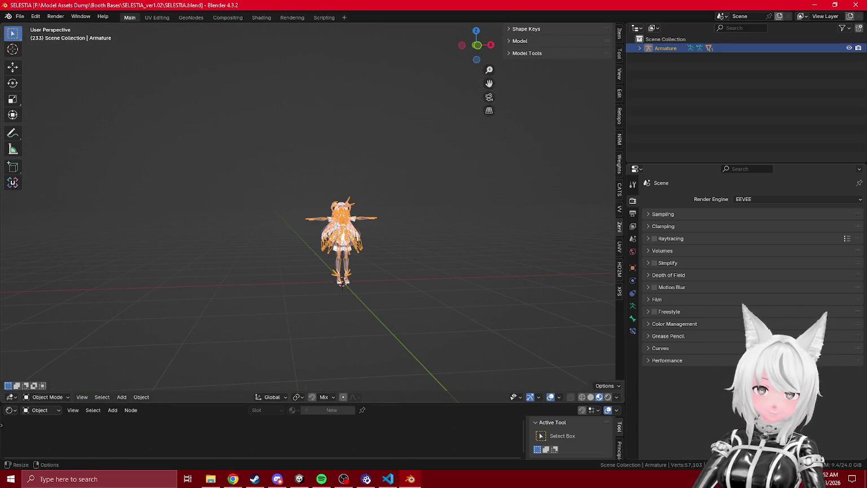
{"action": "scroll", "coordinate": [304, 195], "scroll_direction": "up", "scroll_amount": 10}
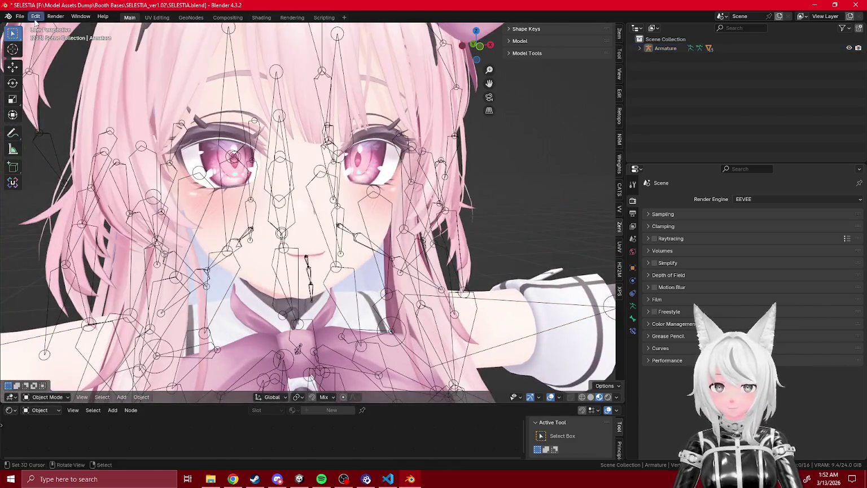
- Append the Object > Blindfold from its source blend file again
{"action": "left_click", "coordinate": [20, 17]}
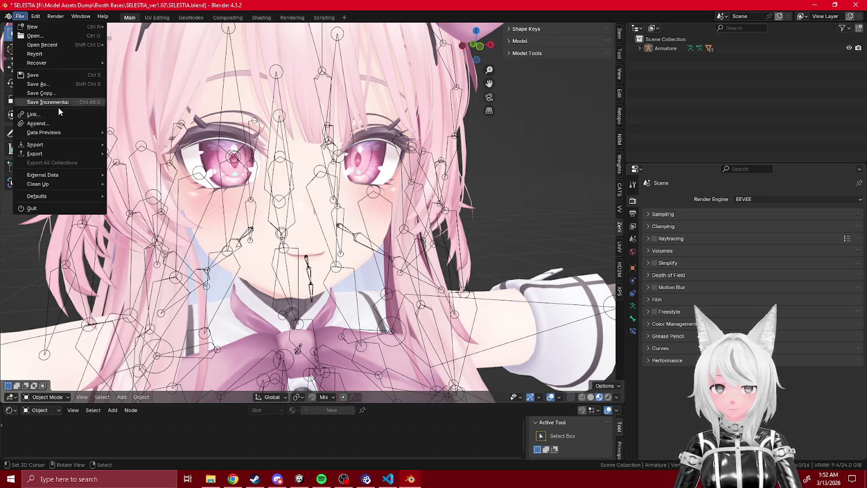
{"action": "left_click", "coordinate": [37, 123]}
{"action": "double_click", "coordinate": [331, 124]}
{"action": "double_click", "coordinate": [331, 107]}
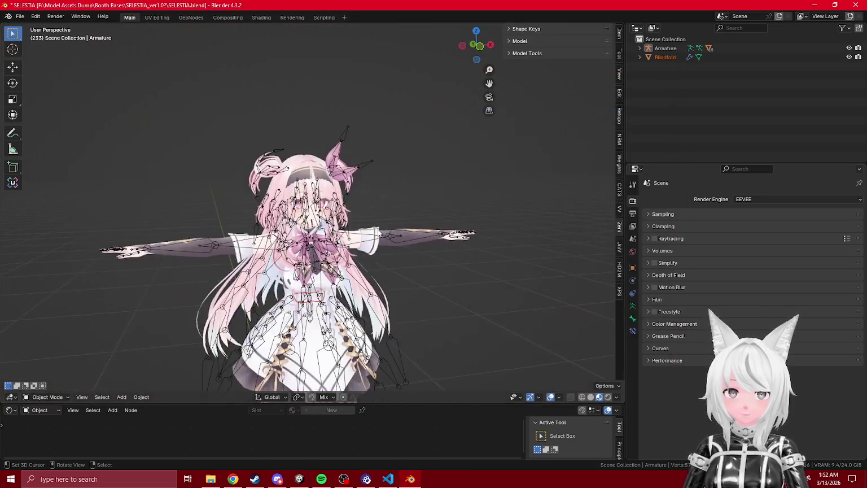
- Scale the appended blindfold, frame it, and open its mesh in Edit Mode
{"action": "key", "text": "s"}
{"action": "left_click", "coordinate": [395, 208]}
{"action": "key", "text": "KP_Decimal"}
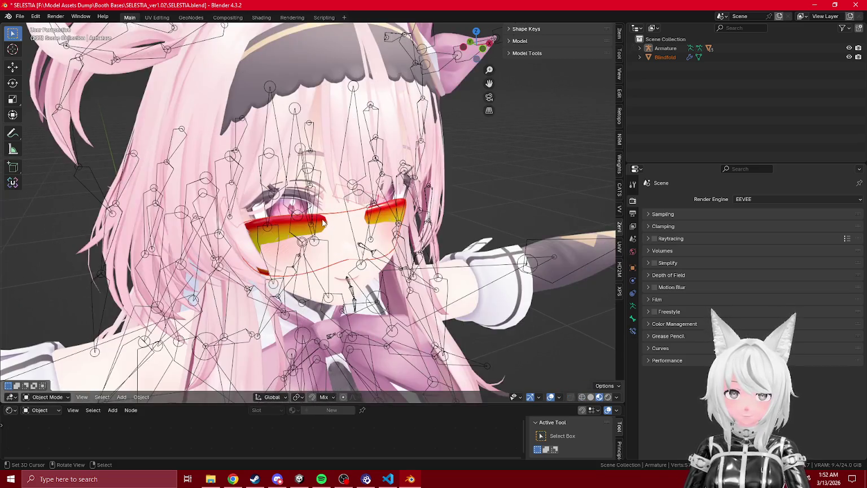
{"action": "left_click", "coordinate": [323, 224]}
{"action": "key", "text": "Tab"}
{"action": "key", "text": "shift+z"}
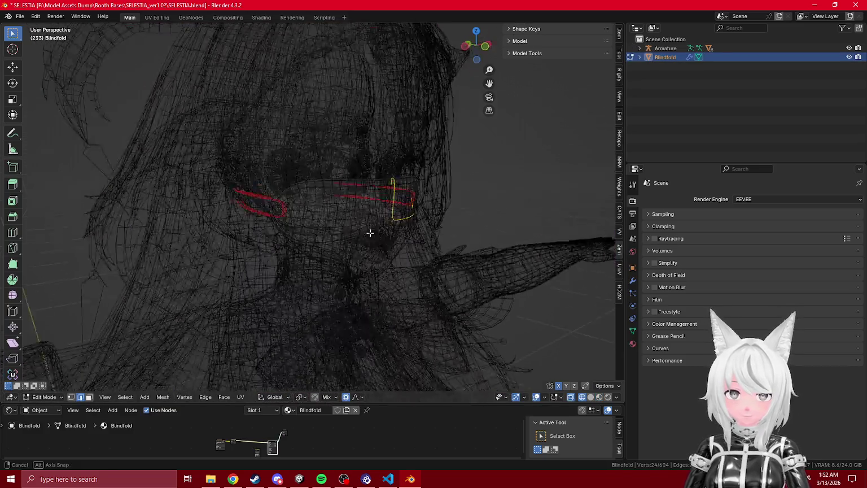
{"action": "key", "text": "shift+z"}
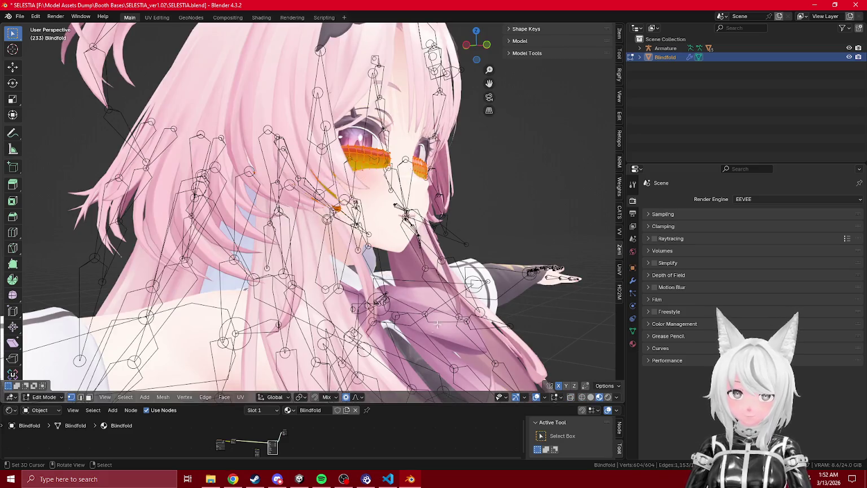
- Shift the blindfold's vertices along the global Y axis, then leave Edit Mode
{"action": "scroll", "coordinate": [437, 324], "scroll_direction": "up", "scroll_amount": 3}
{"action": "key", "text": "g"}
{"action": "key", "text": "y"}
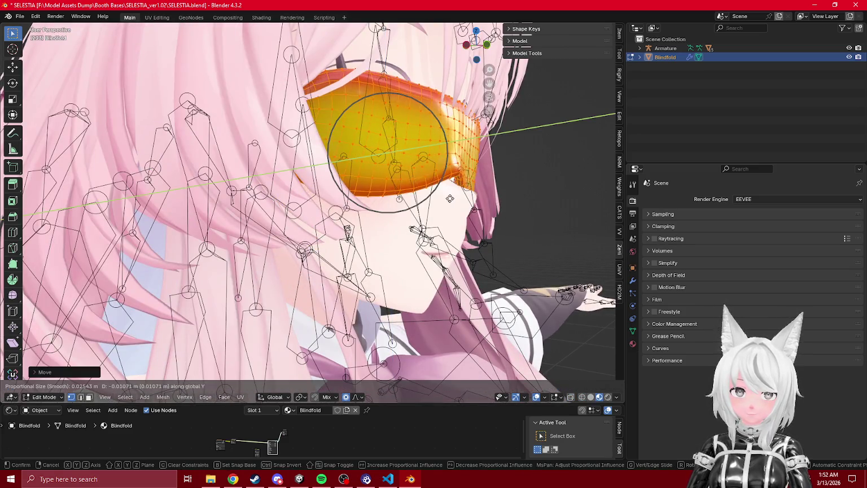
{"action": "mouse_move", "coordinate": [450, 199]}
{"action": "left_mouse_down"}
{"action": "mouse_move", "coordinate": [393, 156]}
{"action": "mouse_move", "coordinate": [301, 168]}
{"action": "left_mouse_up"}
{"action": "key", "text": "Escape"}
{"action": "key", "text": "Tab"}
- Reselect the Blindfold and view its mesh in wireframe from Right Orthographic
{"action": "left_click", "coordinate": [360, 145]}
{"action": "left_click", "coordinate": [314, 164]}
{"action": "left_click", "coordinate": [250, 208]}
{"action": "key", "text": "Tab"}
{"action": "key", "text": "shift+z"}
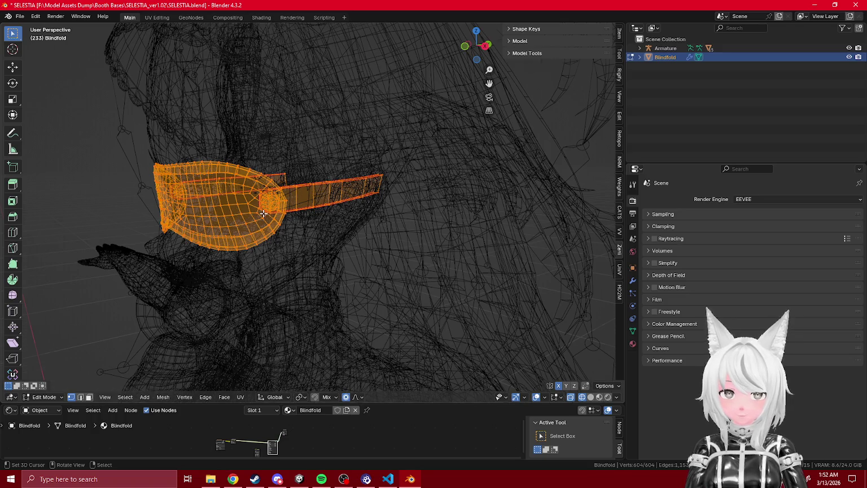
{"action": "key", "text": "KP_3"}
{"action": "scroll", "coordinate": [316, 213], "scroll_direction": "up", "scroll_amount": 5}
- Rotate and move the blindfold with proportional falloff so the patch covers the eyes
{"action": "key", "text": "r"}
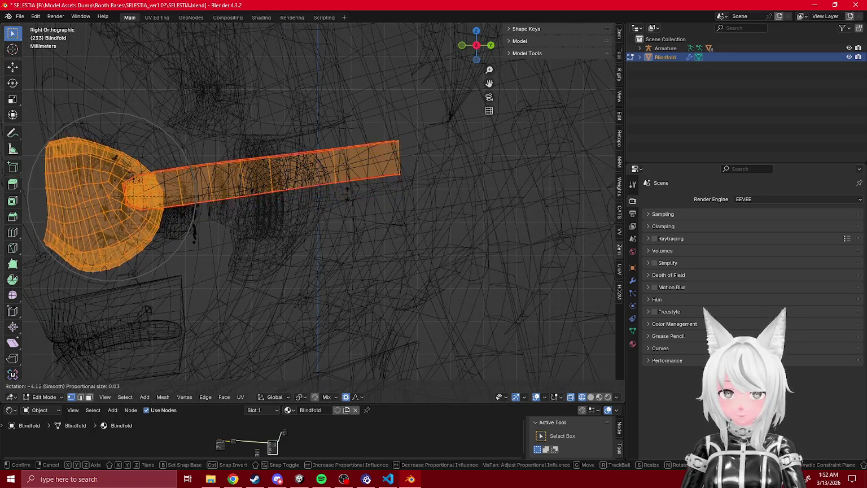
{"action": "left_click", "coordinate": [345, 171]}
{"action": "key", "text": "g"}
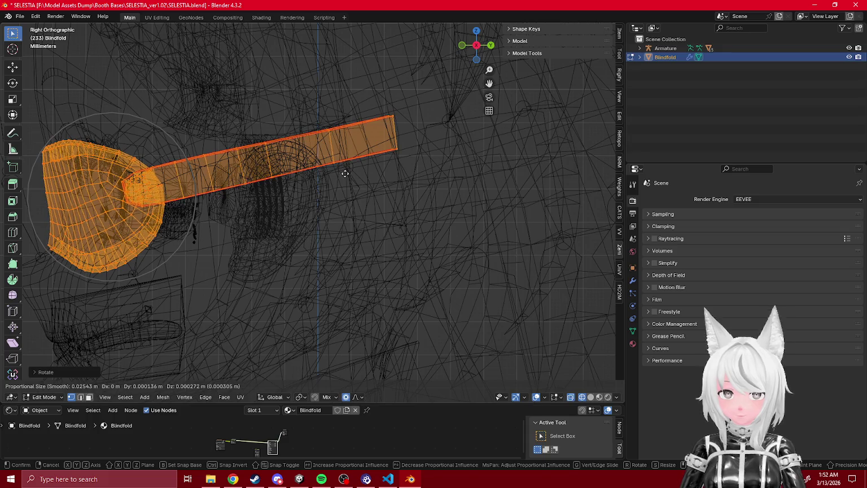
{"action": "left_click", "coordinate": [346, 190]}
{"action": "key", "text": "shift+z"}
{"action": "key", "text": "s"}
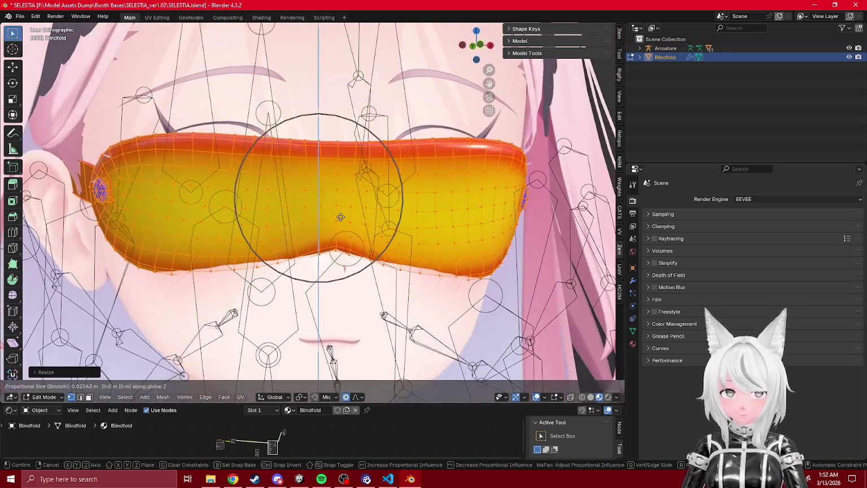
{"action": "right_click", "coordinate": [341, 215]}
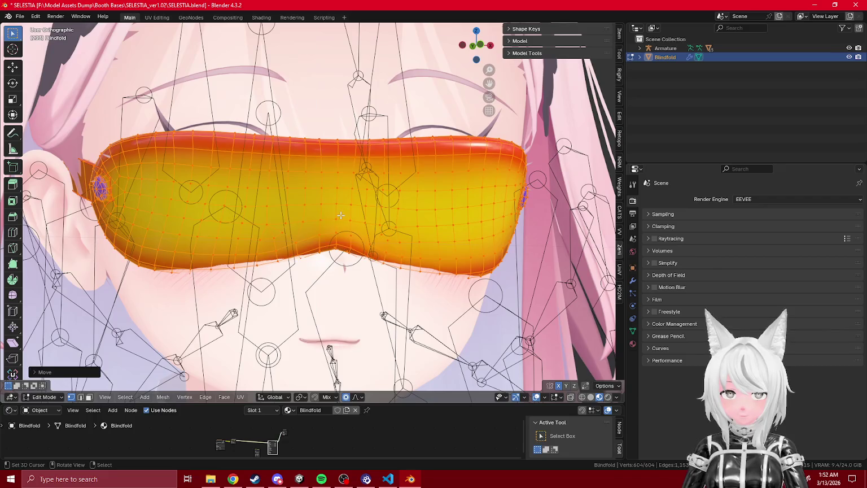
{"action": "key", "text": "s"}
{"action": "key", "text": "Escape"}
{"action": "left_click", "coordinate": [44, 397]}
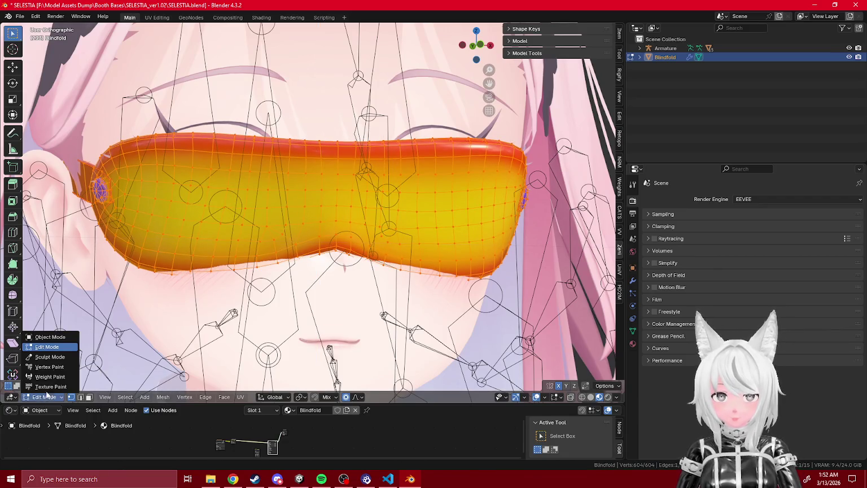
- Put the blindfold in Sculpt Mode and check its fit from front and right views
{"action": "left_click", "coordinate": [50, 356]}
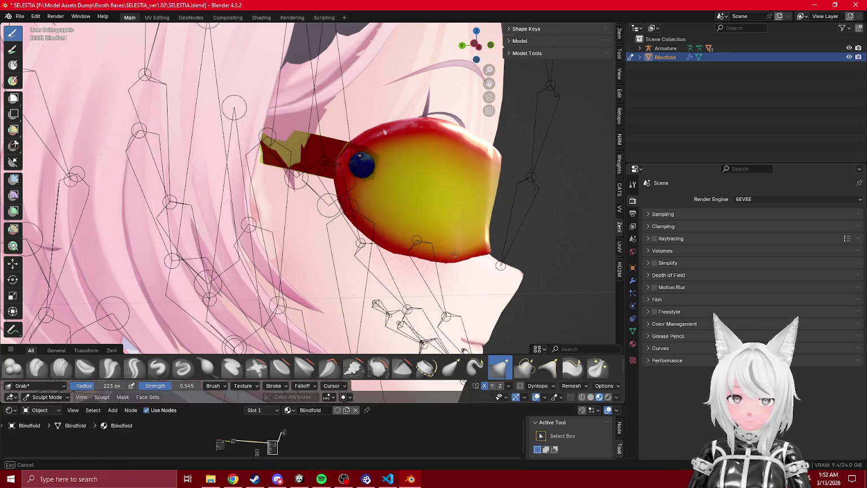
{"action": "mouse_move", "coordinate": [455, 252]}
{"action": "left_mouse_down"}
{"action": "mouse_move", "coordinate": [350, 240]}
{"action": "mouse_move", "coordinate": [335, 233]}
{"action": "mouse_move", "coordinate": [341, 229]}
{"action": "left_mouse_up"}
{"action": "mouse_move", "coordinate": [452, 207]}
{"action": "left_mouse_down"}
{"action": "mouse_move", "coordinate": [232, 286]}
{"action": "mouse_move", "coordinate": [290, 228]}
{"action": "left_mouse_up"}
{"action": "key", "text": "Tab"}
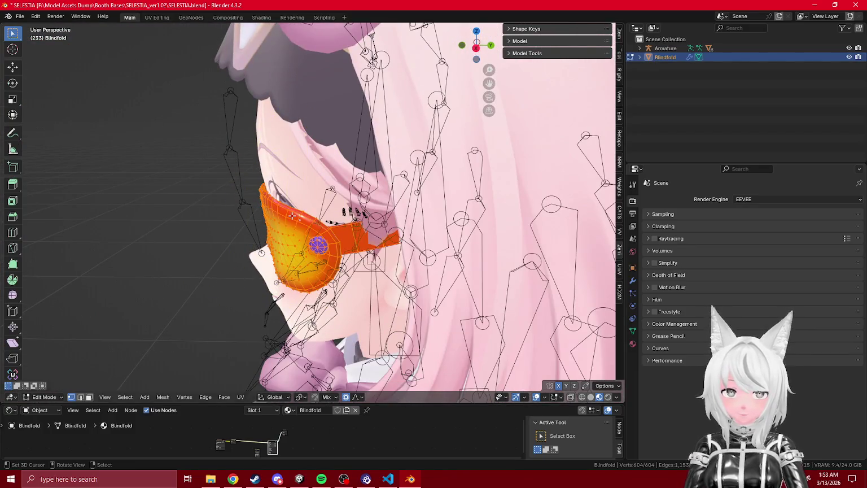
{"action": "key", "text": "KP_1"}
{"action": "key", "text": "KP_3"}
{"action": "key", "text": "Tab"}
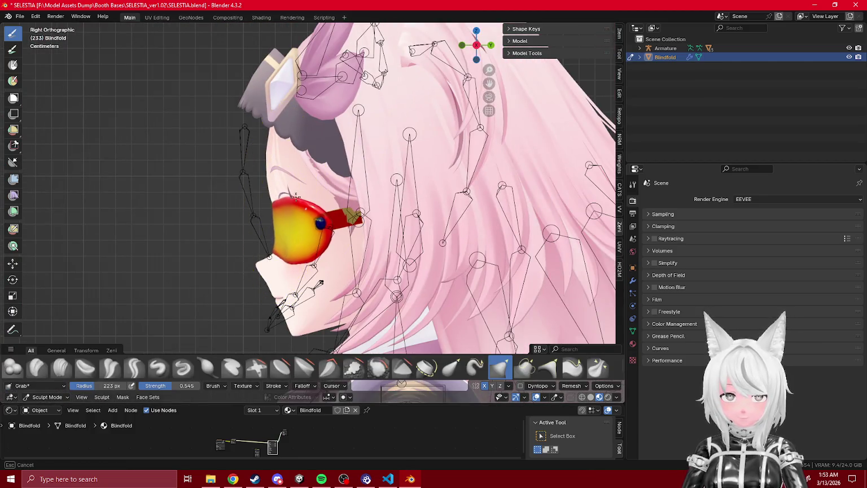
- Use the Grab brush to push the blindfold edges against the face and temple near the ear
{"action": "mouse_move", "coordinate": [288, 198]}
{"action": "left_mouse_down"}
{"action": "mouse_move", "coordinate": [351, 202]}
{"action": "mouse_move", "coordinate": [226, 189]}
{"action": "mouse_move", "coordinate": [381, 236]}
{"action": "left_mouse_up"}
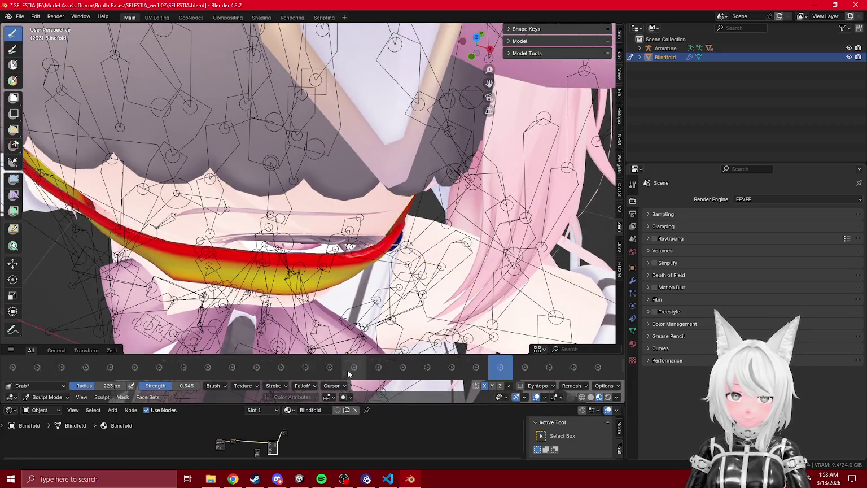
{"action": "left_click_drag", "start_coordinate": [347, 328], "coordinate": [316, 305]}
{"action": "left_click_drag", "start_coordinate": [323, 220], "coordinate": [318, 116]}
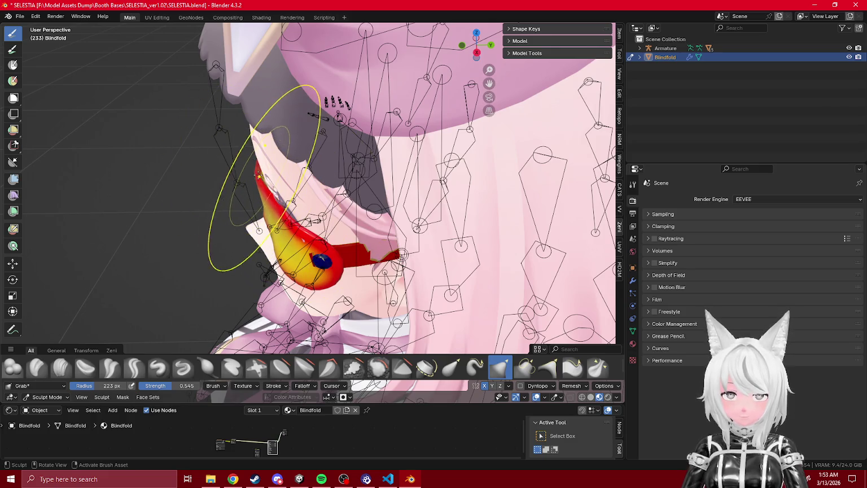
{"action": "mouse_move", "coordinate": [263, 170]}
{"action": "left_mouse_down"}
{"action": "mouse_move", "coordinate": [278, 194]}
{"action": "mouse_move", "coordinate": [335, 183]}
{"action": "mouse_move", "coordinate": [343, 201]}
{"action": "mouse_move", "coordinate": [326, 202]}
{"action": "mouse_move", "coordinate": [324, 214]}
{"action": "mouse_move", "coordinate": [313, 204]}
{"action": "mouse_move", "coordinate": [266, 276]}
{"action": "mouse_move", "coordinate": [283, 227]}
{"action": "mouse_move", "coordinate": [325, 229]}
{"action": "mouse_move", "coordinate": [316, 212]}
{"action": "mouse_move", "coordinate": [310, 228]}
{"action": "mouse_move", "coordinate": [300, 206]}
{"action": "mouse_move", "coordinate": [314, 157]}
{"action": "mouse_move", "coordinate": [316, 169]}
{"action": "mouse_move", "coordinate": [344, 182]}
{"action": "mouse_move", "coordinate": [328, 193]}
{"action": "mouse_move", "coordinate": [337, 175]}
{"action": "mouse_move", "coordinate": [301, 149]}
{"action": "mouse_move", "coordinate": [288, 206]}
{"action": "left_mouse_up"}
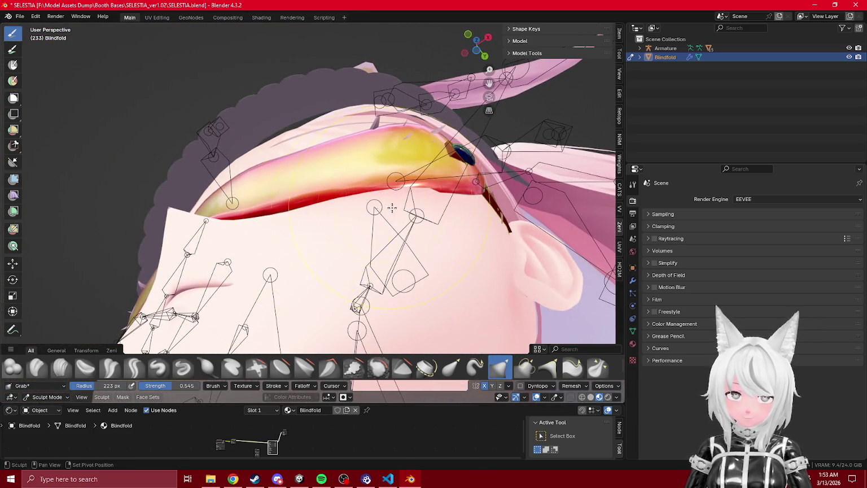
{"action": "mouse_move", "coordinate": [392, 208]}
{"action": "left_mouse_down"}
{"action": "mouse_move", "coordinate": [271, 220]}
{"action": "mouse_move", "coordinate": [356, 203]}
{"action": "left_mouse_up"}
{"action": "scroll", "coordinate": [356, 206], "scroll_direction": "up", "scroll_amount": 5}
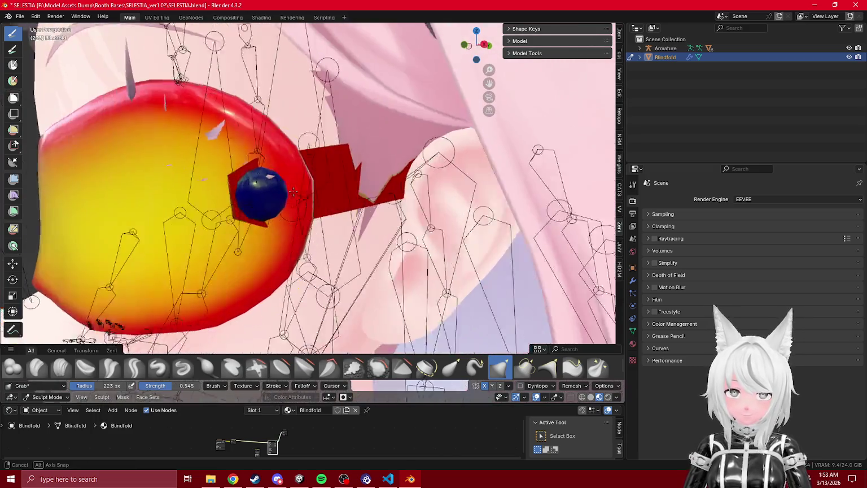
{"action": "key", "text": "Tab"}
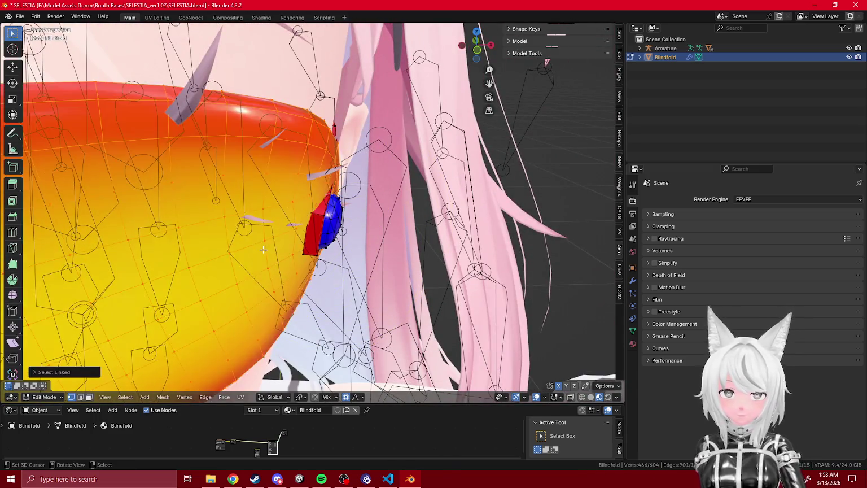
- Hide the selected blindfold geometry and sculpt the side of the eye patch
{"action": "key", "text": "h"}
{"action": "mouse_move", "coordinate": [346, 226]}
{"action": "left_mouse_down"}
{"action": "mouse_move", "coordinate": [327, 210]}
{"action": "mouse_move", "coordinate": [336, 192]}
{"action": "mouse_move", "coordinate": [333, 211]}
{"action": "mouse_move", "coordinate": [290, 204]}
{"action": "mouse_move", "coordinate": [255, 177]}
{"action": "mouse_move", "coordinate": [233, 188]}
{"action": "left_mouse_up"}
{"action": "key", "text": "Tab"}
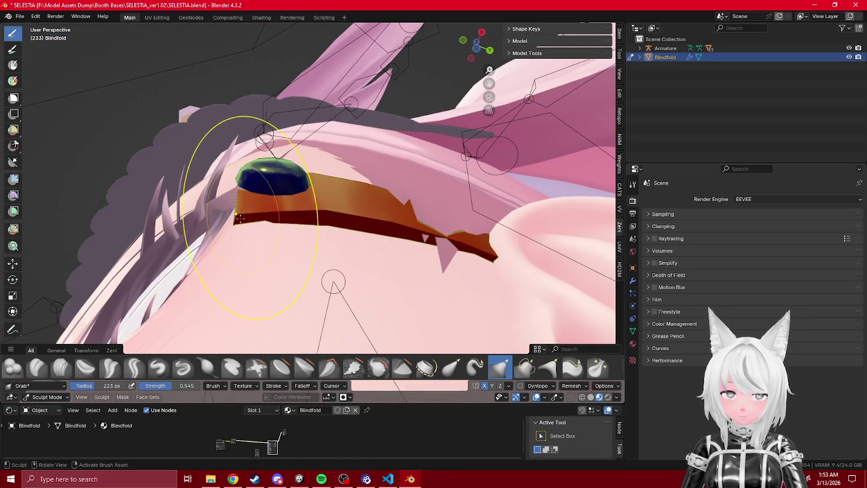
{"action": "mouse_move", "coordinate": [244, 218]}
{"action": "left_mouse_down"}
{"action": "mouse_move", "coordinate": [252, 192]}
{"action": "mouse_move", "coordinate": [238, 180]}
{"action": "mouse_move", "coordinate": [264, 170]}
{"action": "mouse_move", "coordinate": [248, 146]}
{"action": "left_mouse_up"}
{"action": "key", "text": "Tab"}
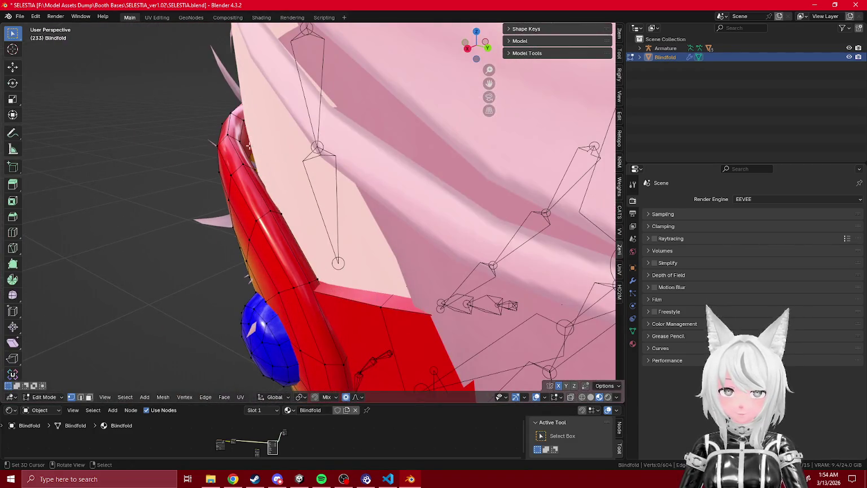
- Adjust a blindfold vertex loop's thickness along its normals with Alt+S
{"action": "left_click", "coordinate": [253, 148], "text": "alt"}
{"action": "key", "text": "alt+s"}
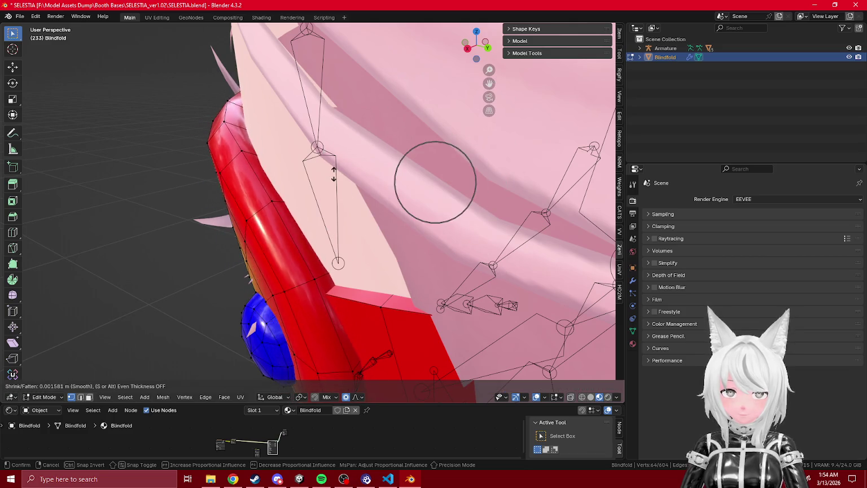
{"action": "left_click", "coordinate": [336, 174]}
{"action": "left_click", "coordinate": [233, 132]}
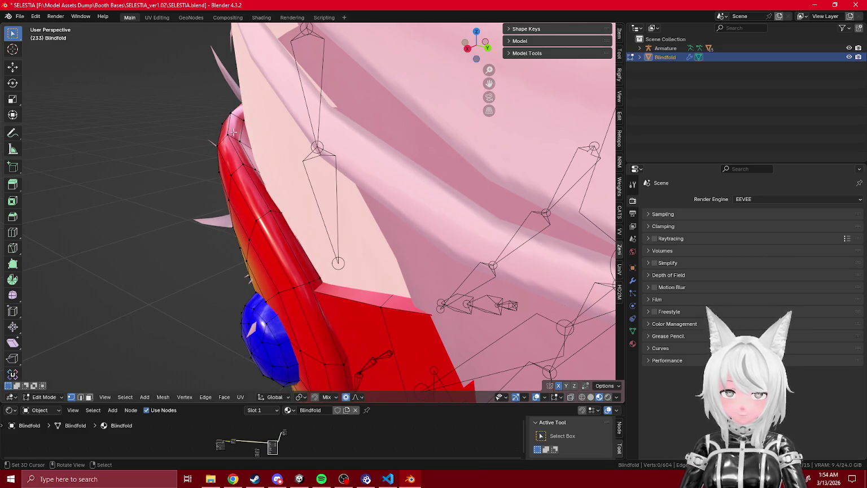
{"action": "key", "text": "alt+s"}
{"action": "left_click", "coordinate": [350, 166]}
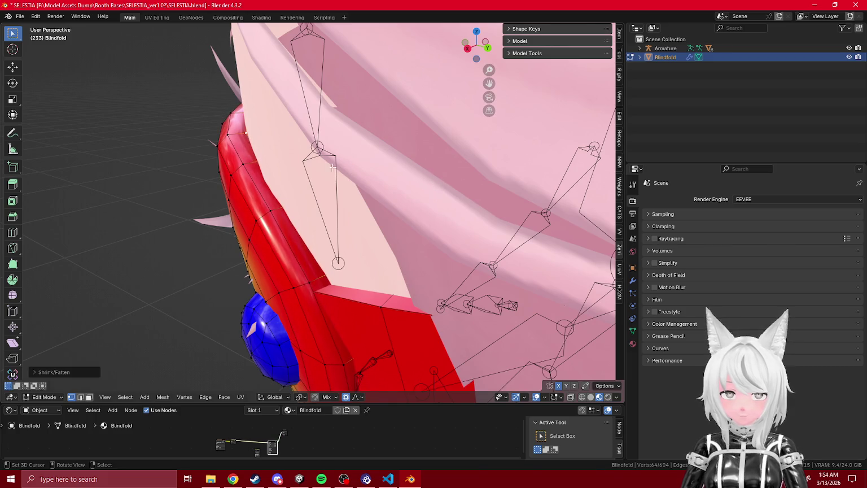
{"action": "key", "text": "ctrl+Tab"}
- Grab-sculpt the blindfold's front and its left side near the ear
{"action": "key", "text": "KP_6"}
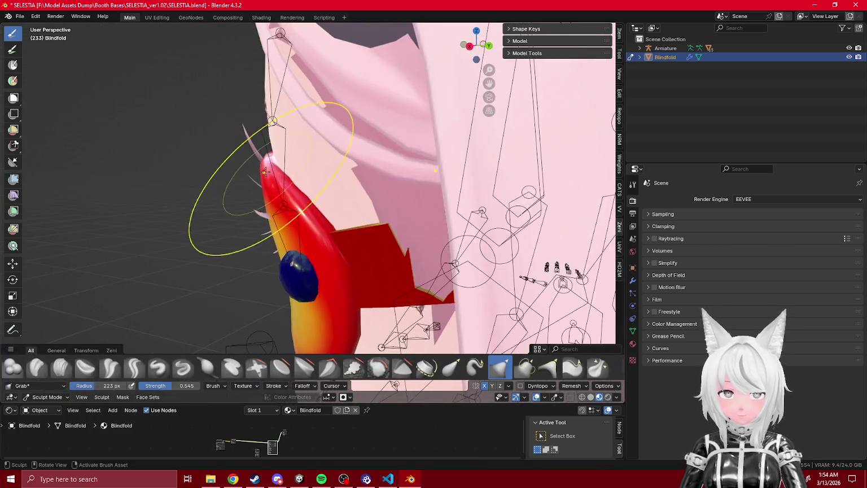
{"action": "key", "text": "KP_8"}
{"action": "key", "text": "KP_8"}
{"action": "key", "text": "KP_8"}
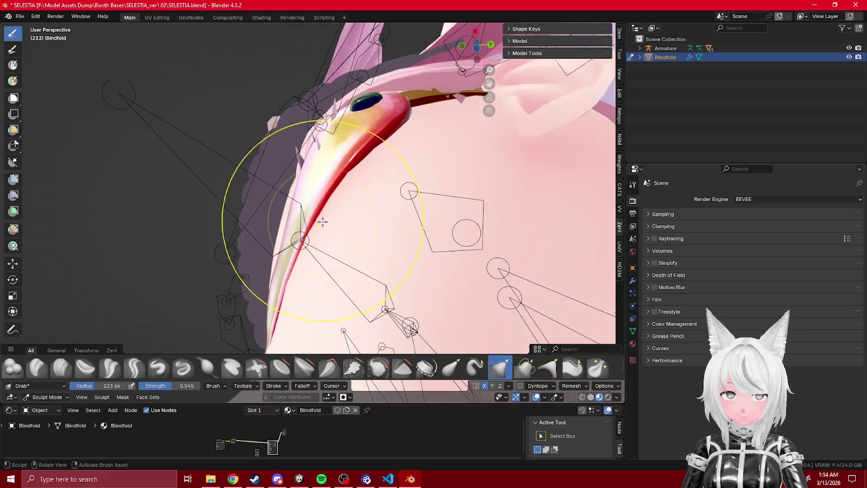
{"action": "mouse_move", "coordinate": [299, 266]}
{"action": "left_mouse_down"}
{"action": "mouse_move", "coordinate": [313, 241]}
{"action": "mouse_move", "coordinate": [300, 289]}
{"action": "mouse_move", "coordinate": [305, 254]}
{"action": "left_mouse_up"}
{"action": "scroll", "coordinate": [330, 212], "scroll_direction": "up", "scroll_amount": 5}
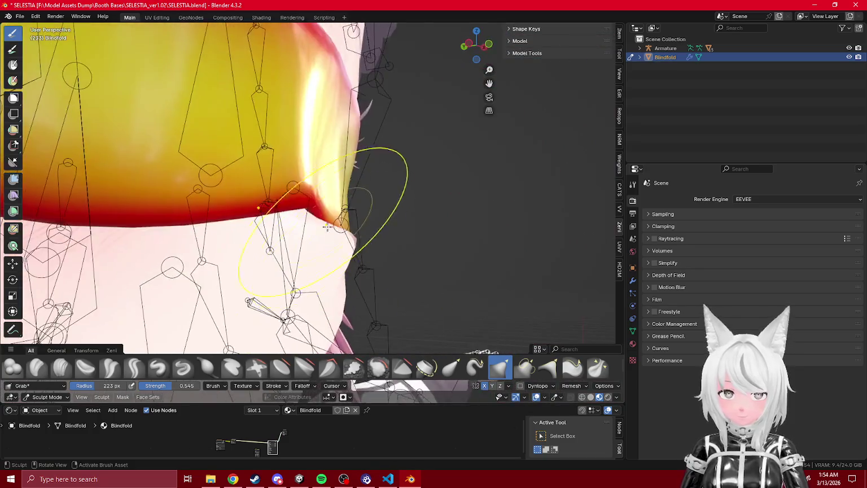
{"action": "left_click_drag", "start_coordinate": [330, 218], "coordinate": [266, 222]}
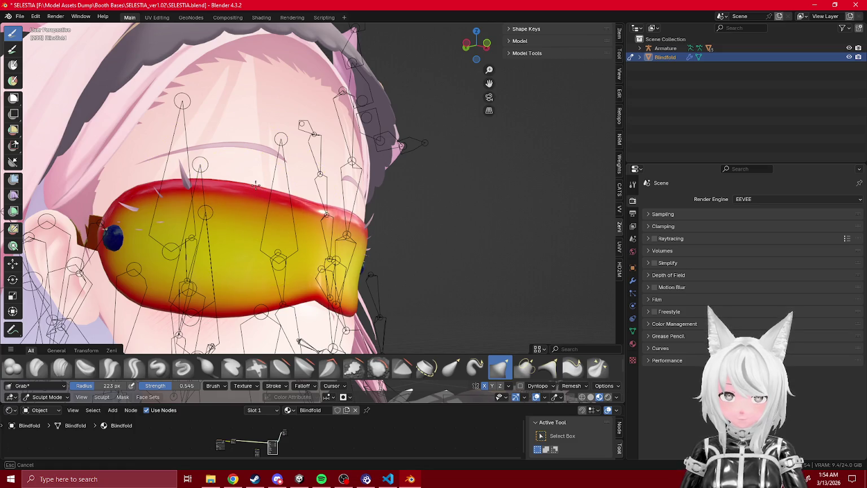
{"action": "left_click_drag", "start_coordinate": [256, 185], "coordinate": [232, 201]}
{"action": "scroll", "coordinate": [249, 215], "scroll_direction": "up", "scroll_amount": 2}
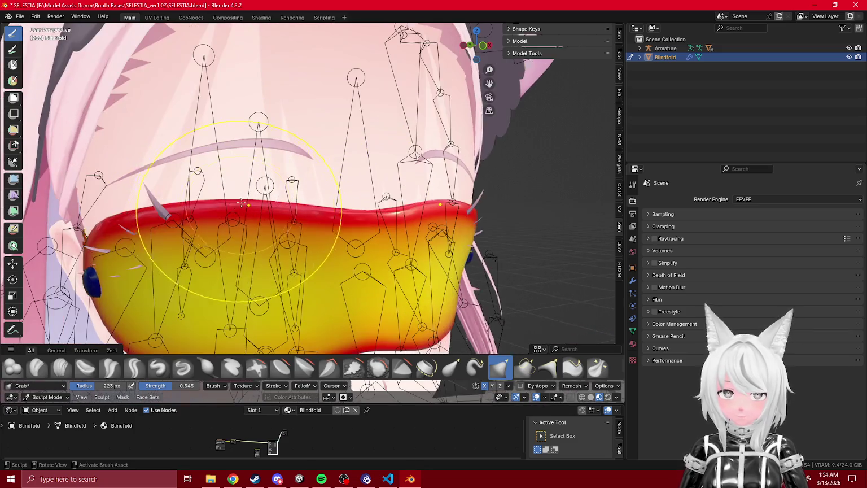
{"action": "left_click_drag", "start_coordinate": [174, 201], "coordinate": [339, 189]}
{"action": "scroll", "coordinate": [386, 191], "scroll_direction": "up", "scroll_amount": 2}
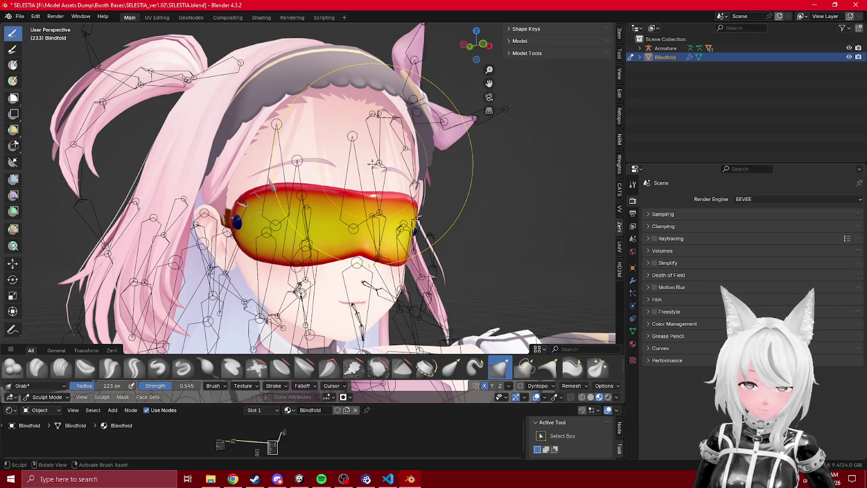
{"action": "mouse_move", "coordinate": [399, 167]}
{"action": "left_mouse_down"}
{"action": "mouse_move", "coordinate": [305, 186]}
{"action": "mouse_move", "coordinate": [351, 192]}
{"action": "mouse_move", "coordinate": [228, 202]}
{"action": "mouse_move", "coordinate": [280, 184]}
{"action": "left_mouse_up"}
{"action": "scroll", "coordinate": [338, 215], "scroll_direction": "up", "scroll_amount": 5}
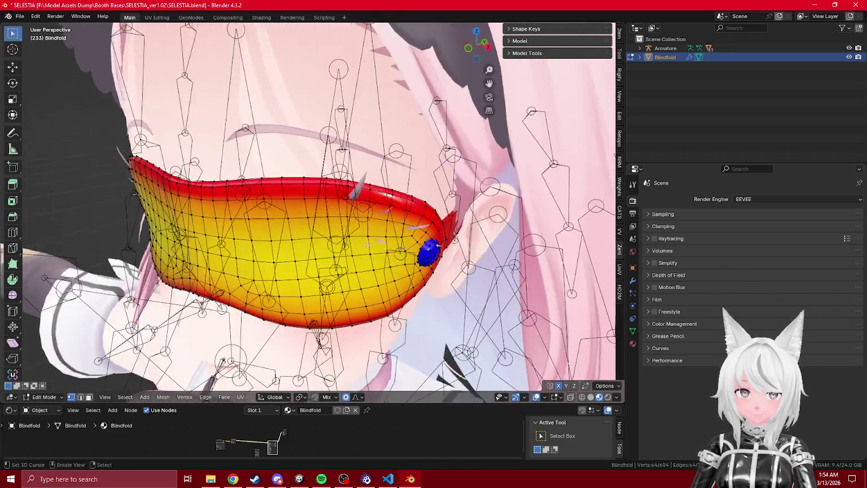
- Move and rotate the side strap piece so it sits against the head
{"action": "key", "text": "Tab"}
{"action": "mouse_move", "coordinate": [394, 228]}
{"action": "left_mouse_down"}
{"action": "mouse_move", "coordinate": [421, 233]}
{"action": "mouse_move", "coordinate": [436, 200]}
{"action": "left_mouse_up"}
{"action": "key", "text": "shift+z"}
{"action": "scroll", "coordinate": [445, 240], "scroll_direction": "down", "scroll_amount": 3}
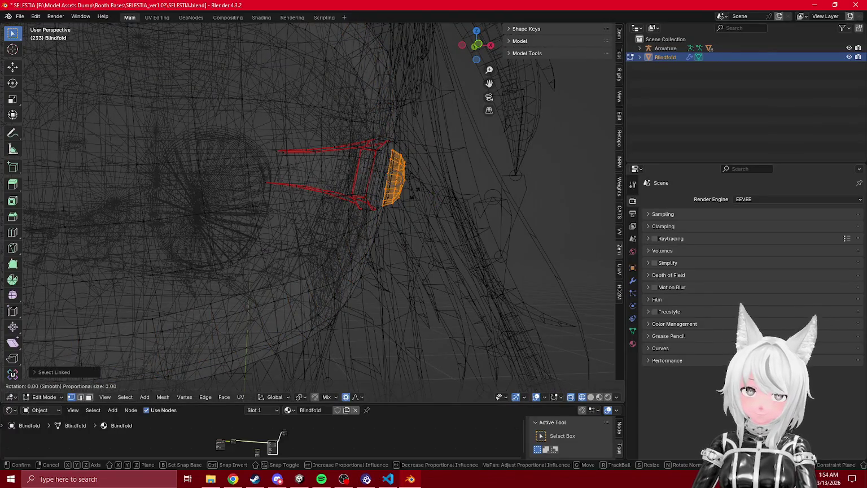
{"action": "left_click", "coordinate": [405, 191]}
{"action": "key", "text": "shift+z"}
{"action": "scroll", "coordinate": [405, 191], "scroll_direction": "up", "scroll_amount": 5}
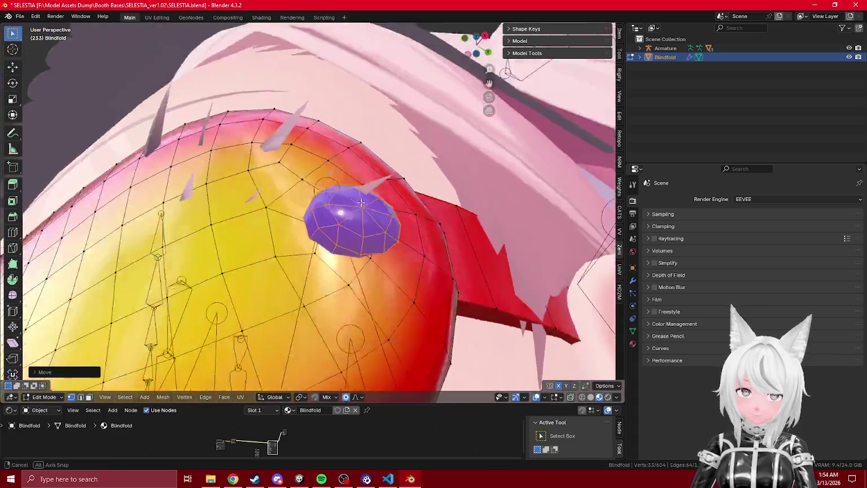
{"action": "key", "text": "r"}
{"action": "key", "text": "r"}
{"action": "left_click_drag", "start_coordinate": [339, 236], "coordinate": [432, 256]}
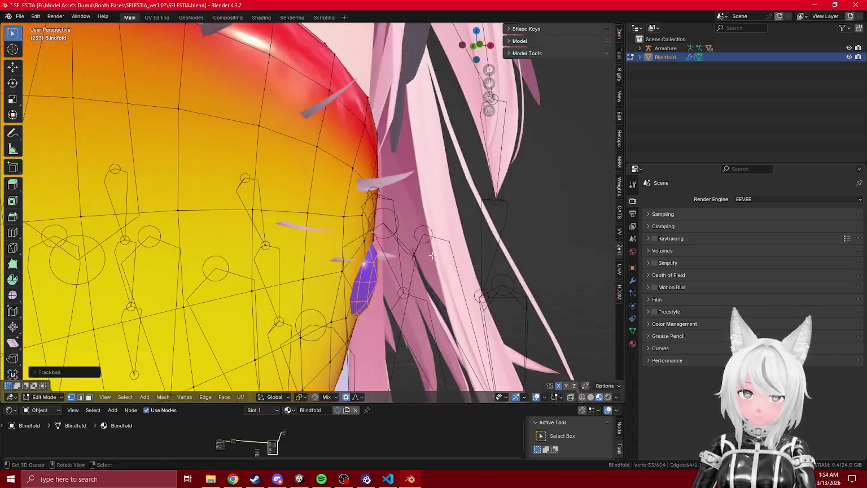
{"action": "left_click", "coordinate": [434, 261]}
{"action": "scroll", "coordinate": [395, 238], "scroll_direction": "up", "scroll_amount": 3}
- Show material colours and switch between Sculpt and Edit Mode to review the side
{"action": "key", "text": "ctrl+Tab"}
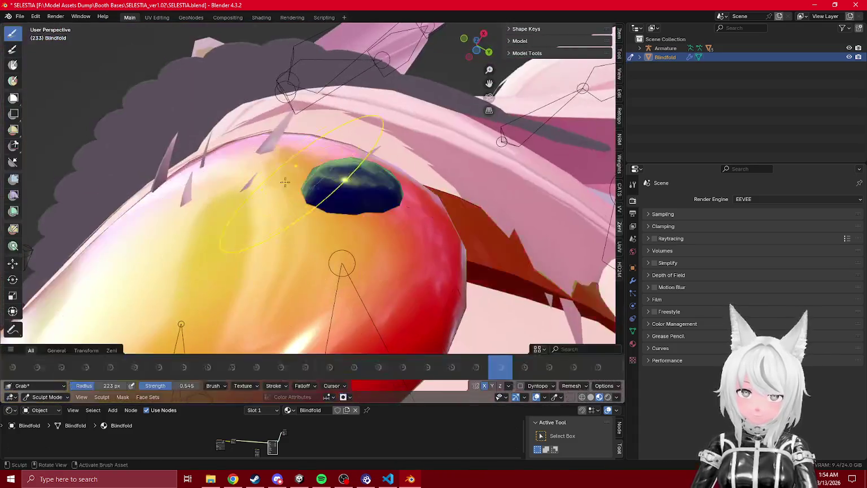
{"action": "scroll", "coordinate": [381, 199], "scroll_direction": "up", "scroll_amount": 3}
{"action": "left_click", "coordinate": [318, 233]}
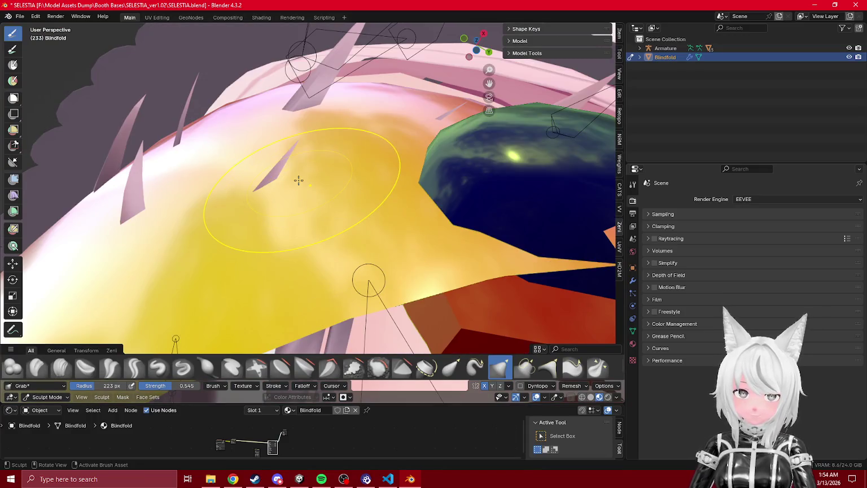
{"action": "scroll", "coordinate": [344, 263], "scroll_direction": "down", "scroll_amount": 3}
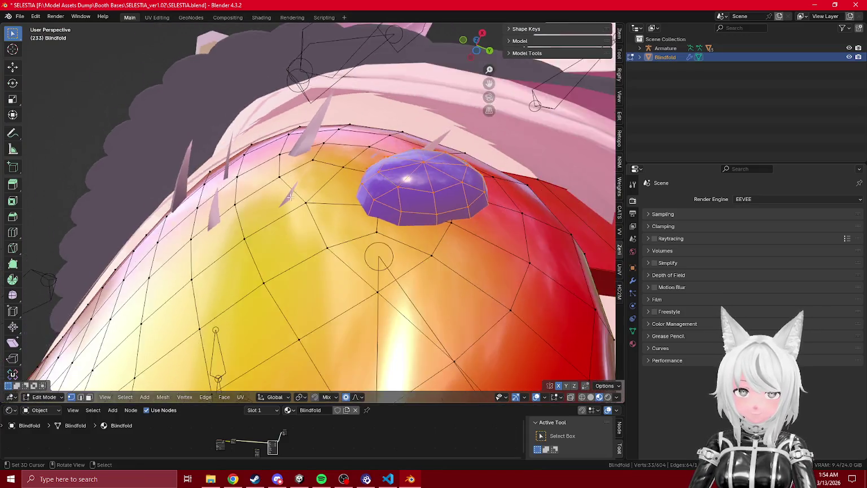
{"action": "key", "text": "ctrl+Tab"}
{"action": "scroll", "coordinate": [283, 186], "scroll_direction": "up", "scroll_amount": 3}
{"action": "key", "text": "Tab"}
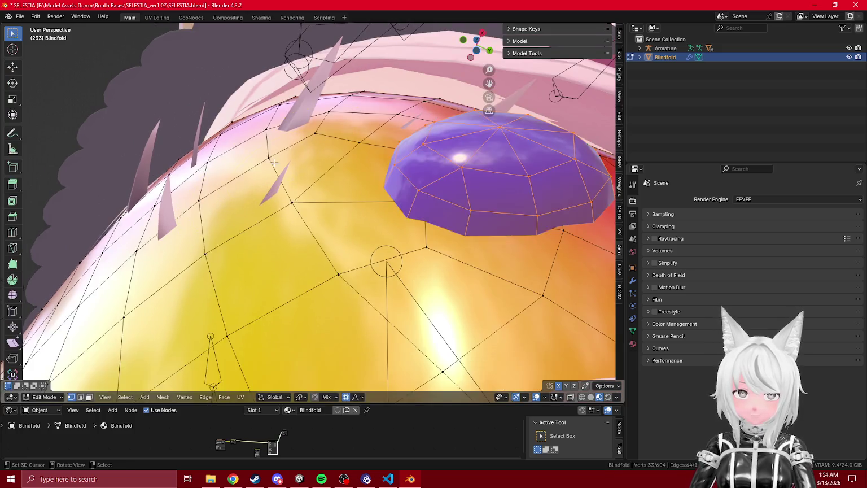
{"action": "key", "text": "ctrl+Tab"}
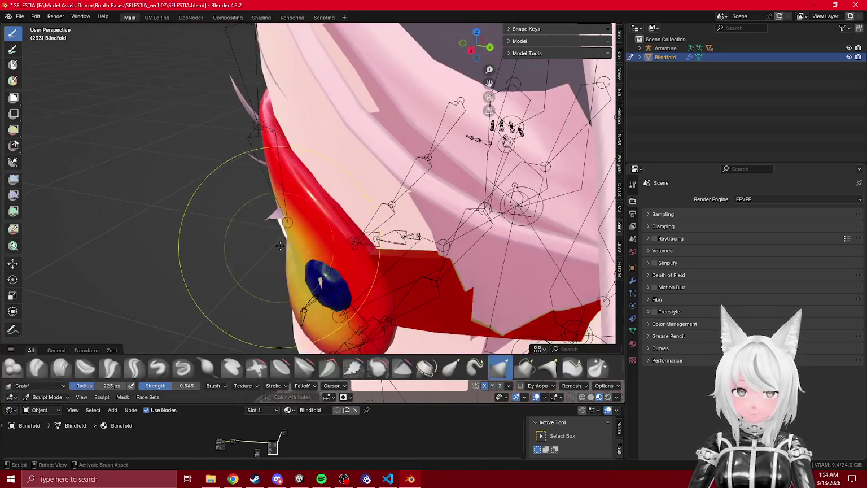
{"action": "key", "text": "Tab"}
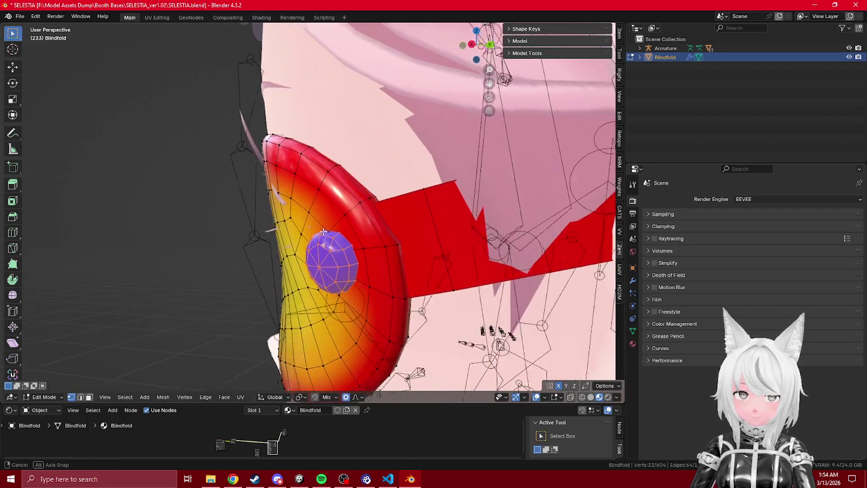
- Select the blue gem with L and move it to the blindfold edge beside the ear
{"action": "key", "text": "l"}
{"action": "key", "text": "g"}
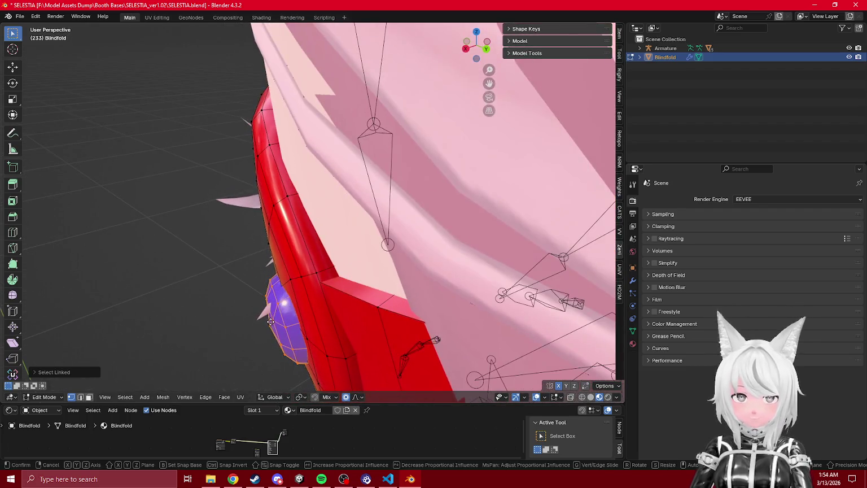
{"action": "key", "text": "ctrl+Tab"}
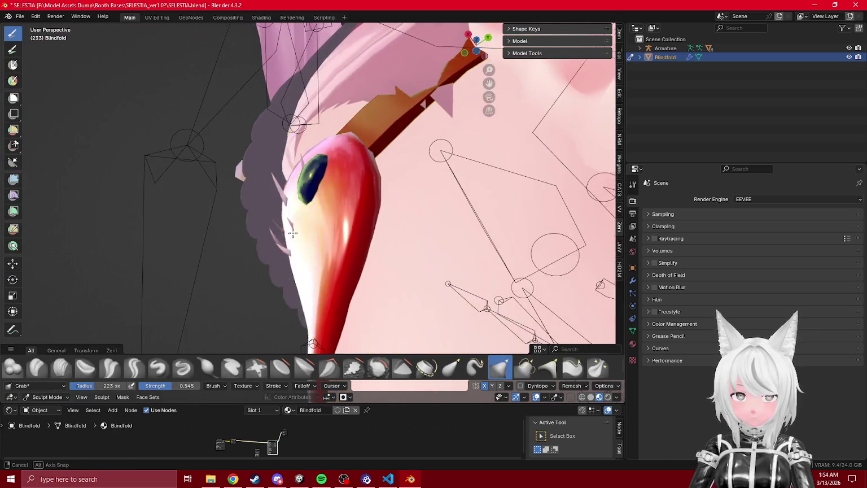
{"action": "scroll", "coordinate": [279, 238], "scroll_direction": "up", "scroll_amount": 5}
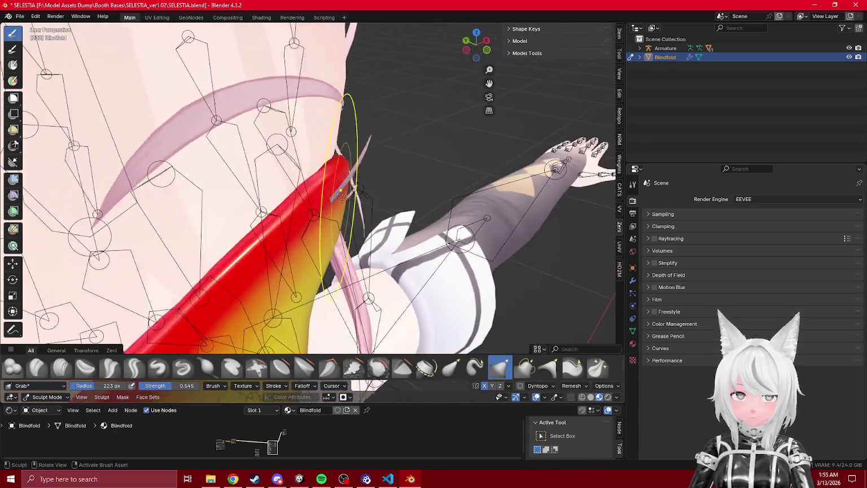
{"action": "mouse_move", "coordinate": [321, 204]}
{"action": "left_mouse_down"}
{"action": "mouse_move", "coordinate": [325, 182]}
{"action": "mouse_move", "coordinate": [323, 192]}
{"action": "left_mouse_up"}
{"action": "scroll", "coordinate": [329, 218], "scroll_direction": "up", "scroll_amount": 4}
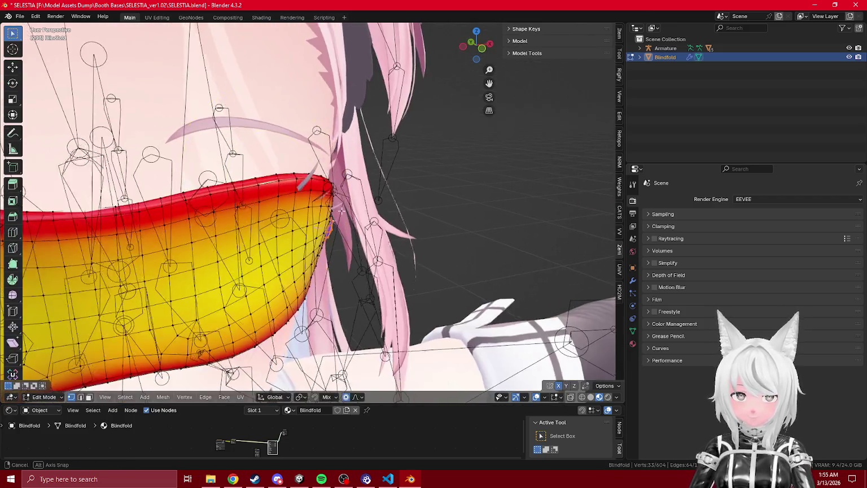
{"action": "left_click", "coordinate": [50, 336]}
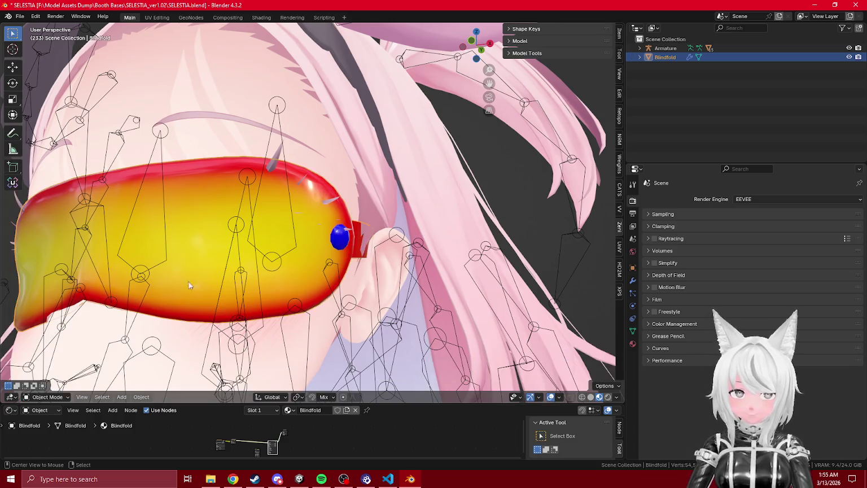
- Hide the armature bones, select the Blindfold and expand its contents in the outliner
{"action": "key", "text": "h"}
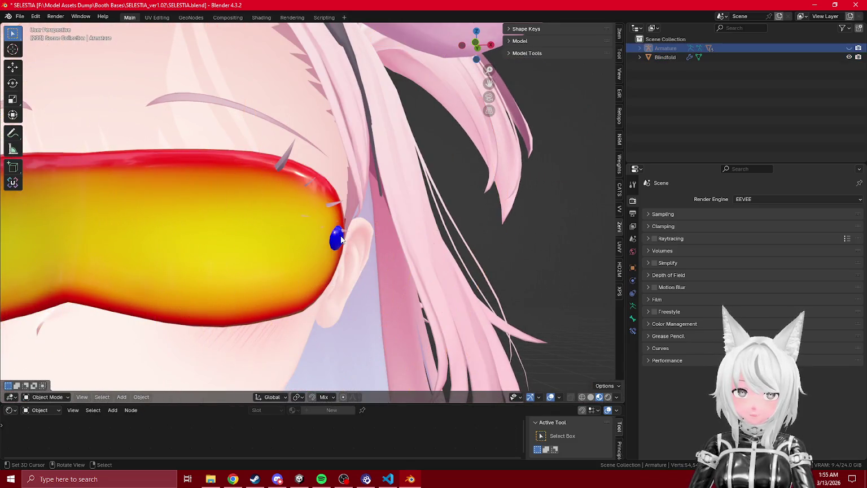
{"action": "left_click", "coordinate": [324, 244]}
{"action": "left_click_drag", "start_coordinate": [350, 238], "coordinate": [653, 55]}
{"action": "left_click", "coordinate": [640, 57]}
{"action": "mouse_move", "coordinate": [452, 169]}
{"action": "left_mouse_down"}
{"action": "mouse_move", "coordinate": [226, 169]}
{"action": "mouse_move", "coordinate": [357, 170]}
{"action": "left_mouse_up"}
{"action": "scroll", "coordinate": [287, 199], "scroll_direction": "up", "scroll_amount": 5}
{"action": "left_click_drag", "start_coordinate": [287, 200], "coordinate": [341, 212]}
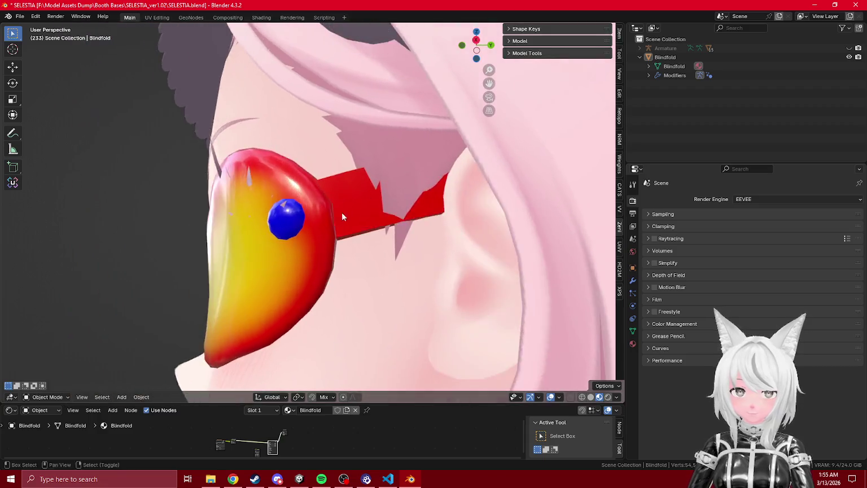
{"action": "scroll", "coordinate": [261, 214], "scroll_direction": "up", "scroll_amount": 3}
{"action": "left_click", "coordinate": [262, 214]}
- Vertex-slide the purple gem along the blindfold's side edge in Edit Mode
{"action": "key", "text": "Tab"}
{"action": "scroll", "coordinate": [447, 248], "scroll_direction": "up", "scroll_amount": 3}
{"action": "left_click_drag", "start_coordinate": [446, 248], "coordinate": [461, 221]}
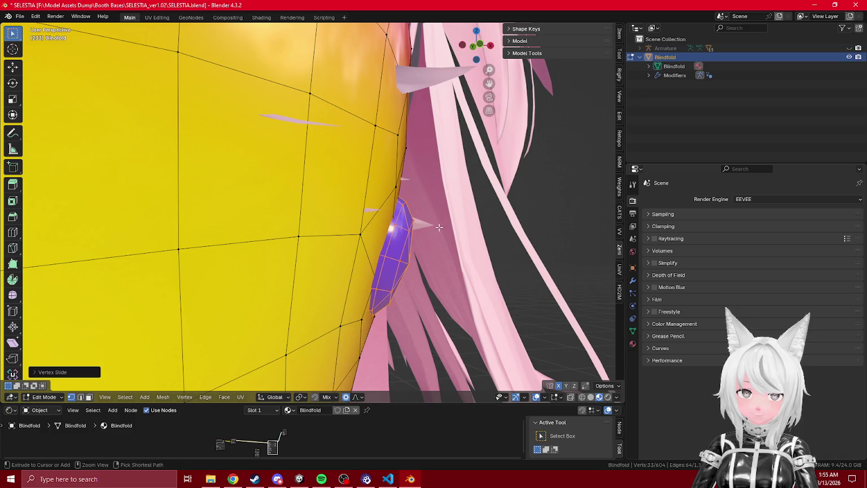
{"action": "scroll", "coordinate": [439, 227], "scroll_direction": "up", "scroll_amount": 3}
{"action": "left_click_drag", "start_coordinate": [358, 294], "coordinate": [130, 377]}
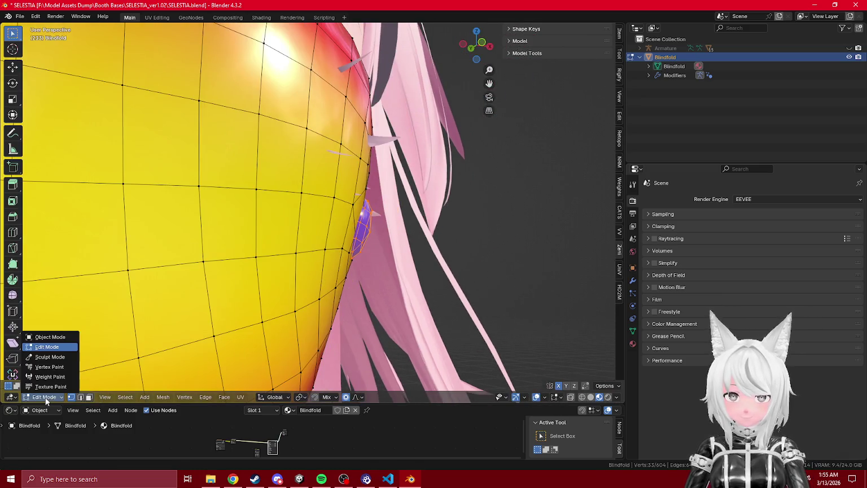
- Enter Sculpt Mode with plain grey Solid shading and the Wireframe overlay enabled
{"action": "left_click", "coordinate": [50, 357]}
{"action": "left_click", "coordinate": [374, 258]}
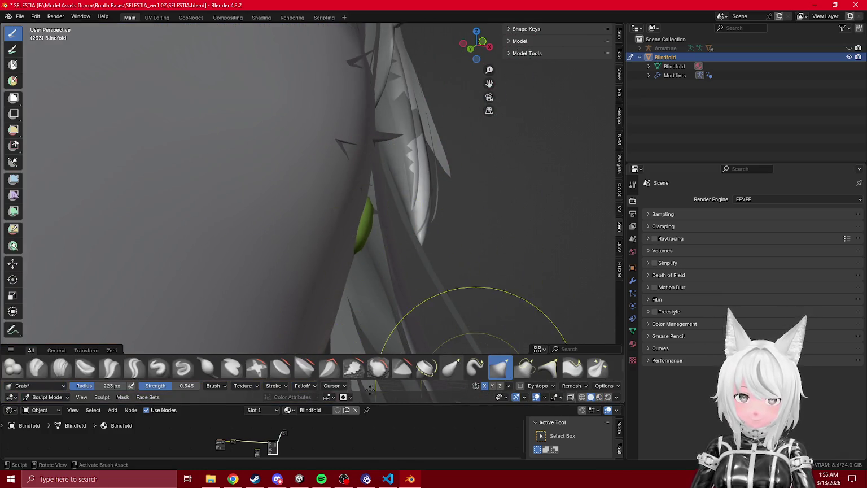
{"action": "left_click", "coordinate": [544, 397]}
{"action": "left_click", "coordinate": [489, 310]}
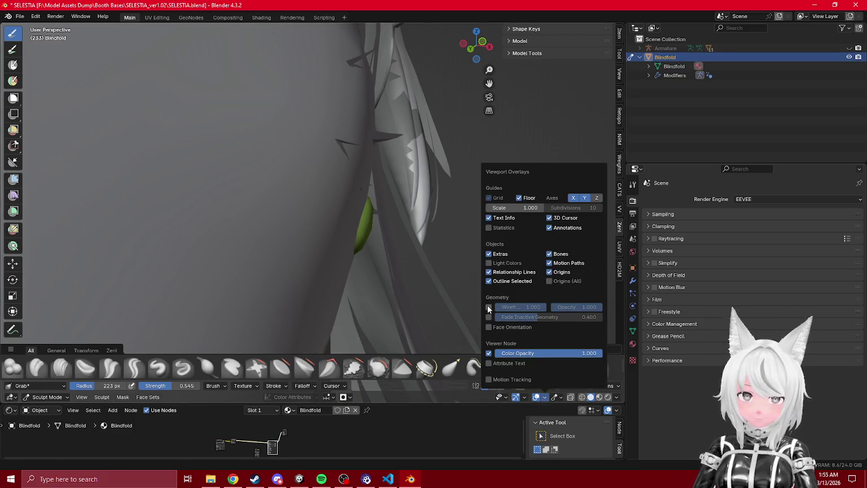
- Grab-sculpt the strap against the side of the head by the ear, then return to Object Mode
{"action": "mouse_move", "coordinate": [332, 251]}
{"action": "left_mouse_down"}
{"action": "mouse_move", "coordinate": [352, 229]}
{"action": "mouse_move", "coordinate": [341, 240]}
{"action": "mouse_move", "coordinate": [366, 255]}
{"action": "mouse_move", "coordinate": [360, 212]}
{"action": "mouse_move", "coordinate": [338, 199]}
{"action": "mouse_move", "coordinate": [284, 269]}
{"action": "left_mouse_up"}
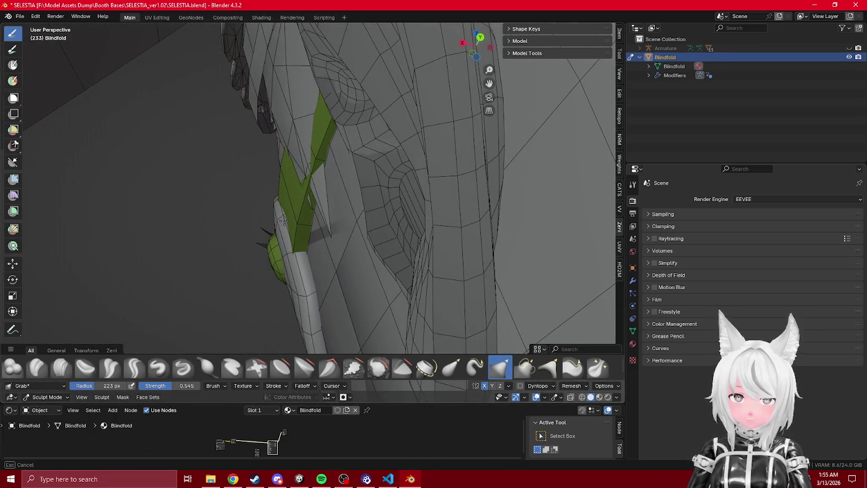
{"action": "mouse_move", "coordinate": [284, 220]}
{"action": "left_mouse_down"}
{"action": "mouse_move", "coordinate": [260, 175]}
{"action": "mouse_move", "coordinate": [216, 170]}
{"action": "mouse_move", "coordinate": [310, 145]}
{"action": "mouse_move", "coordinate": [311, 228]}
{"action": "mouse_move", "coordinate": [321, 186]}
{"action": "mouse_move", "coordinate": [288, 164]}
{"action": "mouse_move", "coordinate": [256, 247]}
{"action": "left_mouse_up"}
{"action": "left_click", "coordinate": [54, 338]}
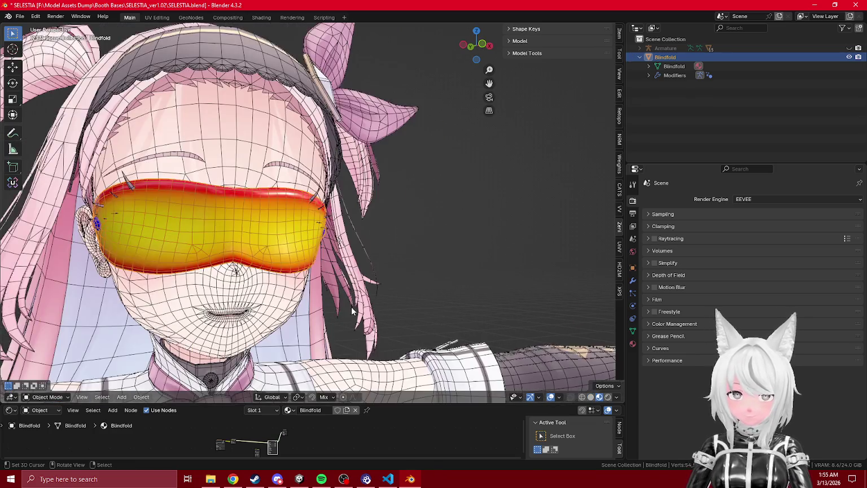
- Select the blindfold and inspect its fit in wireframe, then back in solid shading
{"action": "mouse_move", "coordinate": [351, 307]}
{"action": "left_mouse_down"}
{"action": "mouse_move", "coordinate": [338, 224]}
{"action": "mouse_move", "coordinate": [293, 237]}
{"action": "mouse_move", "coordinate": [266, 233]}
{"action": "mouse_move", "coordinate": [272, 214]}
{"action": "mouse_move", "coordinate": [381, 244]}
{"action": "mouse_move", "coordinate": [377, 211]}
{"action": "mouse_move", "coordinate": [402, 241]}
{"action": "mouse_move", "coordinate": [272, 239]}
{"action": "mouse_move", "coordinate": [433, 255]}
{"action": "mouse_move", "coordinate": [354, 239]}
{"action": "mouse_move", "coordinate": [339, 253]}
{"action": "left_mouse_up"}
{"action": "scroll", "coordinate": [338, 223], "scroll_direction": "up", "scroll_amount": 5}
{"action": "left_click", "coordinate": [338, 223]}
{"action": "key", "text": "shift+z"}
{"action": "key", "text": "shift+z"}
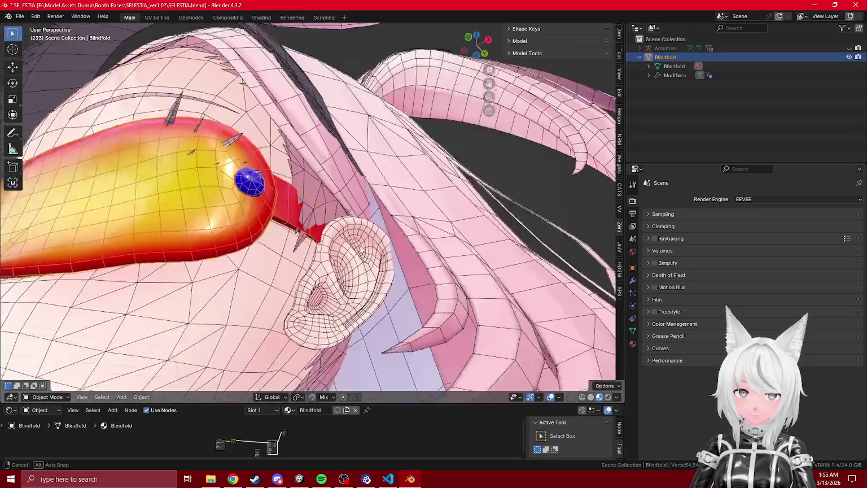
{"action": "left_click", "coordinate": [403, 212]}
{"action": "mouse_move", "coordinate": [403, 212]}
{"action": "left_mouse_down"}
{"action": "mouse_move", "coordinate": [352, 229]}
{"action": "mouse_move", "coordinate": [237, 321]}
{"action": "left_mouse_up"}
- Grab-sculpt the Blindfold strap near the ear, then review it from the side in Object Mode
{"action": "left_click", "coordinate": [351, 229]}
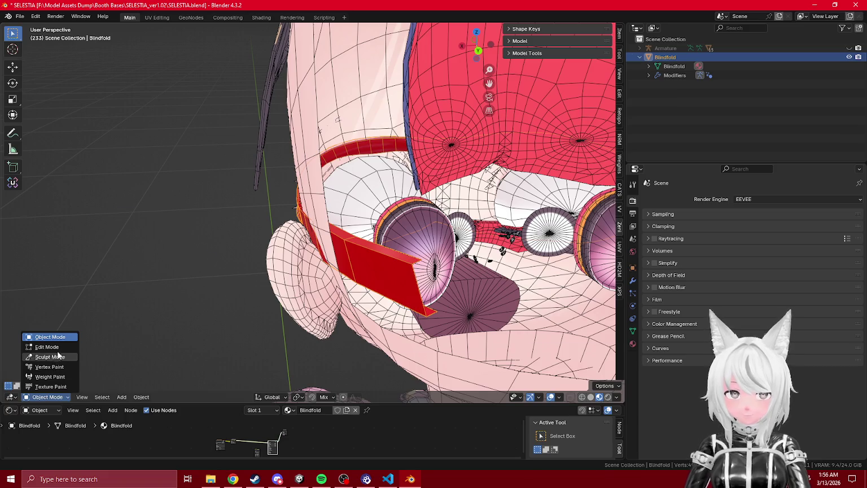
{"action": "left_click", "coordinate": [51, 356]}
{"action": "scroll", "coordinate": [307, 257], "scroll_direction": "up", "scroll_amount": 8}
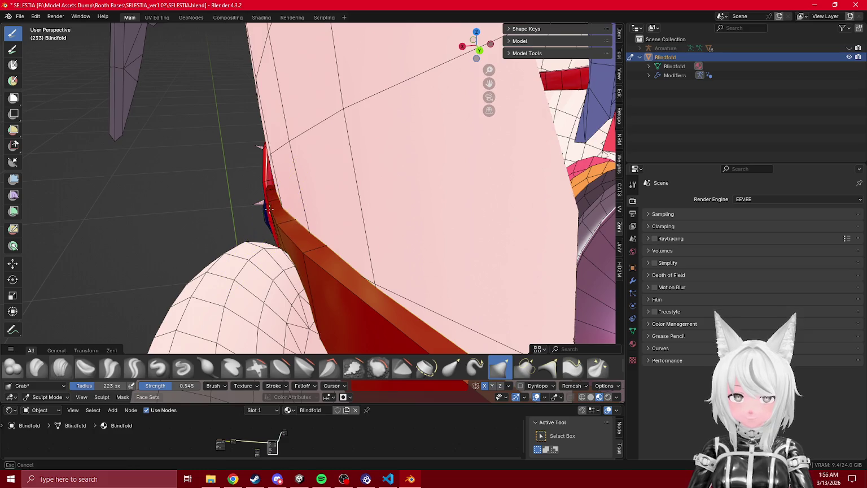
{"action": "mouse_move", "coordinate": [270, 209]}
{"action": "left_mouse_down"}
{"action": "mouse_move", "coordinate": [290, 205]}
{"action": "mouse_move", "coordinate": [273, 250]}
{"action": "mouse_move", "coordinate": [326, 264]}
{"action": "mouse_move", "coordinate": [287, 192]}
{"action": "mouse_move", "coordinate": [204, 328]}
{"action": "mouse_move", "coordinate": [277, 174]}
{"action": "mouse_move", "coordinate": [297, 254]}
{"action": "mouse_move", "coordinate": [226, 305]}
{"action": "mouse_move", "coordinate": [58, 388]}
{"action": "left_mouse_up"}
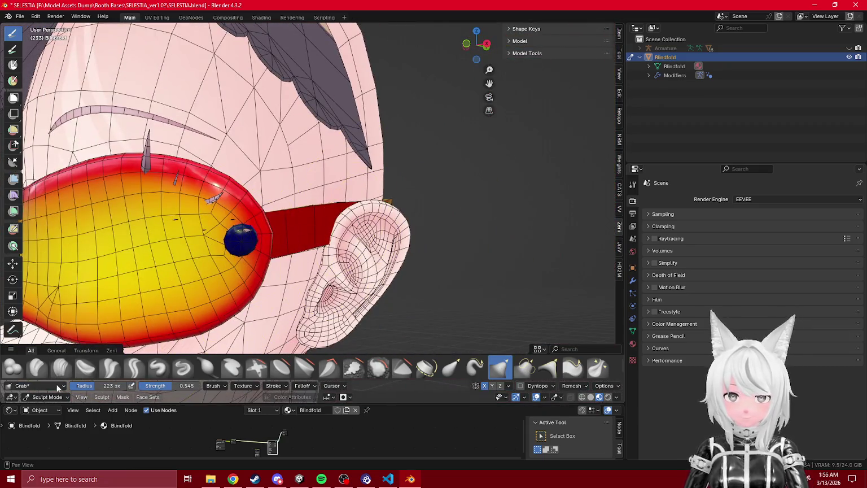
{"action": "left_click", "coordinate": [51, 337]}
{"action": "left_click_drag", "start_coordinate": [254, 238], "coordinate": [298, 225]}
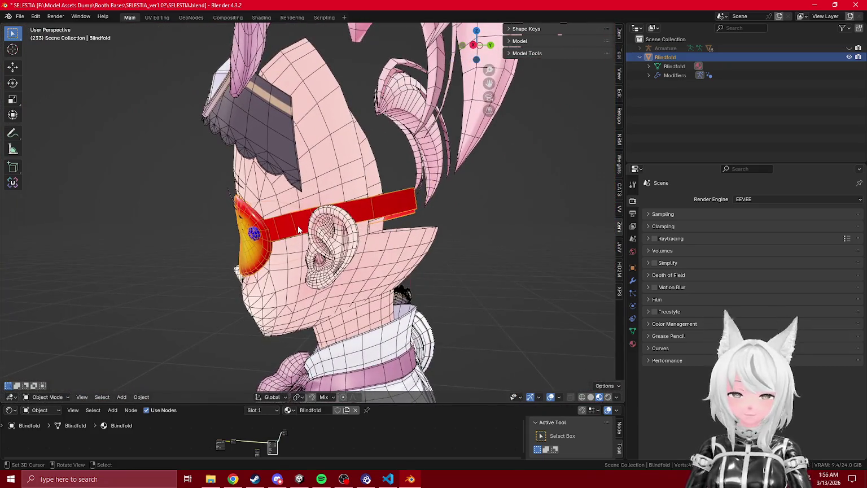
{"action": "scroll", "coordinate": [365, 194], "scroll_direction": "up", "scroll_amount": 3}
{"action": "mouse_move", "coordinate": [364, 194]}
{"action": "left_mouse_down"}
{"action": "mouse_move", "coordinate": [351, 223]}
{"action": "mouse_move", "coordinate": [274, 214]}
{"action": "left_mouse_up"}
- Back in Sculpt Mode, drag the strap end around the back of the head behind the ear
{"action": "left_click", "coordinate": [50, 347]}
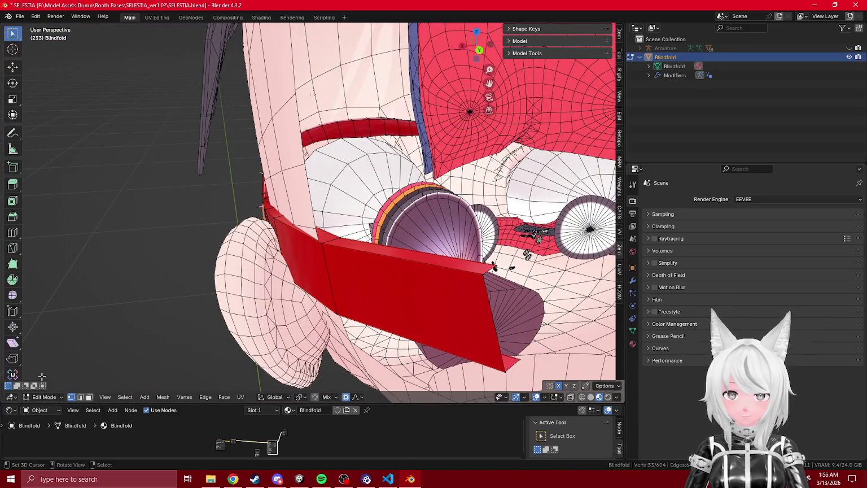
{"action": "left_click", "coordinate": [50, 357]}
{"action": "left_click_drag", "start_coordinate": [237, 283], "coordinate": [263, 294]}
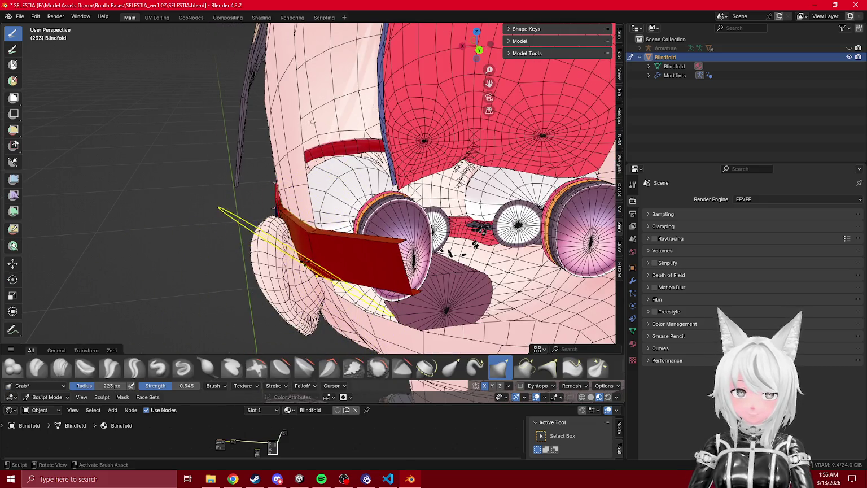
{"action": "left_click_drag", "start_coordinate": [305, 261], "coordinate": [296, 246]}
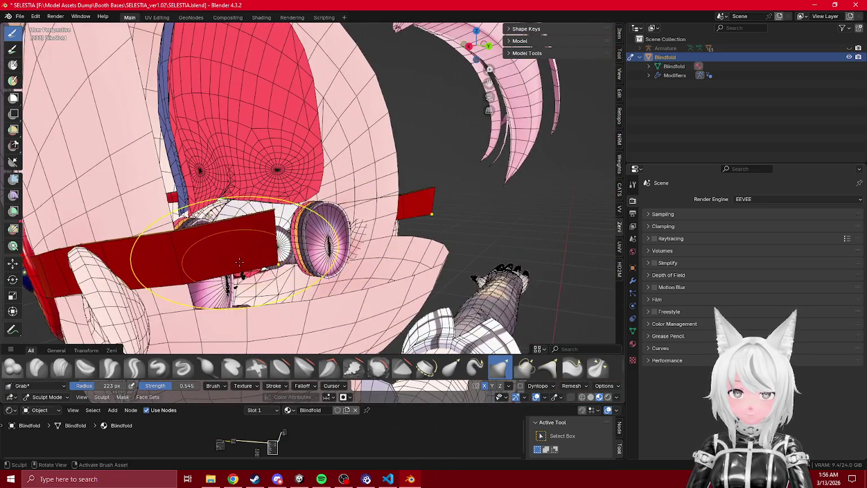
{"action": "left_click_drag", "start_coordinate": [239, 262], "coordinate": [291, 222]}
{"action": "left_click_drag", "start_coordinate": [238, 224], "coordinate": [300, 205]}
{"action": "scroll", "coordinate": [325, 227], "scroll_direction": "up", "scroll_amount": 1}
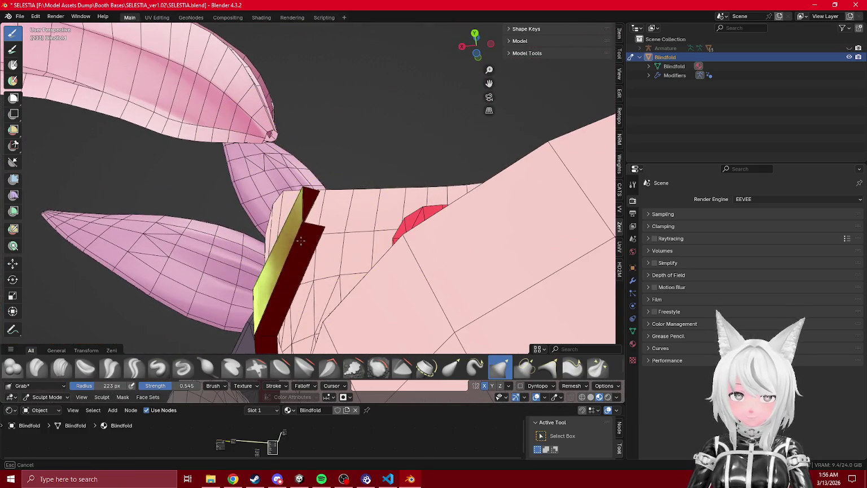
{"action": "scroll", "coordinate": [301, 241], "scroll_direction": "up", "scroll_amount": 2}
{"action": "left_click_drag", "start_coordinate": [285, 205], "coordinate": [295, 200]}
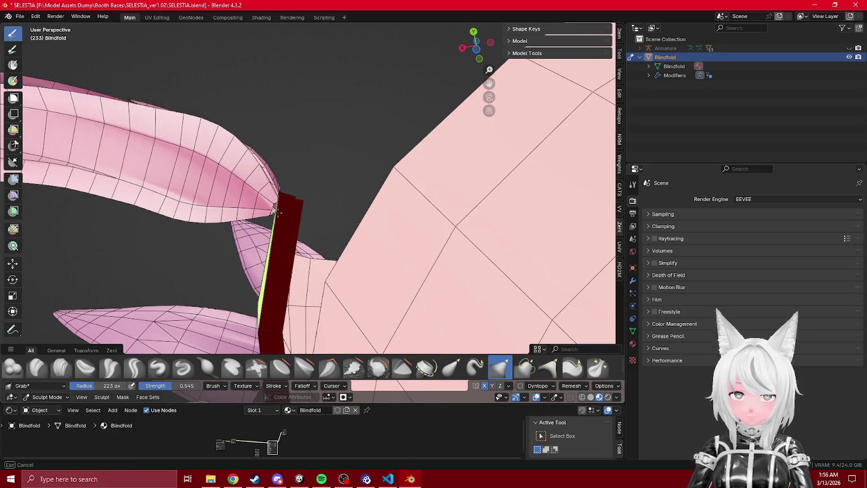
{"action": "mouse_move", "coordinate": [296, 200]}
{"action": "left_mouse_down"}
{"action": "mouse_move", "coordinate": [413, 198]}
{"action": "mouse_move", "coordinate": [357, 205]}
{"action": "mouse_move", "coordinate": [385, 297]}
{"action": "mouse_move", "coordinate": [385, 244]}
{"action": "mouse_move", "coordinate": [364, 221]}
{"action": "mouse_move", "coordinate": [313, 193]}
{"action": "left_mouse_up"}
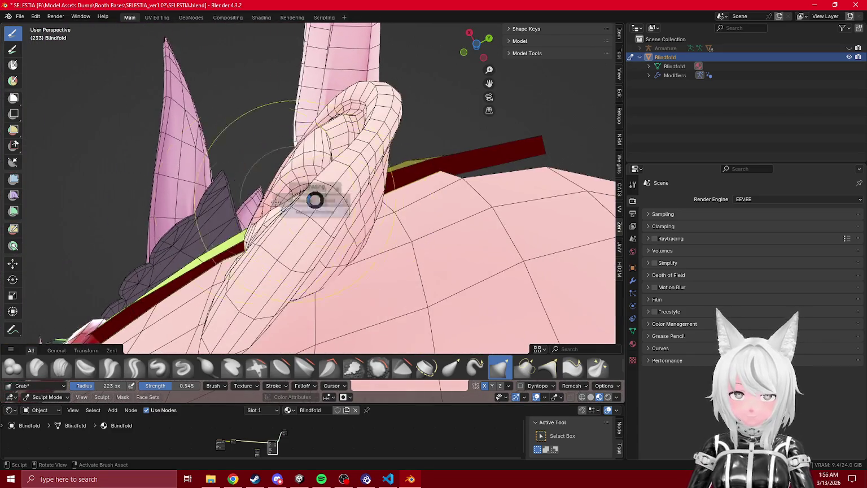
- Inspect the strap around Selestia's ear in wireframe, toggling between Edit and Sculpt Mode
{"action": "key", "text": "shift+z"}
{"action": "key", "text": "shift+z"}
{"action": "scroll", "coordinate": [316, 219], "scroll_direction": "up", "scroll_amount": 5}
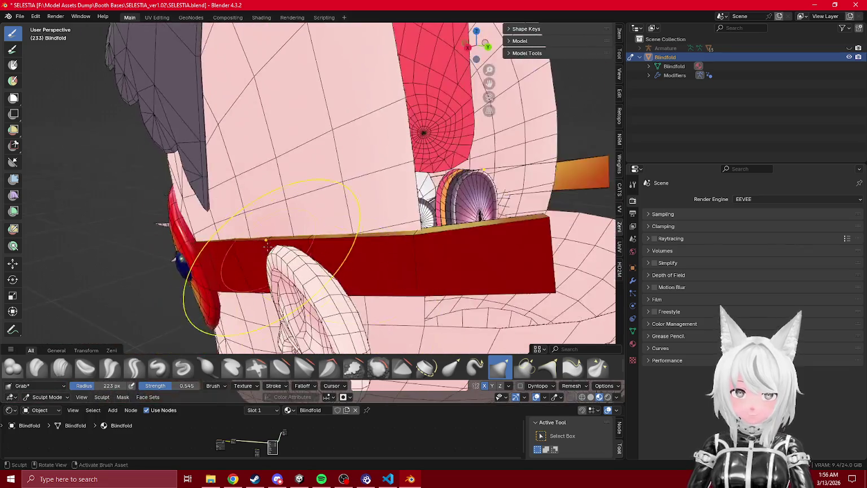
{"action": "mouse_move", "coordinate": [320, 242]}
{"action": "left_mouse_down"}
{"action": "mouse_move", "coordinate": [353, 190]}
{"action": "mouse_move", "coordinate": [313, 175]}
{"action": "left_mouse_up"}
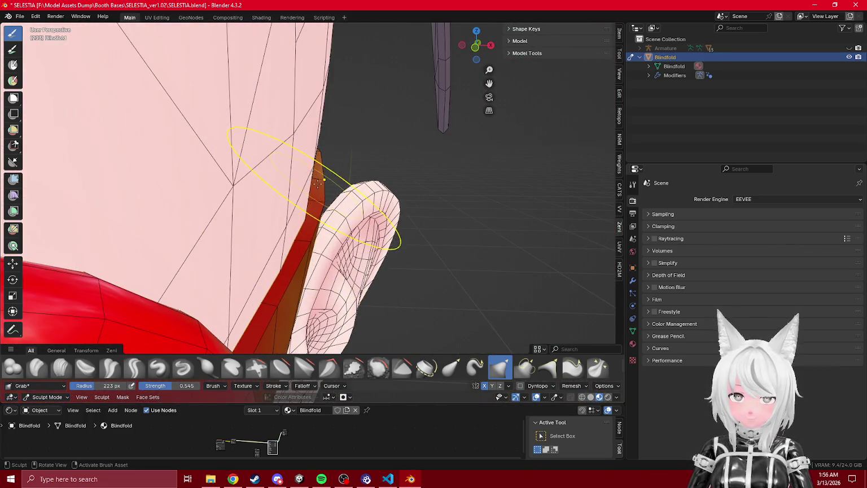
{"action": "mouse_move", "coordinate": [305, 211]}
{"action": "left_mouse_down"}
{"action": "mouse_move", "coordinate": [188, 184]}
{"action": "mouse_move", "coordinate": [333, 242]}
{"action": "mouse_move", "coordinate": [333, 208]}
{"action": "mouse_move", "coordinate": [356, 203]}
{"action": "mouse_move", "coordinate": [319, 195]}
{"action": "mouse_move", "coordinate": [299, 235]}
{"action": "mouse_move", "coordinate": [328, 240]}
{"action": "mouse_move", "coordinate": [330, 211]}
{"action": "mouse_move", "coordinate": [305, 215]}
{"action": "mouse_move", "coordinate": [275, 199]}
{"action": "mouse_move", "coordinate": [373, 189]}
{"action": "mouse_move", "coordinate": [398, 213]}
{"action": "mouse_move", "coordinate": [324, 191]}
{"action": "left_mouse_up"}
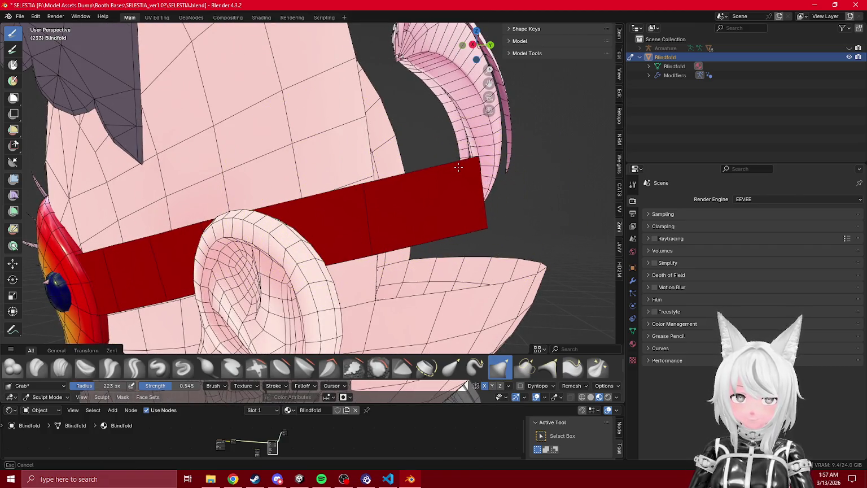
{"action": "mouse_move", "coordinate": [459, 168]}
{"action": "left_mouse_down"}
{"action": "mouse_move", "coordinate": [343, 226]}
{"action": "mouse_move", "coordinate": [316, 215]}
{"action": "mouse_move", "coordinate": [240, 249]}
{"action": "mouse_move", "coordinate": [310, 207]}
{"action": "mouse_move", "coordinate": [295, 211]}
{"action": "left_mouse_up"}
{"action": "key", "text": "Tab"}
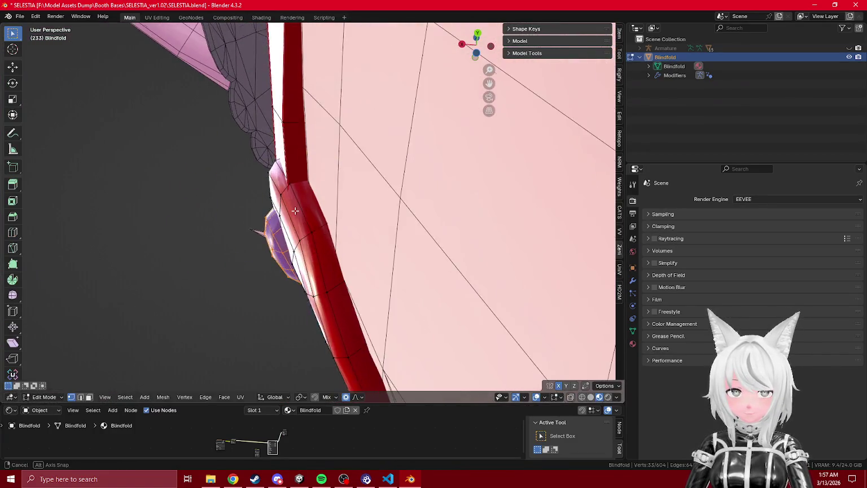
{"action": "key", "text": "Tab"}
{"action": "scroll", "coordinate": [294, 211], "scroll_direction": "down", "scroll_amount": 3}
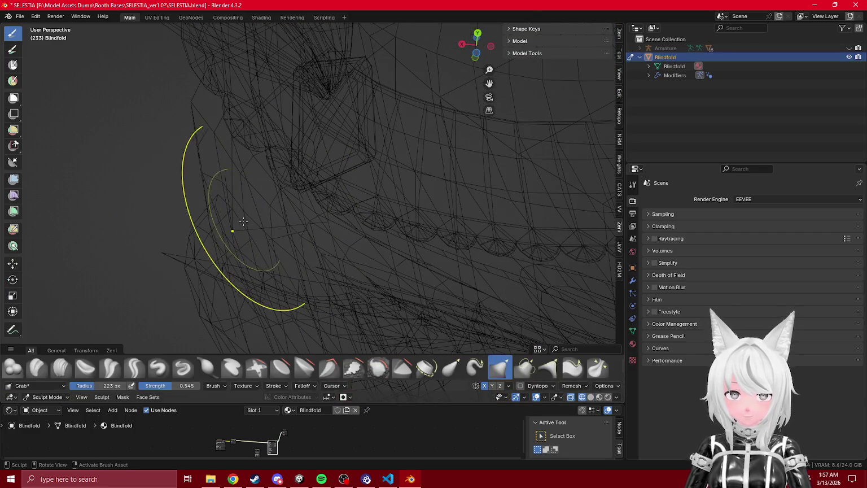
{"action": "key", "text": "Tab"}
{"action": "scroll", "coordinate": [297, 200], "scroll_direction": "up", "scroll_amount": 2}
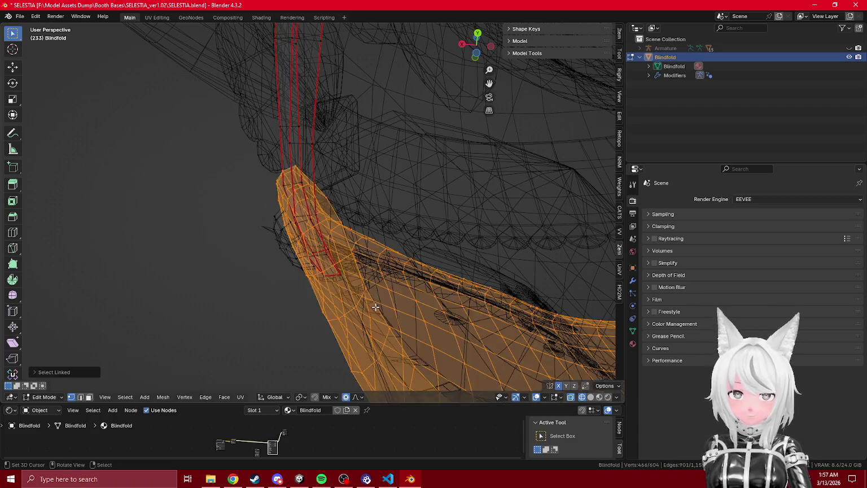
{"action": "key", "text": "Tab"}
- Back in solid shading, grab the strap end in close against the head at strength 0.545
{"action": "key", "text": "shift+z"}
{"action": "scroll", "coordinate": [345, 226], "scroll_direction": "up", "scroll_amount": 3}
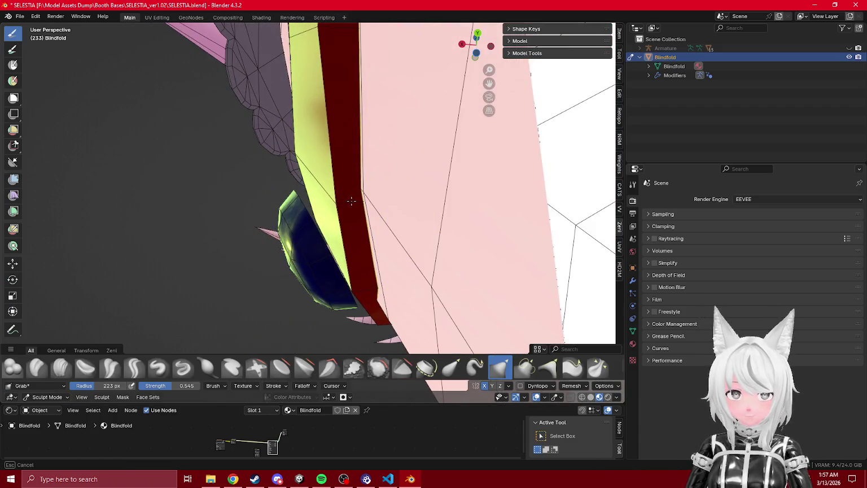
{"action": "mouse_move", "coordinate": [351, 200]}
{"action": "left_mouse_down"}
{"action": "mouse_move", "coordinate": [370, 199]}
{"action": "mouse_move", "coordinate": [336, 215]}
{"action": "mouse_move", "coordinate": [344, 223]}
{"action": "mouse_move", "coordinate": [327, 237]}
{"action": "mouse_move", "coordinate": [279, 230]}
{"action": "left_mouse_up"}
{"action": "mouse_move", "coordinate": [354, 192]}
{"action": "left_mouse_down"}
{"action": "mouse_move", "coordinate": [311, 233]}
{"action": "mouse_move", "coordinate": [459, 184]}
{"action": "mouse_move", "coordinate": [369, 252]}
{"action": "mouse_move", "coordinate": [365, 280]}
{"action": "mouse_move", "coordinate": [312, 197]}
{"action": "mouse_move", "coordinate": [316, 226]}
{"action": "mouse_move", "coordinate": [344, 207]}
{"action": "mouse_move", "coordinate": [237, 207]}
{"action": "mouse_move", "coordinate": [320, 231]}
{"action": "mouse_move", "coordinate": [407, 170]}
{"action": "mouse_move", "coordinate": [373, 228]}
{"action": "left_mouse_up"}
{"action": "key", "text": "Tab"}
{"action": "key", "text": "Tab"}
{"action": "key", "text": "Tab"}
{"action": "key", "text": "Tab"}
{"action": "key", "text": "Tab"}
{"action": "key", "text": "Tab"}
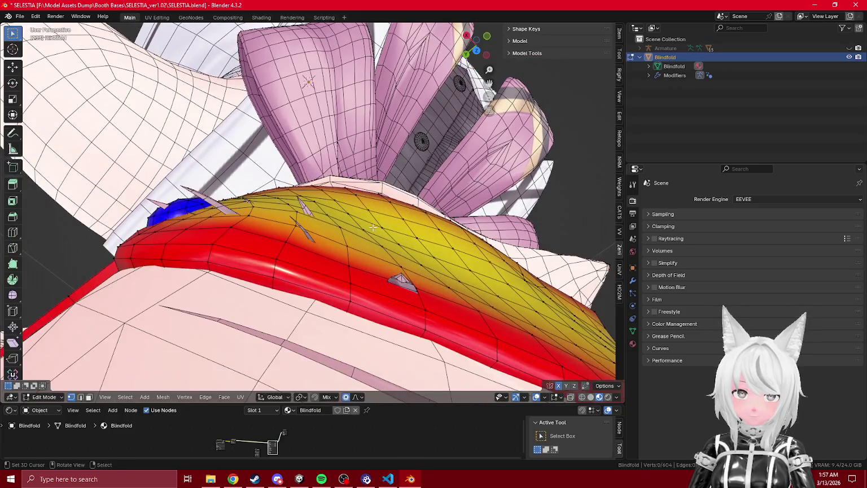
{"action": "key", "text": "Tab"}
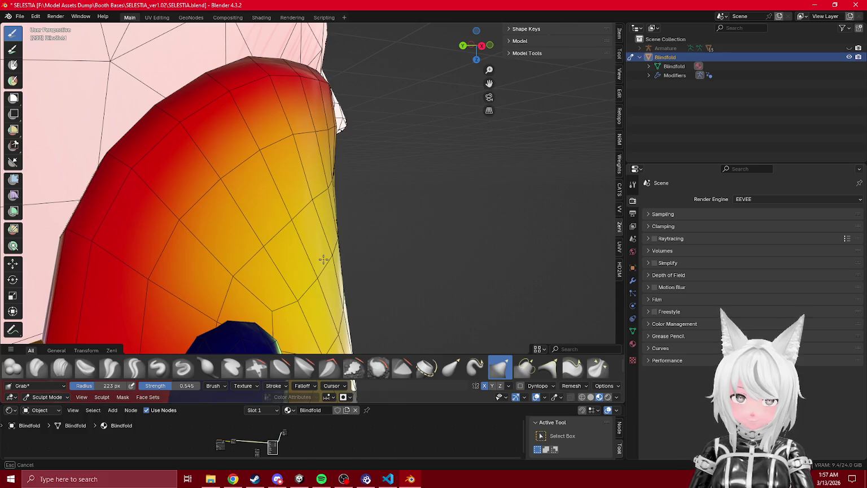
{"action": "scroll", "coordinate": [305, 252], "scroll_direction": "up", "scroll_amount": 4}
{"action": "scroll", "coordinate": [265, 204], "scroll_direction": "down", "scroll_amount": 3}
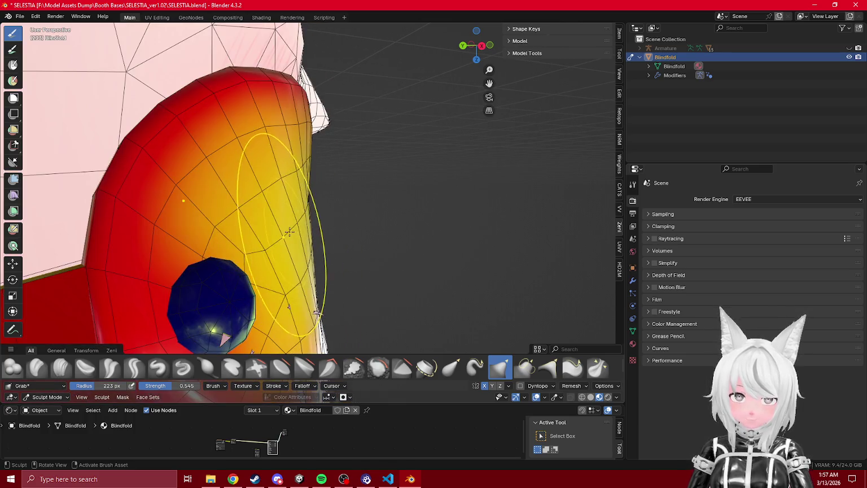
{"action": "scroll", "coordinate": [294, 197], "scroll_direction": "up", "scroll_amount": 4}
{"action": "scroll", "coordinate": [303, 200], "scroll_direction": "up", "scroll_amount": 3}
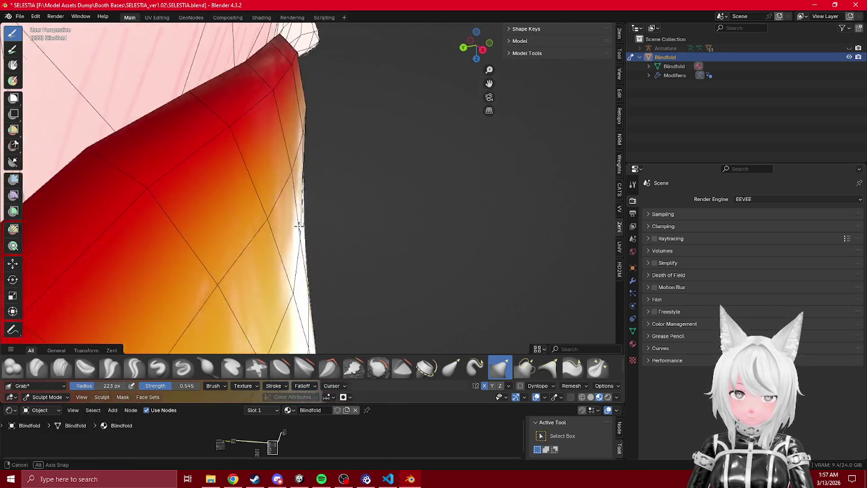
{"action": "left_click", "coordinate": [299, 479]}
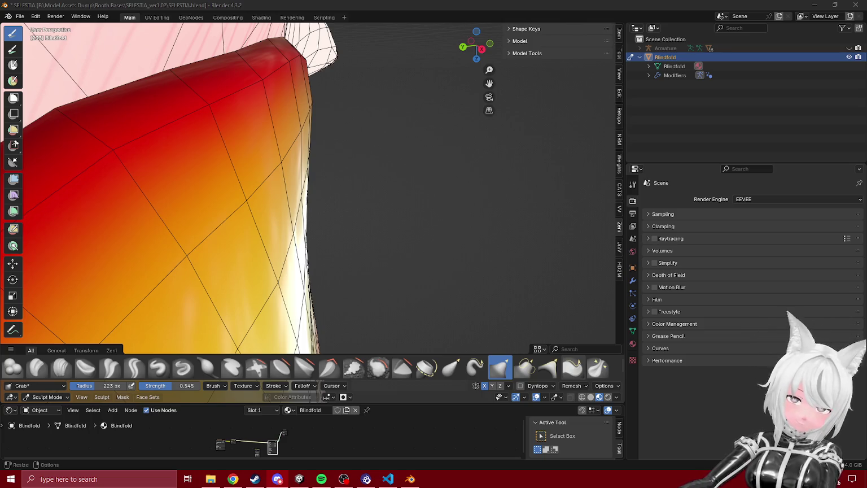
- Touch up the blindfold's top and side edges so the band hugs Selestia's eyes
{"action": "scroll", "coordinate": [258, 121], "scroll_direction": "down", "scroll_amount": 4}
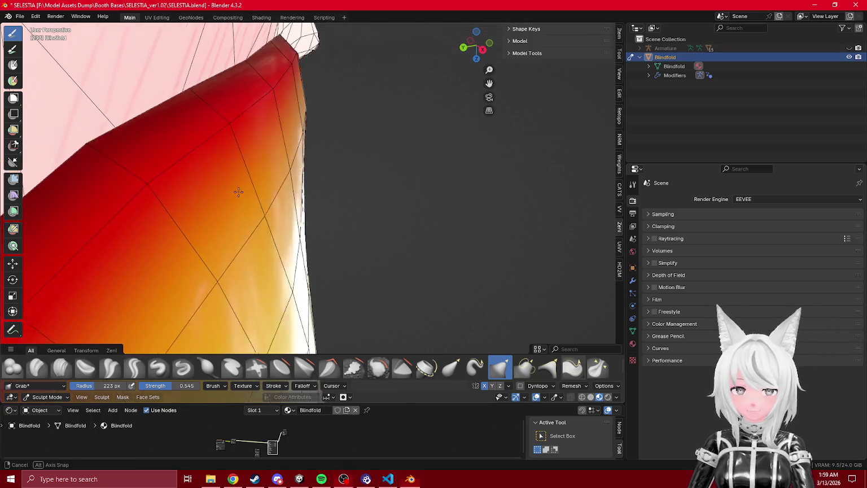
{"action": "scroll", "coordinate": [259, 120], "scroll_direction": "up", "scroll_amount": 2}
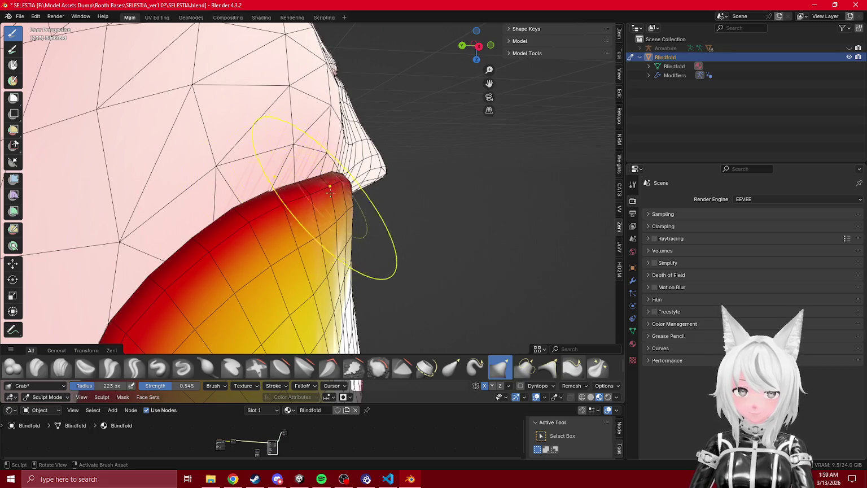
{"action": "scroll", "coordinate": [273, 184], "scroll_direction": "up", "scroll_amount": 2}
{"action": "scroll", "coordinate": [274, 185], "scroll_direction": "right", "scroll_amount": 5}
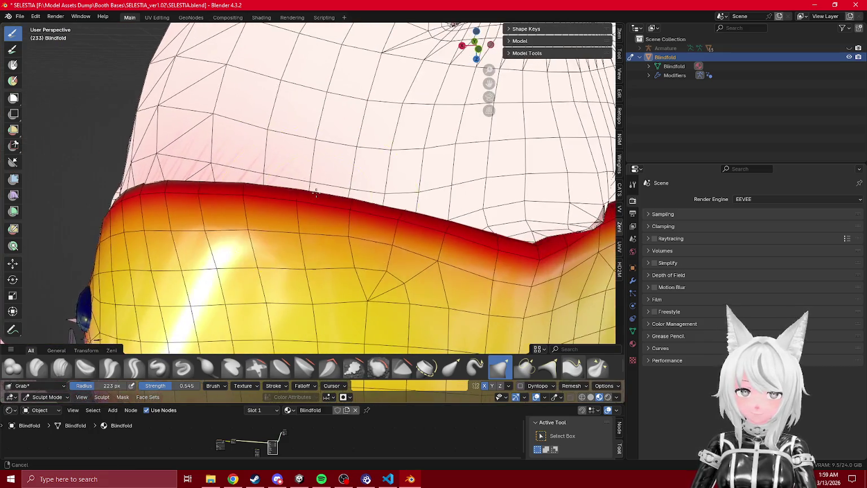
{"action": "scroll", "coordinate": [209, 201], "scroll_direction": "right", "scroll_amount": 5}
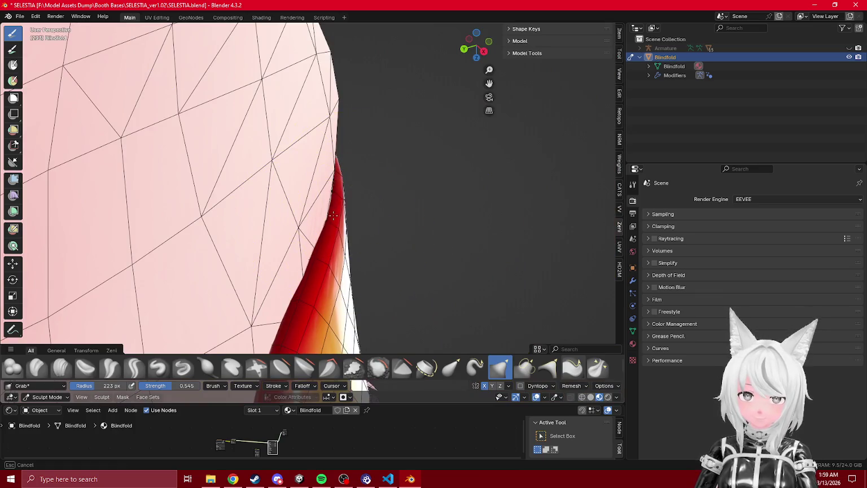
{"action": "scroll", "coordinate": [336, 216], "scroll_direction": "left", "scroll_amount": 10}
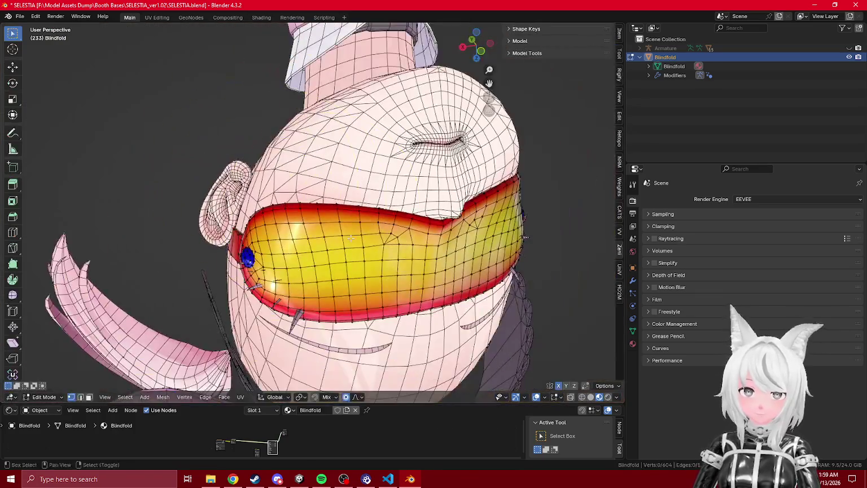
{"action": "scroll", "coordinate": [256, 284], "scroll_direction": "left", "scroll_amount": 15}
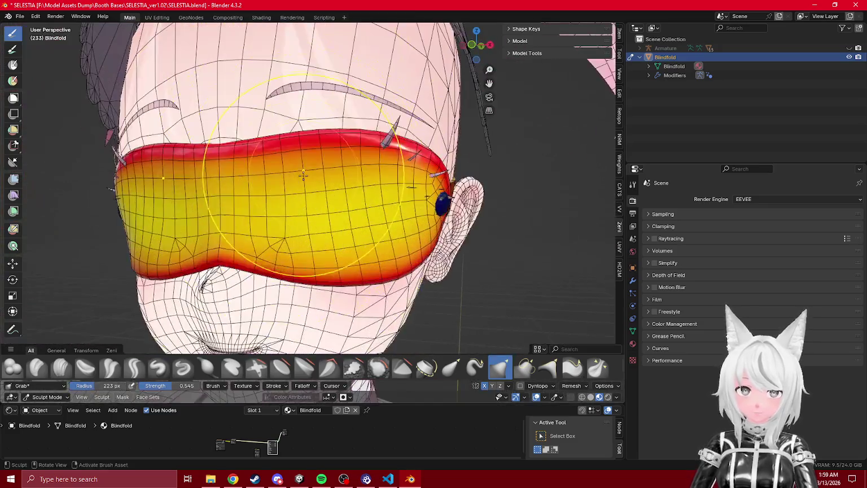
{"action": "scroll", "coordinate": [304, 175], "scroll_direction": "down", "scroll_amount": 3}
- Switch from Sculpt Mode to Object Mode
{"action": "left_click", "coordinate": [47, 397]}
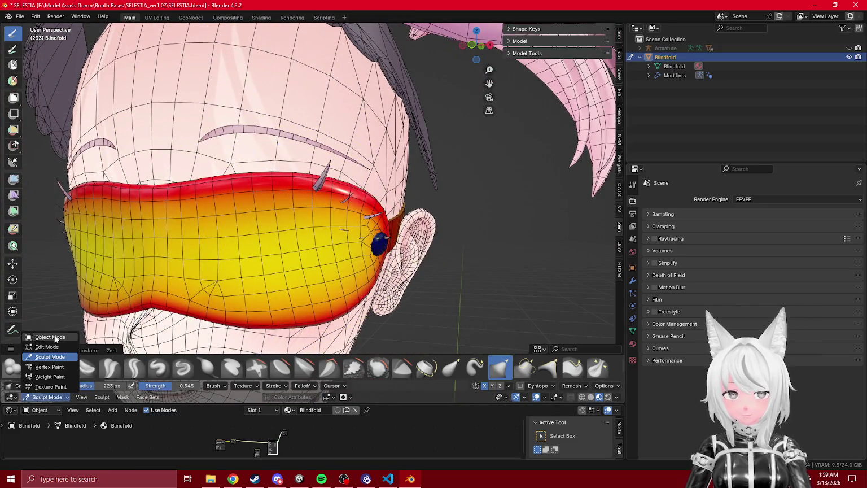
{"action": "left_click", "coordinate": [46, 337]}
{"action": "scroll", "coordinate": [455, 228], "scroll_direction": "left", "scroll_amount": 10}
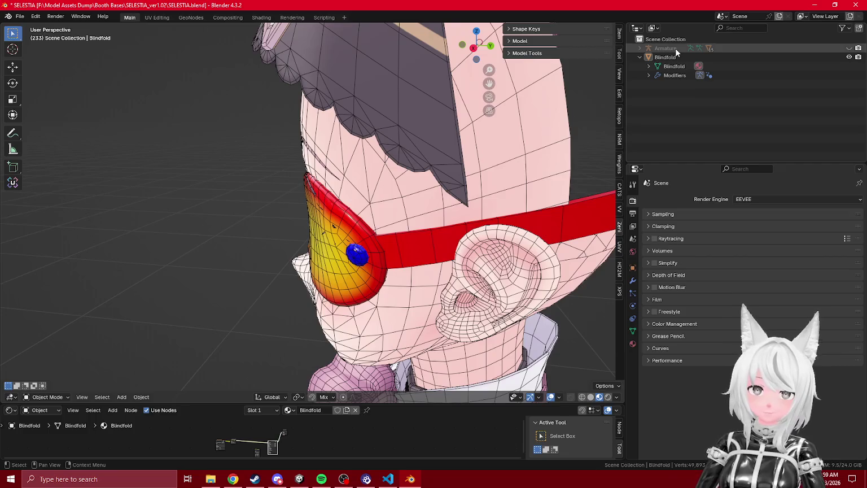
- Delete the armature hierarchy, leaving only the blindfold
{"action": "right_click", "coordinate": [675, 48]}
{"action": "left_click", "coordinate": [660, 65]}
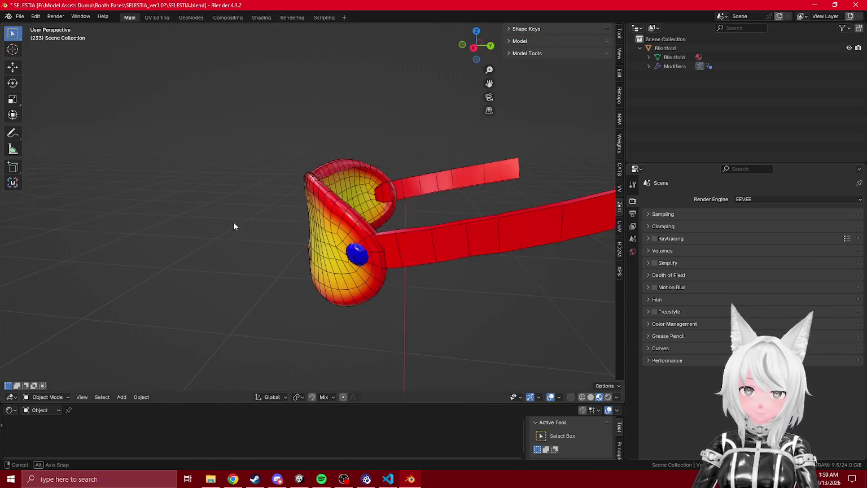
{"action": "scroll", "coordinate": [233, 221], "scroll_direction": "up", "scroll_amount": 5}
- Rename the blindfold object and its mesh data to 'Selestia Blindfold'
{"action": "double_click", "coordinate": [668, 49]}
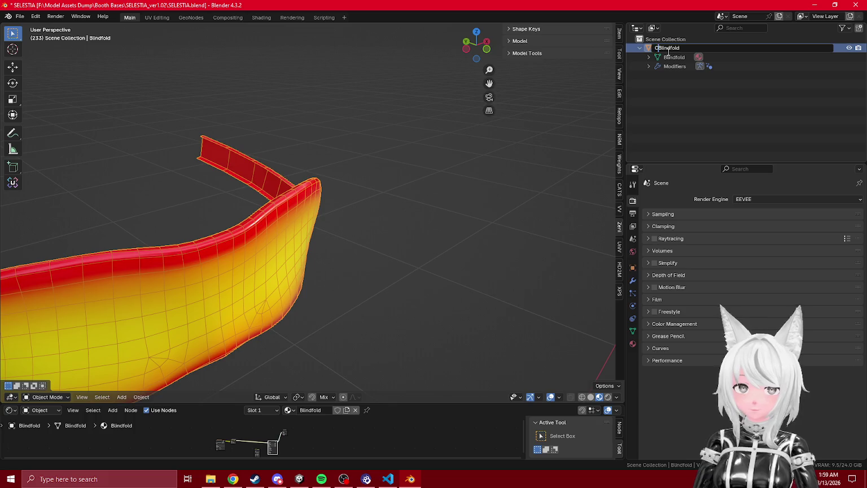
{"action": "key", "text": "Home"}
{"action": "type", "text": "Selestia"}
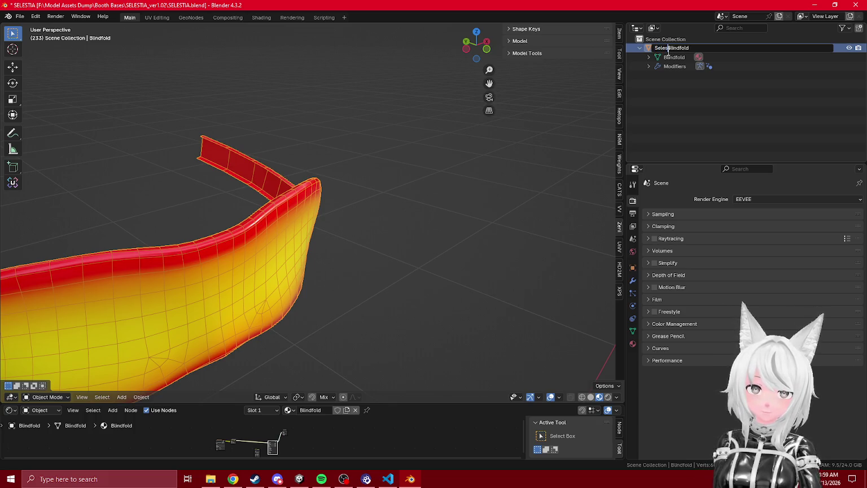
{"action": "key", "text": "Return"}
{"action": "double_click", "coordinate": [673, 57]}
{"action": "key", "text": "Home"}
{"action": "type", "text": "Selestia"}
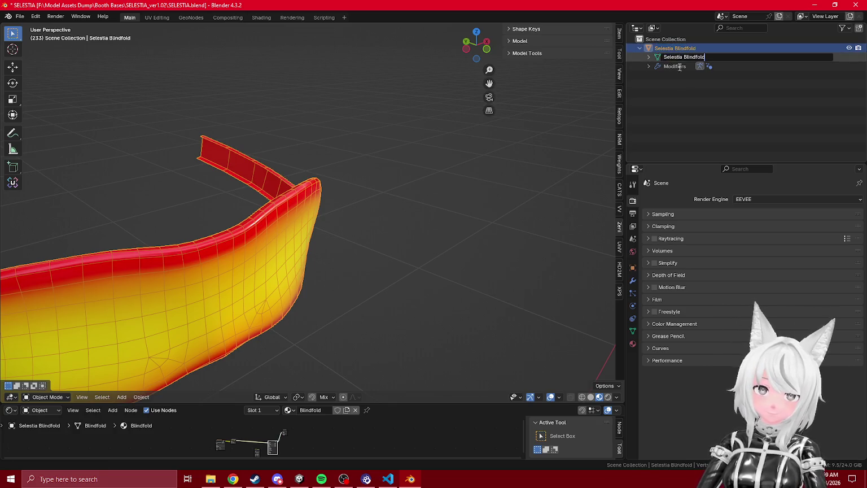
{"action": "key", "text": "Return"}
- Save the file as Selestia Blindfold.blend in the Blindfold folder
{"action": "left_click", "coordinate": [21, 18]}
{"action": "left_click", "coordinate": [38, 83]}
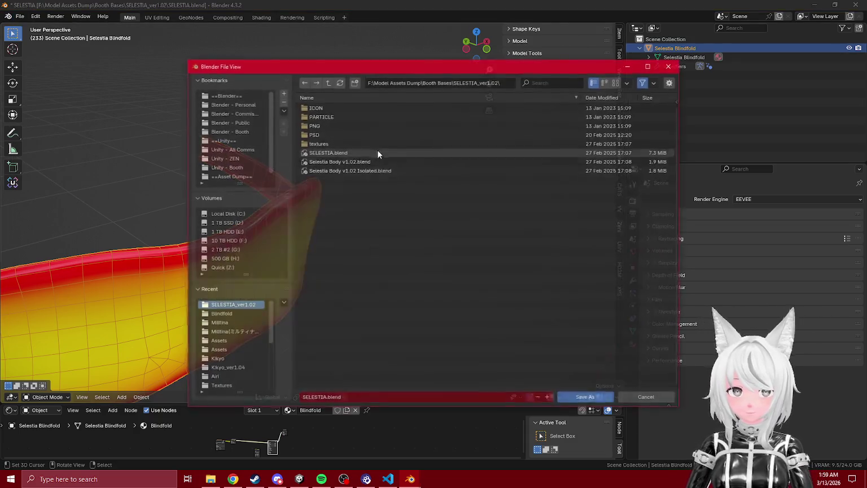
{"action": "left_click", "coordinate": [225, 314]}
{"action": "left_click", "coordinate": [327, 125]}
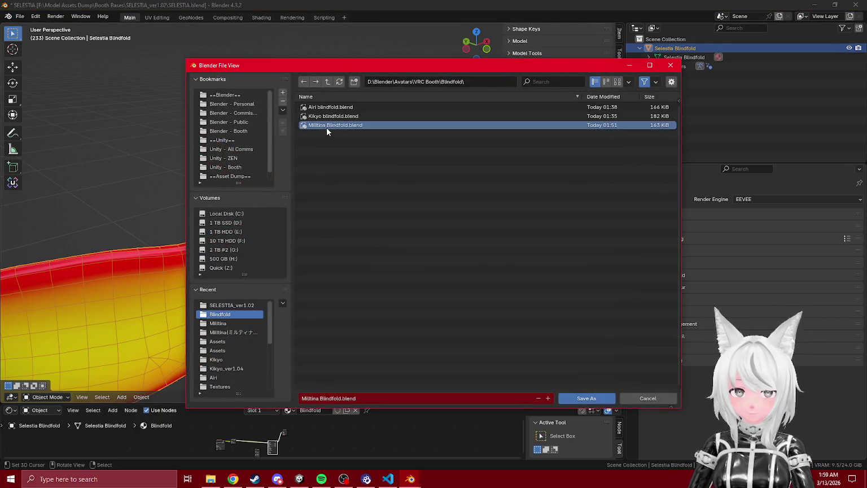
{"action": "double_click", "coordinate": [309, 398]}
{"action": "type", "text": "Selestia"}
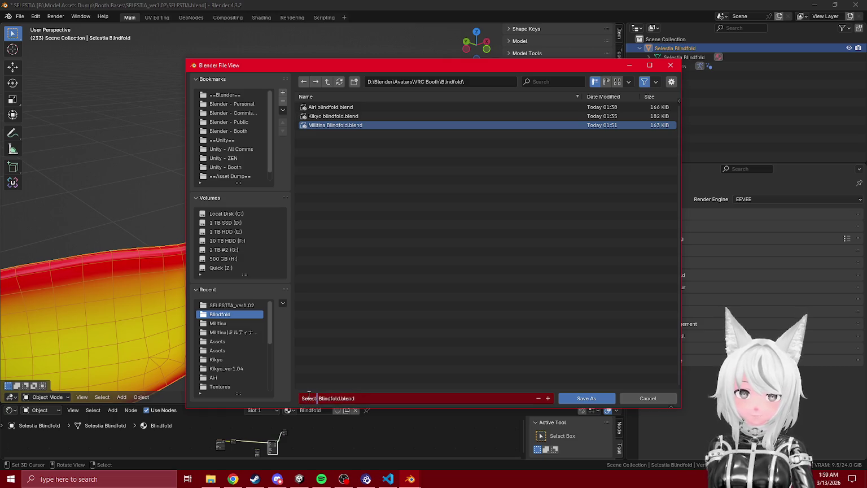
{"action": "key", "text": "Return"}
{"action": "left_click", "coordinate": [586, 401]}
- Apply all transforms to the blindfold via F3 search
{"action": "key", "text": "F3"}
{"action": "type", "text": "apply all tr"}
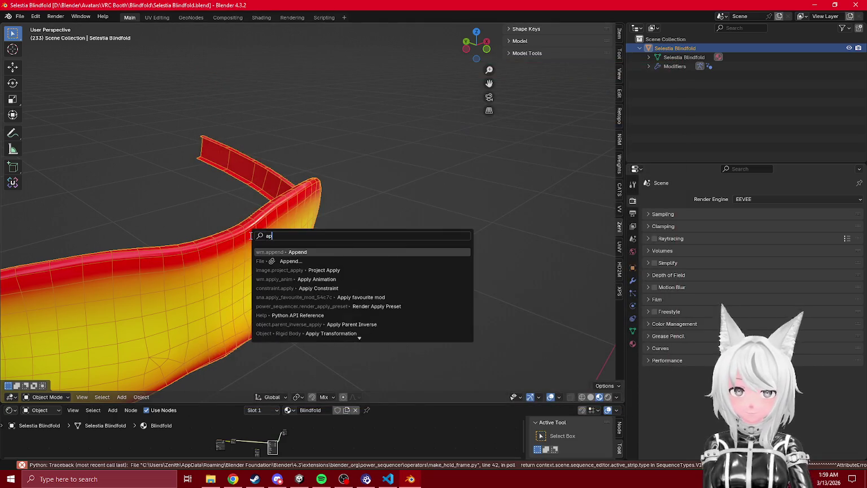
{"action": "key", "text": "Return"}
{"action": "key", "text": "KP_Decimal"}
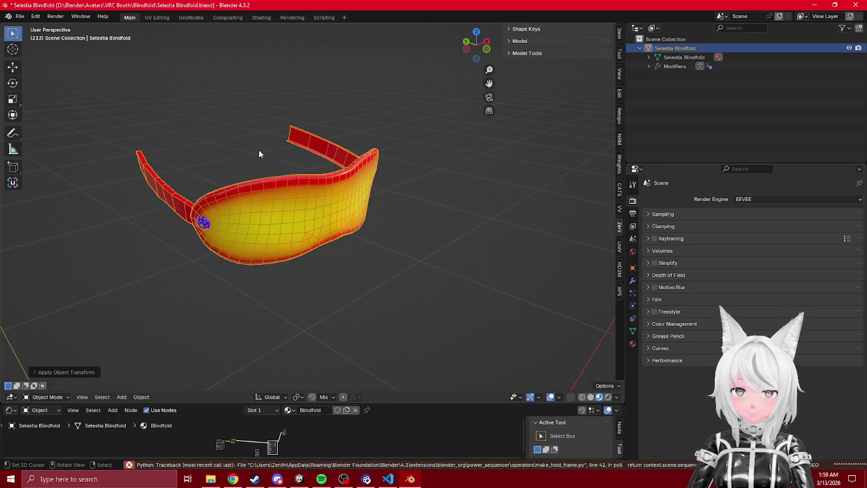
- Export the blindfold with the saved FBX preset, overwriting Prefabs/Selestia/Selestia Blindfold.fbx
{"action": "left_click", "coordinate": [19, 16]}
{"action": "mouse_move", "coordinate": [79, 153]}
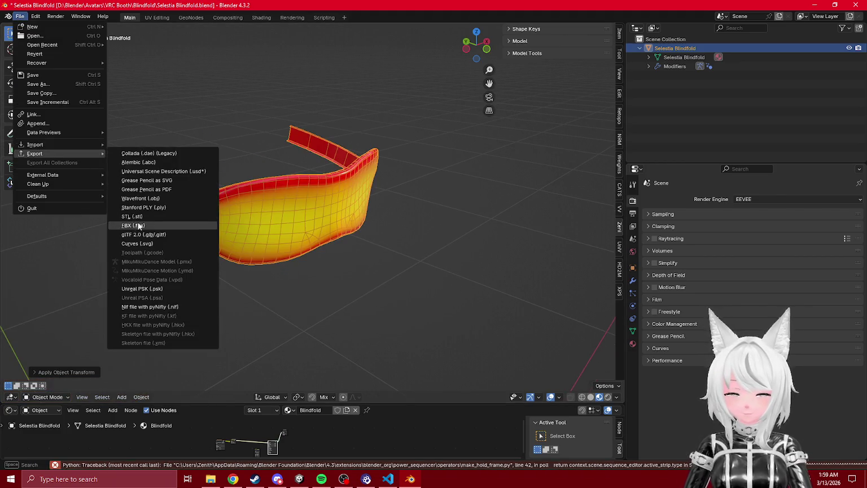
{"action": "left_click", "coordinate": [136, 227]}
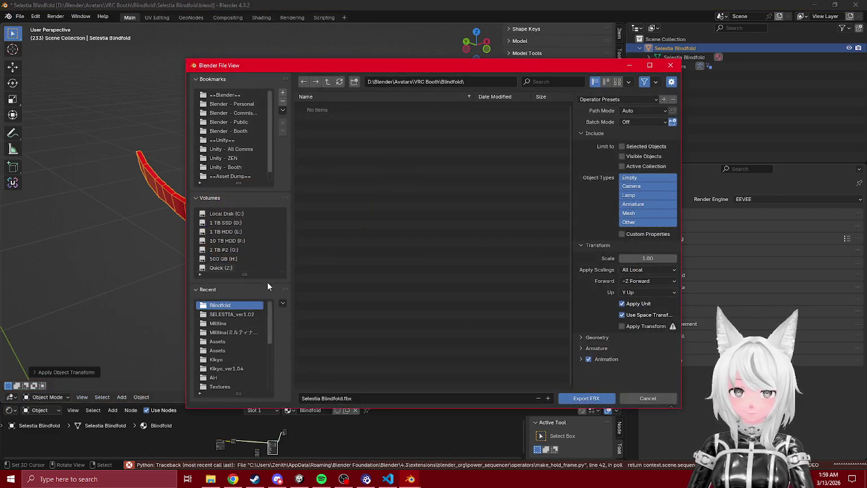
{"action": "left_click", "coordinate": [226, 323]}
{"action": "left_click", "coordinate": [329, 81]}
{"action": "double_click", "coordinate": [327, 143]}
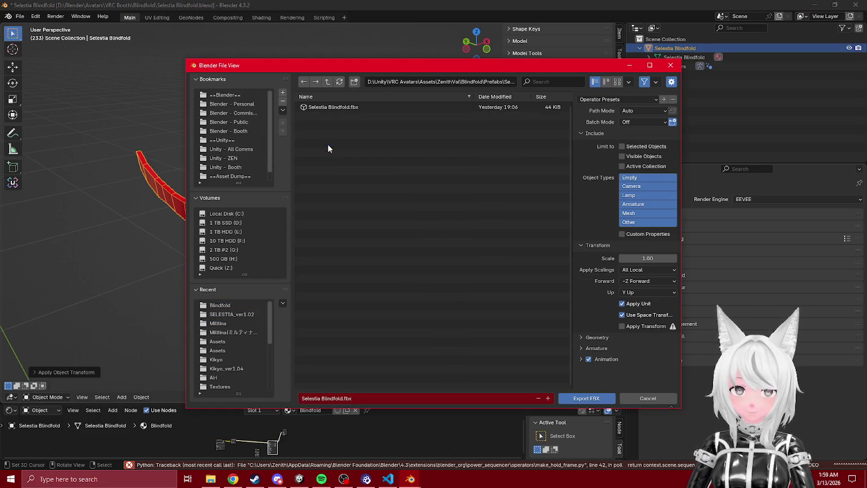
{"action": "left_click", "coordinate": [323, 109]}
{"action": "left_click", "coordinate": [617, 100]}
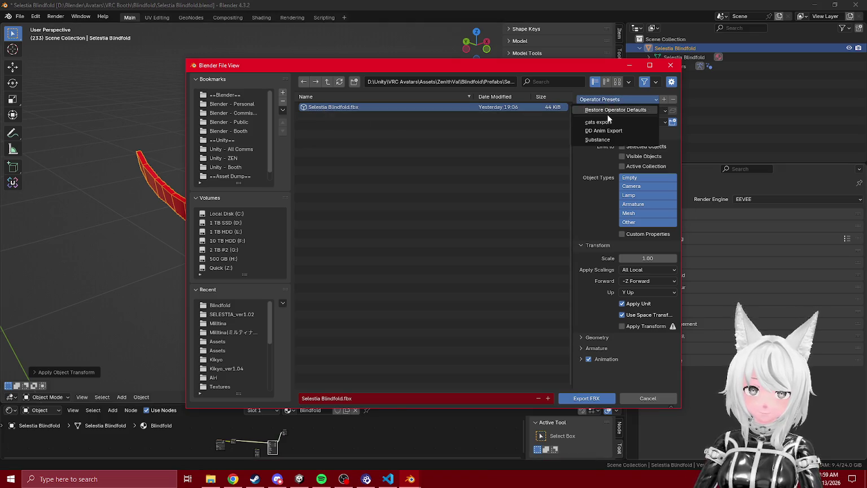
{"action": "left_click", "coordinate": [615, 110]}
{"action": "left_click", "coordinate": [586, 398]}
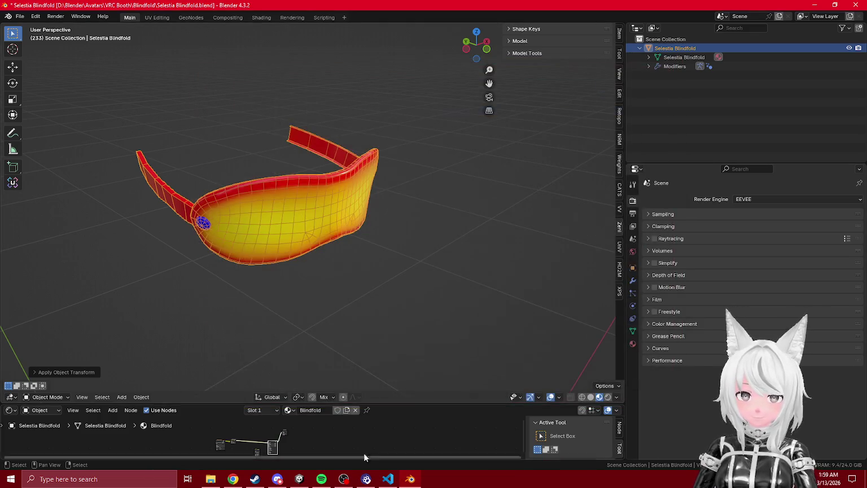
{"action": "left_click", "coordinate": [299, 479]}
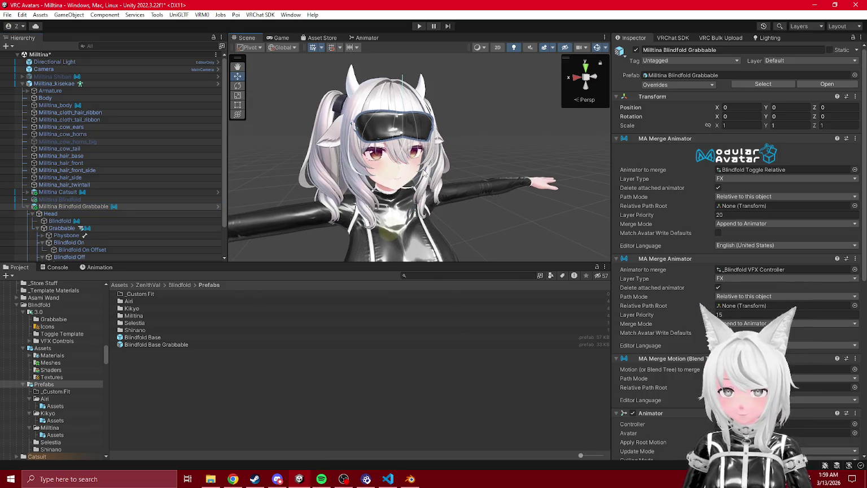
- Open the Selestia scene from Booth Models > Selestia, saving the modified Milltina scene
{"action": "left_click", "coordinate": [59, 443]}
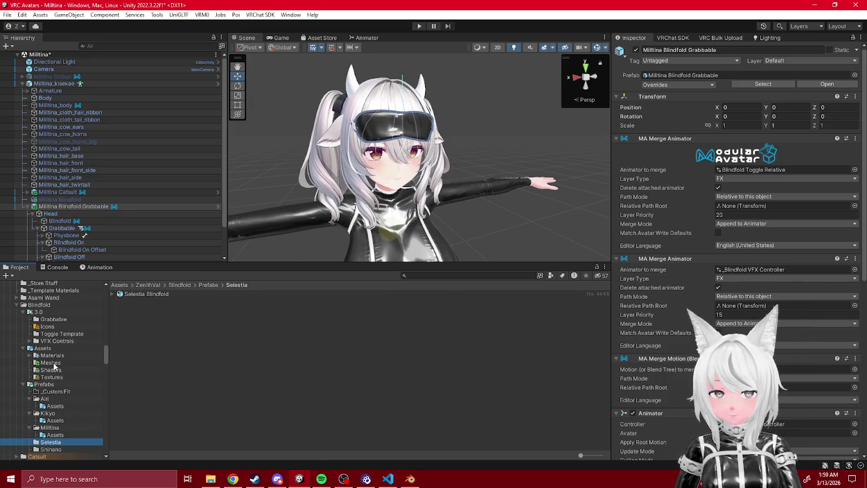
{"action": "scroll", "coordinate": [57, 370], "scroll_direction": "up", "scroll_amount": 8}
{"action": "scroll", "coordinate": [58, 376], "scroll_direction": "up", "scroll_amount": 2}
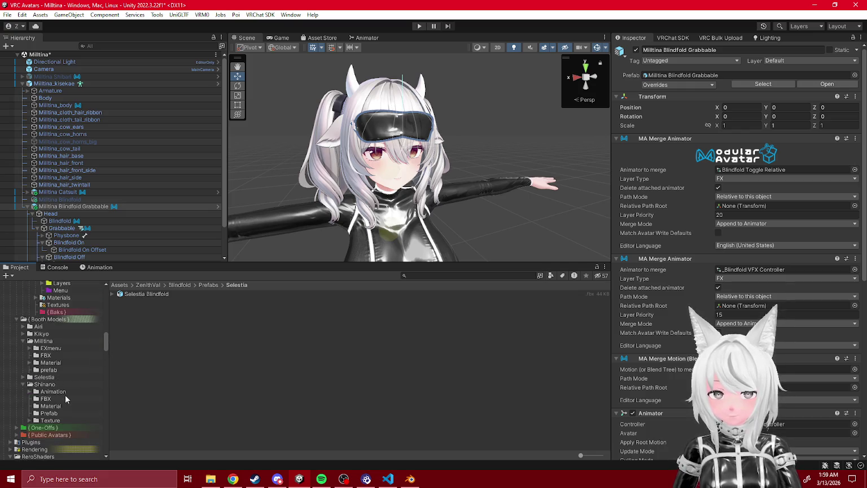
{"action": "left_click", "coordinate": [46, 377]}
{"action": "double_click", "coordinate": [136, 338]}
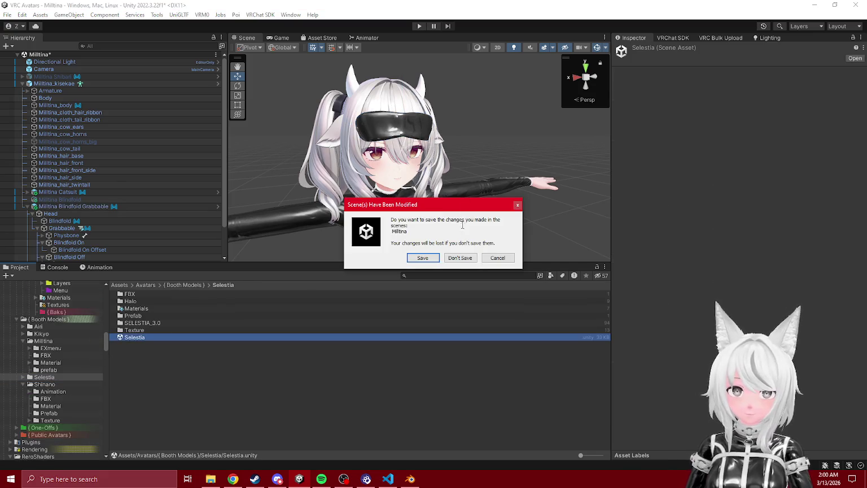
{"action": "left_click", "coordinate": [413, 259]}
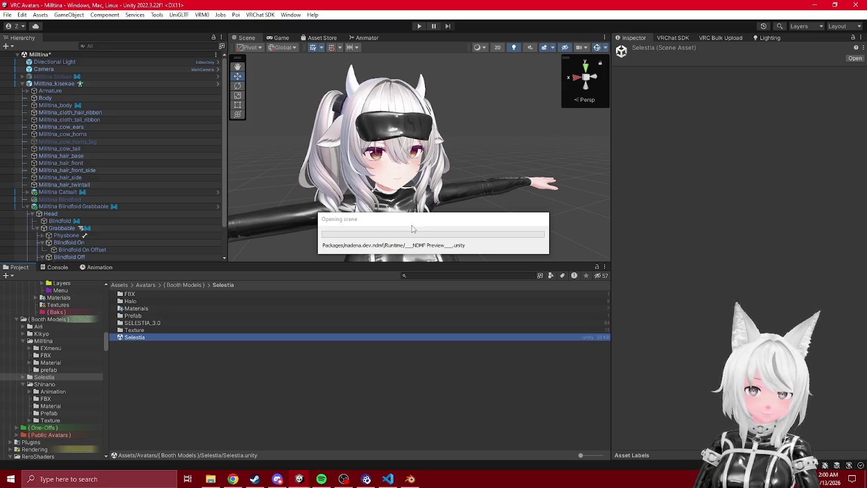
{"action": "mouse_move", "coordinate": [411, 235]}
{"action": "left_mouse_down"}
{"action": "mouse_move", "coordinate": [394, 186]}
{"action": "mouse_move", "coordinate": [430, 145]}
{"action": "mouse_move", "coordinate": [395, 147]}
{"action": "left_mouse_up"}
{"action": "scroll", "coordinate": [395, 146], "scroll_direction": "up", "scroll_amount": 5}
{"action": "scroll", "coordinate": [396, 147], "scroll_direction": "down", "scroll_amount": 3}
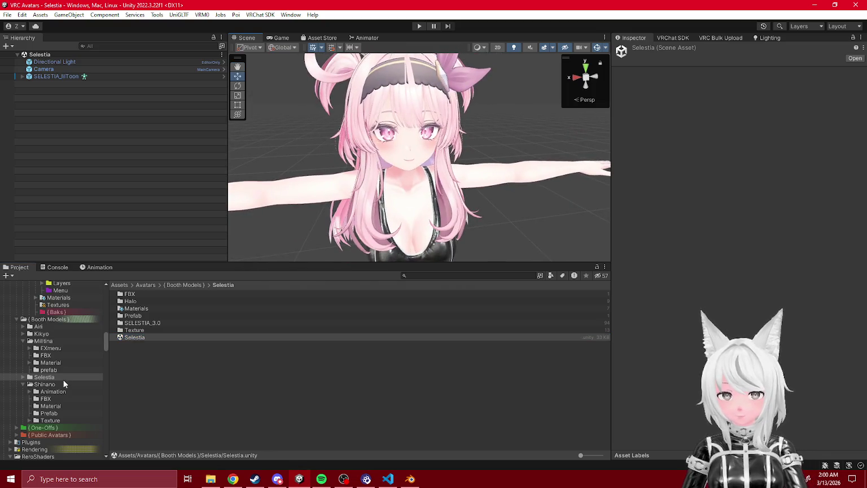
- Create an Assets subfolder in Prefabs/Selestia and move Selestia Blindfold.fbx into it
{"action": "scroll", "coordinate": [56, 399], "scroll_direction": "up", "scroll_amount": 3}
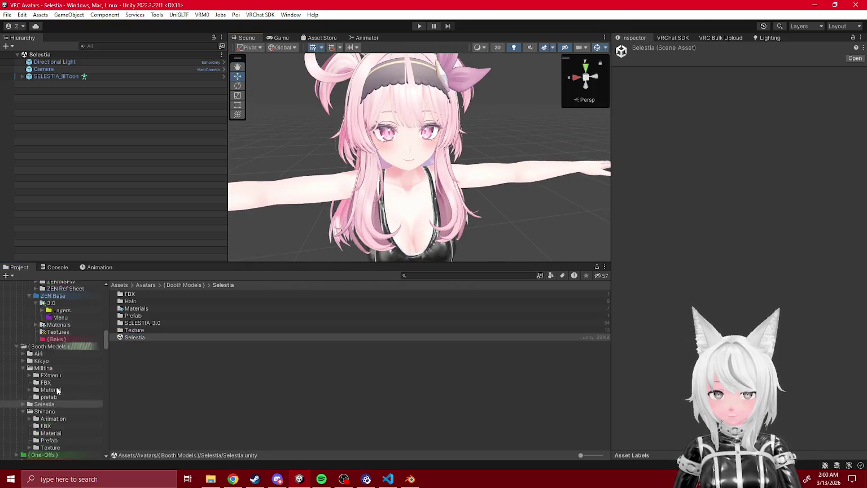
{"action": "scroll", "coordinate": [57, 391], "scroll_direction": "down", "scroll_amount": 6}
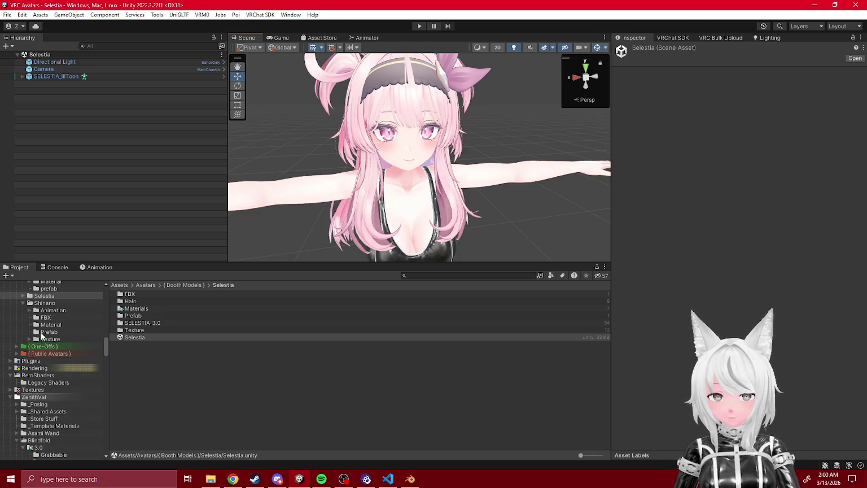
{"action": "scroll", "coordinate": [44, 336], "scroll_direction": "down", "scroll_amount": 5}
{"action": "left_click", "coordinate": [57, 443]}
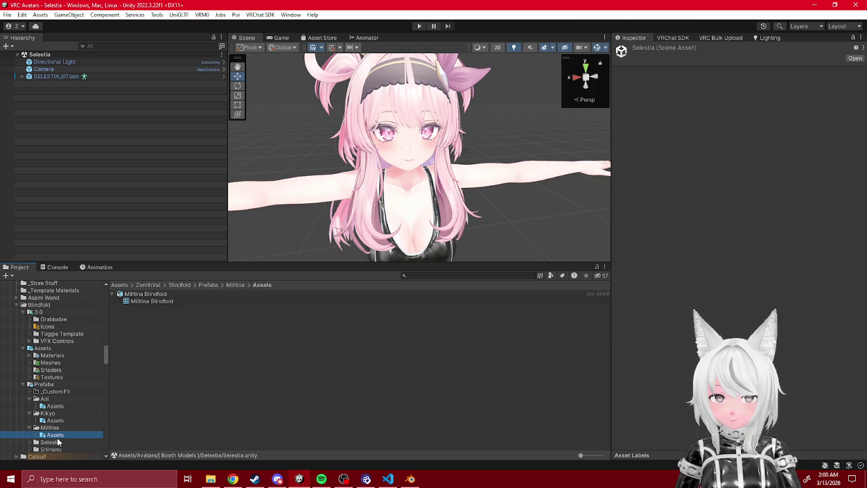
{"action": "right_click", "coordinate": [188, 345]}
{"action": "mouse_move", "coordinate": [264, 117]}
{"action": "left_click", "coordinate": [389, 74]}
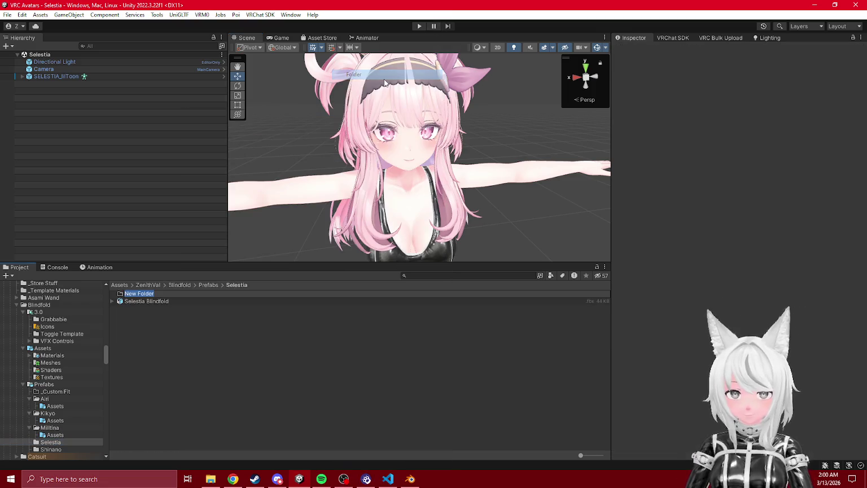
{"action": "type", "text": "Asset"}
{"action": "key", "text": "Return"}
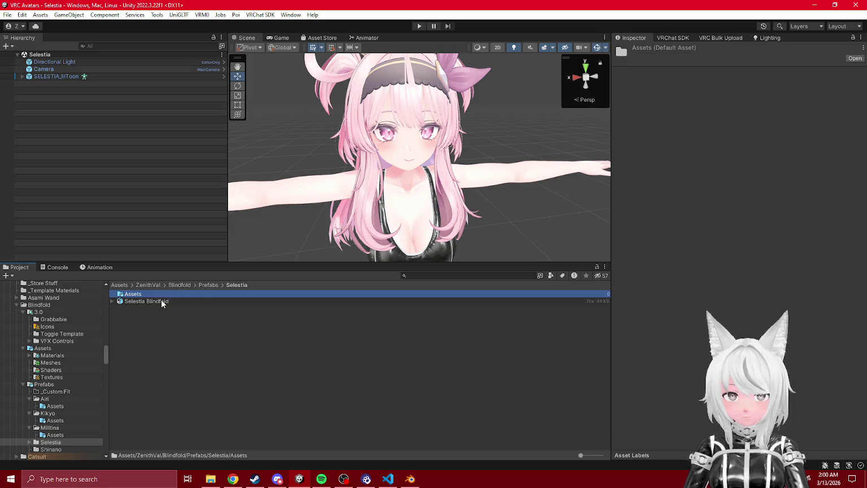
{"action": "left_click_drag", "start_coordinate": [163, 304], "coordinate": [151, 299]}
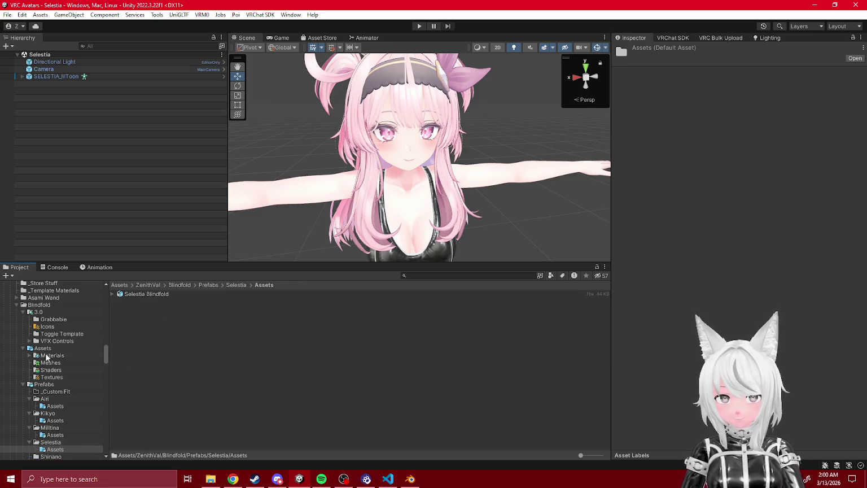
{"action": "left_click", "coordinate": [51, 385]}
- Add Blindfold Base and Blindfold Base Grabbable to SELESTIA_lilToon and expand their hierarchies
{"action": "mouse_move", "coordinate": [142, 337]}
{"action": "left_mouse_down"}
{"action": "mouse_move", "coordinate": [113, 226]}
{"action": "mouse_move", "coordinate": [56, 77]}
{"action": "left_mouse_up"}
{"action": "left_click_drag", "start_coordinate": [156, 347], "coordinate": [57, 77]}
{"action": "left_click", "coordinate": [27, 221]}
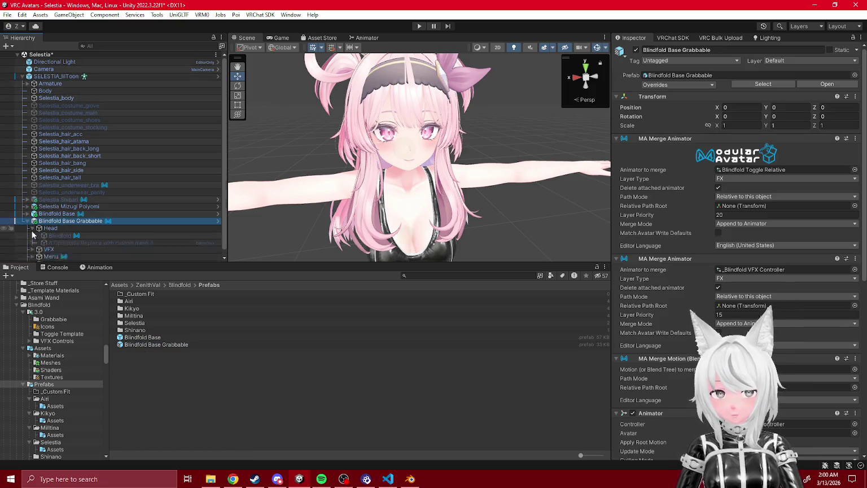
{"action": "left_click", "coordinate": [27, 214]}
{"action": "scroll", "coordinate": [34, 209], "scroll_direction": "down", "scroll_amount": 2}
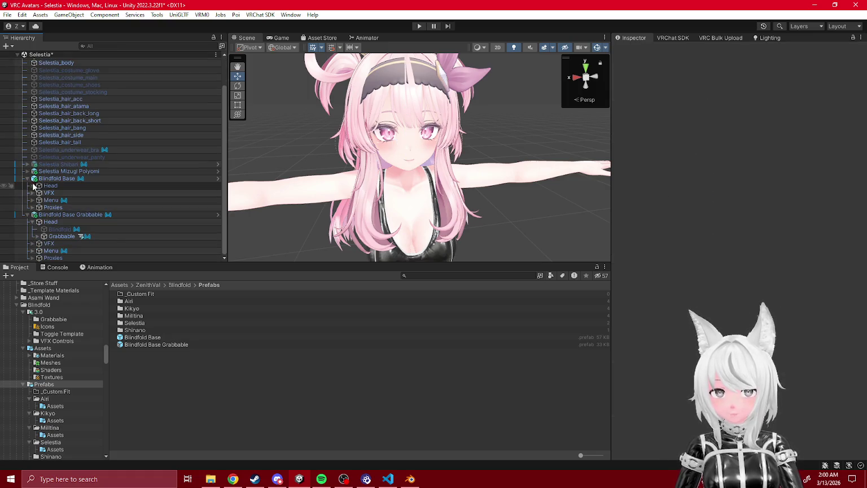
{"action": "left_click", "coordinate": [32, 186]}
- Select the Blindfold object under Blindfold Base
{"action": "left_click", "coordinate": [56, 193]}
{"action": "left_click", "coordinate": [60, 236], "text": "ctrl"}
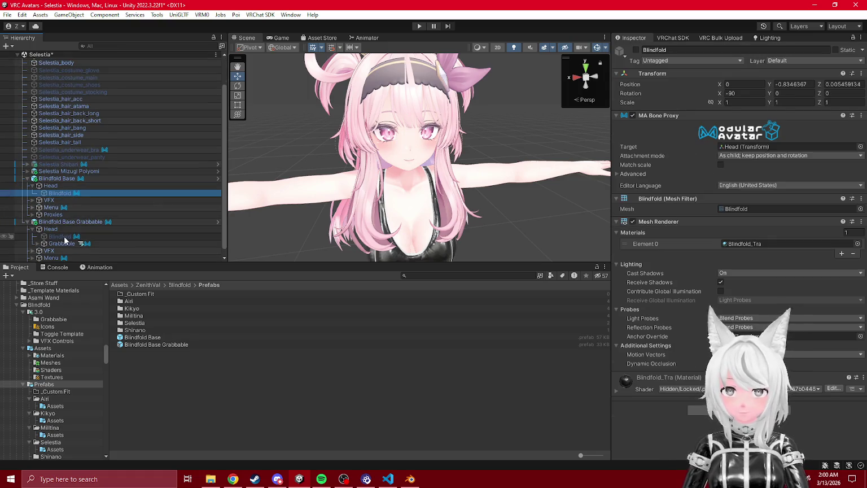
{"action": "left_click", "coordinate": [59, 193]}
{"action": "scroll", "coordinate": [64, 429], "scroll_direction": "down", "scroll_amount": 3}
{"action": "left_click", "coordinate": [56, 422]}
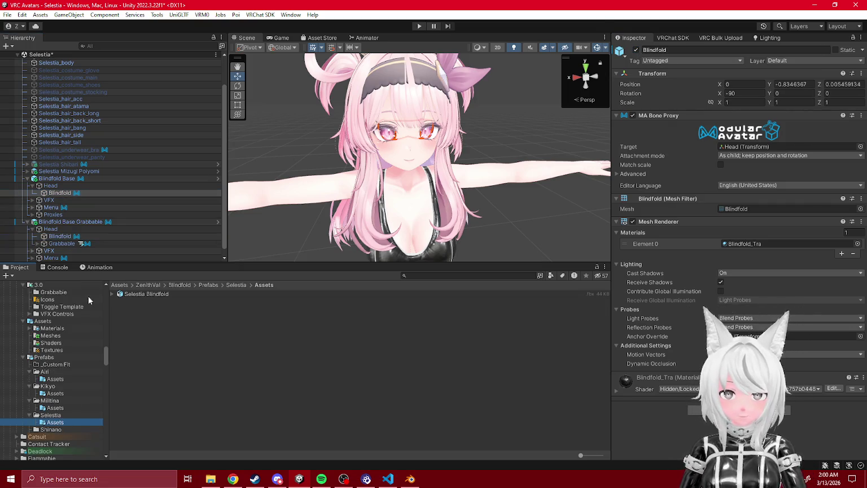
- Assign the Selestia Blindfold mesh to both Blindfold objects
{"action": "left_click", "coordinate": [113, 294]}
{"action": "left_click", "coordinate": [161, 303]}
{"action": "left_click_drag", "start_coordinate": [161, 303], "coordinate": [779, 209]}
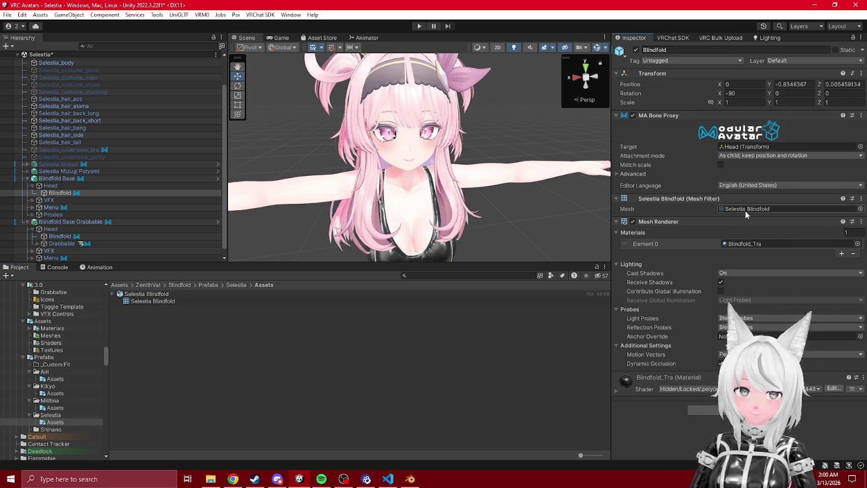
{"action": "left_click", "coordinate": [59, 236]}
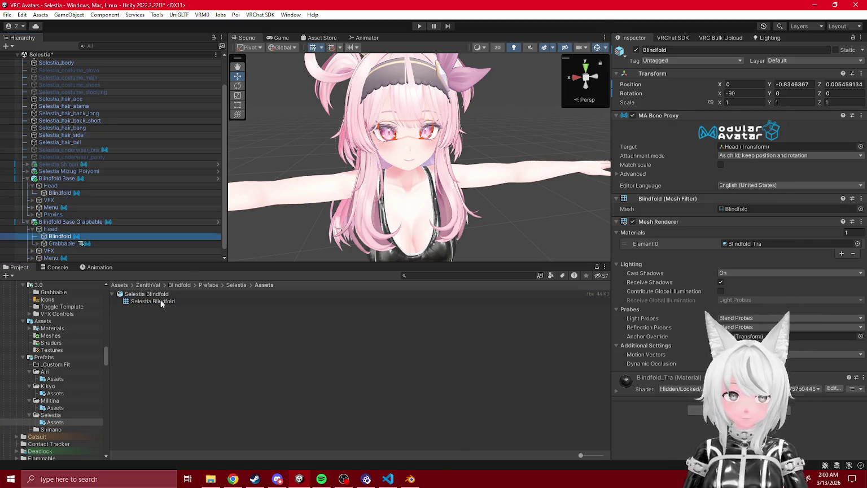
{"action": "mouse_move", "coordinate": [162, 303]}
{"action": "left_mouse_down"}
{"action": "mouse_move", "coordinate": [755, 218]}
{"action": "mouse_move", "coordinate": [757, 209]}
{"action": "left_mouse_up"}
- Copy the imported Selestia Blindfold model's transform onto Blindfold Base's Blindfold
{"action": "left_click_drag", "start_coordinate": [146, 294], "coordinate": [68, 172]}
{"action": "right_click", "coordinate": [658, 97]}
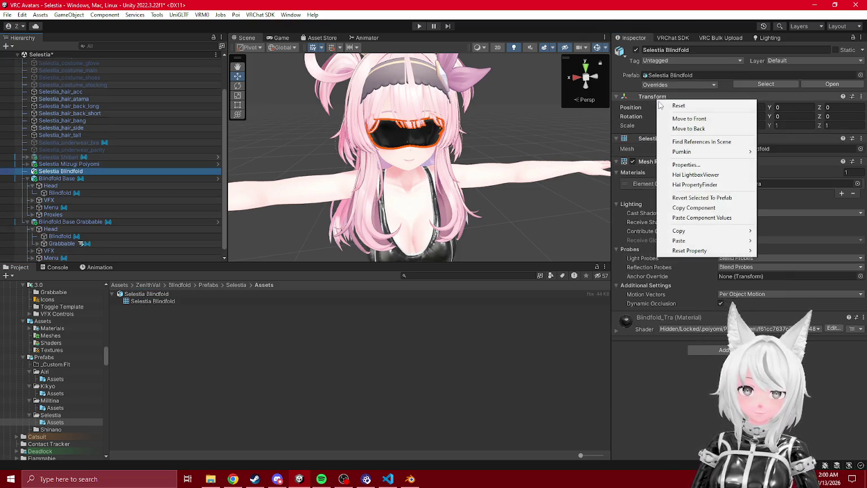
{"action": "mouse_move", "coordinate": [718, 232]}
{"action": "left_click", "coordinate": [779, 231]}
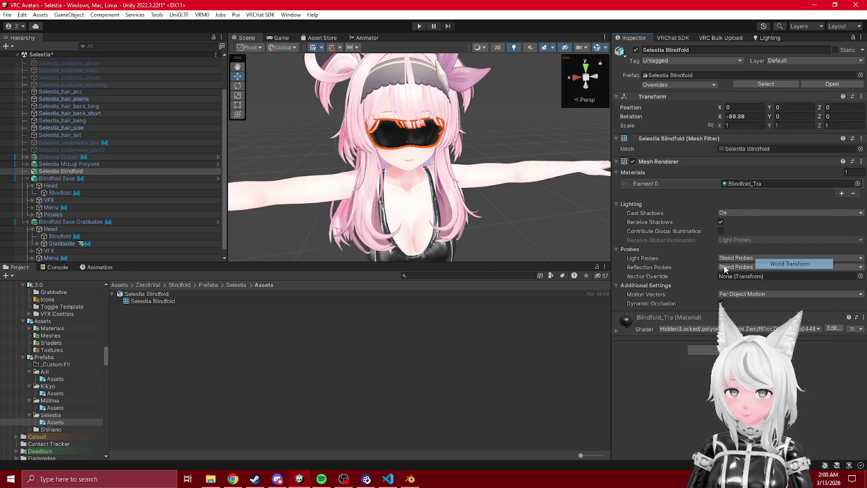
{"action": "left_click", "coordinate": [60, 193]}
{"action": "left_click", "coordinate": [656, 74]}
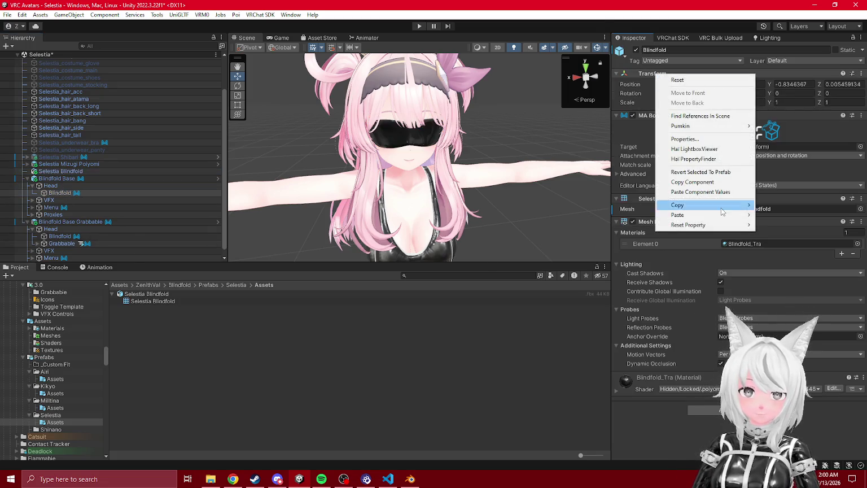
{"action": "mouse_move", "coordinate": [728, 212]}
{"action": "left_click", "coordinate": [788, 248]}
- Copy the fitted Blindfold transform and paste it onto the grabbable's Blindfold On Offset
{"action": "scroll", "coordinate": [36, 232], "scroll_direction": "down", "scroll_amount": 1}
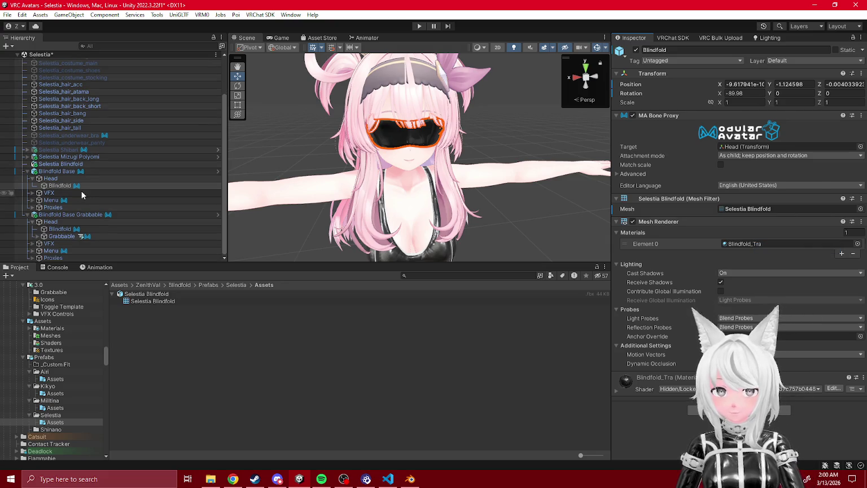
{"action": "left_click", "coordinate": [48, 229]}
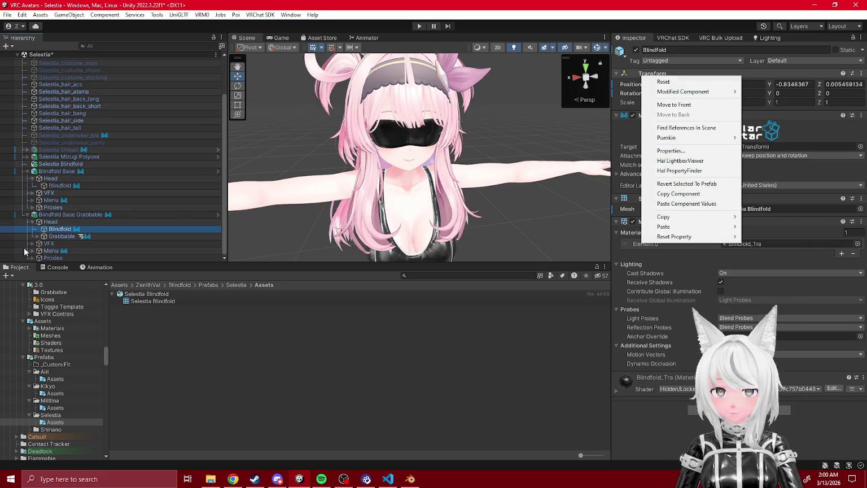
{"action": "left_click", "coordinate": [37, 237]}
{"action": "left_click", "coordinate": [59, 185]}
{"action": "right_click", "coordinate": [675, 74]}
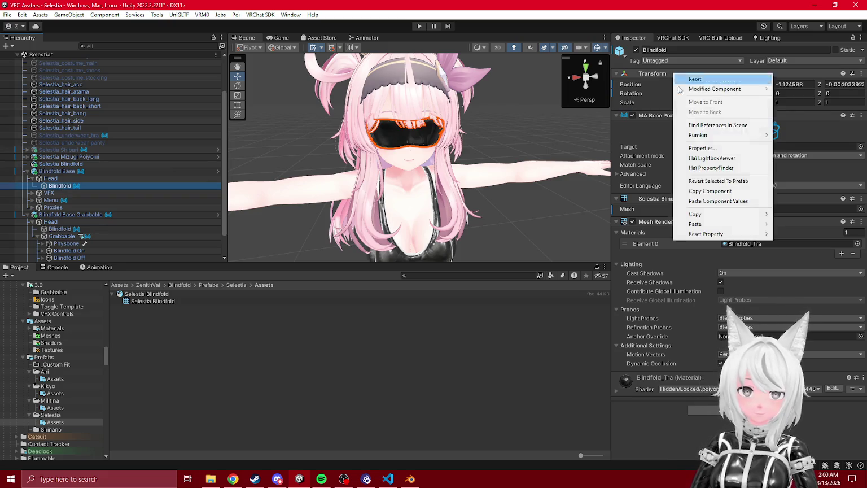
{"action": "left_click", "coordinate": [710, 192]}
{"action": "scroll", "coordinate": [75, 216], "scroll_direction": "down", "scroll_amount": 2}
{"action": "left_click", "coordinate": [42, 223]}
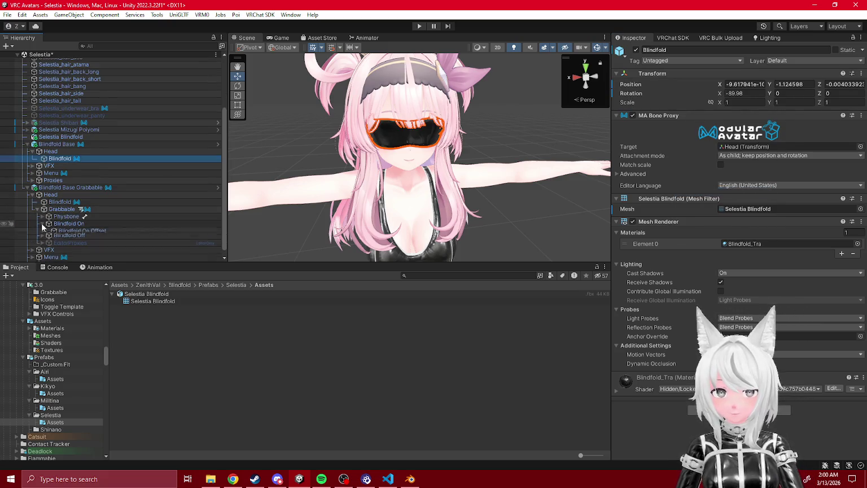
{"action": "left_click", "coordinate": [82, 230]}
{"action": "right_click", "coordinate": [653, 74]}
{"action": "left_click", "coordinate": [714, 193]}
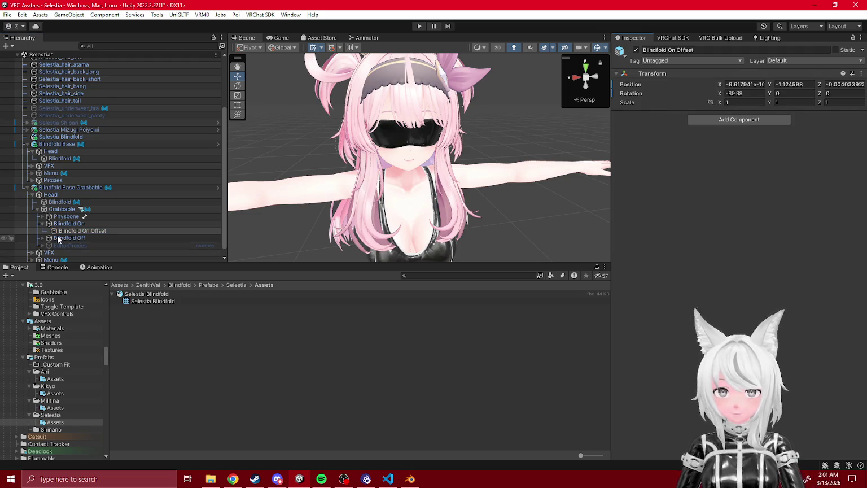
- Paste the same transform onto Blindfold Off Offset (Y -1.124598, rotation X -89.98)
{"action": "left_click", "coordinate": [42, 238]}
{"action": "left_click", "coordinate": [82, 245]}
{"action": "right_click", "coordinate": [688, 74]}
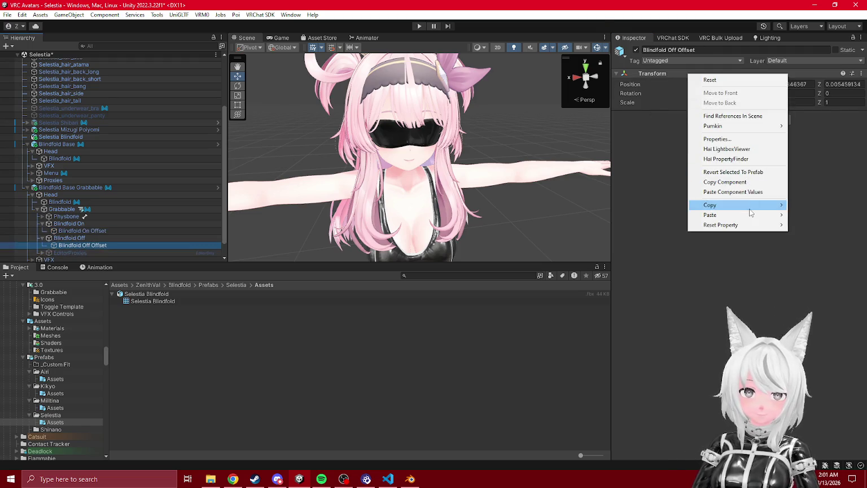
{"action": "mouse_move", "coordinate": [768, 219]}
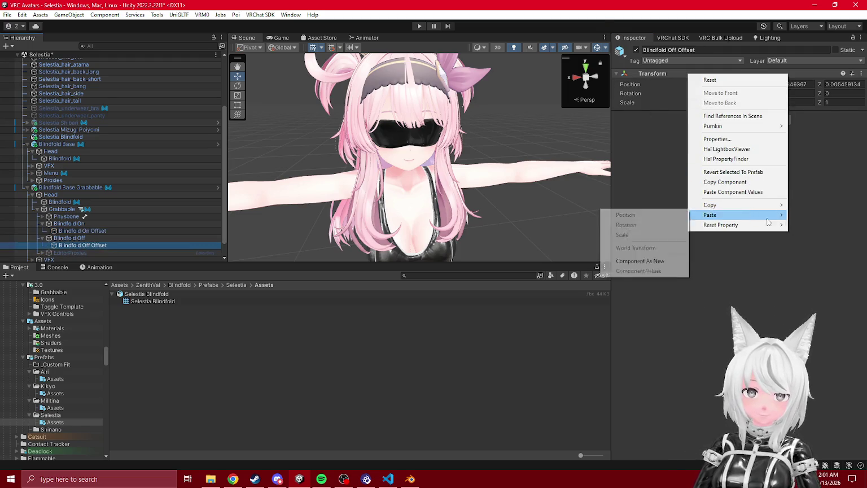
{"action": "left_click", "coordinate": [737, 192]}
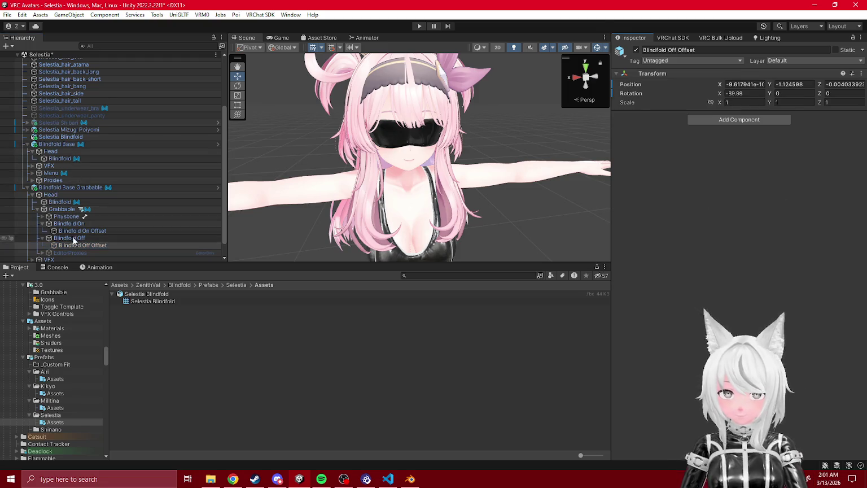
{"action": "double_click", "coordinate": [69, 238]}
{"action": "left_click", "coordinate": [71, 210]}
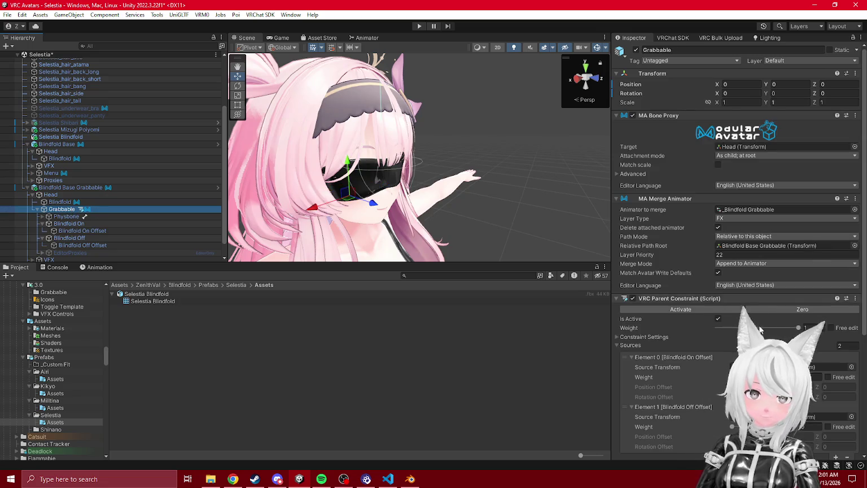
- Delete the old Selestia Blindfold object and rename Blindfold Base to Selestia Blindfold
{"action": "left_click_drag", "start_coordinate": [396, 170], "coordinate": [316, 170]}
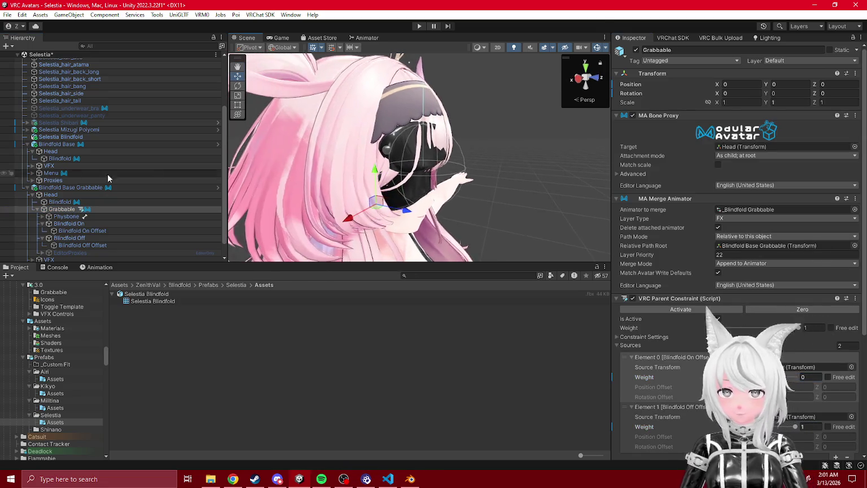
{"action": "left_click", "coordinate": [61, 137]}
{"action": "key", "text": "Delete"}
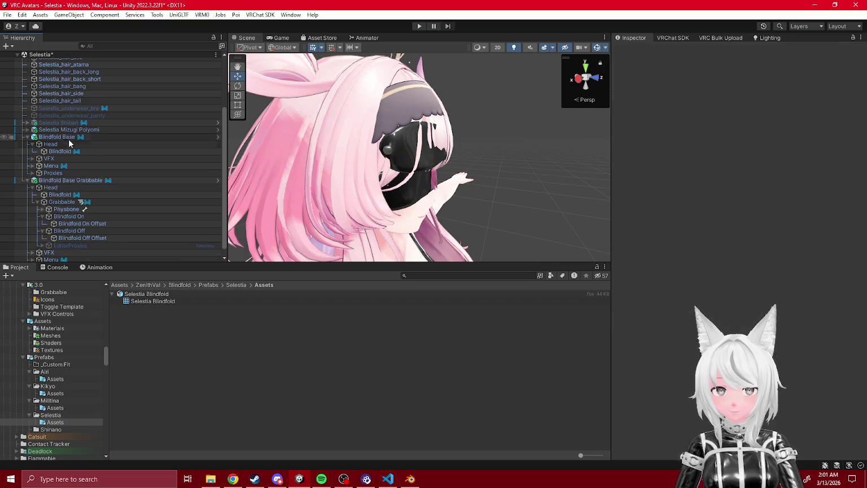
{"action": "left_click", "coordinate": [61, 138]}
{"action": "left_click", "coordinate": [62, 141]}
{"action": "type", "text": "Selestia"}
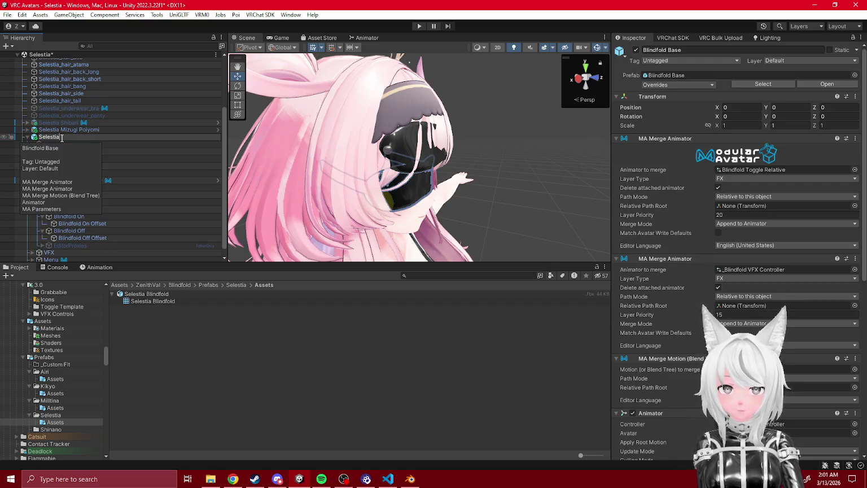
{"action": "type", "text": "ld"}
{"action": "key", "text": "Return"}
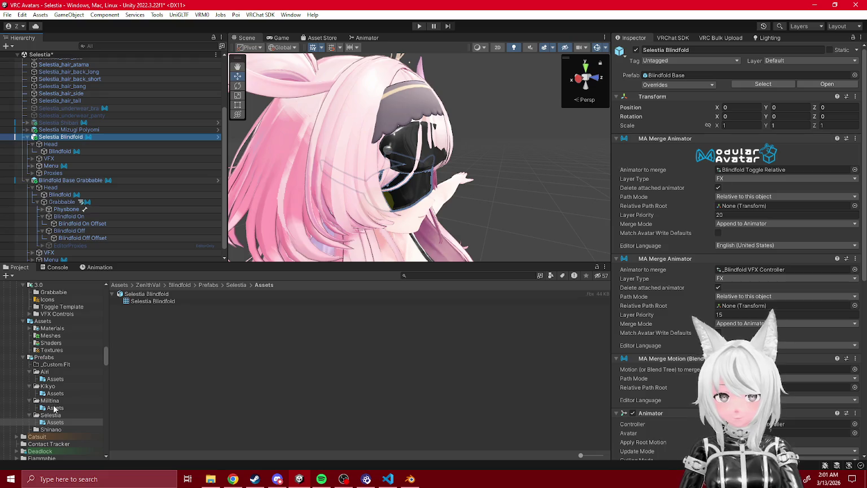
- Save Selestia Blindfold as a prefab variant in Prefabs/Selestia, removing ' Variant' from its name
{"action": "left_click", "coordinate": [51, 415]}
{"action": "left_click_drag", "start_coordinate": [191, 345], "coordinate": [168, 349]}
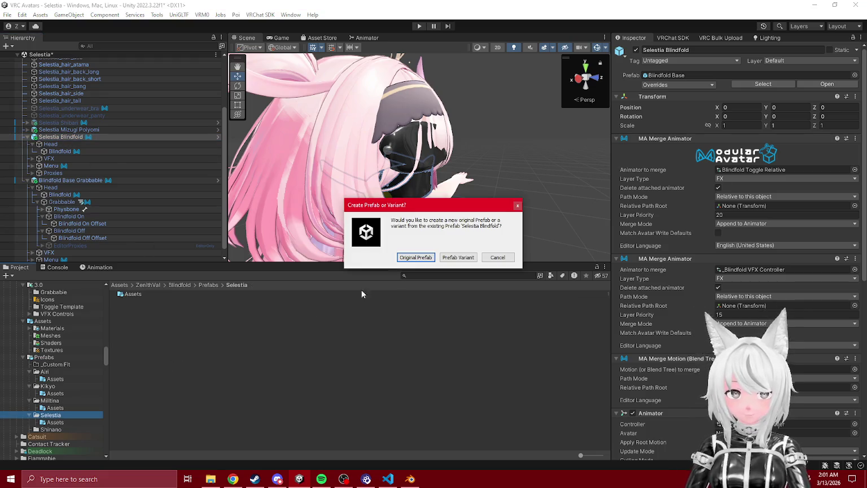
{"action": "left_click", "coordinate": [452, 258]}
{"action": "left_click", "coordinate": [175, 300]}
{"action": "left_click", "coordinate": [175, 300]}
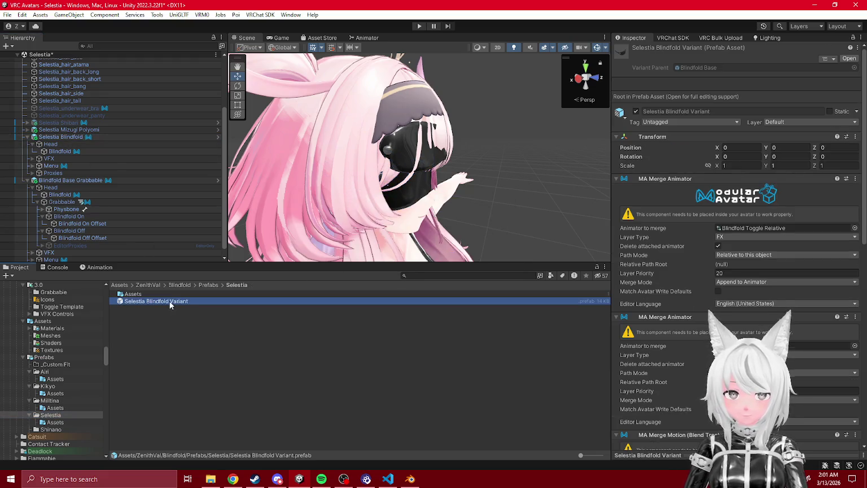
{"action": "left_click_drag", "start_coordinate": [170, 301], "coordinate": [224, 303]}
{"action": "key", "text": "Return"}
- Remove Selestia Blindfold from the scene and bring up Blindfold Base Grabbable's physbone settings
{"action": "left_click", "coordinate": [60, 136]}
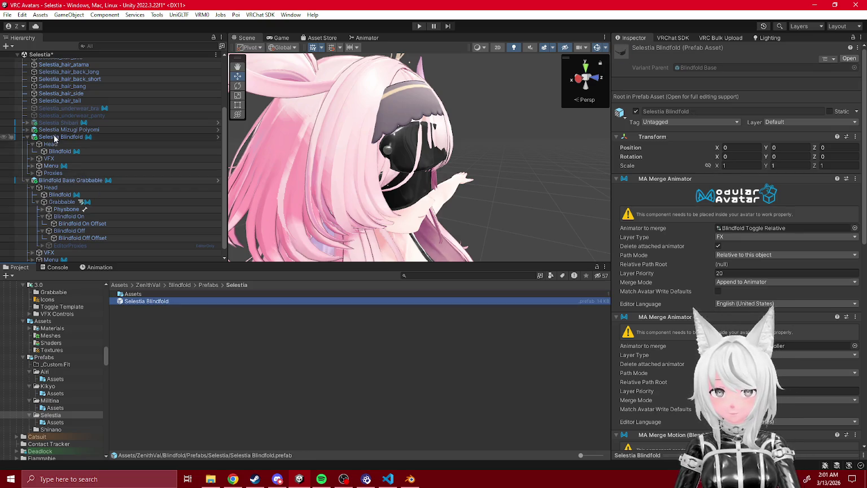
{"action": "key", "text": "Delete"}
{"action": "left_click", "coordinate": [87, 173]}
{"action": "mouse_move", "coordinate": [384, 169]}
{"action": "left_mouse_down"}
{"action": "mouse_move", "coordinate": [429, 167]}
{"action": "mouse_move", "coordinate": [411, 172]}
{"action": "left_mouse_up"}
{"action": "left_click", "coordinate": [66, 200]}
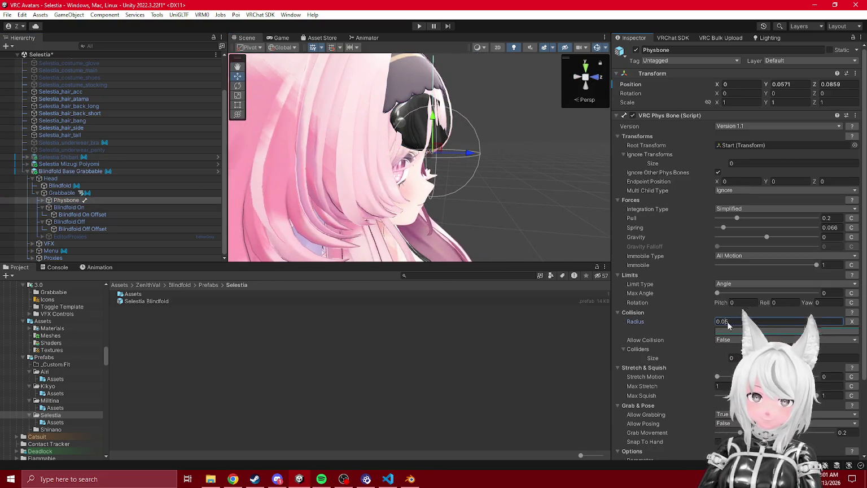
- Place Blindfold Off raised on the forehead at Y 0.0273, Z 0.0519, rotation X -20.244
{"action": "mouse_move", "coordinate": [407, 169]}
{"action": "left_mouse_down"}
{"action": "mouse_move", "coordinate": [368, 167]}
{"action": "mouse_move", "coordinate": [599, 178]}
{"action": "left_mouse_up"}
{"action": "scroll", "coordinate": [366, 167], "scroll_direction": "up", "scroll_amount": 5}
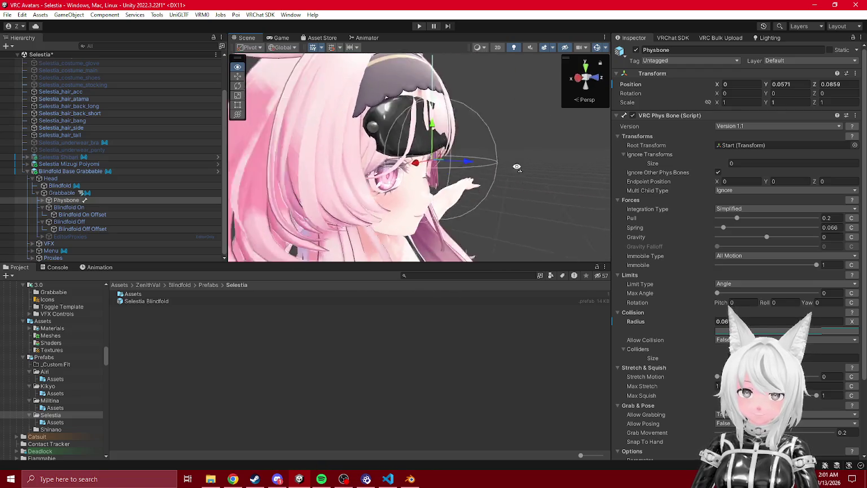
{"action": "left_click", "coordinate": [69, 221]}
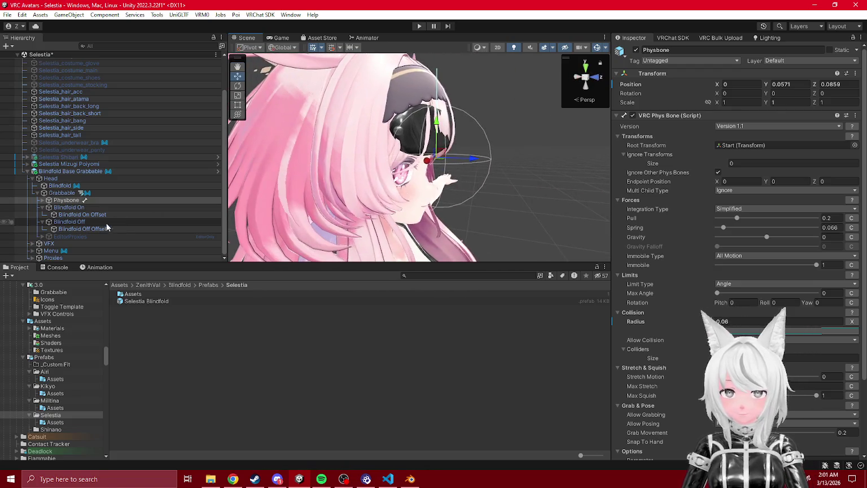
{"action": "mouse_move", "coordinate": [361, 189]}
{"action": "left_mouse_down"}
{"action": "mouse_move", "coordinate": [399, 187]}
{"action": "mouse_move", "coordinate": [379, 186]}
{"action": "left_mouse_up"}
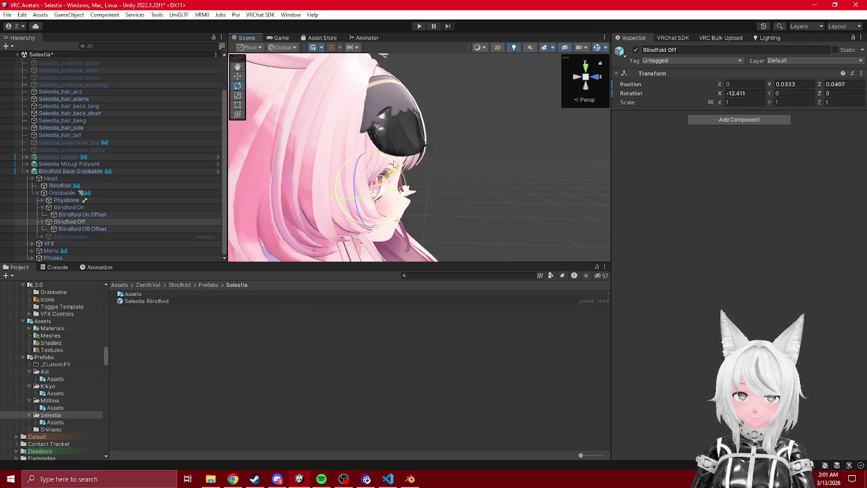
{"action": "left_click_drag", "start_coordinate": [384, 191], "coordinate": [211, 186]}
{"action": "left_click_drag", "start_coordinate": [406, 192], "coordinate": [236, 93]}
{"action": "mouse_move", "coordinate": [375, 187]}
{"action": "left_mouse_down"}
{"action": "mouse_move", "coordinate": [379, 193]}
{"action": "mouse_move", "coordinate": [404, 176]}
{"action": "mouse_move", "coordinate": [388, 195]}
{"action": "left_mouse_up"}
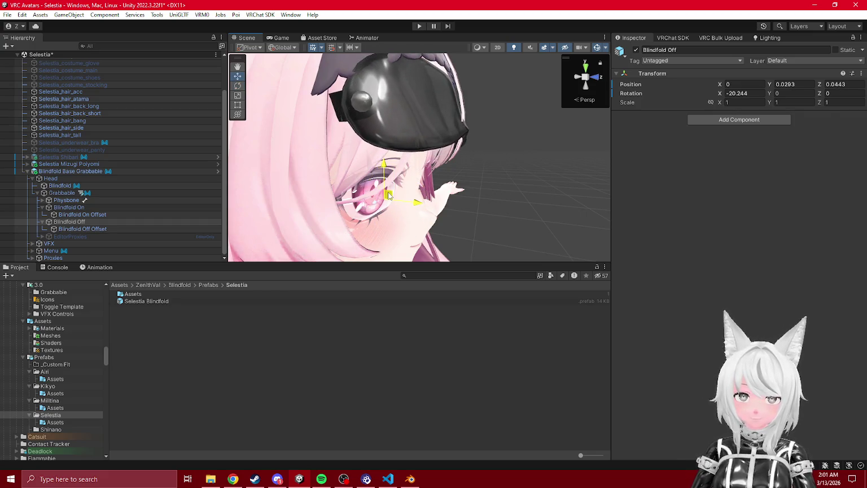
{"action": "mouse_move", "coordinate": [462, 167]}
{"action": "left_mouse_down"}
{"action": "mouse_move", "coordinate": [445, 186]}
{"action": "mouse_move", "coordinate": [324, 184]}
{"action": "mouse_move", "coordinate": [333, 180]}
{"action": "mouse_move", "coordinate": [293, 169]}
{"action": "mouse_move", "coordinate": [248, 141]}
{"action": "left_mouse_up"}
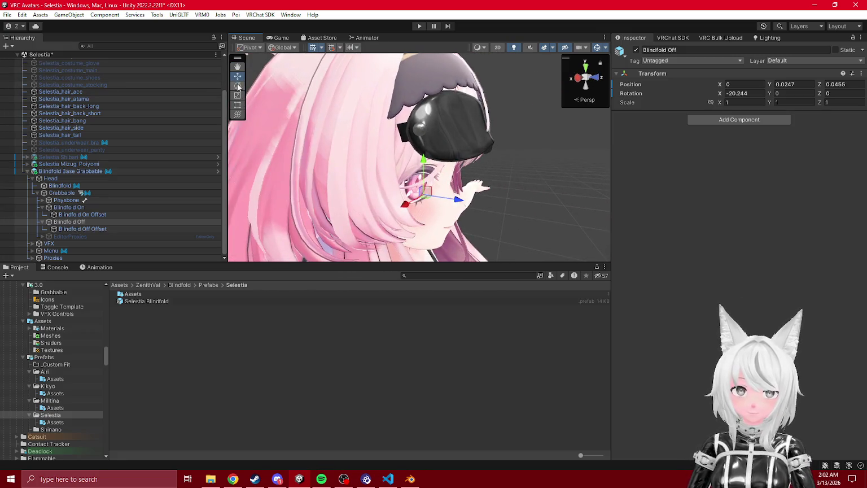
{"action": "mouse_move", "coordinate": [457, 194]}
{"action": "left_mouse_down"}
{"action": "mouse_move", "coordinate": [306, 201]}
{"action": "mouse_move", "coordinate": [333, 180]}
{"action": "mouse_move", "coordinate": [405, 190]}
{"action": "mouse_move", "coordinate": [271, 195]}
{"action": "left_mouse_up"}
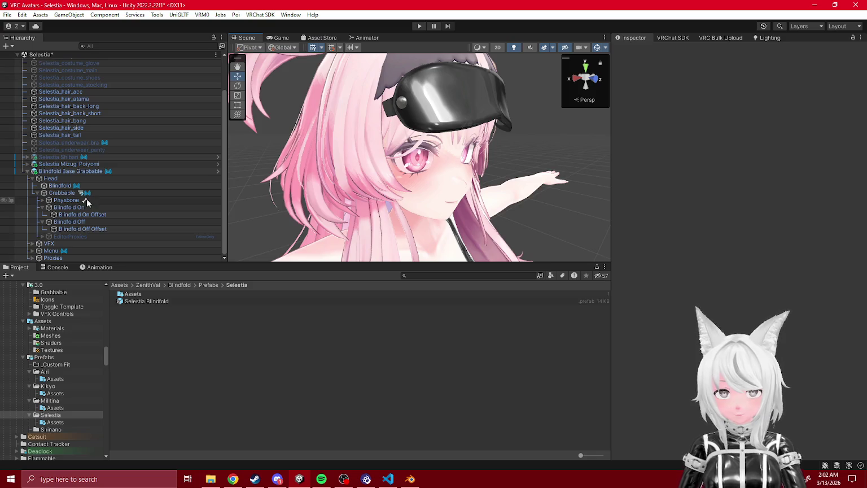
{"action": "left_click", "coordinate": [63, 193]}
- Save Blindfold Base Grabbable as a prefab variant in Prefabs/Selestia, dropping ' Variant' from the name
{"action": "scroll", "coordinate": [738, 277], "scroll_direction": "down", "scroll_amount": 5}
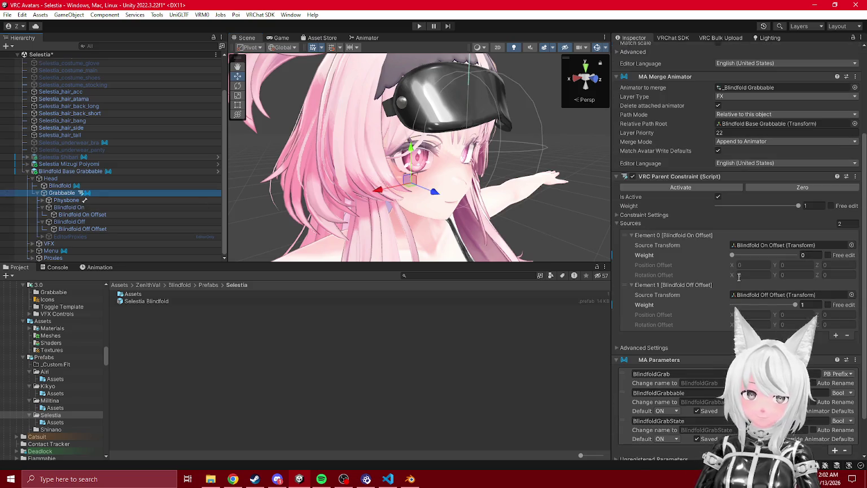
{"action": "left_click_drag", "start_coordinate": [71, 171], "coordinate": [159, 335]}
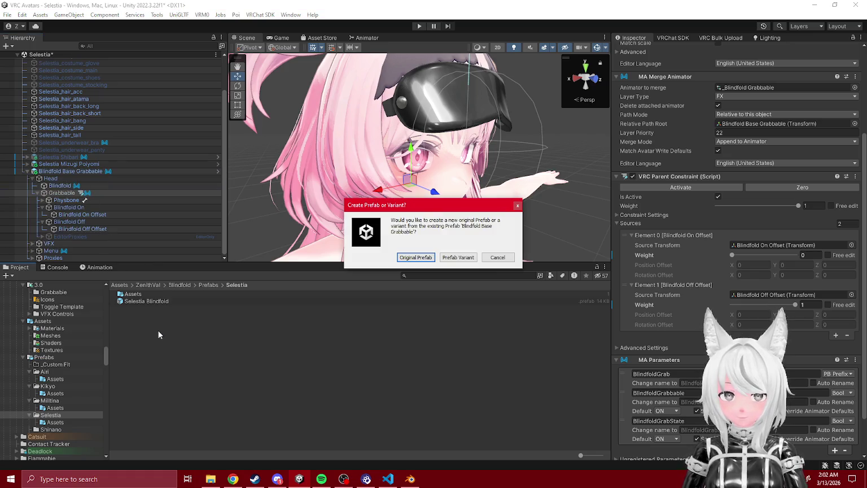
{"action": "left_click", "coordinate": [459, 258]}
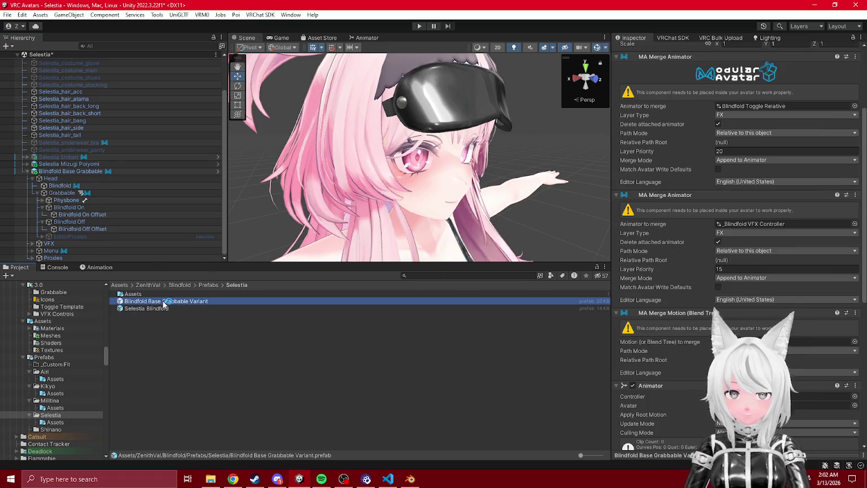
{"action": "left_click", "coordinate": [165, 305]}
{"action": "key", "text": "End"}
{"action": "key", "text": "BackSpace"}
{"action": "key", "text": "BackSpace"}
{"action": "key", "text": "BackSpace"}
{"action": "key", "text": "Return"}
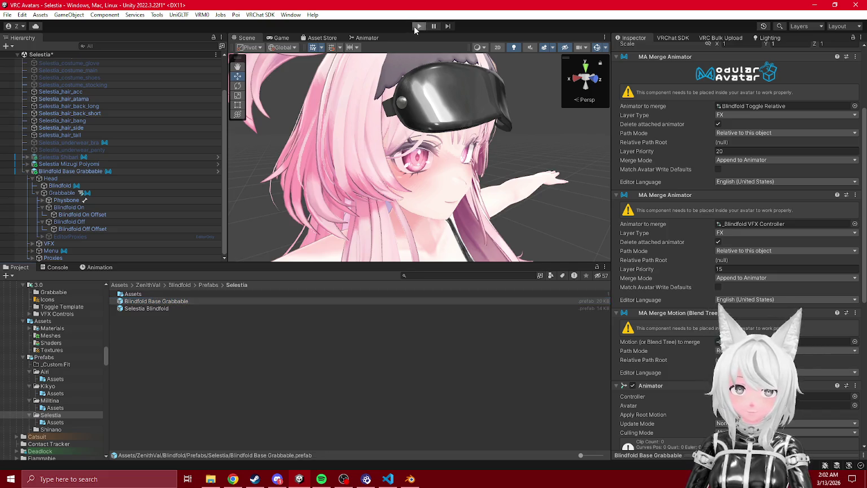
{"action": "left_click", "coordinate": [419, 26]}
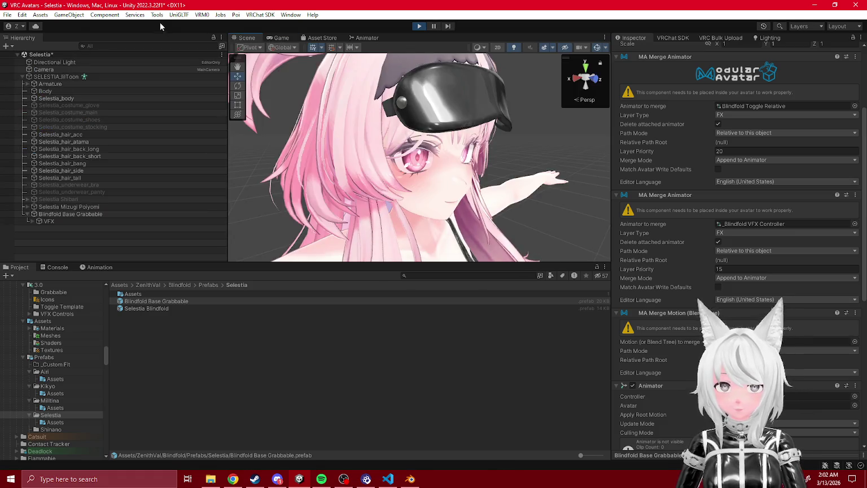
{"action": "left_click", "coordinate": [156, 15]}
{"action": "left_click", "coordinate": [169, 38]}
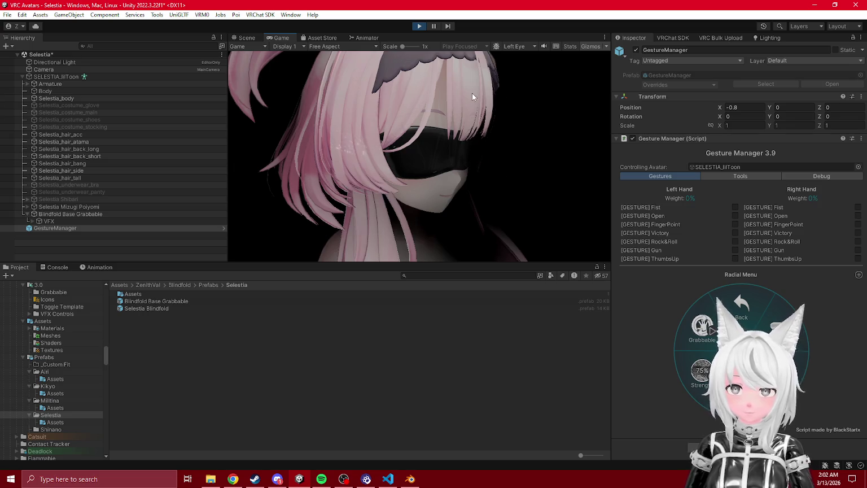
{"action": "left_click", "coordinate": [230, 36]}
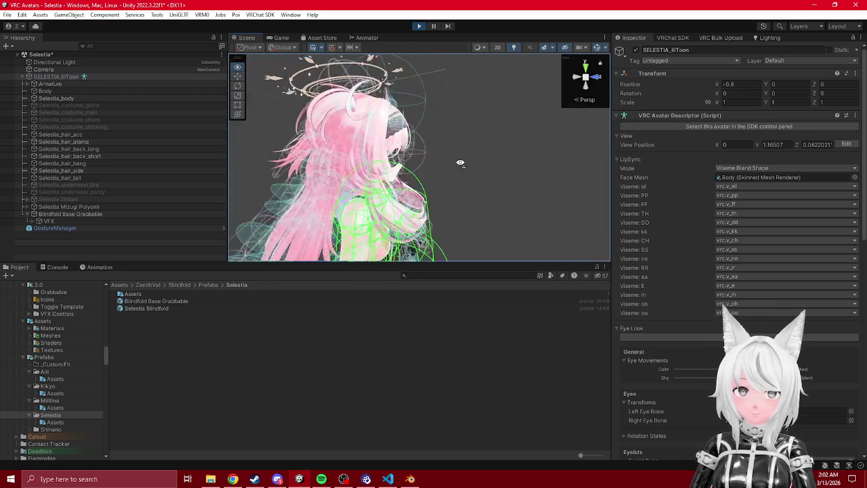
{"action": "left_click_drag", "start_coordinate": [438, 168], "coordinate": [456, 113]}
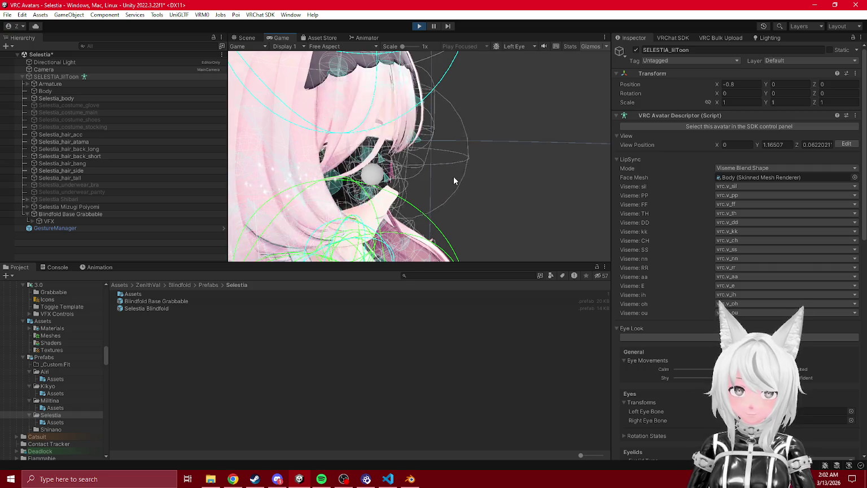
{"action": "left_click", "coordinate": [418, 27]}
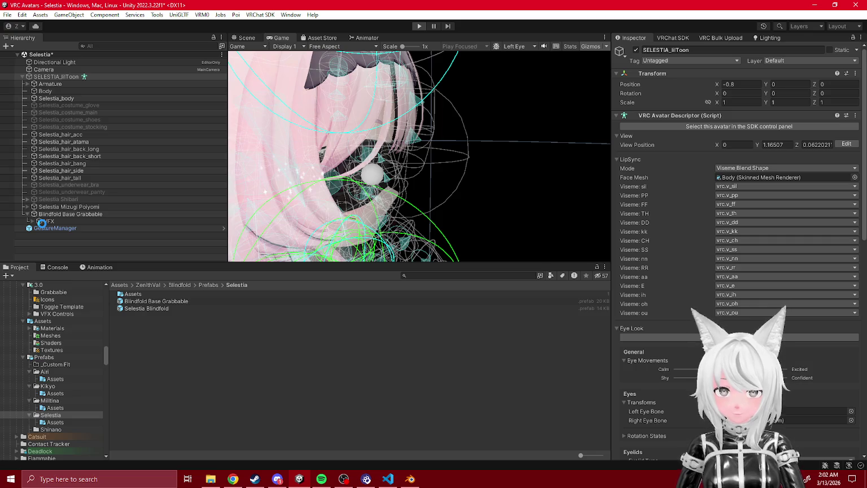
{"action": "left_click", "coordinate": [410, 480]}
{"action": "key", "text": "KP_1"}
{"action": "left_click", "coordinate": [19, 16]}
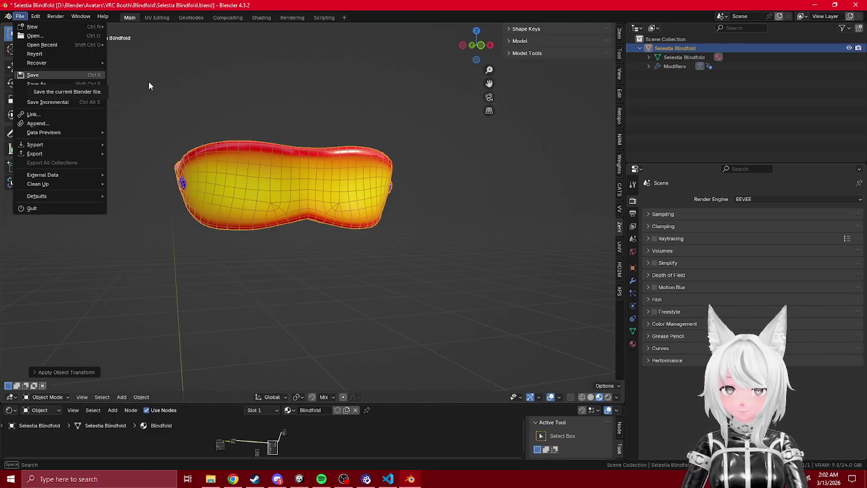
- In Blender, inspect the blindfold's straps and bring up the File menu to save
{"action": "left_click_drag", "start_coordinate": [149, 85], "coordinate": [130, 107]}
{"action": "left_click", "coordinate": [20, 17]}
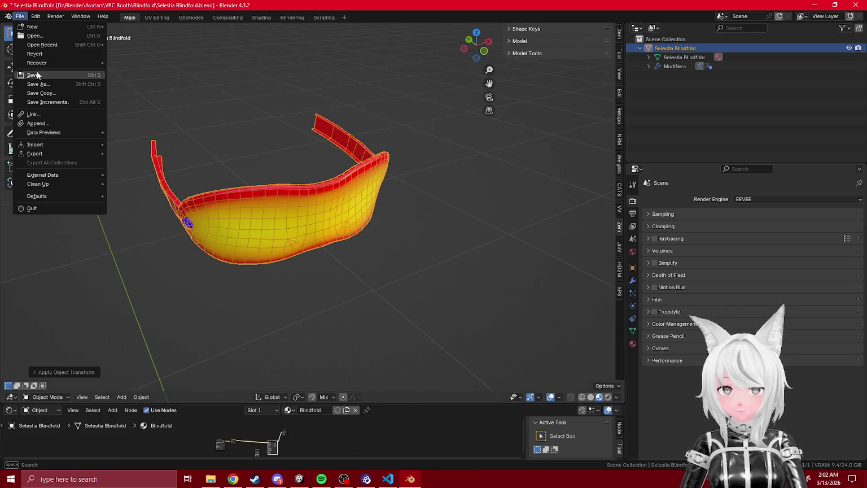
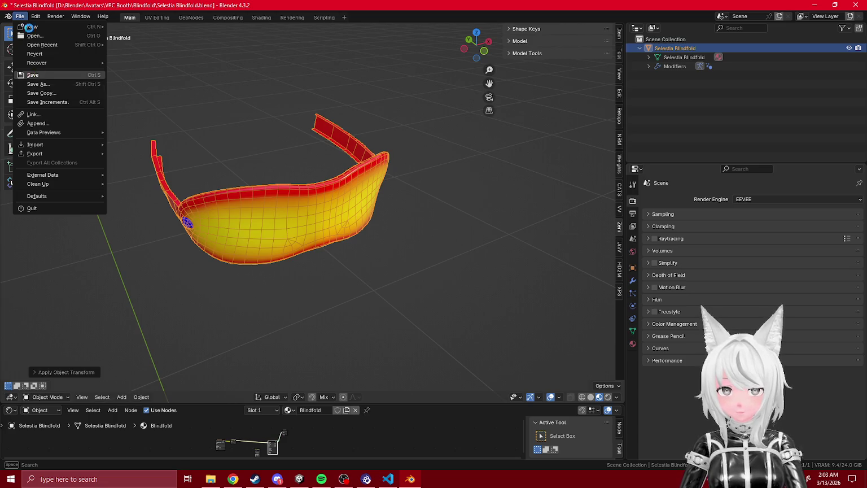
- Save the blindfold file and purge its unused data
{"action": "key", "text": "ctrl+s"}
{"action": "left_click", "coordinate": [20, 16]}
{"action": "mouse_move", "coordinate": [57, 182]}
{"action": "left_click", "coordinate": [141, 180]}
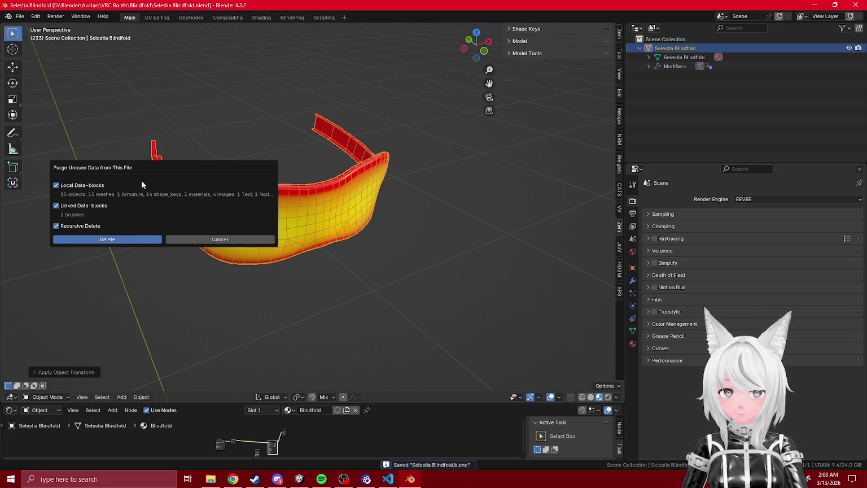
{"action": "left_click", "coordinate": [121, 241]}
- Open Shinano Body v1.02.blend from the Shinano_ver1.02 folder
{"action": "left_click", "coordinate": [20, 16]}
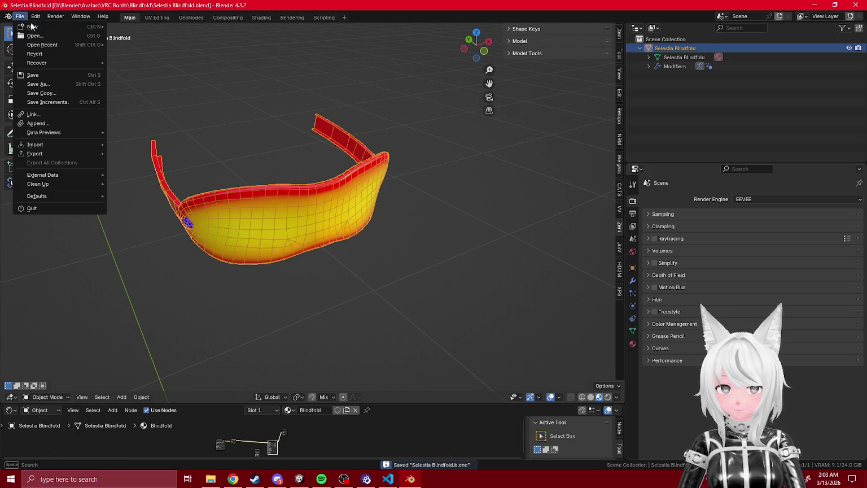
{"action": "left_click", "coordinate": [35, 36]}
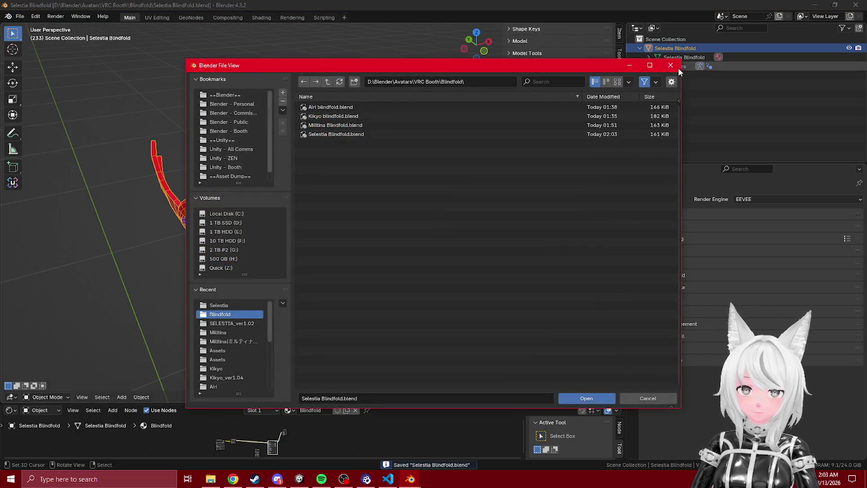
{"action": "left_click", "coordinate": [231, 323]}
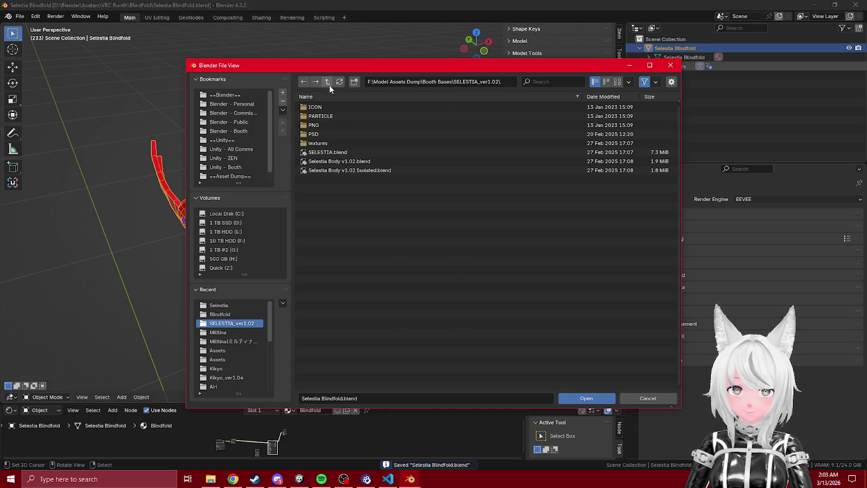
{"action": "left_click", "coordinate": [328, 82]}
{"action": "left_click", "coordinate": [321, 153]}
{"action": "left_click", "coordinate": [672, 82]}
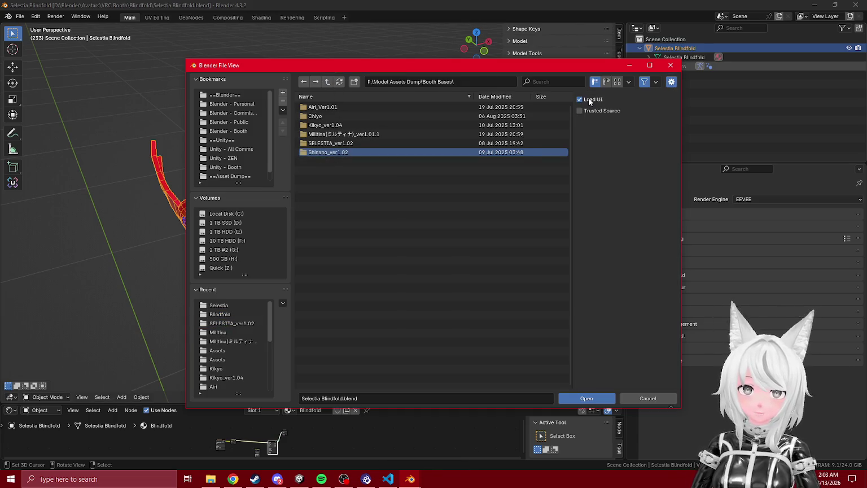
{"action": "left_click", "coordinate": [586, 398]}
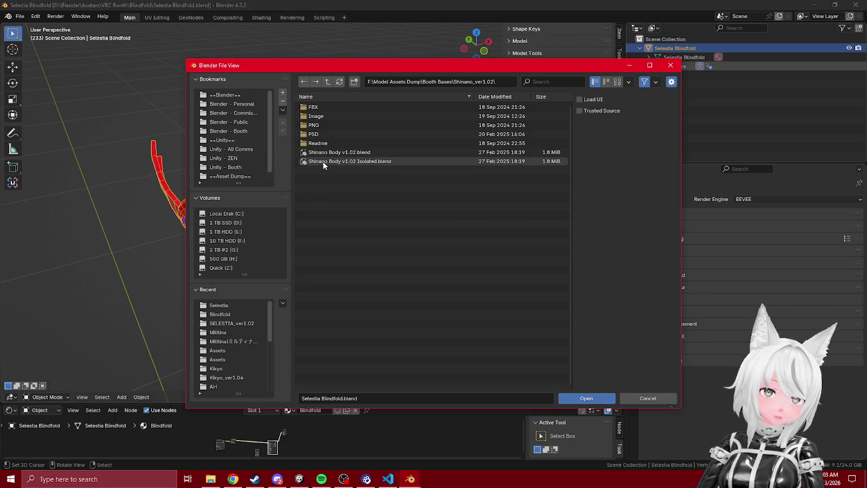
{"action": "left_click", "coordinate": [361, 153]}
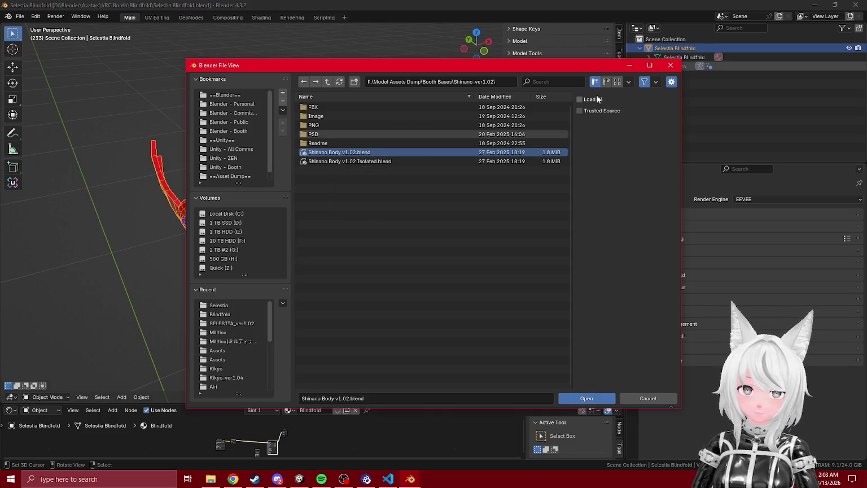
{"action": "left_click", "coordinate": [587, 398]}
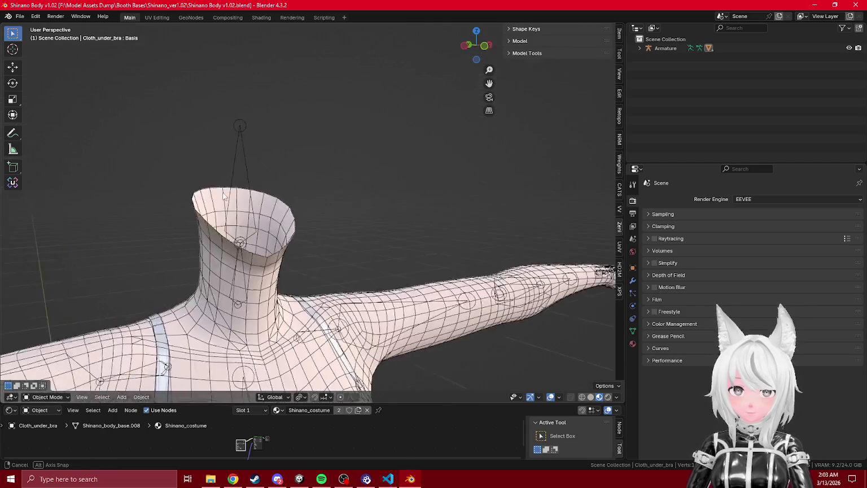
- Start a new General scene instead of opening a file
{"action": "left_click", "coordinate": [20, 16]}
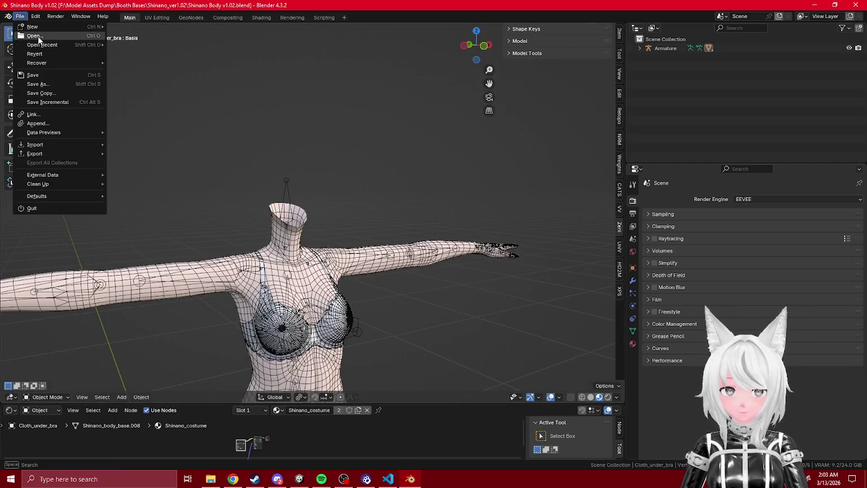
{"action": "left_click", "coordinate": [31, 35]}
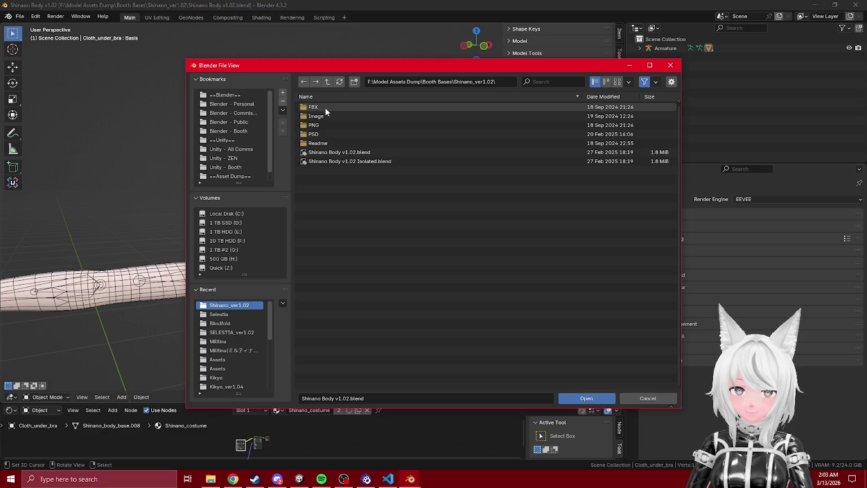
{"action": "left_click", "coordinate": [670, 65]}
{"action": "left_click", "coordinate": [19, 16]}
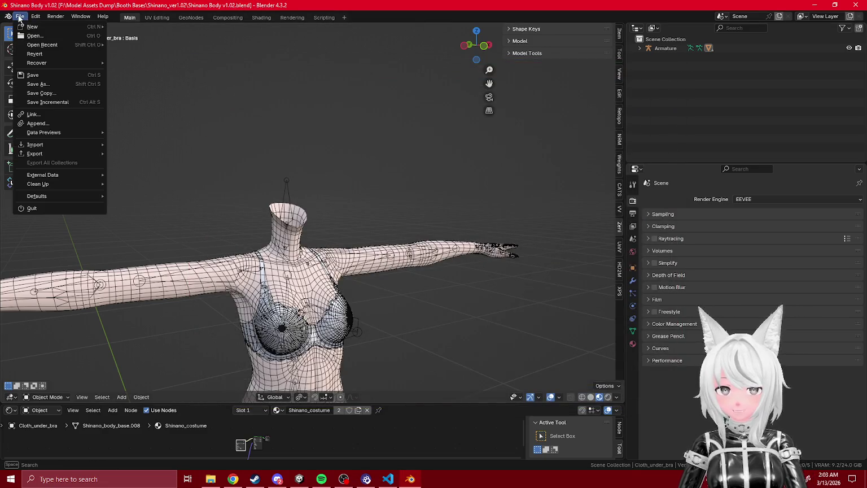
{"action": "mouse_move", "coordinate": [33, 27]}
{"action": "left_click", "coordinate": [132, 27]}
- Import Shinano.fbx from the FBX folder and frame it in view
{"action": "left_click", "coordinate": [20, 16]}
{"action": "mouse_move", "coordinate": [76, 149]}
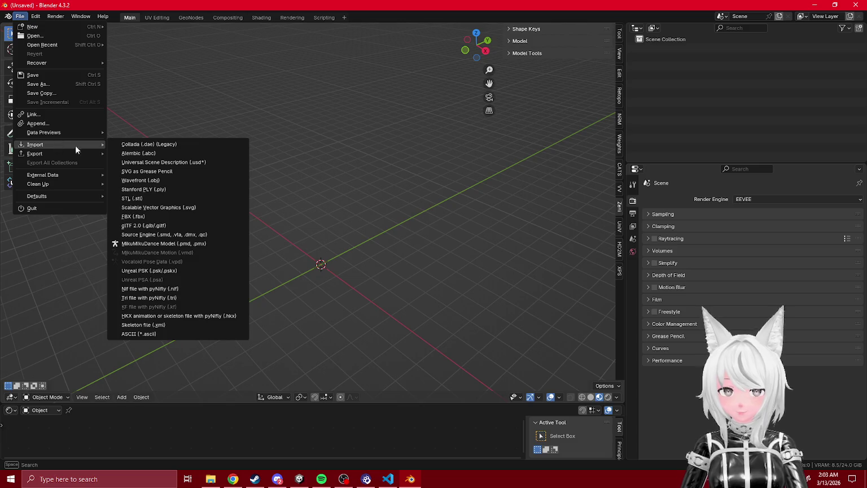
{"action": "left_click", "coordinate": [133, 217]}
{"action": "left_click", "coordinate": [230, 306]}
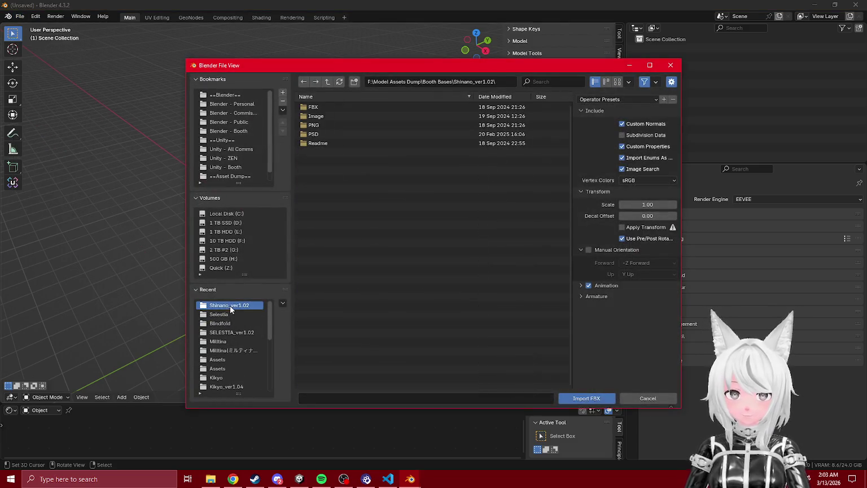
{"action": "left_click", "coordinate": [326, 107]}
{"action": "left_click", "coordinate": [325, 111]}
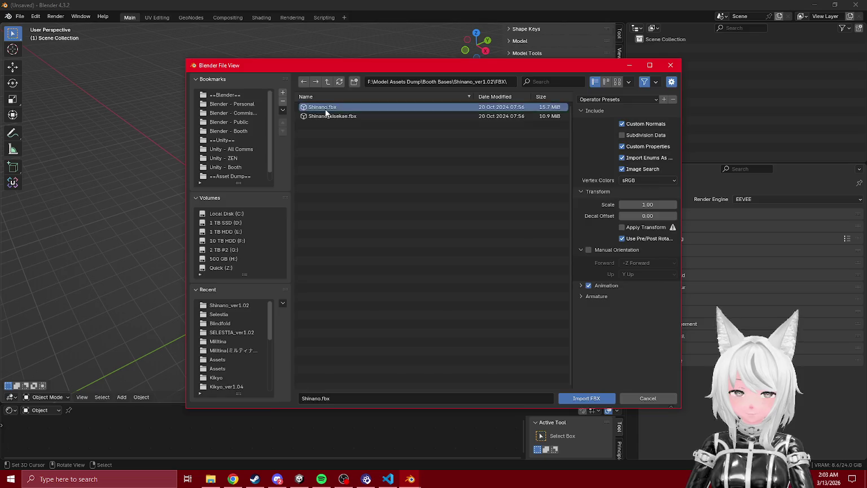
{"action": "double_click", "coordinate": [325, 111]}
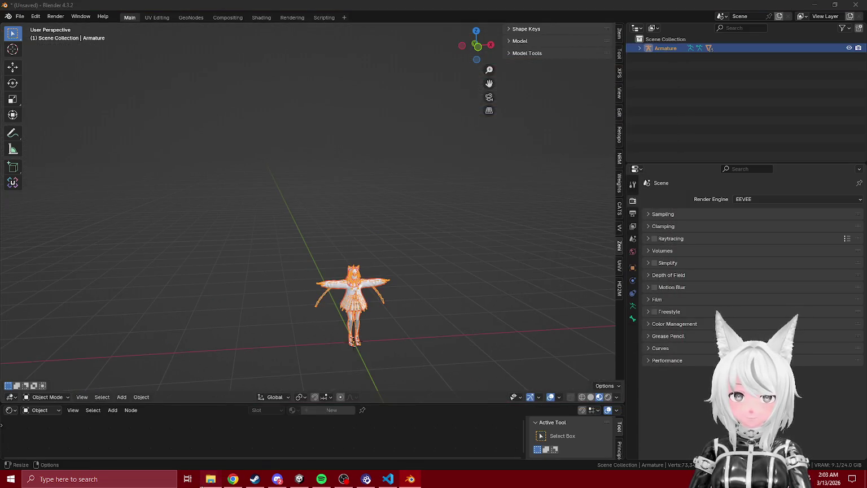
{"action": "key", "text": "KP_Decimal"}
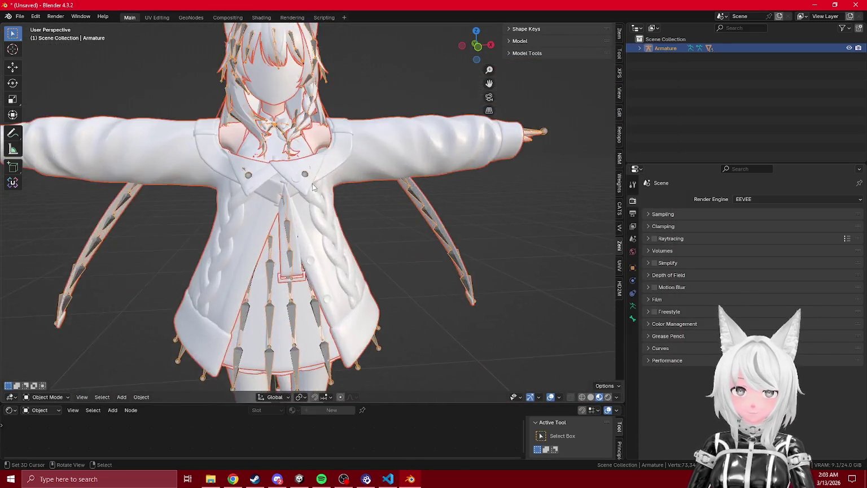
- Delete the avatar's coat mesh
{"action": "left_click", "coordinate": [348, 163]}
{"action": "left_click", "coordinate": [349, 159]}
{"action": "key", "text": "Delete"}
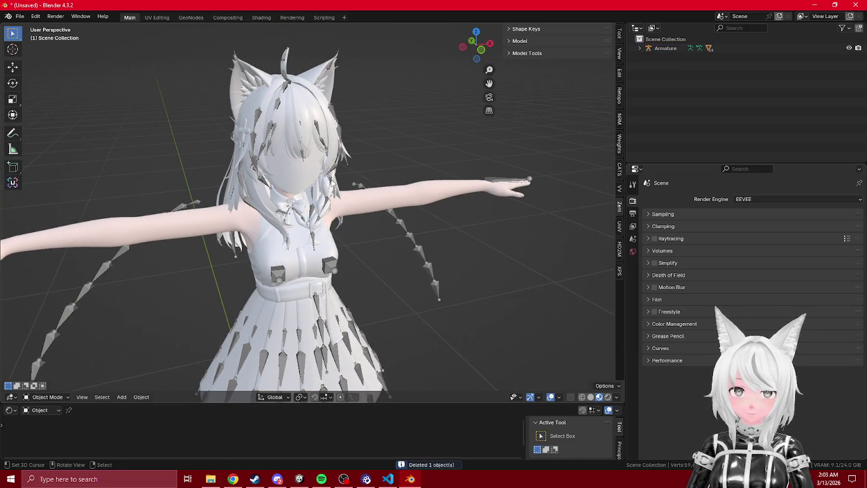
- Undo the accidental deletion of the armature, cancelling a stray append
{"action": "left_click", "coordinate": [332, 181]}
{"action": "key", "text": "KP_Decimal"}
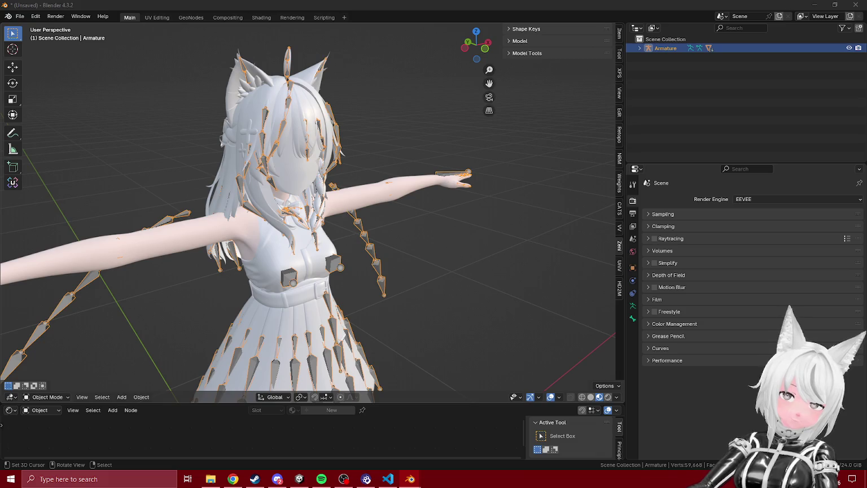
{"action": "scroll", "coordinate": [434, 239], "scroll_direction": "down", "scroll_amount": 6}
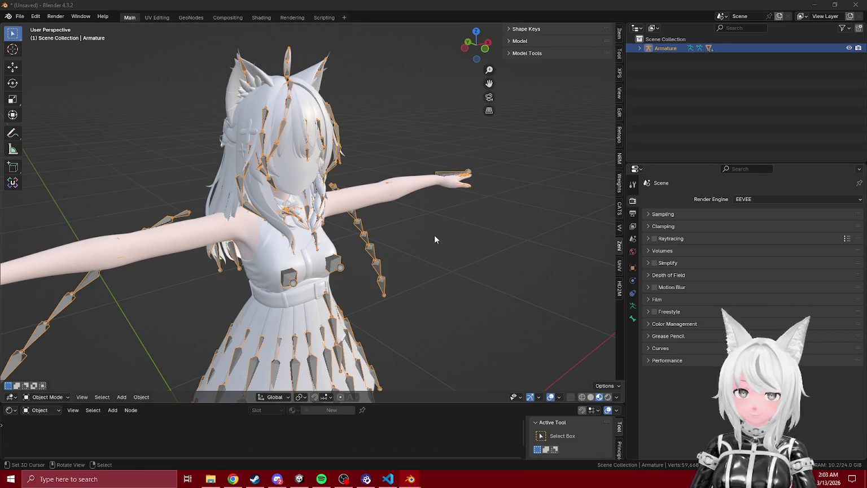
{"action": "key", "text": "Delete"}
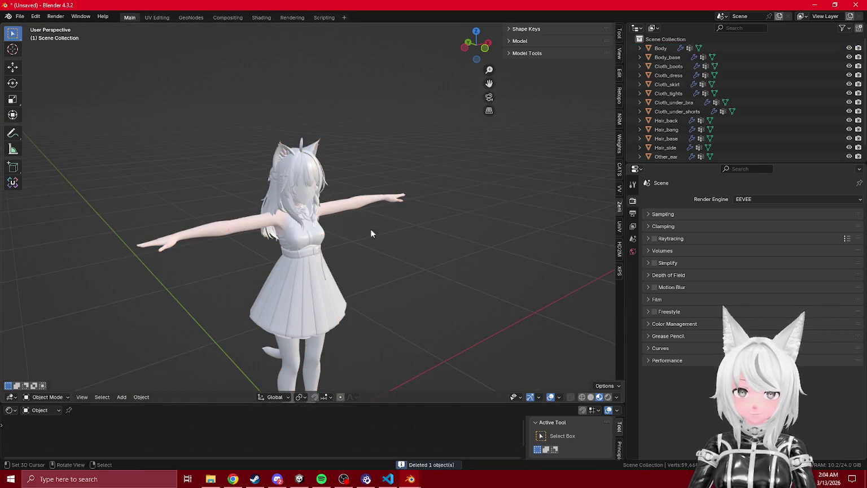
{"action": "left_click", "coordinate": [20, 16]}
{"action": "left_click", "coordinate": [53, 123]}
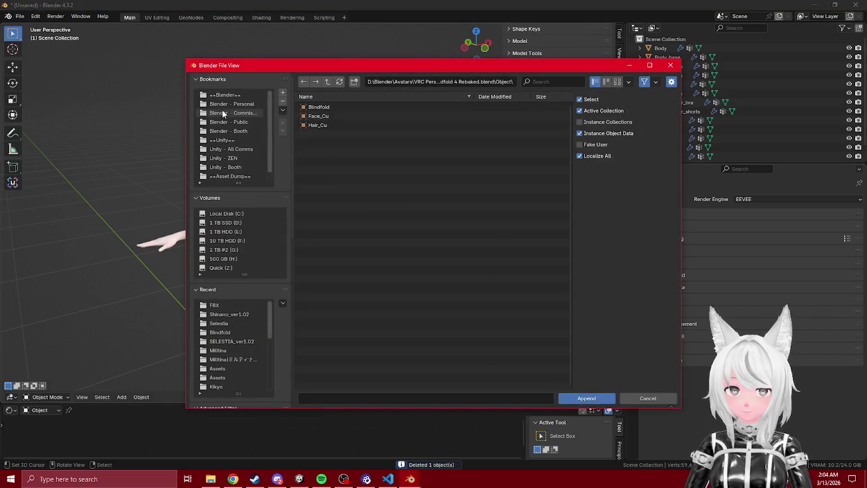
{"action": "left_click", "coordinate": [670, 65]}
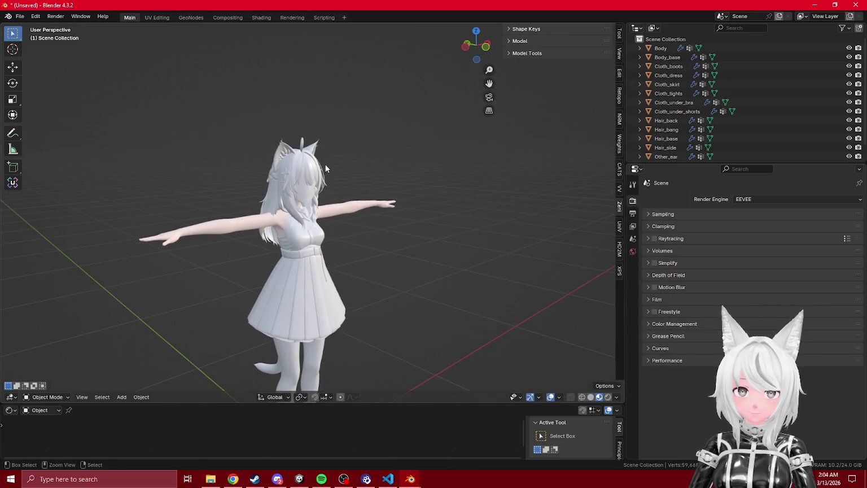
{"action": "key", "text": "ctrl+z"}
{"action": "scroll", "coordinate": [339, 195], "scroll_direction": "up", "scroll_amount": 5}
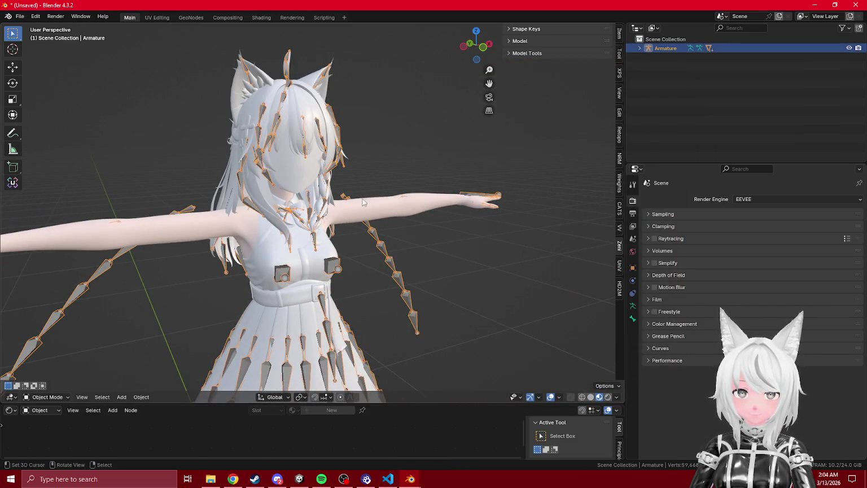
- Delete the Hair_side mesh
{"action": "left_click", "coordinate": [631, 305]}
{"action": "left_click", "coordinate": [358, 178]}
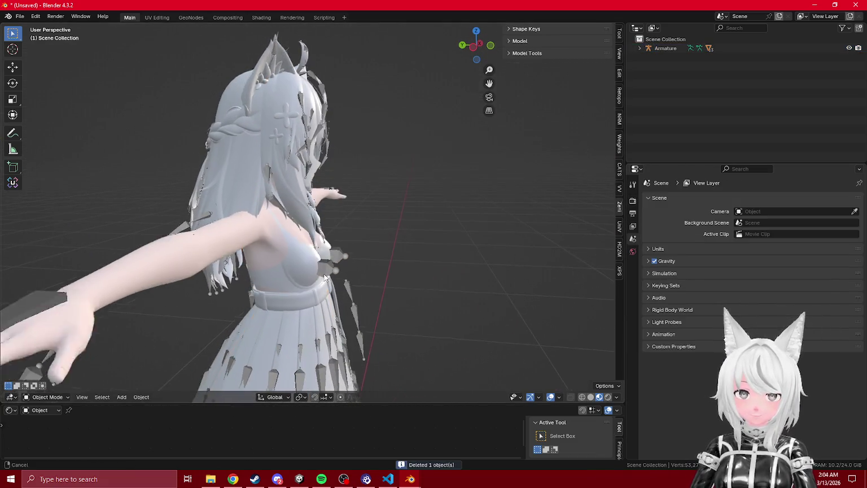
{"action": "key", "text": "x"}
- Select the armature and put it into Edit Mode
{"action": "left_click", "coordinate": [300, 228]}
{"action": "left_click_drag", "start_coordinate": [297, 279], "coordinate": [318, 188]}
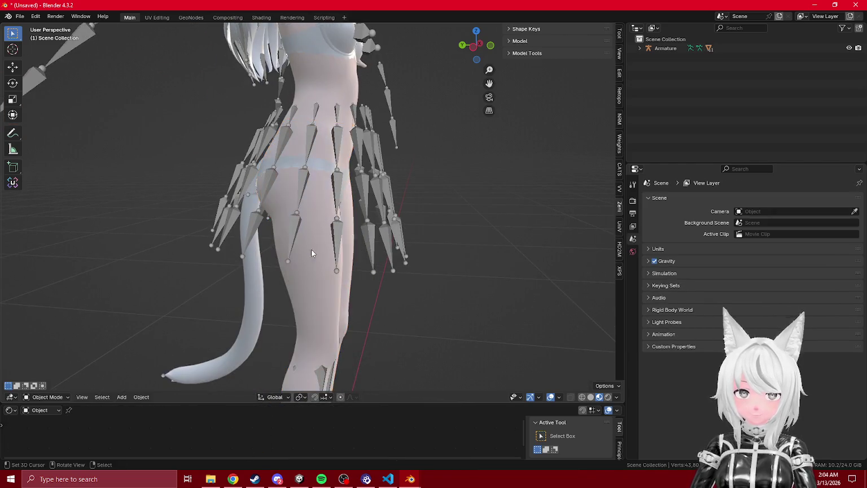
{"action": "mouse_move", "coordinate": [311, 250]}
{"action": "left_mouse_down"}
{"action": "mouse_move", "coordinate": [329, 178]}
{"action": "mouse_move", "coordinate": [373, 266]}
{"action": "left_mouse_up"}
{"action": "left_click", "coordinate": [372, 270]}
{"action": "key", "text": "Tab"}
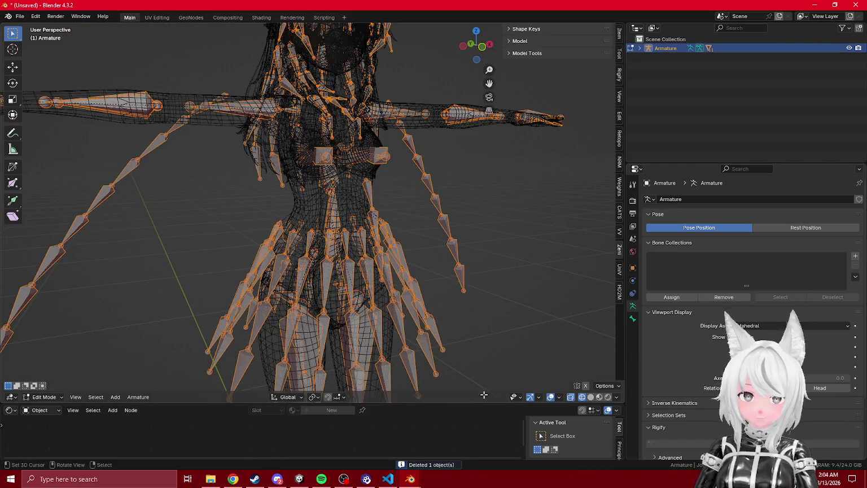
- Delete the Skirt_root bone and the BeltB1.L bone chain
{"action": "scroll", "coordinate": [347, 215], "scroll_direction": "up", "scroll_amount": 5}
{"action": "left_click_drag", "start_coordinate": [338, 237], "coordinate": [347, 214]}
{"action": "left_click", "coordinate": [367, 238]}
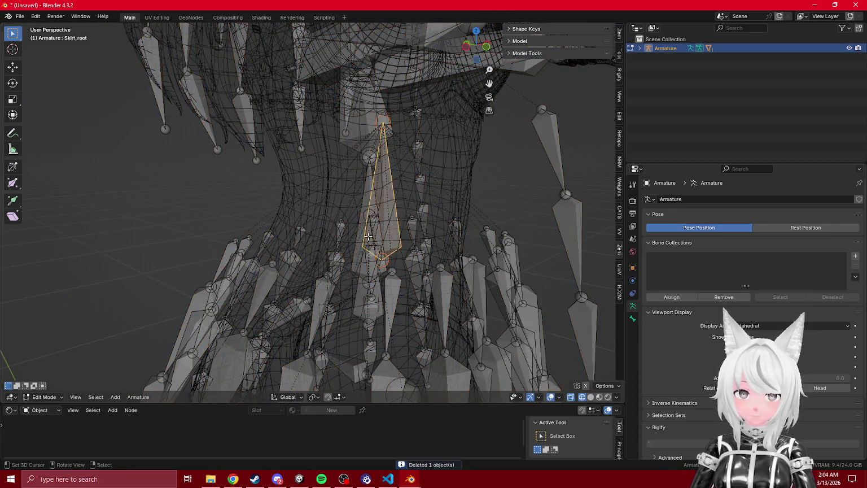
{"action": "right_click", "coordinate": [393, 221]}
{"action": "left_click", "coordinate": [395, 223]}
{"action": "mouse_move", "coordinate": [395, 222]}
{"action": "left_mouse_down"}
{"action": "mouse_move", "coordinate": [275, 202]}
{"action": "mouse_move", "coordinate": [478, 160]}
{"action": "mouse_move", "coordinate": [483, 200]}
{"action": "mouse_move", "coordinate": [390, 210]}
{"action": "left_mouse_up"}
{"action": "left_click", "coordinate": [476, 164]}
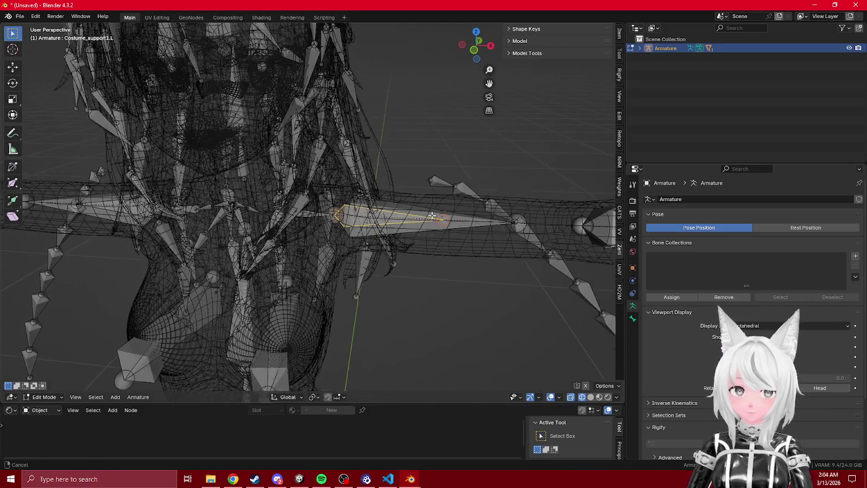
{"action": "key", "text": "x"}
{"action": "left_click", "coordinate": [390, 210]}
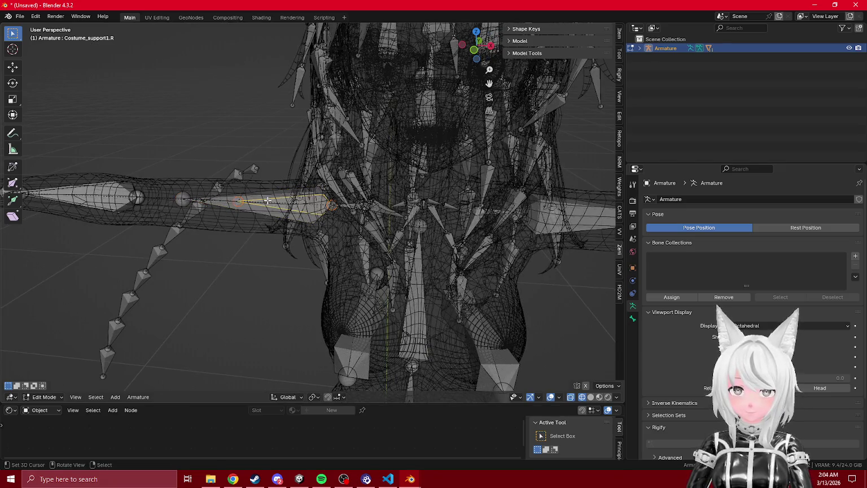
- Inspect the left bone chain from the side, then clear the bone selection
{"action": "key", "text": "l"}
{"action": "mouse_move", "coordinate": [267, 200]}
{"action": "left_mouse_down"}
{"action": "mouse_move", "coordinate": [358, 196]}
{"action": "mouse_move", "coordinate": [366, 208]}
{"action": "left_mouse_up"}
{"action": "mouse_move", "coordinate": [277, 220]}
{"action": "left_mouse_down"}
{"action": "mouse_move", "coordinate": [243, 184]}
{"action": "mouse_move", "coordinate": [21, 434]}
{"action": "left_mouse_up"}
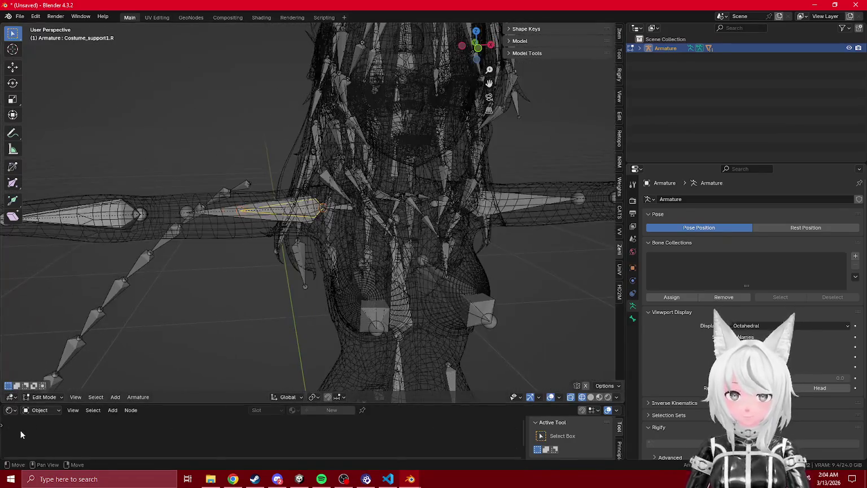
{"action": "left_click", "coordinate": [46, 376]}
{"action": "key", "text": "g"}
{"action": "key", "text": "Escape"}
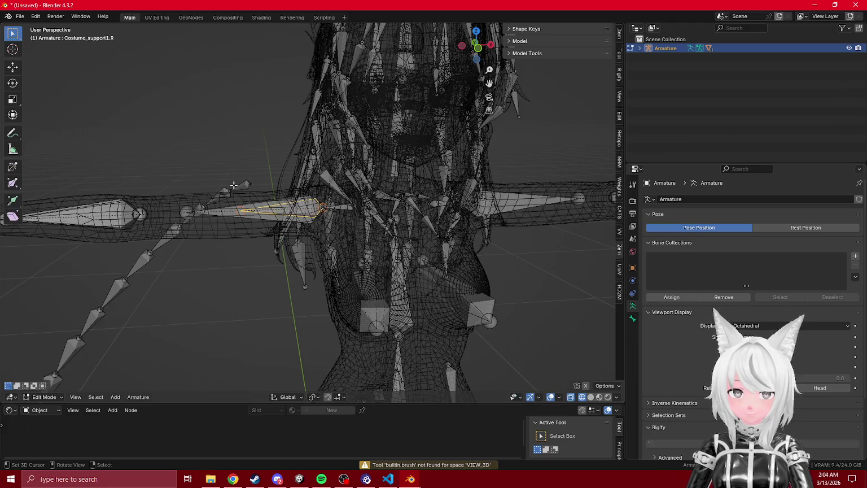
{"action": "key", "text": "Delete"}
{"action": "mouse_move", "coordinate": [233, 186]}
{"action": "left_mouse_down"}
{"action": "mouse_move", "coordinate": [442, 218]}
{"action": "mouse_move", "coordinate": [384, 257]}
{"action": "mouse_move", "coordinate": [343, 213]}
{"action": "left_mouse_up"}
- Add a Hair bone collection and assign all the hair bones to it
{"action": "left_click", "coordinate": [854, 257]}
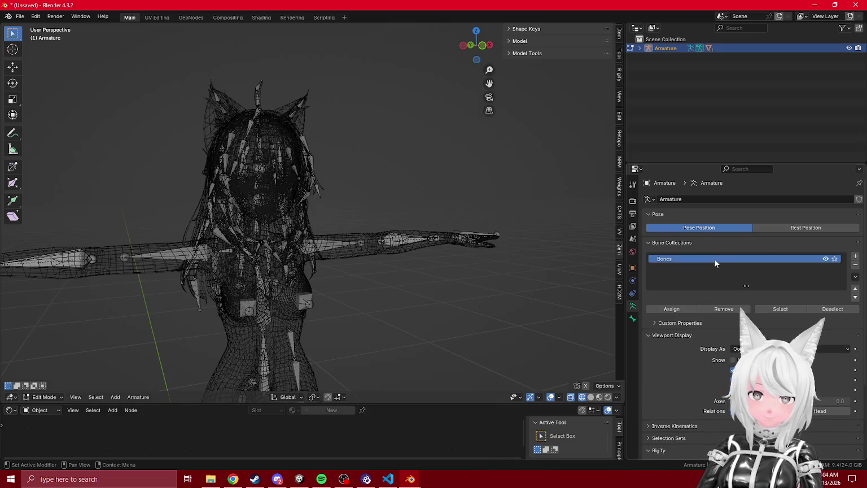
{"action": "scroll", "coordinate": [365, 156], "scroll_direction": "up", "scroll_amount": 5}
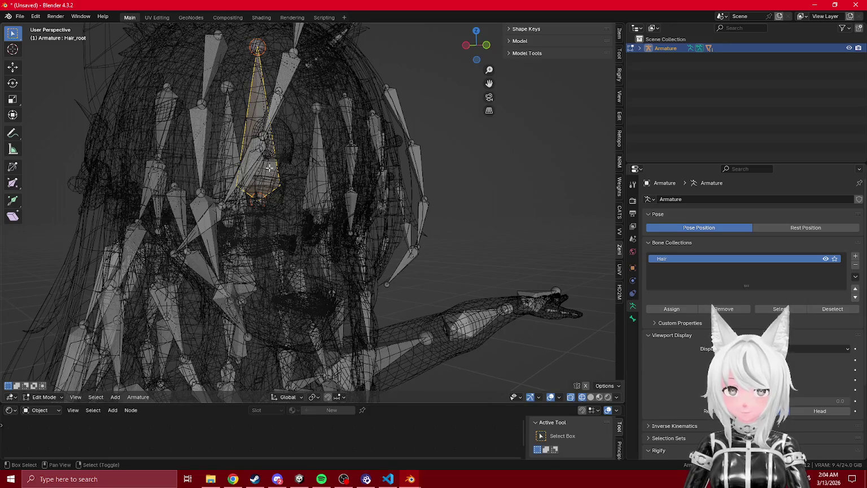
{"action": "key", "text": "shift+g"}
{"action": "left_click", "coordinate": [270, 168]}
{"action": "left_click", "coordinate": [672, 310]}
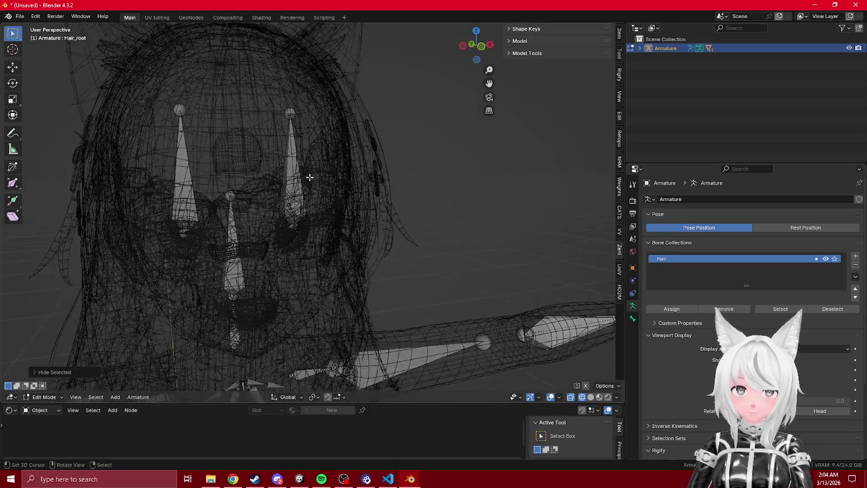
- Hide the Hair bone collection and switch the armature to Pose Mode
{"action": "left_click", "coordinate": [825, 260]}
{"action": "scroll", "coordinate": [232, 186], "scroll_direction": "down", "scroll_amount": 3}
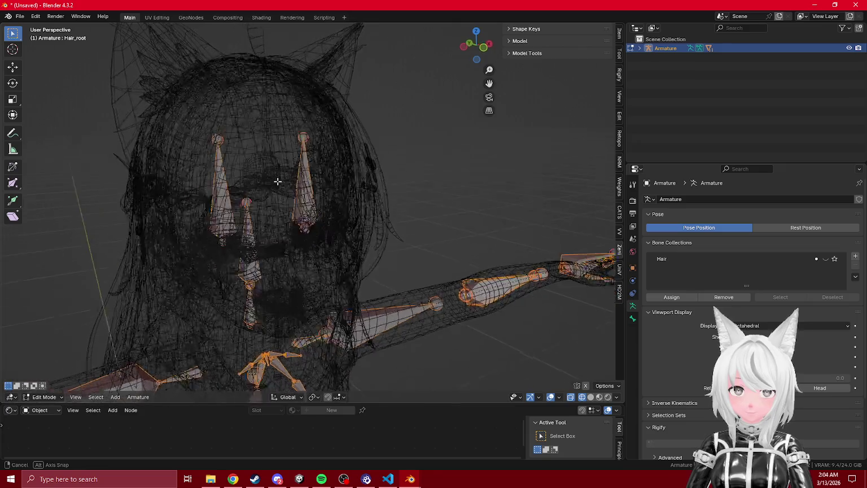
{"action": "key", "text": "ctrl+Tab"}
{"action": "left_click", "coordinate": [366, 212]}
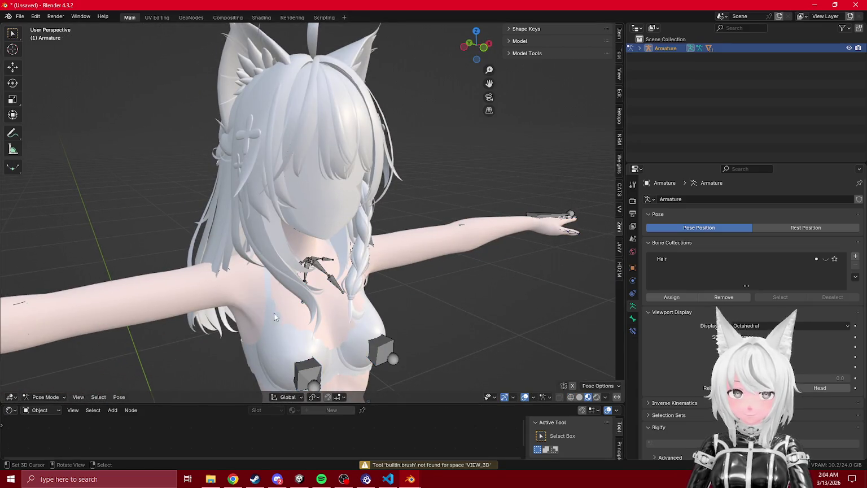
- In Object Mode, set the armature to display as Wire with In Front enabled
{"action": "left_click_drag", "start_coordinate": [370, 321], "coordinate": [373, 265]}
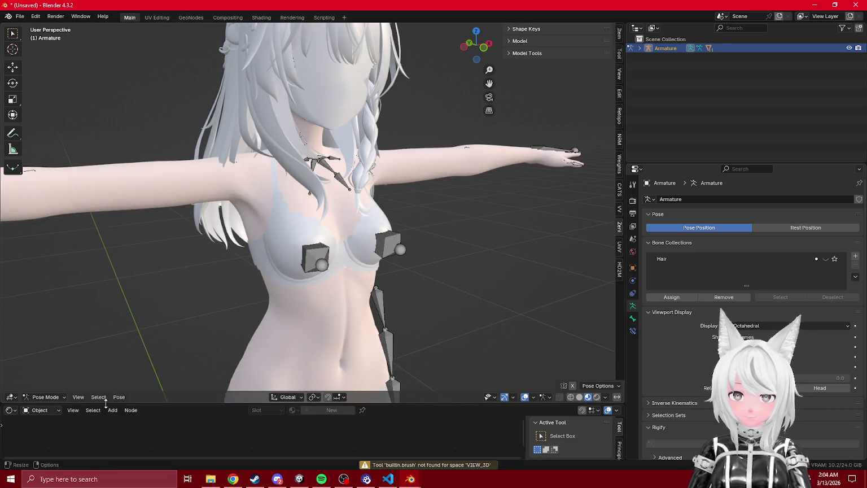
{"action": "left_click", "coordinate": [45, 397]}
{"action": "left_click", "coordinate": [43, 366]}
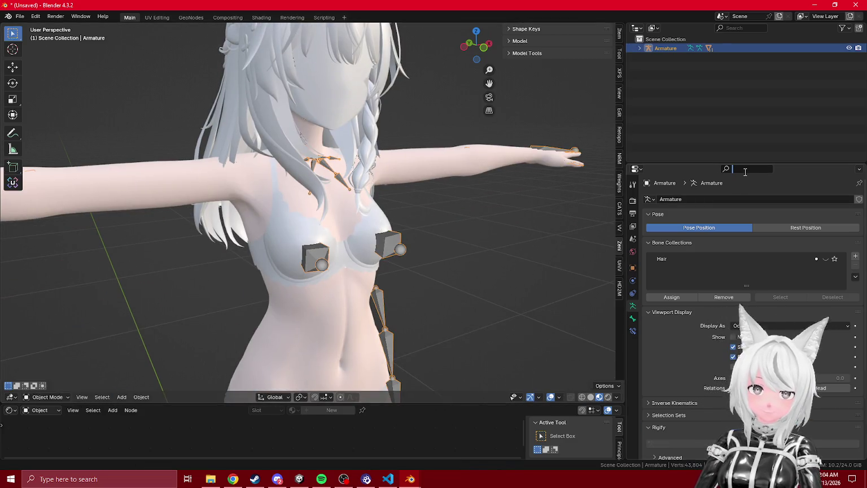
{"action": "key", "text": "ctrl+shift+Tab"}
{"action": "key", "text": "ctrl+shift+Tab"}
{"action": "key", "text": "ctrl+shift+Tab"}
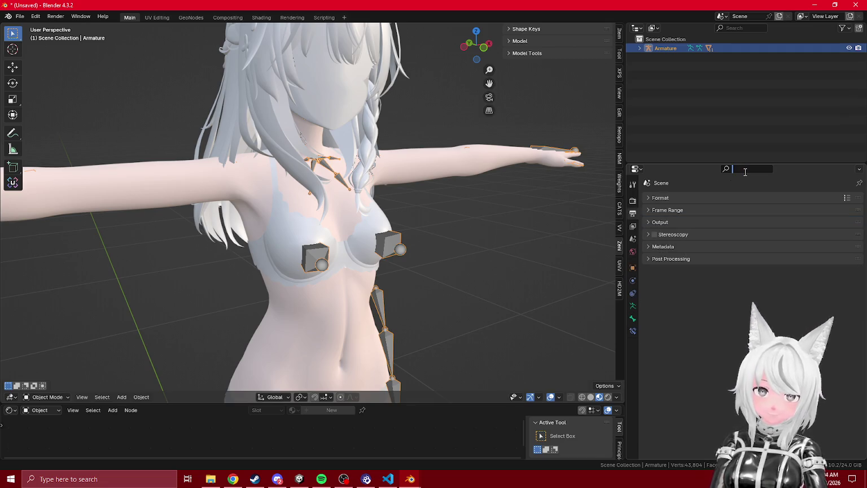
{"action": "type", "text": "wire"}
{"action": "left_click", "coordinate": [737, 320]}
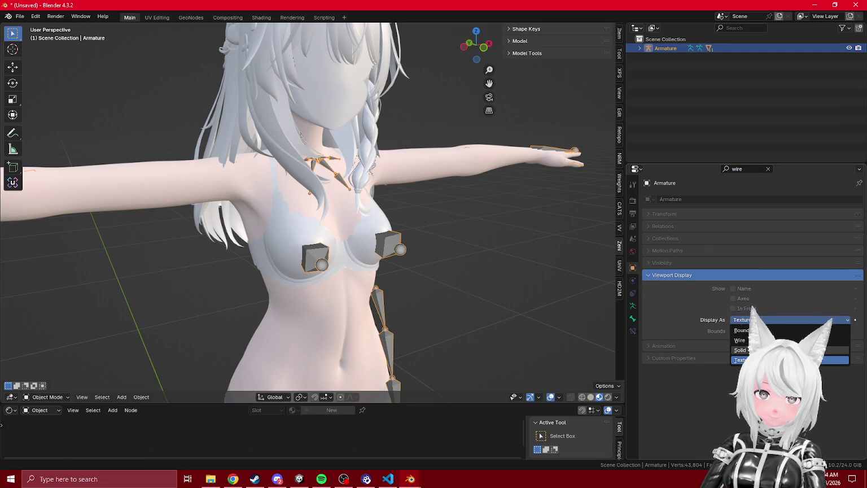
{"action": "left_click", "coordinate": [744, 338]}
{"action": "left_click", "coordinate": [733, 308]}
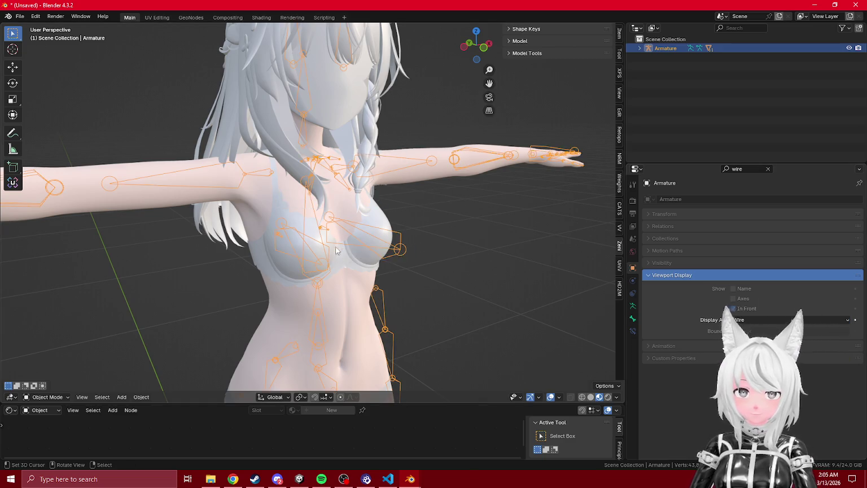
- Put the armature into Edit Mode and look over the remaining bones
{"action": "key", "text": "Tab"}
{"action": "left_click_drag", "start_coordinate": [426, 206], "coordinate": [397, 247]}
{"action": "scroll", "coordinate": [397, 247], "scroll_direction": "down", "scroll_amount": 3}
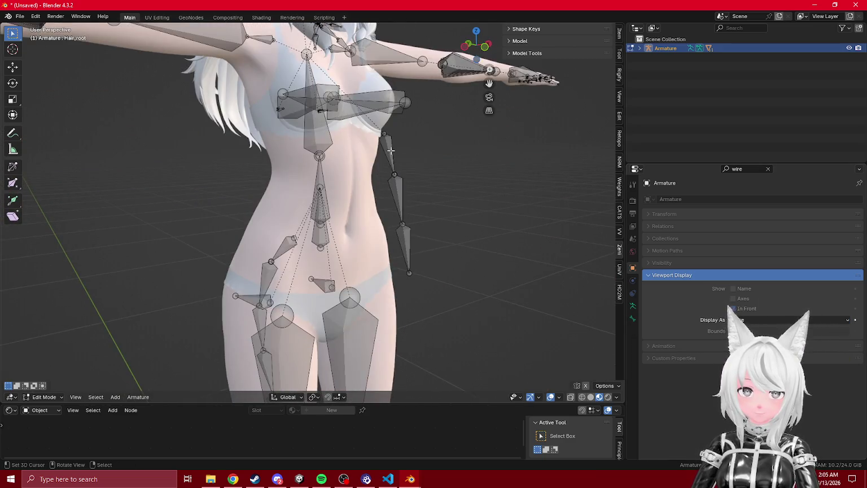
{"action": "scroll", "coordinate": [432, 168], "scroll_direction": "up", "scroll_amount": 3}
{"action": "key", "text": "shift+g"}
{"action": "key", "text": "Escape"}
- Select the whole tail bone chain from Tail1 and show its bone properties
{"action": "left_click_drag", "start_coordinate": [306, 248], "coordinate": [308, 186]}
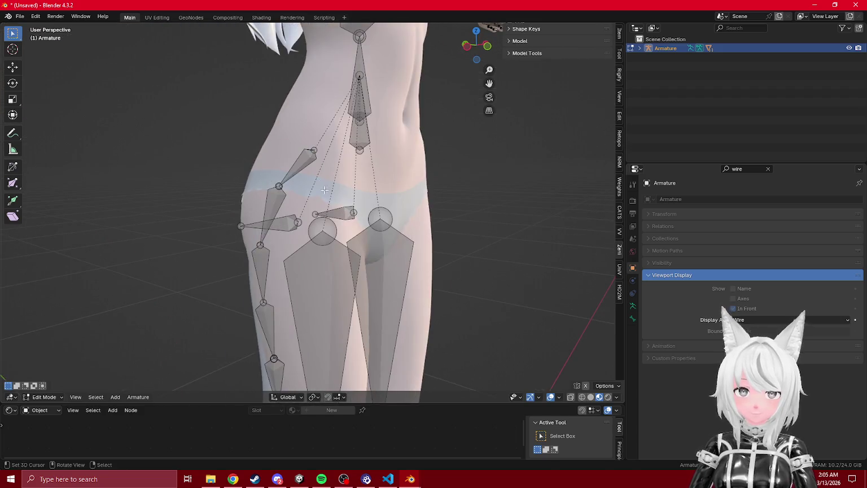
{"action": "left_click", "coordinate": [305, 159]}
{"action": "key", "text": "shift+g"}
{"action": "left_click", "coordinate": [305, 157]}
{"action": "left_click", "coordinate": [633, 319]}
{"action": "scroll", "coordinate": [542, 245], "scroll_direction": "up", "scroll_amount": 5}
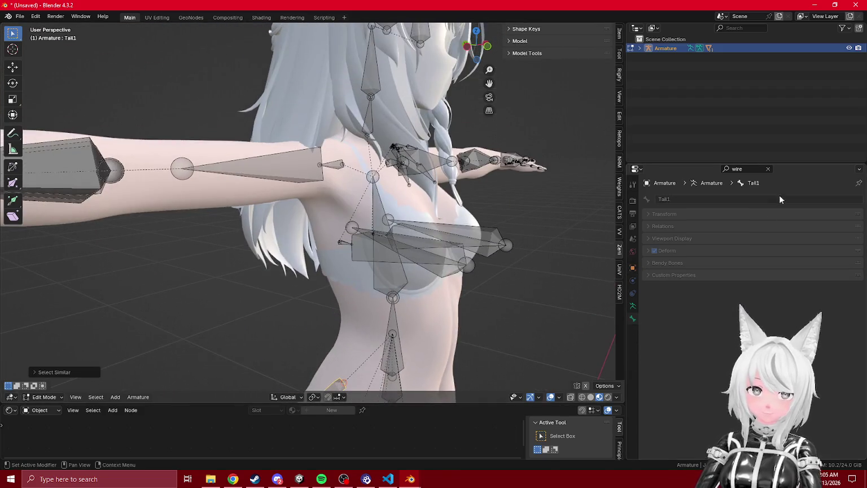
{"action": "left_click", "coordinate": [769, 169]}
{"action": "scroll", "coordinate": [348, 259], "scroll_direction": "up", "scroll_amount": 5}
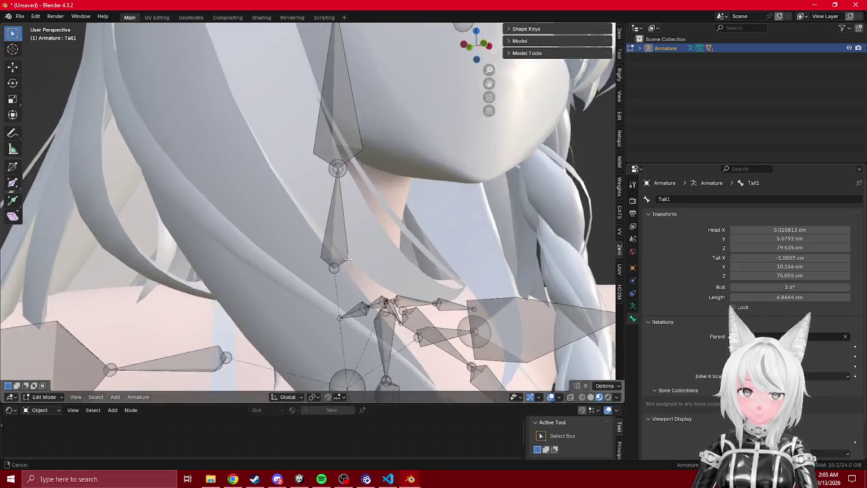
{"action": "left_click_drag", "start_coordinate": [348, 259], "coordinate": [325, 218]}
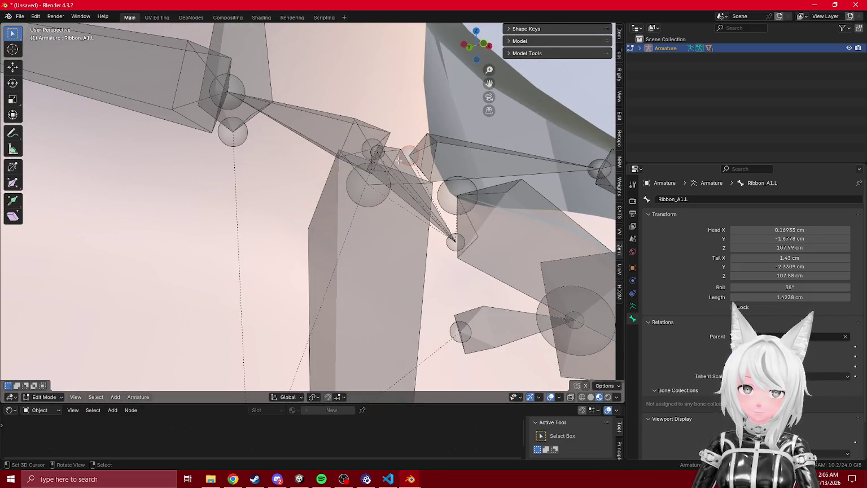
- Back in Object Mode, show the Body mesh's material nodes in an enlarged node editor
{"action": "key", "text": "Tab"}
{"action": "key", "text": "Home"}
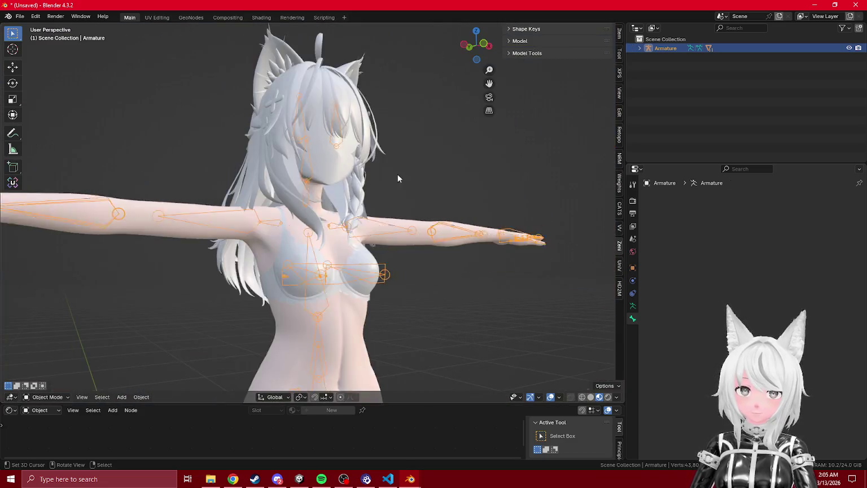
{"action": "left_click", "coordinate": [311, 185]}
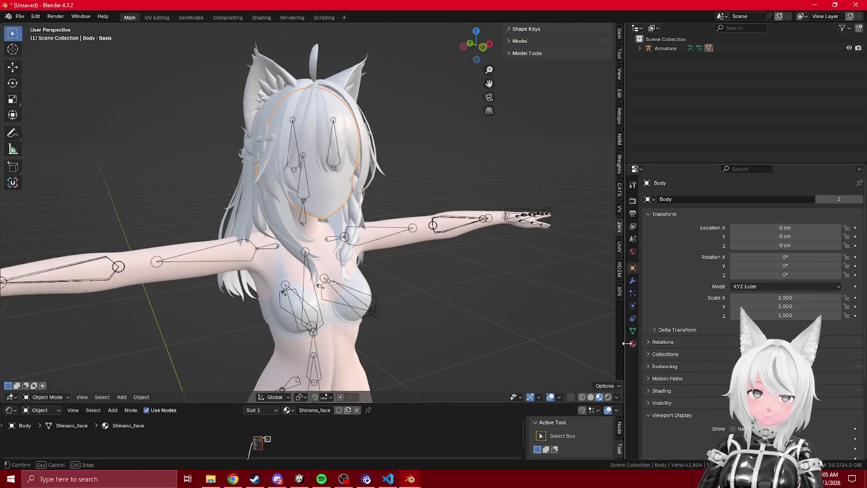
{"action": "left_click", "coordinate": [633, 344]}
{"action": "left_click_drag", "start_coordinate": [221, 403], "coordinate": [223, 192]}
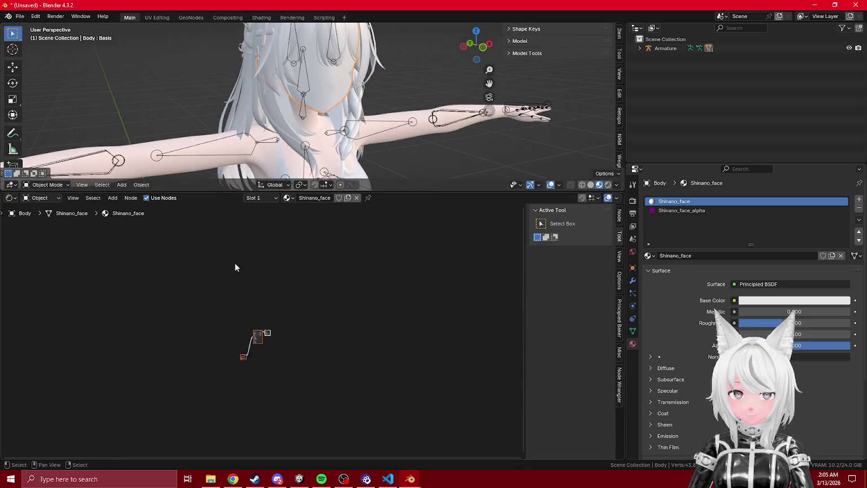
{"action": "key", "text": "Home"}
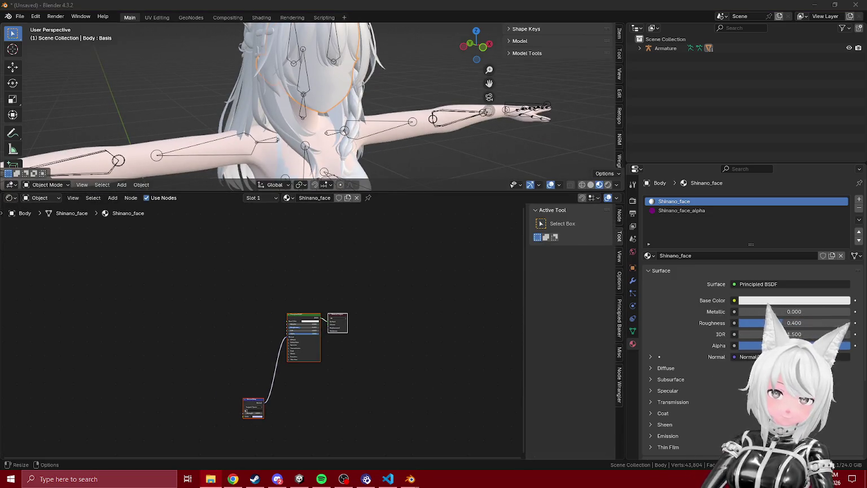
{"action": "scroll", "coordinate": [243, 406], "scroll_direction": "up", "scroll_amount": 3}
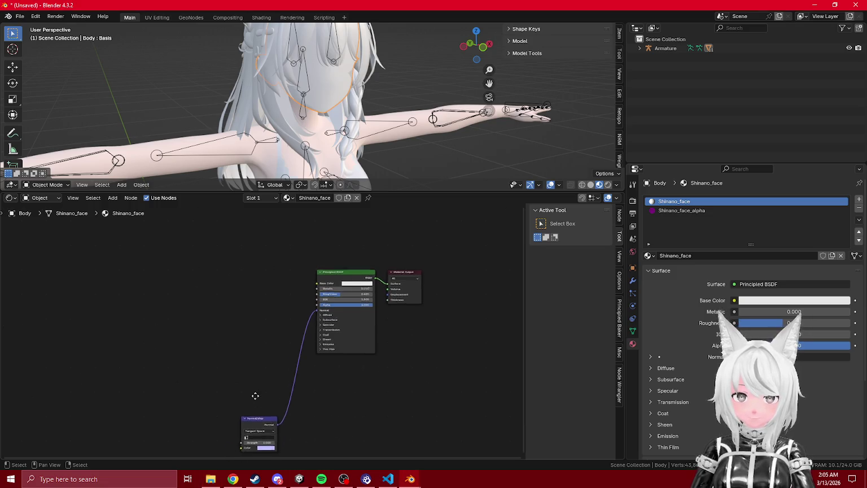
- Add the face texture image and arrange nodes in the Shinano_face_alpha material
{"action": "left_click_drag", "start_coordinate": [261, 421], "coordinate": [288, 338]}
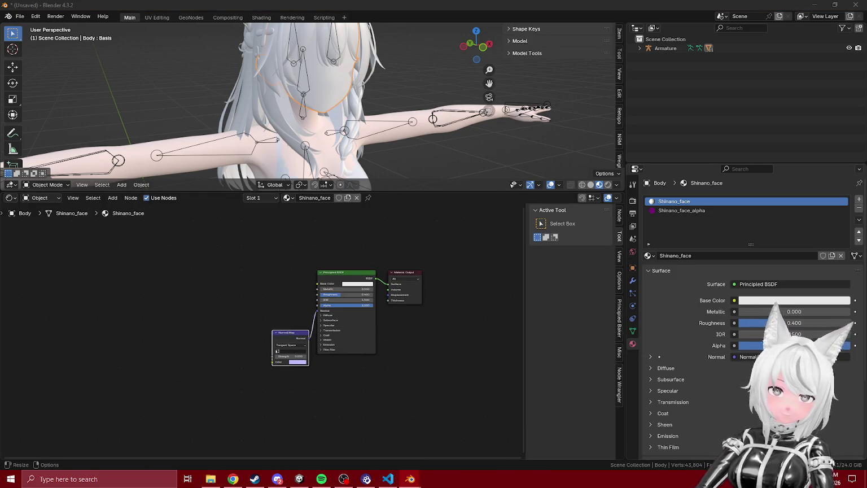
{"action": "left_click_drag", "start_coordinate": [190, 292], "coordinate": [305, 288]}
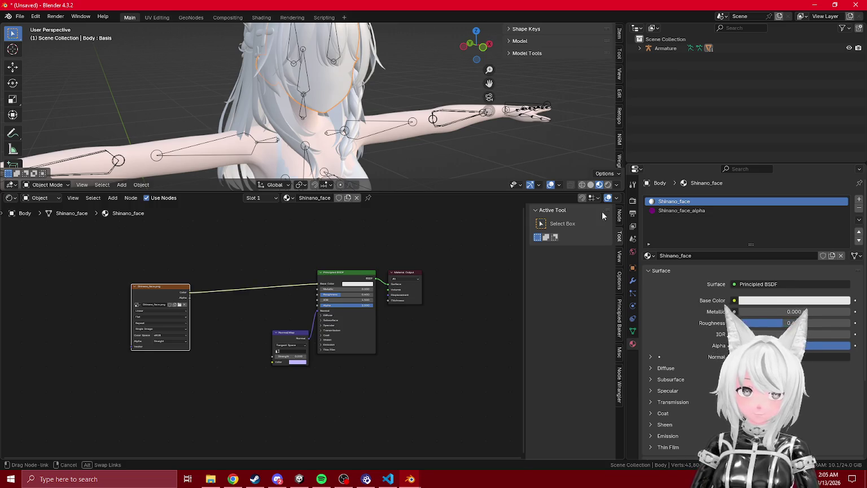
{"action": "left_click", "coordinate": [674, 211]}
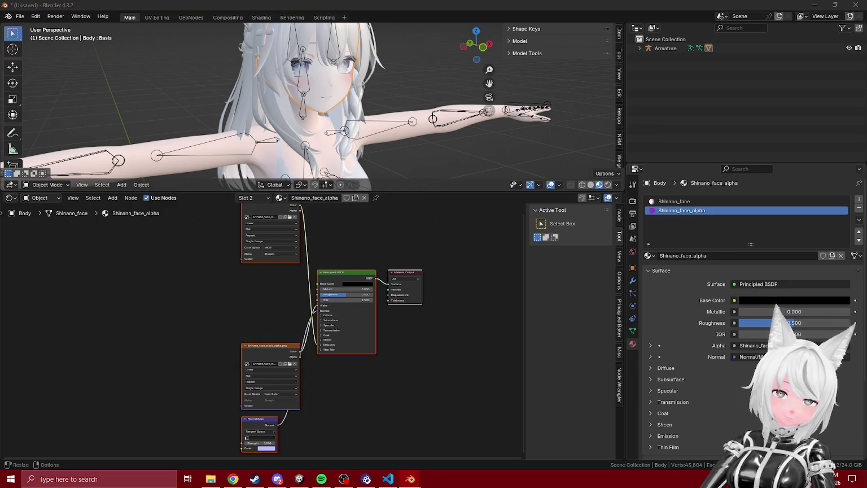
{"action": "left_click", "coordinate": [281, 345]}
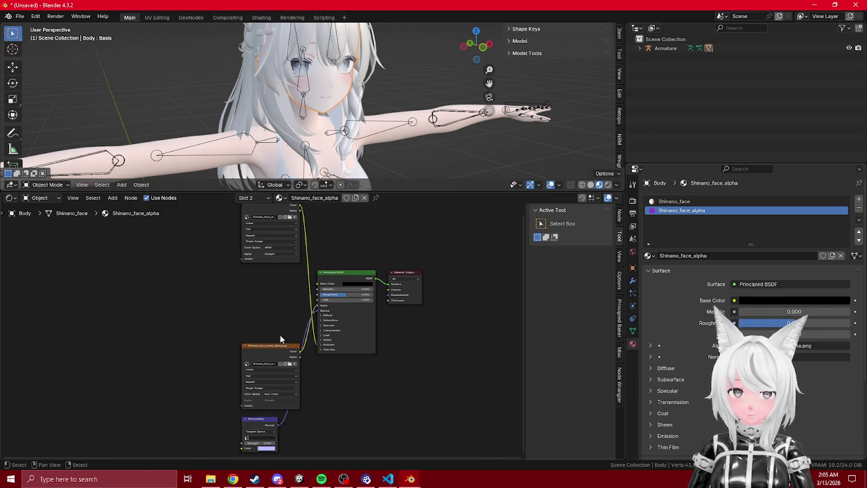
{"action": "left_click_drag", "start_coordinate": [281, 345], "coordinate": [252, 301]}
{"action": "scroll", "coordinate": [285, 339], "scroll_direction": "up", "scroll_amount": 3}
{"action": "mouse_move", "coordinate": [292, 278]}
{"action": "left_mouse_down"}
{"action": "mouse_move", "coordinate": [190, 357]}
{"action": "mouse_move", "coordinate": [143, 426]}
{"action": "left_mouse_up"}
{"action": "left_click_drag", "start_coordinate": [237, 377], "coordinate": [213, 351]}
- Link a Shinano_hair.png image node to the side hair material's Base Color
{"action": "left_click", "coordinate": [370, 67]}
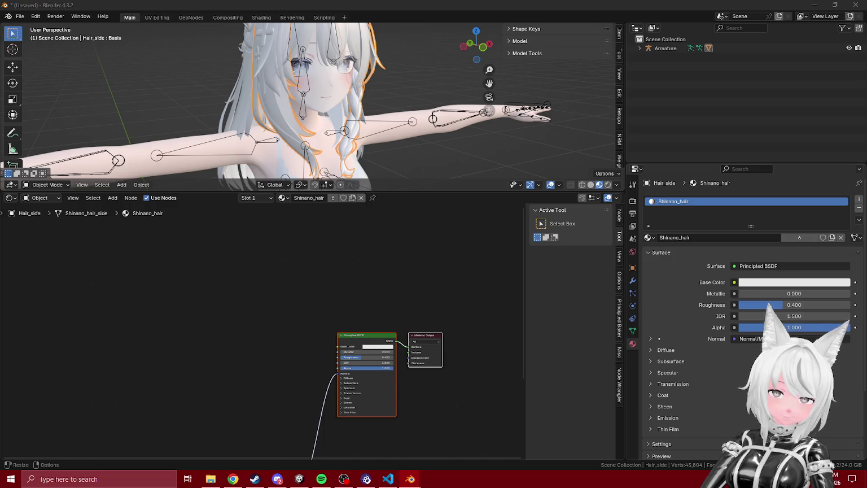
{"action": "mouse_move", "coordinate": [145, 313]}
{"action": "left_mouse_down"}
{"action": "mouse_move", "coordinate": [158, 326]}
{"action": "mouse_move", "coordinate": [338, 347]}
{"action": "left_mouse_up"}
{"action": "left_click_drag", "start_coordinate": [139, 326], "coordinate": [168, 351]}
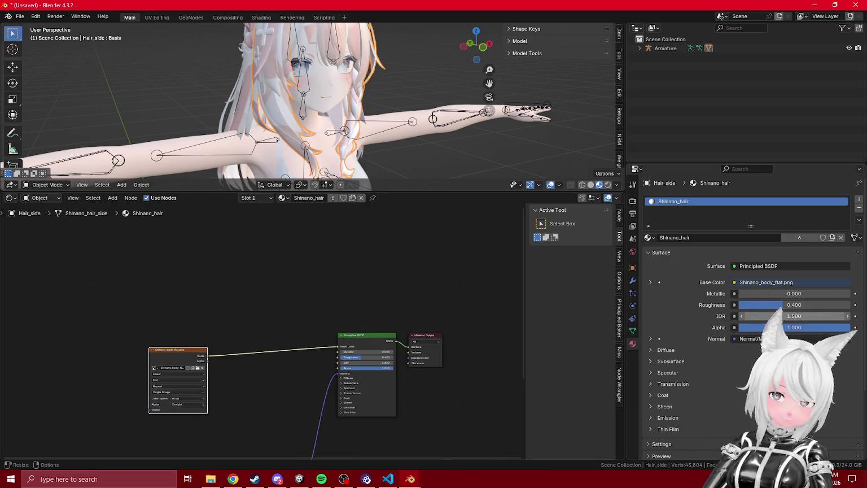
{"action": "mouse_move", "coordinate": [849, 324]}
{"action": "left_mouse_down"}
{"action": "mouse_move", "coordinate": [406, 310]}
{"action": "mouse_move", "coordinate": [229, 294]}
{"action": "mouse_move", "coordinate": [339, 346]}
{"action": "left_mouse_up"}
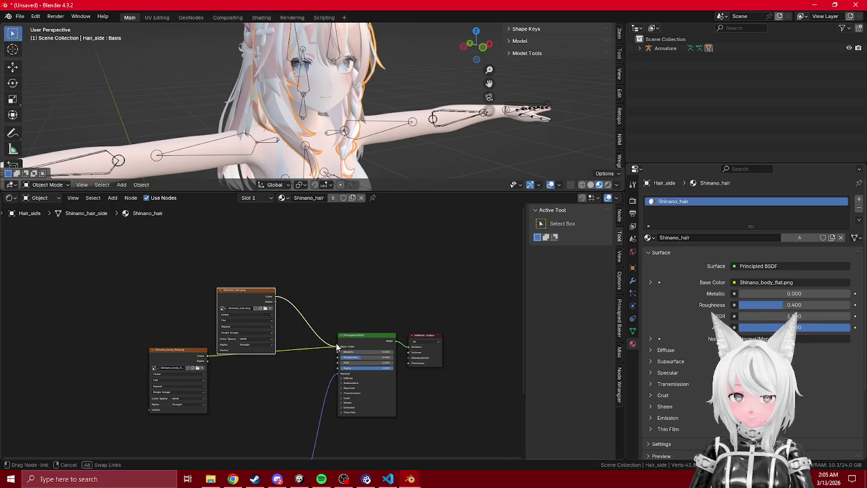
{"action": "left_click", "coordinate": [189, 355]}
{"action": "key", "text": "x"}
{"action": "left_click_drag", "start_coordinate": [248, 308], "coordinate": [235, 364]}
{"action": "mouse_move", "coordinate": [335, 183]}
{"action": "left_mouse_down"}
{"action": "mouse_move", "coordinate": [413, 206]}
{"action": "mouse_move", "coordinate": [421, 398]}
{"action": "left_mouse_up"}
{"action": "mouse_move", "coordinate": [338, 226]}
{"action": "left_mouse_down"}
{"action": "mouse_move", "coordinate": [430, 226]}
{"action": "mouse_move", "coordinate": [328, 220]}
{"action": "left_mouse_up"}
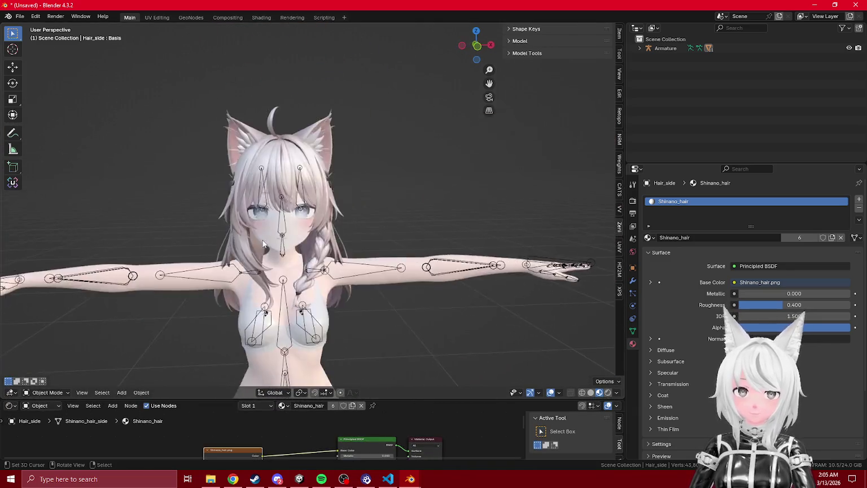
- Save the scene as Shinano Body v1.02.blend
{"action": "scroll", "coordinate": [311, 208], "scroll_direction": "up", "scroll_amount": 4}
{"action": "left_click", "coordinate": [401, 194]}
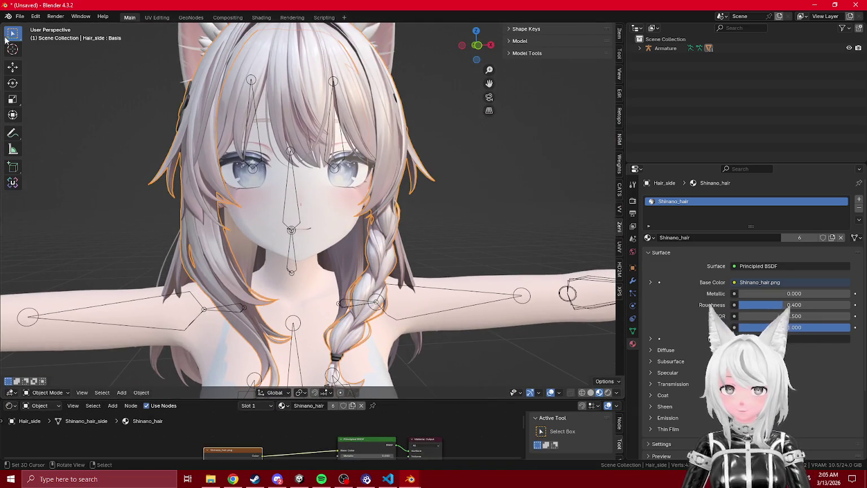
{"action": "left_click", "coordinate": [20, 17]}
{"action": "left_click", "coordinate": [38, 84]}
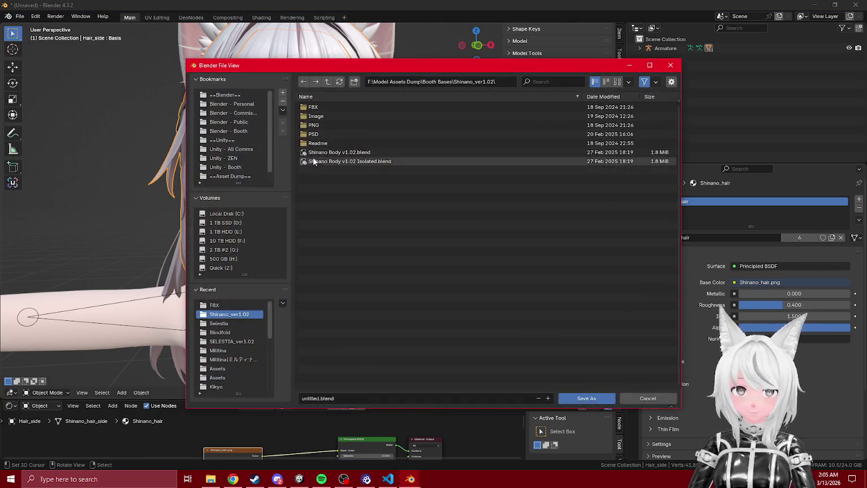
{"action": "left_click", "coordinate": [587, 399]}
- Check the hair from the back and front views
{"action": "scroll", "coordinate": [362, 254], "scroll_direction": "down", "scroll_amount": 4}
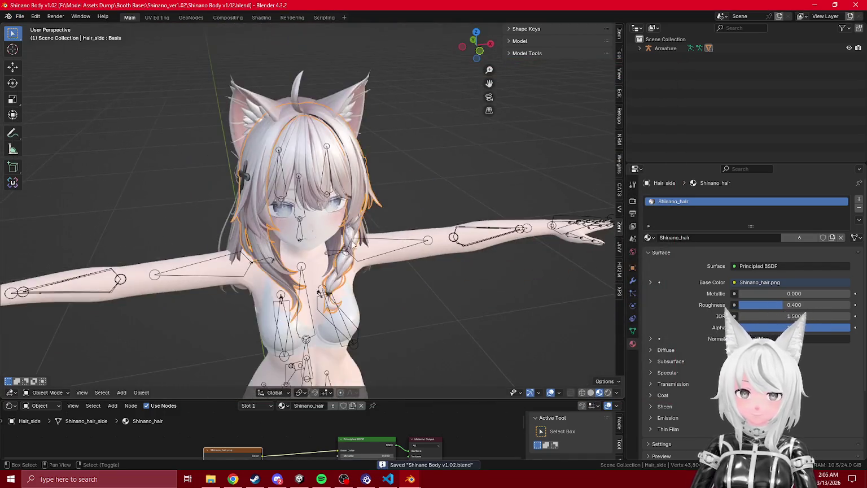
{"action": "scroll", "coordinate": [362, 254], "scroll_direction": "up", "scroll_amount": 4}
{"action": "left_click_drag", "start_coordinate": [317, 282], "coordinate": [362, 295]}
{"action": "left_click", "coordinate": [288, 476]}
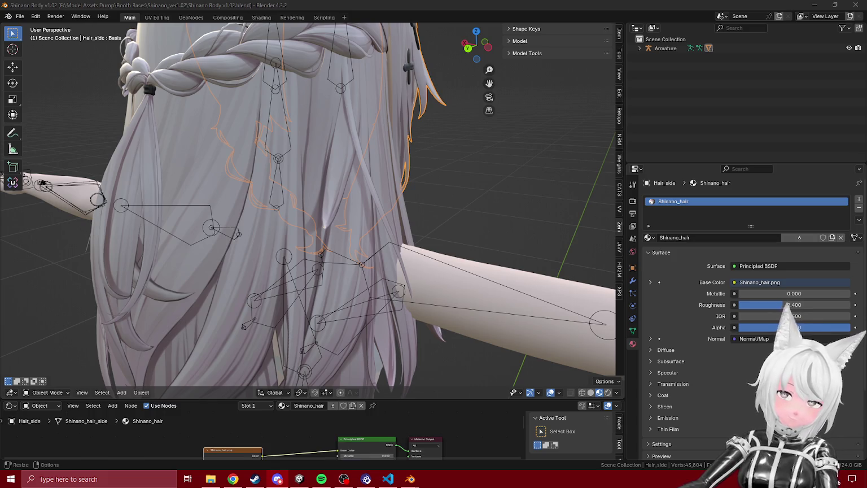
{"action": "mouse_move", "coordinate": [316, 226]}
{"action": "left_mouse_down"}
{"action": "mouse_move", "coordinate": [350, 220]}
{"action": "mouse_move", "coordinate": [323, 219]}
{"action": "left_mouse_up"}
{"action": "scroll", "coordinate": [324, 219], "scroll_direction": "up", "scroll_amount": 3}
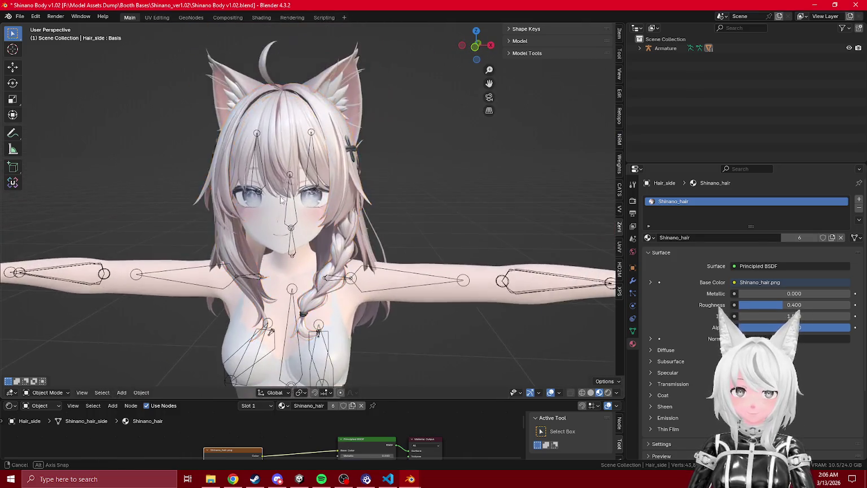
- Append the Blindfold object from the blindfold .blend file
{"action": "left_click", "coordinate": [323, 219]}
{"action": "left_click", "coordinate": [20, 16]}
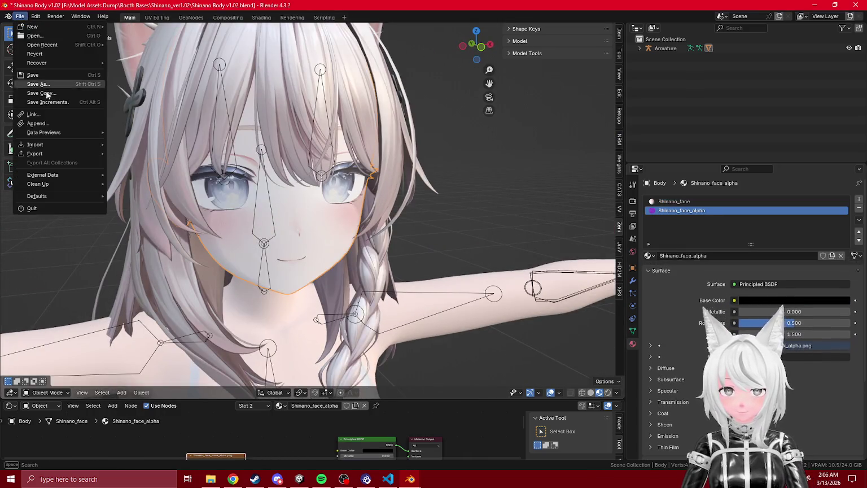
{"action": "left_click", "coordinate": [37, 124]}
{"action": "double_click", "coordinate": [319, 107]}
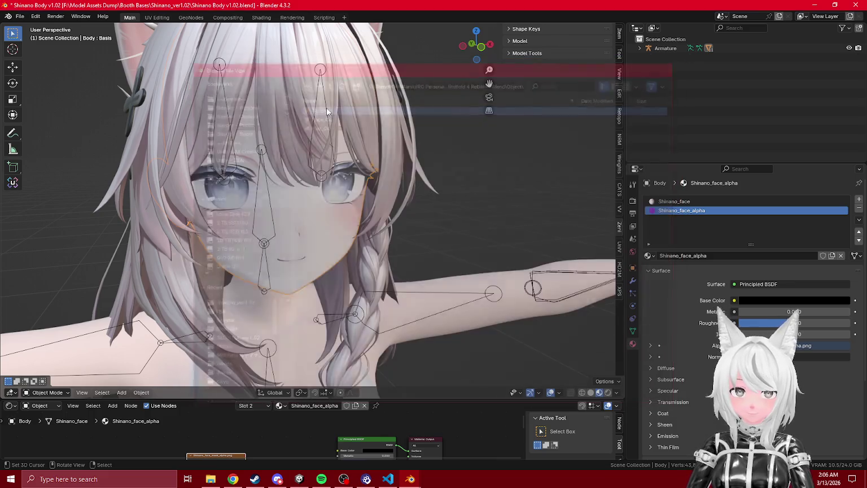
{"action": "scroll", "coordinate": [315, 303], "scroll_direction": "down", "scroll_amount": 6}
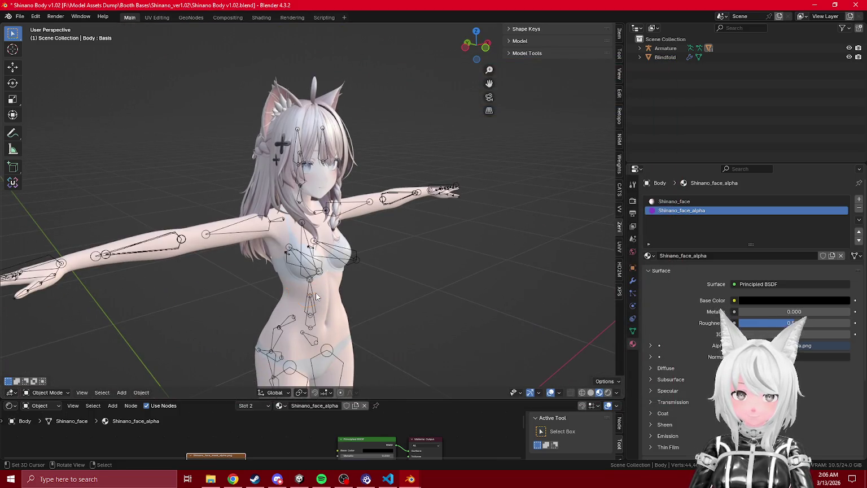
- Select all of the Blindfold's vertices in Edit Mode, frame them, and set the pivot point
{"action": "key", "text": "Tab"}
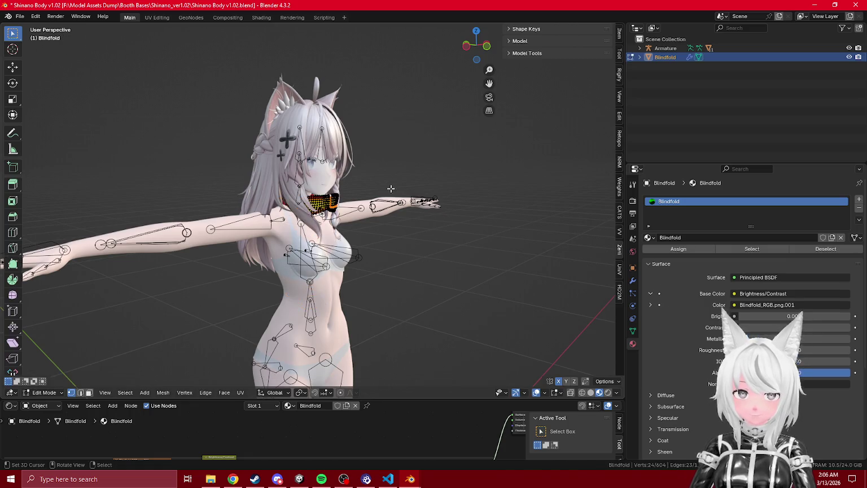
{"action": "key", "text": "a"}
{"action": "key", "text": "KP_Decimal"}
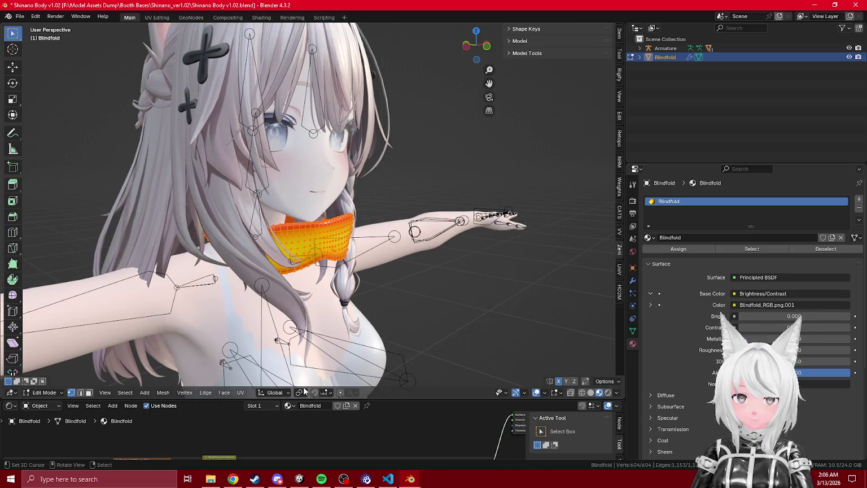
{"action": "left_click", "coordinate": [305, 392]}
{"action": "left_click", "coordinate": [314, 370]}
- Scale the Blindfold and move it straight up along Z over her eyes
{"action": "key", "text": "s"}
{"action": "key", "text": "Return"}
{"action": "key", "text": "g"}
{"action": "key", "text": "z"}
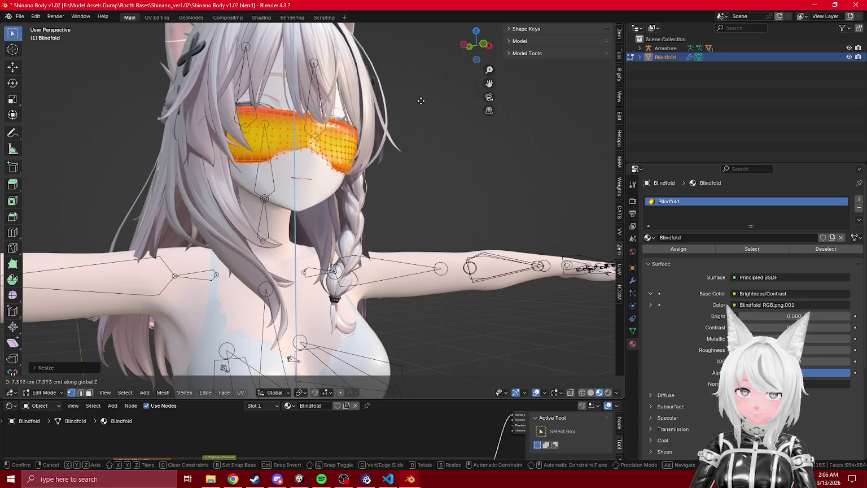
{"action": "left_click", "coordinate": [421, 100]}
{"action": "key", "text": "Tab"}
- Reselect the Blindfold in Edit Mode with see-through display, viewed from the right side
{"action": "left_click", "coordinate": [366, 134]}
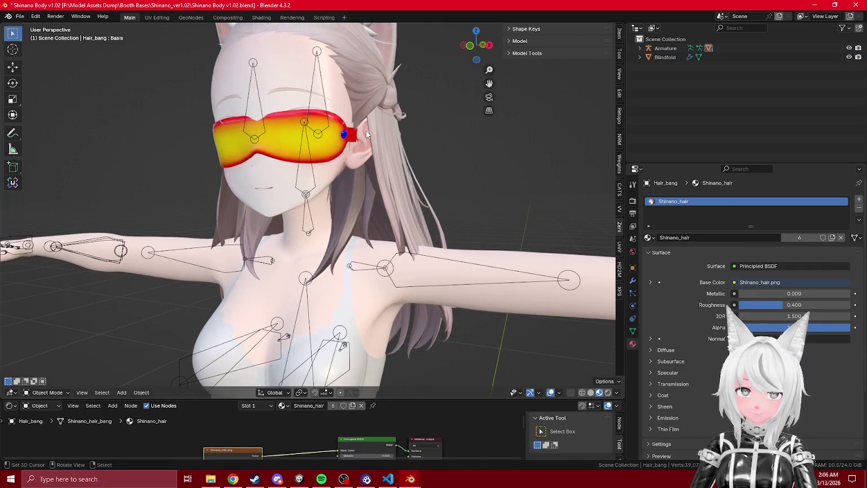
{"action": "scroll", "coordinate": [366, 134], "scroll_direction": "up", "scroll_amount": 3}
{"action": "left_click", "coordinate": [348, 228]}
{"action": "key", "text": "Tab"}
{"action": "key", "text": "alt+z"}
{"action": "key", "text": "KP_3"}
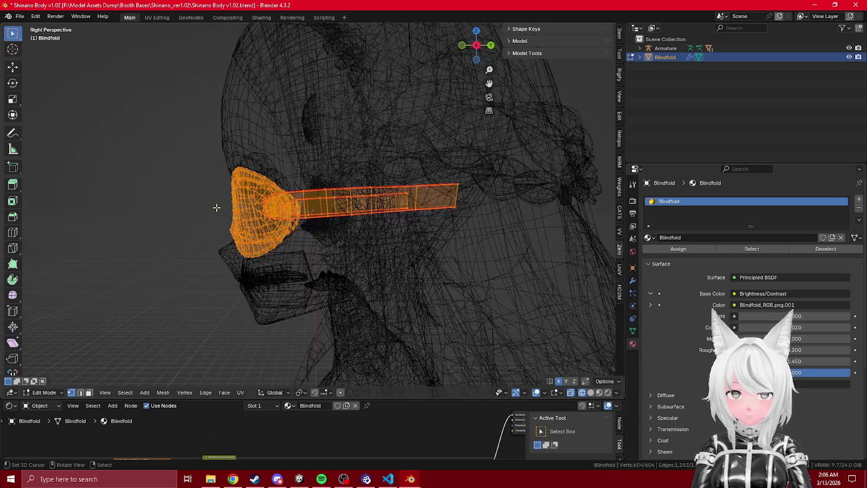
{"action": "scroll", "coordinate": [217, 207], "scroll_direction": "up", "scroll_amount": 3}
- Rotate the Blindfold to match the head's tilt and reposition it
{"action": "key", "text": "KP_5"}
{"action": "key", "text": "r"}
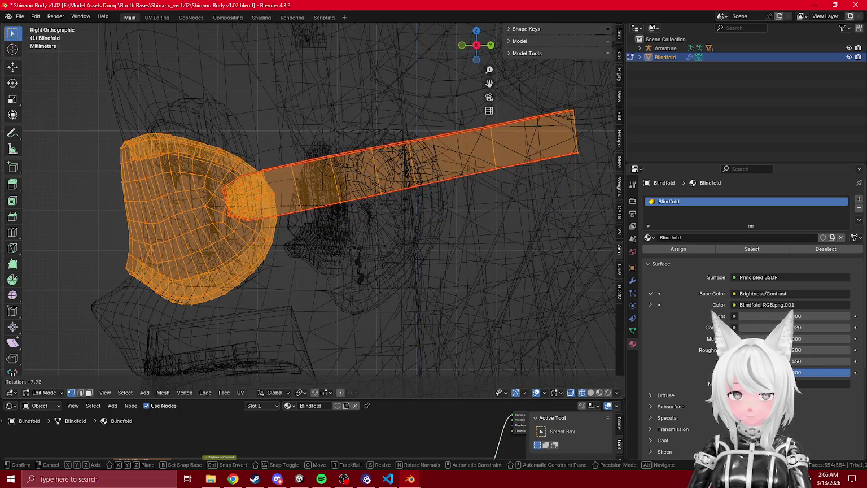
{"action": "left_click", "coordinate": [342, 204]}
{"action": "key", "text": "alt+z"}
{"action": "scroll", "coordinate": [395, 215], "scroll_direction": "up", "scroll_amount": 3}
{"action": "key", "text": "s"}
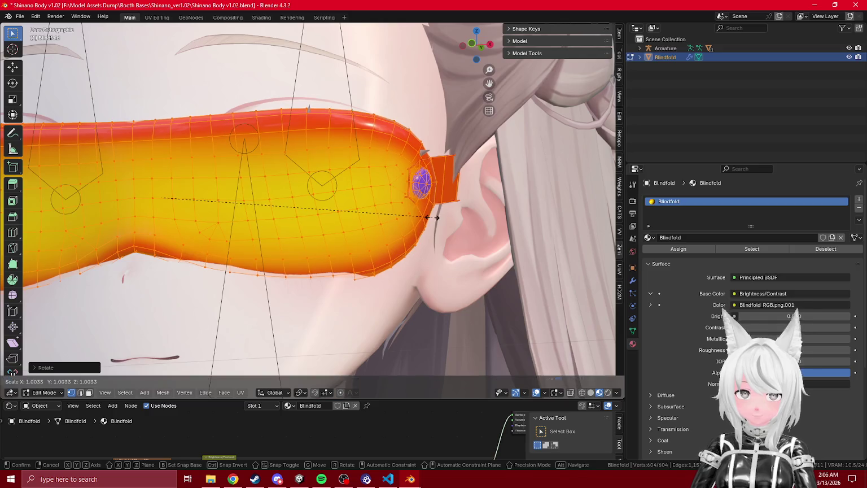
{"action": "key", "text": "g"}
{"action": "left_click", "coordinate": [432, 217]}
- Tilt the Blindfold around the X axis and resize it to fit the head
{"action": "key", "text": "KP_6"}
{"action": "key", "text": "KP_6"}
{"action": "key", "text": "KP_6"}
{"action": "key", "text": "r"}
{"action": "key", "text": "x"}
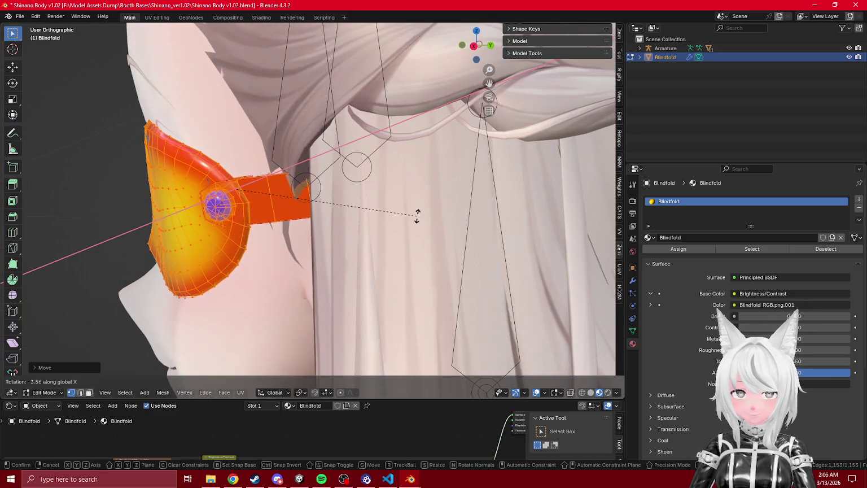
{"action": "left_click", "coordinate": [409, 211]}
{"action": "scroll", "coordinate": [408, 211], "scroll_direction": "up", "scroll_amount": 4}
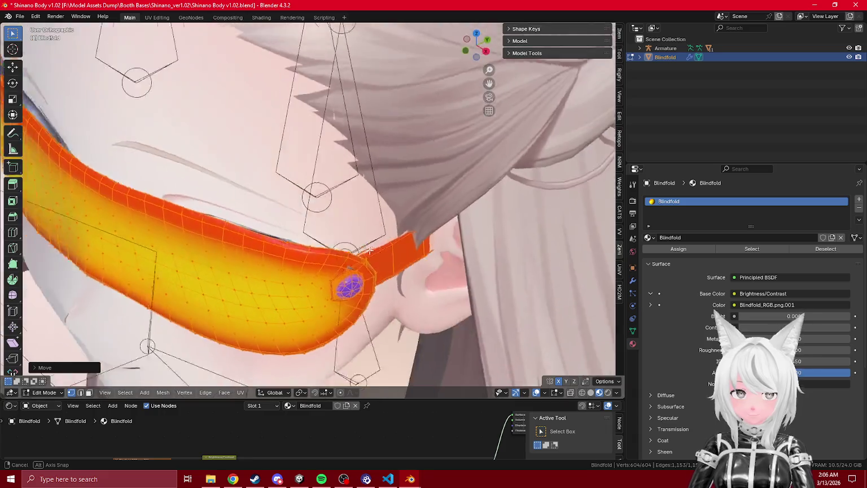
{"action": "key", "text": "s"}
{"action": "left_click", "coordinate": [434, 233]}
- Check the Blindfold from the side, then switch it to Sculpt Mode
{"action": "key", "text": "KP_4"}
{"action": "key", "text": "KP_4"}
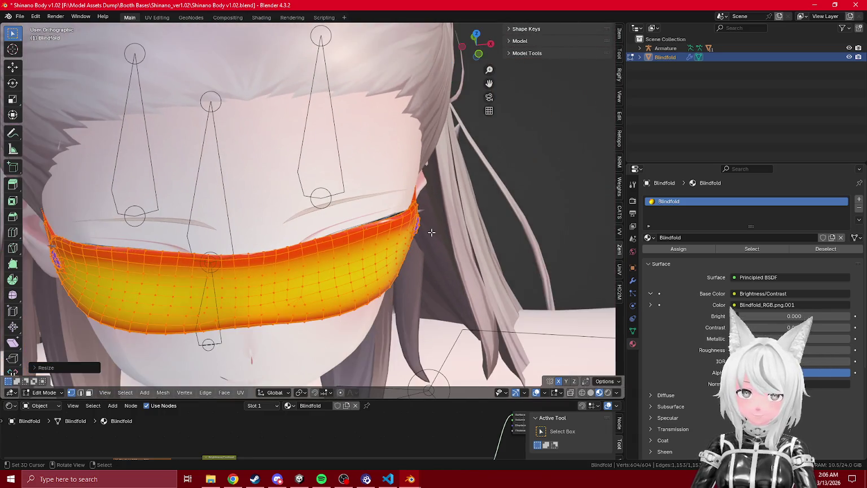
{"action": "scroll", "coordinate": [431, 232], "scroll_direction": "up", "scroll_amount": 2}
{"action": "mouse_move", "coordinate": [443, 208]}
{"action": "left_mouse_down"}
{"action": "mouse_move", "coordinate": [387, 107]}
{"action": "mouse_move", "coordinate": [335, 187]}
{"action": "mouse_move", "coordinate": [219, 292]}
{"action": "left_mouse_up"}
{"action": "key", "text": "Tab"}
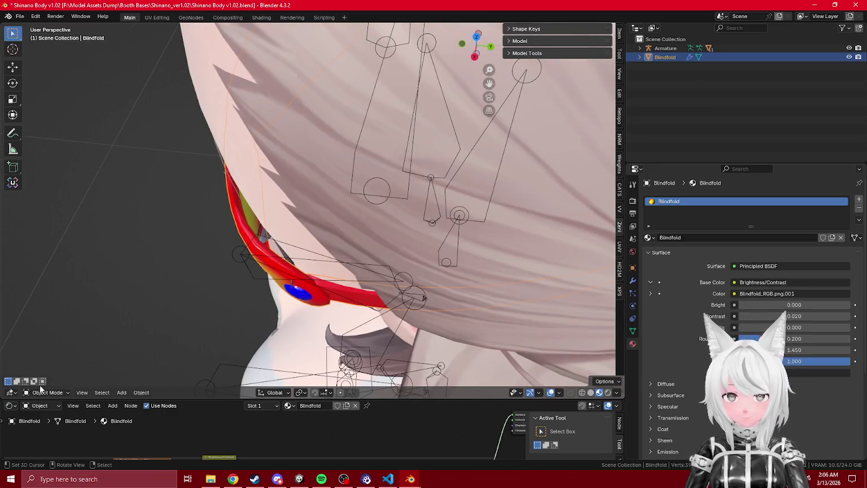
{"action": "left_click", "coordinate": [41, 390]}
{"action": "left_click", "coordinate": [45, 354]}
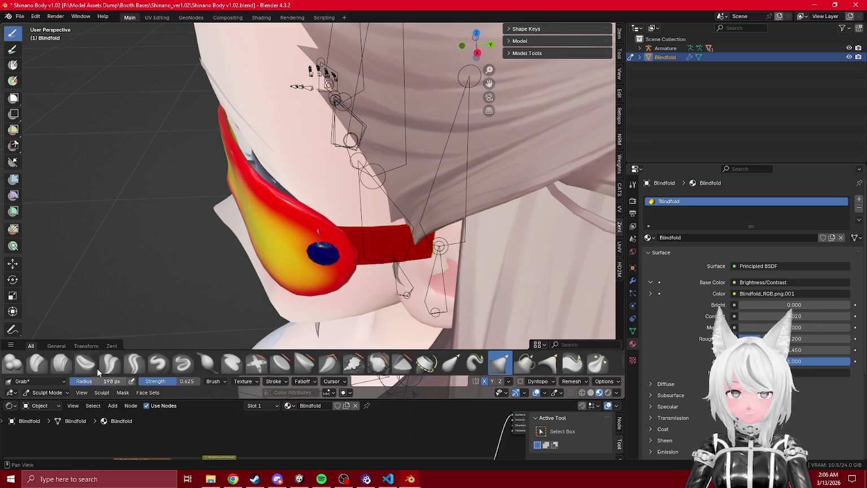
- Enable Auto-Masking in Sculpt Mode, then return the Blindfold to Edit Mode with see-through wireframe
{"action": "mouse_move", "coordinate": [187, 282]}
{"action": "left_mouse_down"}
{"action": "mouse_move", "coordinate": [298, 185]}
{"action": "mouse_move", "coordinate": [280, 188]}
{"action": "left_mouse_up"}
{"action": "left_click", "coordinate": [315, 389]}
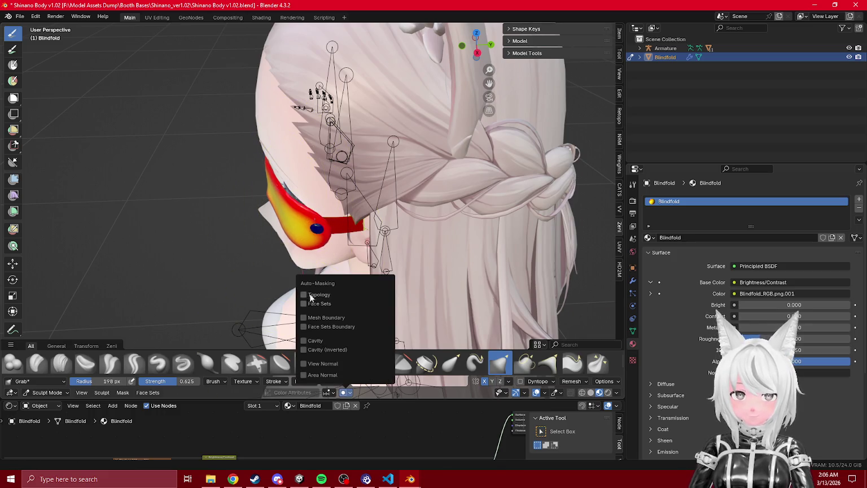
{"action": "mouse_move", "coordinate": [296, 197]}
{"action": "left_mouse_down"}
{"action": "mouse_move", "coordinate": [253, 230]}
{"action": "mouse_move", "coordinate": [243, 226]}
{"action": "mouse_move", "coordinate": [280, 214]}
{"action": "mouse_move", "coordinate": [227, 187]}
{"action": "mouse_move", "coordinate": [290, 245]}
{"action": "mouse_move", "coordinate": [347, 217]}
{"action": "mouse_move", "coordinate": [357, 193]}
{"action": "mouse_move", "coordinate": [343, 234]}
{"action": "mouse_move", "coordinate": [312, 217]}
{"action": "mouse_move", "coordinate": [290, 220]}
{"action": "mouse_move", "coordinate": [305, 237]}
{"action": "mouse_move", "coordinate": [334, 239]}
{"action": "mouse_move", "coordinate": [325, 257]}
{"action": "left_mouse_up"}
{"action": "key", "text": "Tab"}
{"action": "key", "text": "alt+a"}
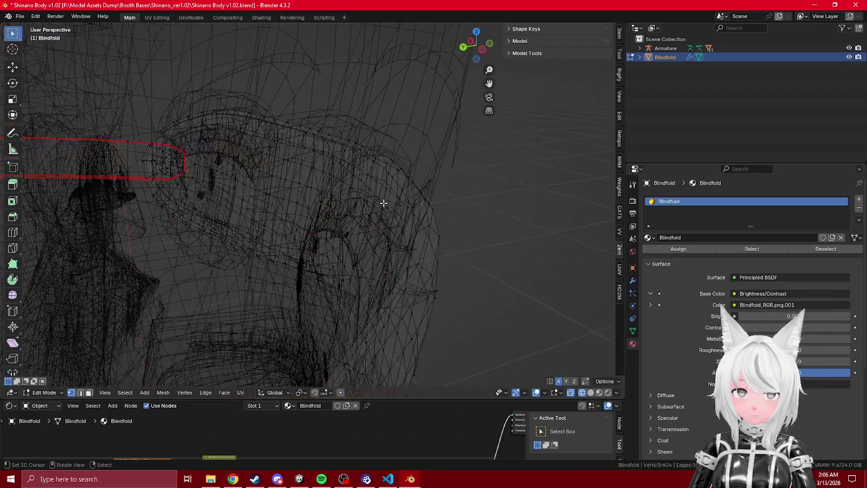
- Select the Blindfold's rim loop and push it outward with Shrink/Fatten
{"action": "left_click", "coordinate": [451, 226]}
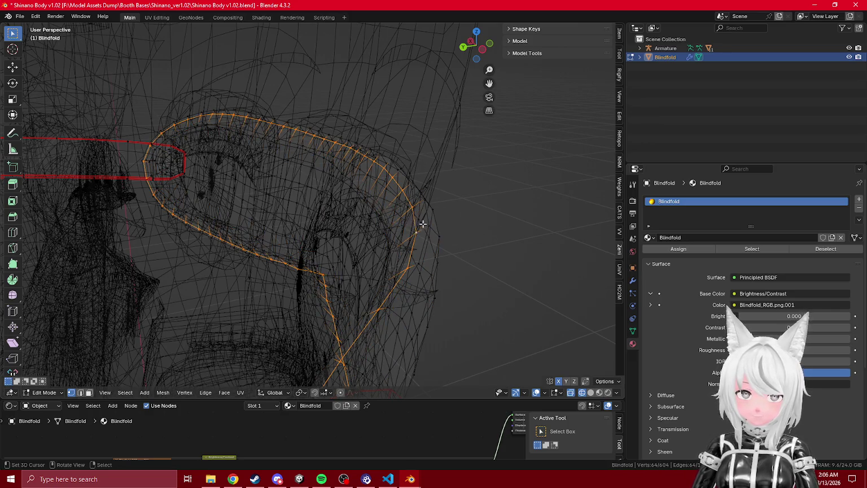
{"action": "key", "text": "alt+z"}
{"action": "scroll", "coordinate": [423, 224], "scroll_direction": "up", "scroll_amount": 5}
{"action": "key", "text": "alt+s"}
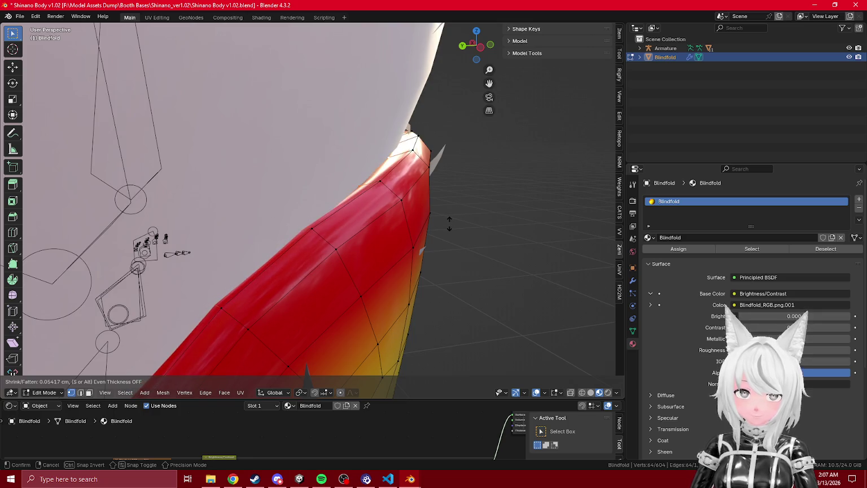
{"action": "left_click", "coordinate": [450, 224]}
- Sculpt the Blindfold with the Grab brush so it hugs her face near the ear
{"action": "key", "text": "Tab"}
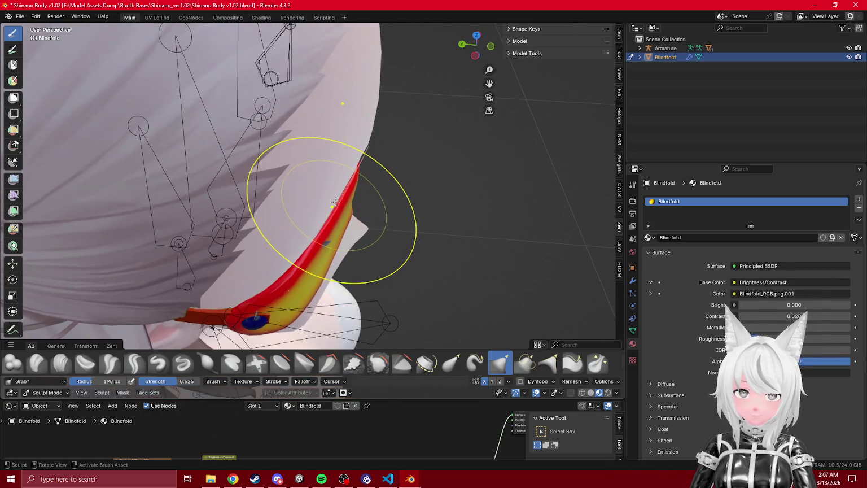
{"action": "mouse_move", "coordinate": [334, 211]}
{"action": "left_mouse_down"}
{"action": "mouse_move", "coordinate": [339, 248]}
{"action": "mouse_move", "coordinate": [217, 185]}
{"action": "mouse_move", "coordinate": [261, 209]}
{"action": "mouse_move", "coordinate": [231, 194]}
{"action": "mouse_move", "coordinate": [207, 246]}
{"action": "mouse_move", "coordinate": [283, 217]}
{"action": "mouse_move", "coordinate": [306, 239]}
{"action": "mouse_move", "coordinate": [361, 237]}
{"action": "mouse_move", "coordinate": [404, 217]}
{"action": "left_mouse_up"}
{"action": "key", "text": "Tab"}
{"action": "key", "text": "Tab"}
{"action": "key", "text": "Tab"}
{"action": "key", "text": "Tab"}
{"action": "scroll", "coordinate": [341, 243], "scroll_direction": "up", "scroll_amount": 3}
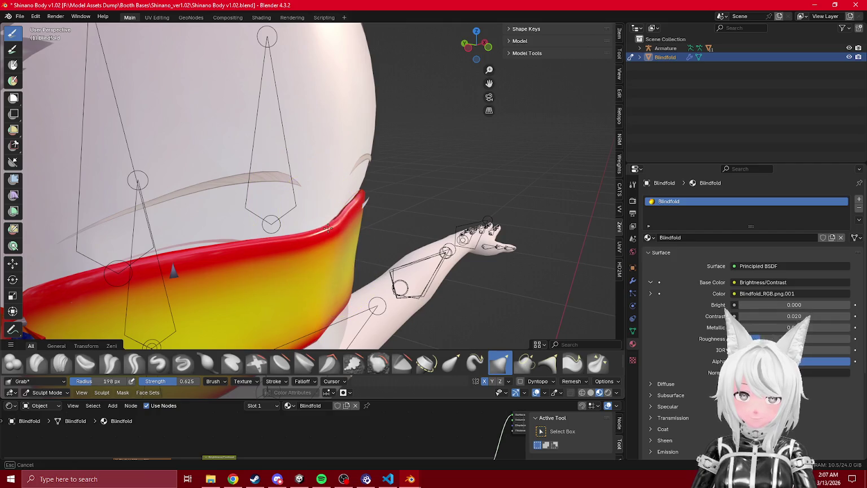
{"action": "key", "text": "Tab"}
{"action": "mouse_move", "coordinate": [330, 249]}
{"action": "left_mouse_down"}
{"action": "mouse_move", "coordinate": [282, 243]}
{"action": "mouse_move", "coordinate": [245, 254]}
{"action": "mouse_move", "coordinate": [312, 249]}
{"action": "mouse_move", "coordinate": [291, 247]}
{"action": "mouse_move", "coordinate": [323, 255]}
{"action": "mouse_move", "coordinate": [348, 234]}
{"action": "mouse_move", "coordinate": [323, 233]}
{"action": "mouse_move", "coordinate": [389, 227]}
{"action": "mouse_move", "coordinate": [200, 276]}
{"action": "mouse_move", "coordinate": [338, 227]}
{"action": "mouse_move", "coordinate": [306, 190]}
{"action": "mouse_move", "coordinate": [318, 210]}
{"action": "mouse_move", "coordinate": [293, 146]}
{"action": "mouse_move", "coordinate": [380, 160]}
{"action": "mouse_move", "coordinate": [327, 201]}
{"action": "mouse_move", "coordinate": [329, 162]}
{"action": "mouse_move", "coordinate": [329, 170]}
{"action": "left_mouse_up"}
{"action": "key", "text": "Tab"}
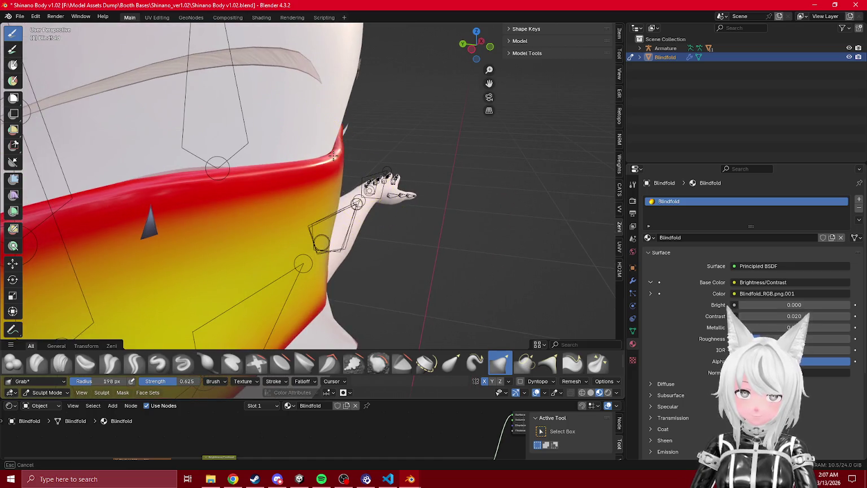
{"action": "left_click_drag", "start_coordinate": [333, 156], "coordinate": [288, 181]}
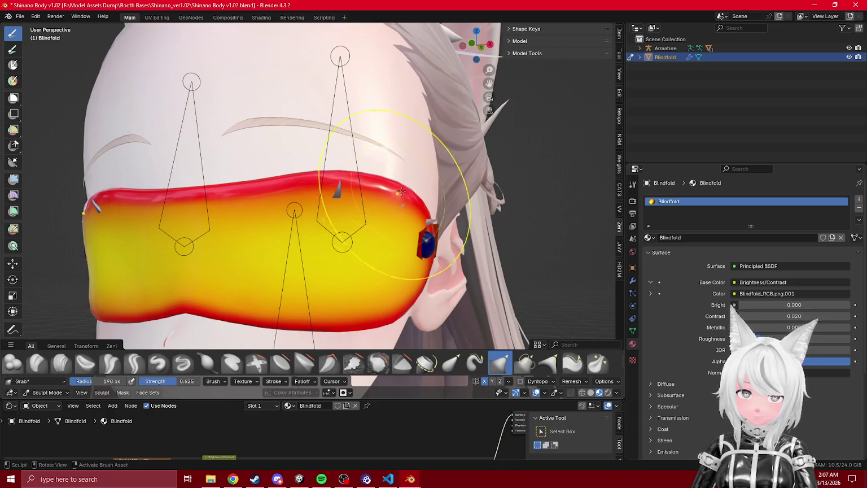
{"action": "mouse_move", "coordinate": [401, 192]}
{"action": "left_mouse_down"}
{"action": "mouse_move", "coordinate": [287, 209]}
{"action": "mouse_move", "coordinate": [319, 159]}
{"action": "mouse_move", "coordinate": [304, 164]}
{"action": "mouse_move", "coordinate": [315, 199]}
{"action": "left_mouse_up"}
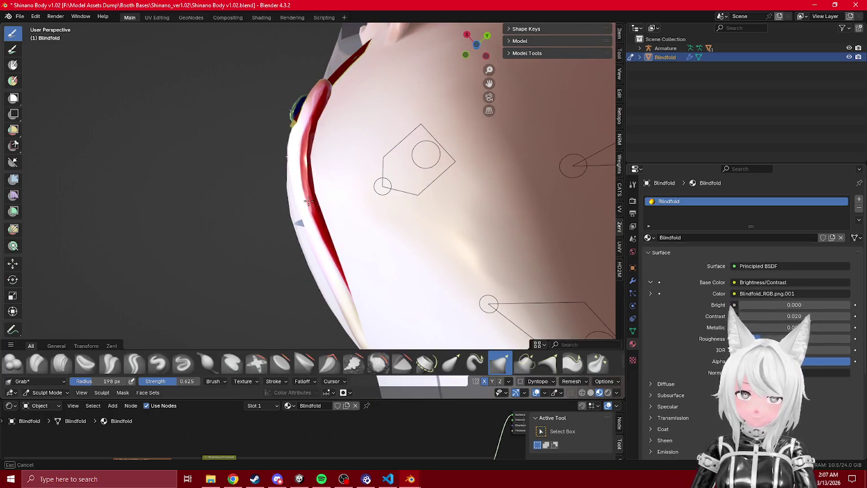
- Hide the yellow eye-patch part in Edit Mode to expose the side strap
{"action": "key", "text": "Tab"}
{"action": "scroll", "coordinate": [365, 251], "scroll_direction": "up", "scroll_amount": 5}
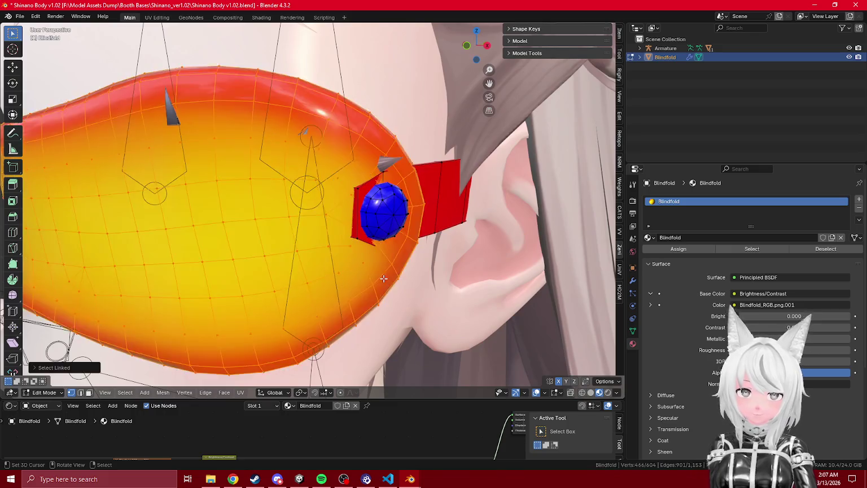
{"action": "key", "text": "h"}
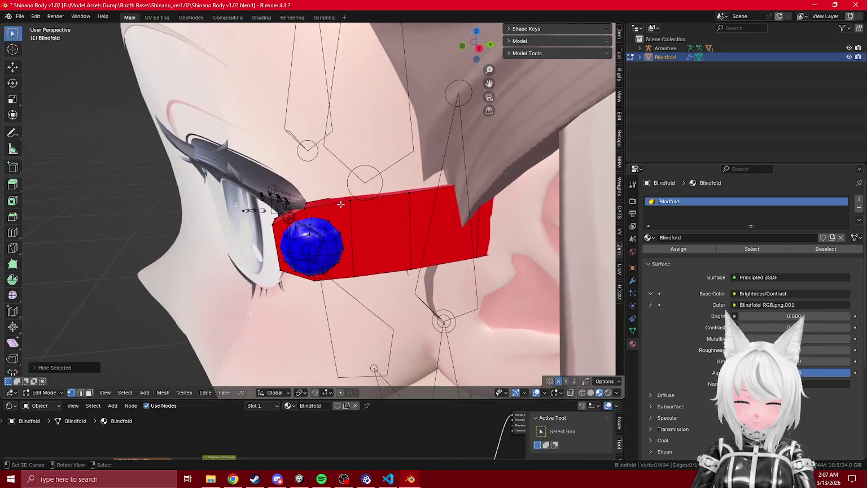